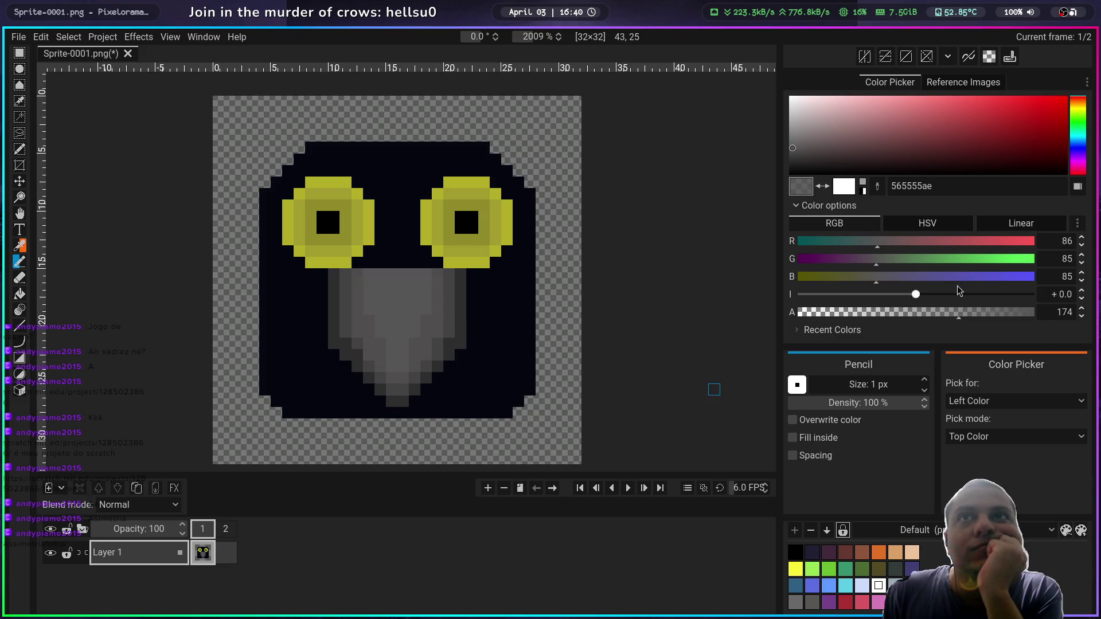
# Step: Tune the grey with the I slider and draw a paler grey line up the beak's centre
pyautogui.moveTo(915, 295); pyautogui.dragTo(897, 294)
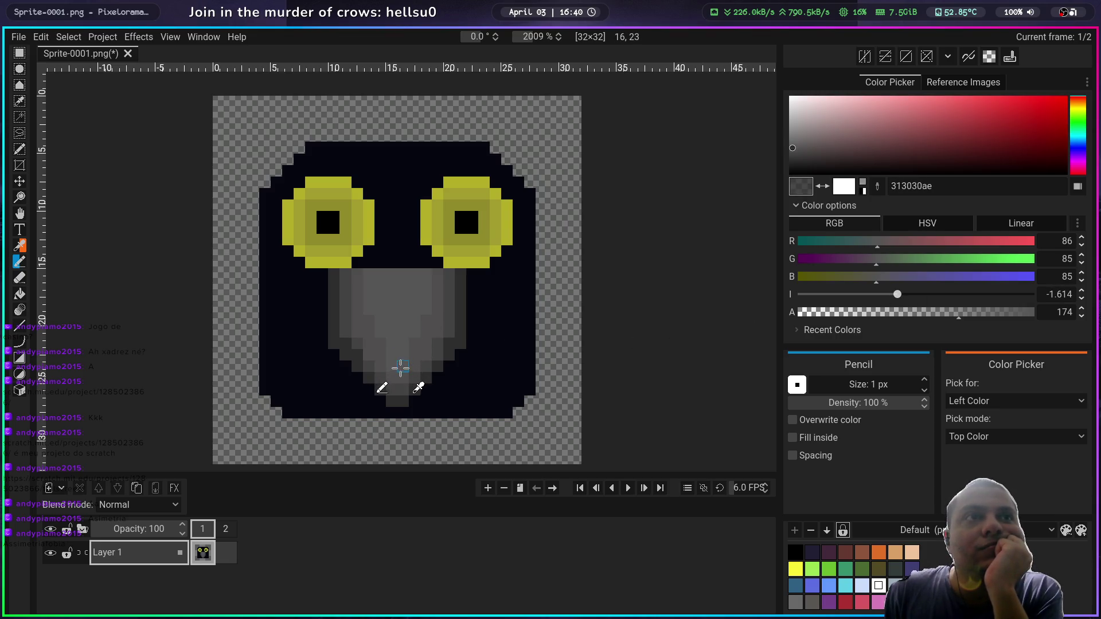
pyautogui.moveTo(402, 370); pyautogui.dragTo(404, 310)
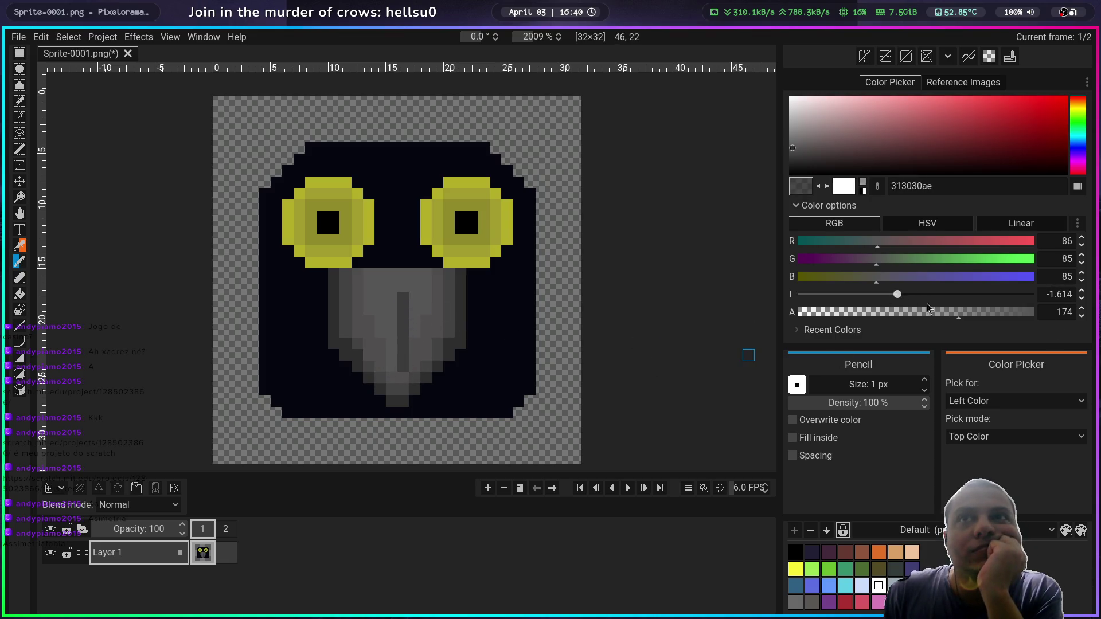
pyautogui.moveTo(898, 295); pyautogui.dragTo(926, 296)
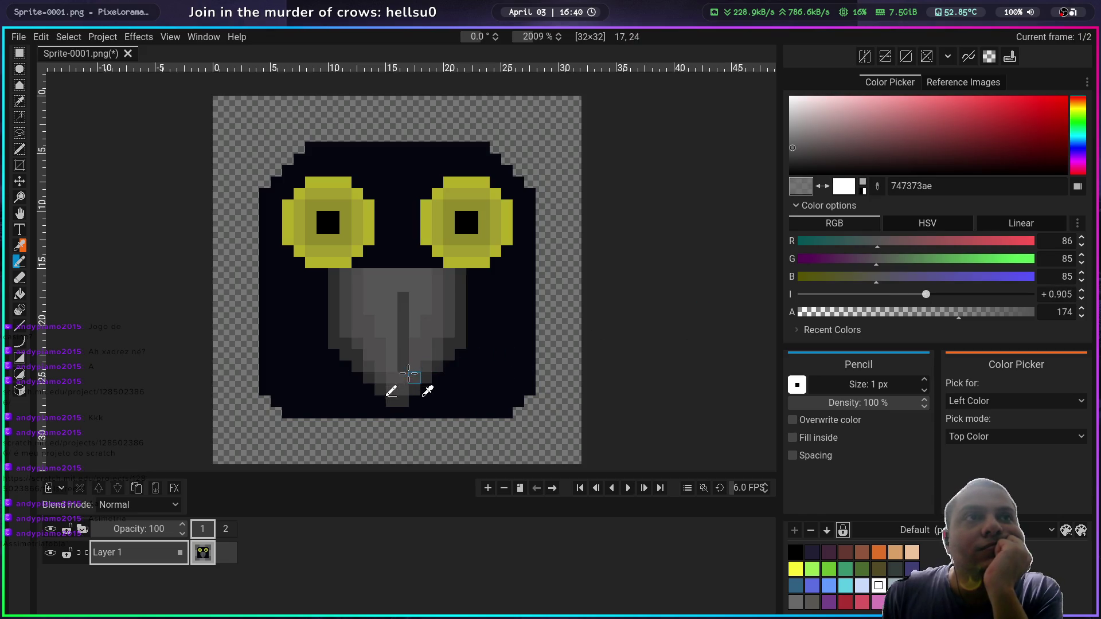
pyautogui.moveTo(407, 351)
pyautogui.mouseDown()
pyautogui.moveTo(402, 277)
pyautogui.moveTo(389, 325)
pyautogui.mouseUp()
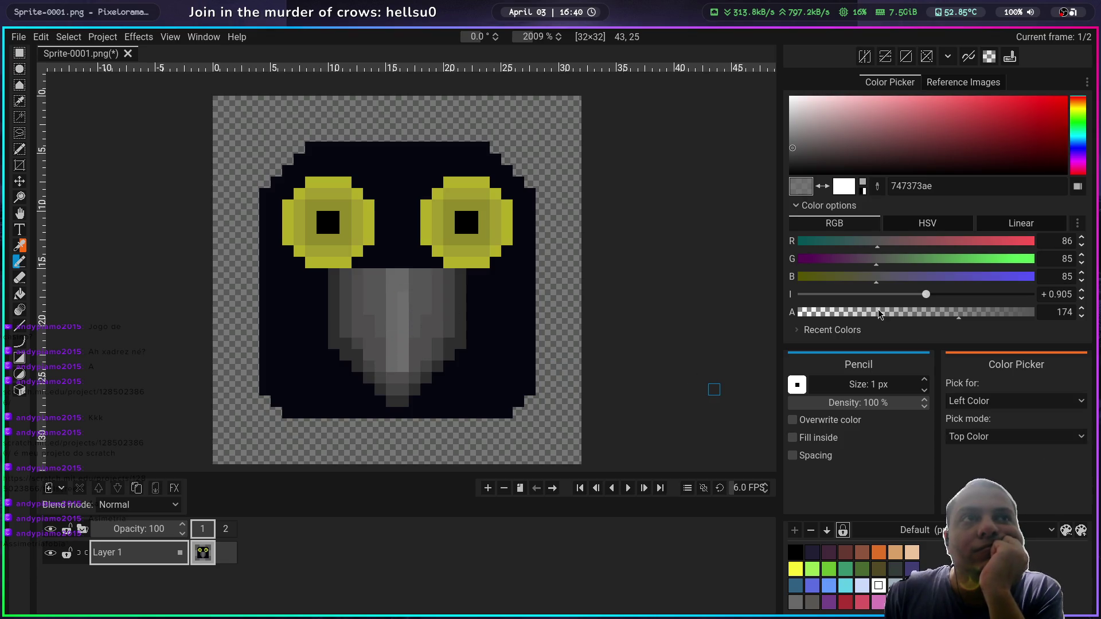
pyautogui.moveTo(927, 297); pyautogui.dragTo(923, 295)
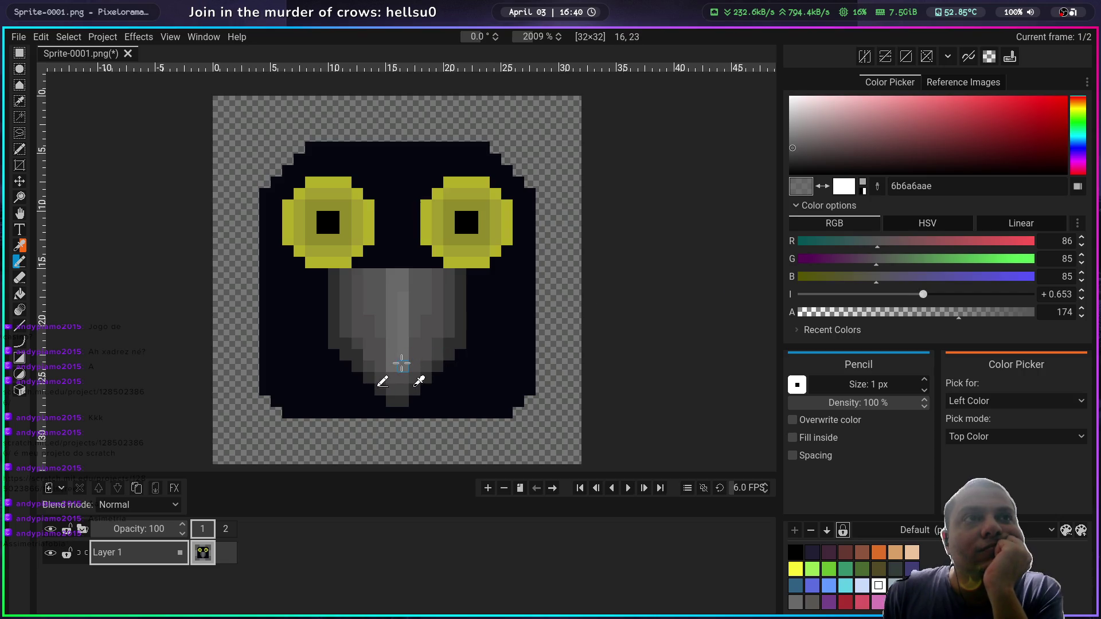
pyautogui.moveTo(922, 294); pyautogui.dragTo(919, 294)
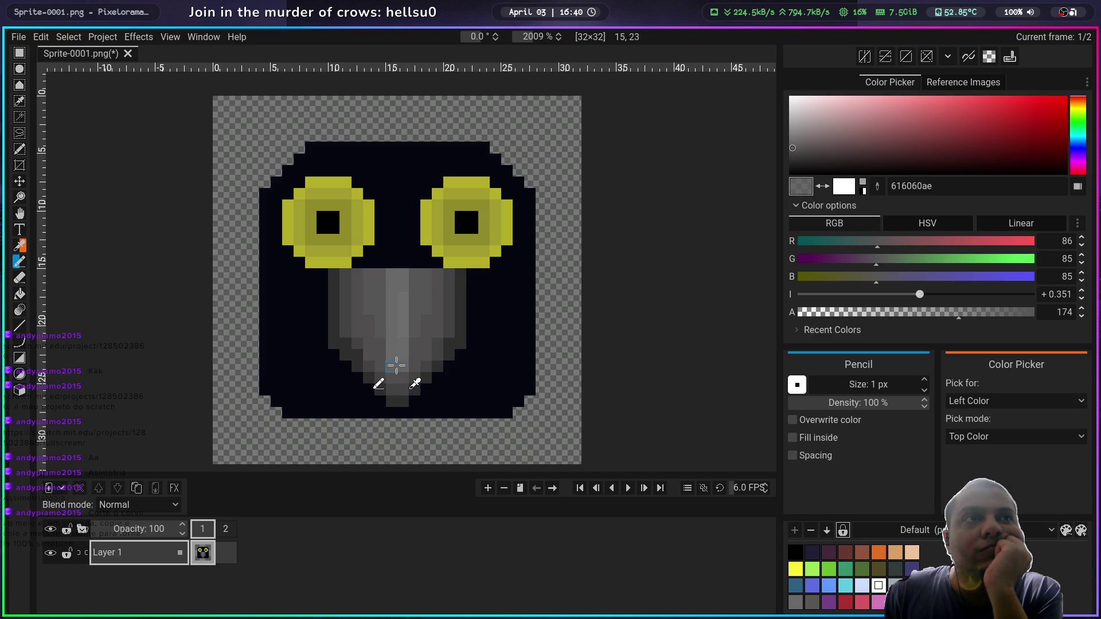
pyautogui.click(401, 321)
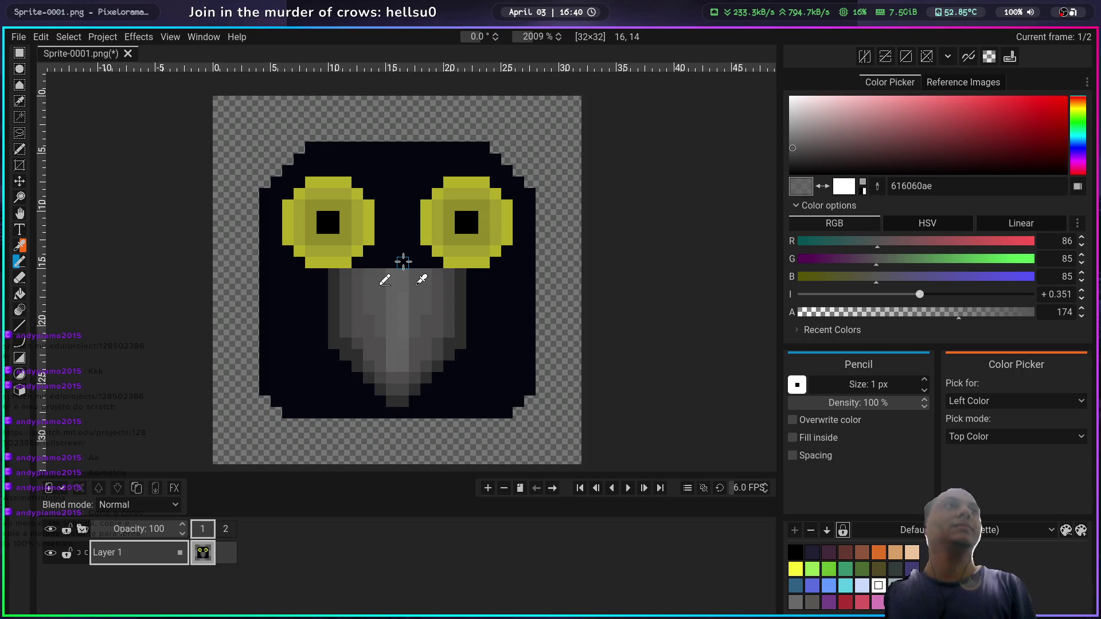
# Step: Select the right half of the crow sprite and cut it away
pyautogui.press('r')
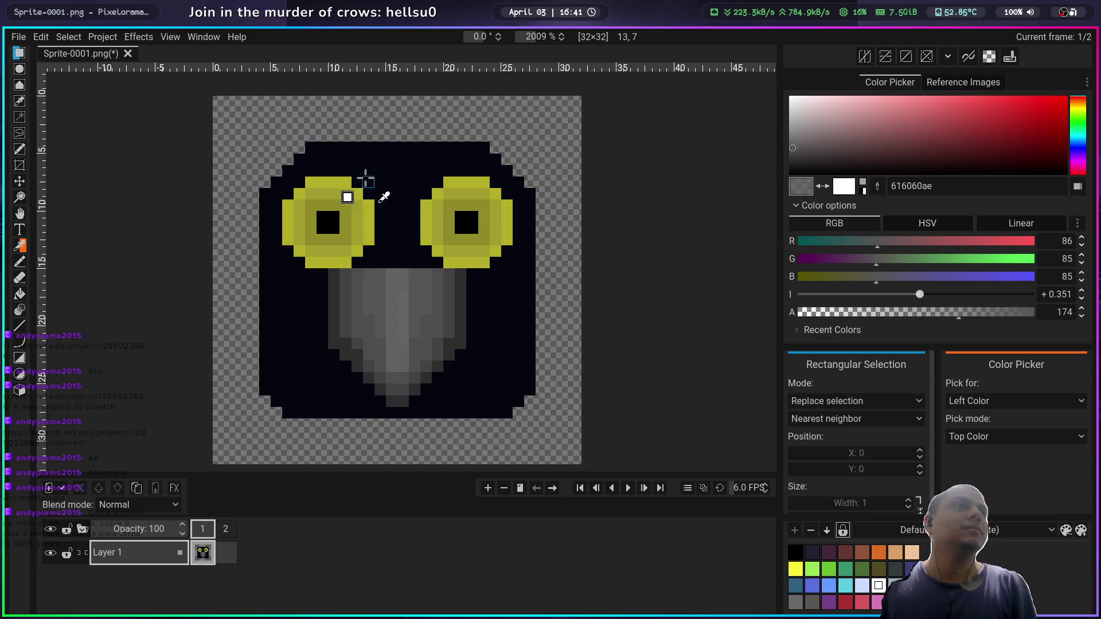
pyautogui.moveTo(396, 142)
pyautogui.mouseDown()
pyautogui.moveTo(450, 338)
pyautogui.moveTo(522, 424)
pyautogui.moveTo(531, 410)
pyautogui.mouseUp()
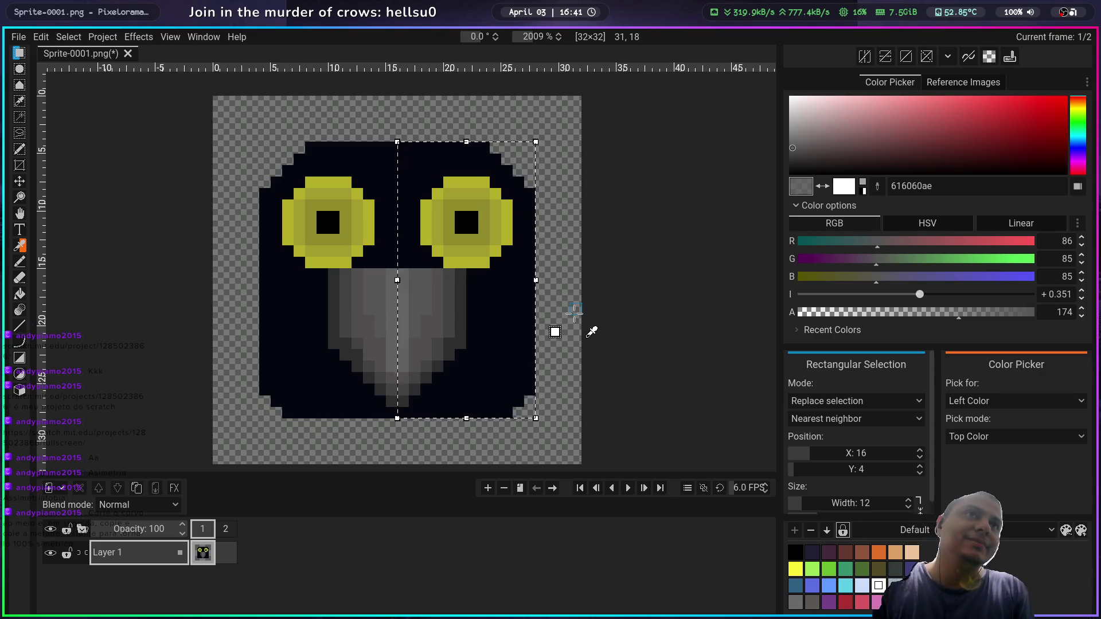
pyautogui.press('ctrl')
pyautogui.hotkey('ctrl', 'x')
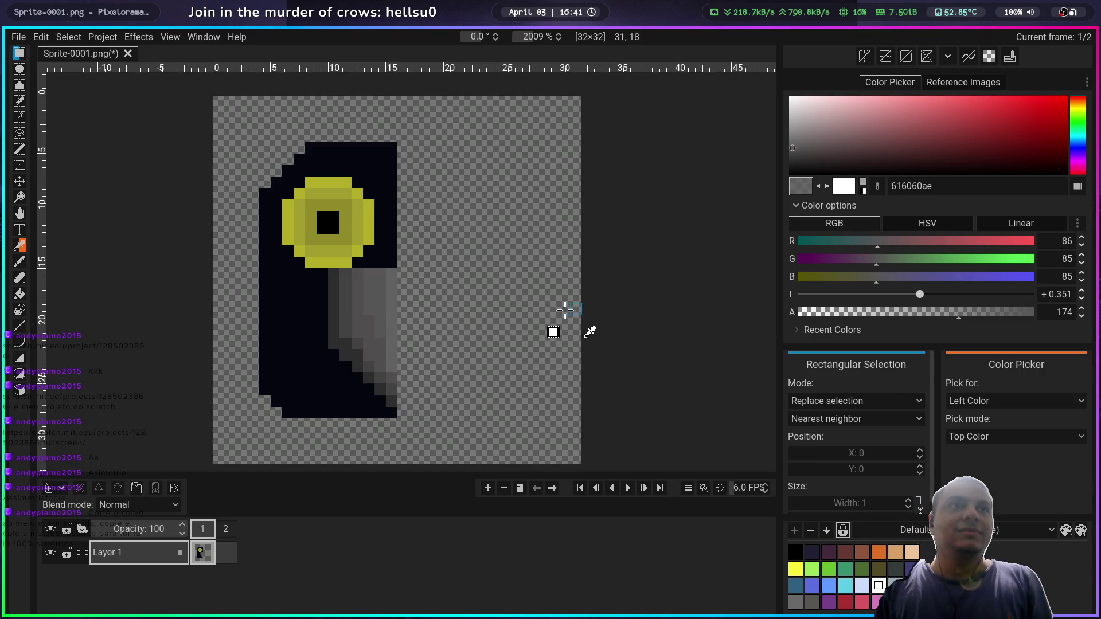
# Step: Copy the crow's left half and move the pasted copy over the right side
pyautogui.moveTo(430, 138); pyautogui.dragTo(256, 424)
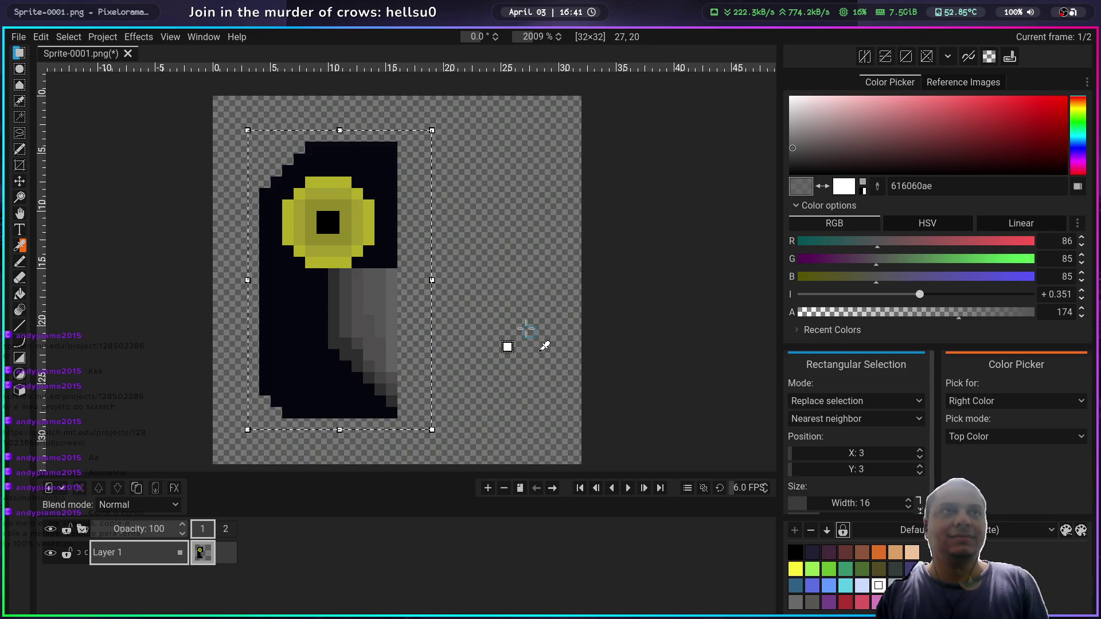
pyautogui.hotkey('ctrl', 'c')
pyautogui.hotkey('ctrl', 'v')
pyautogui.moveTo(317, 281); pyautogui.dragTo(482, 291)
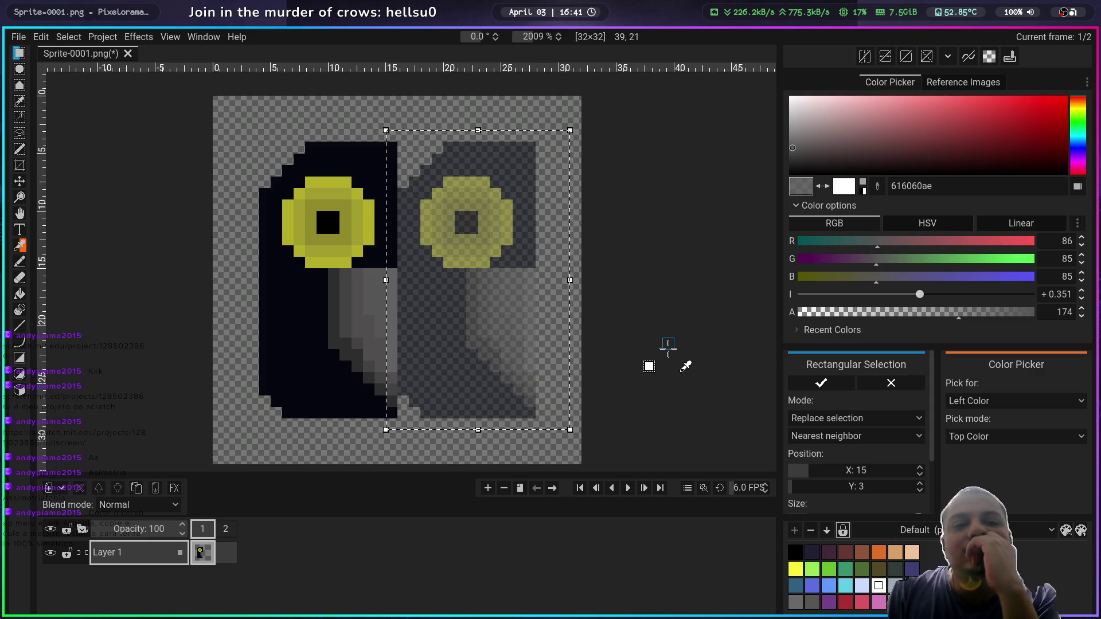
pyautogui.click(492, 284)
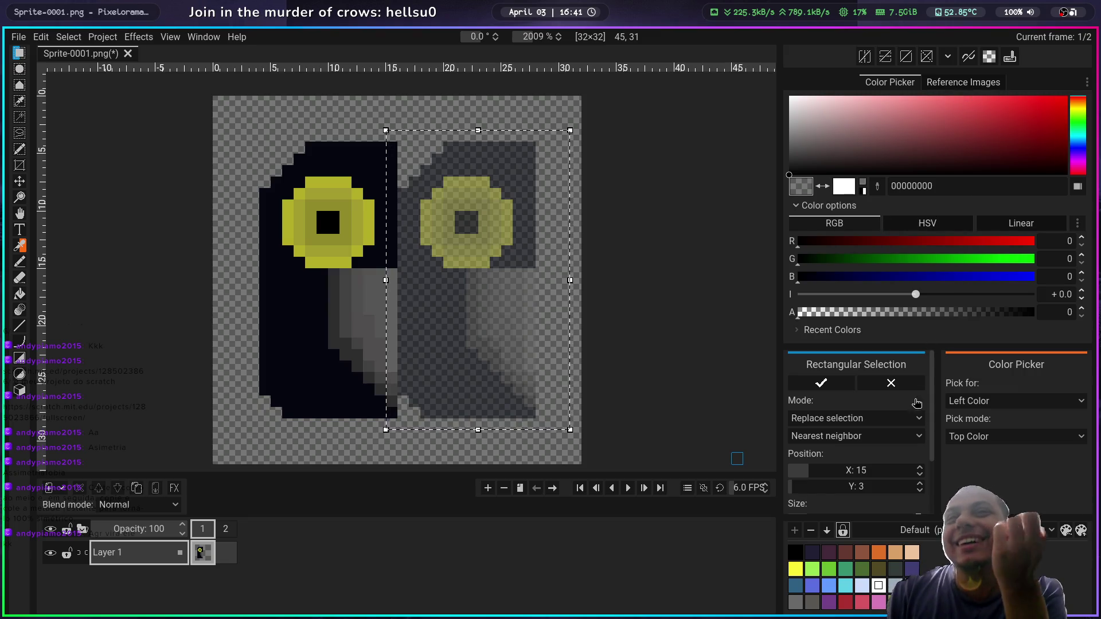
pyautogui.scroll(-3, 916, 403)
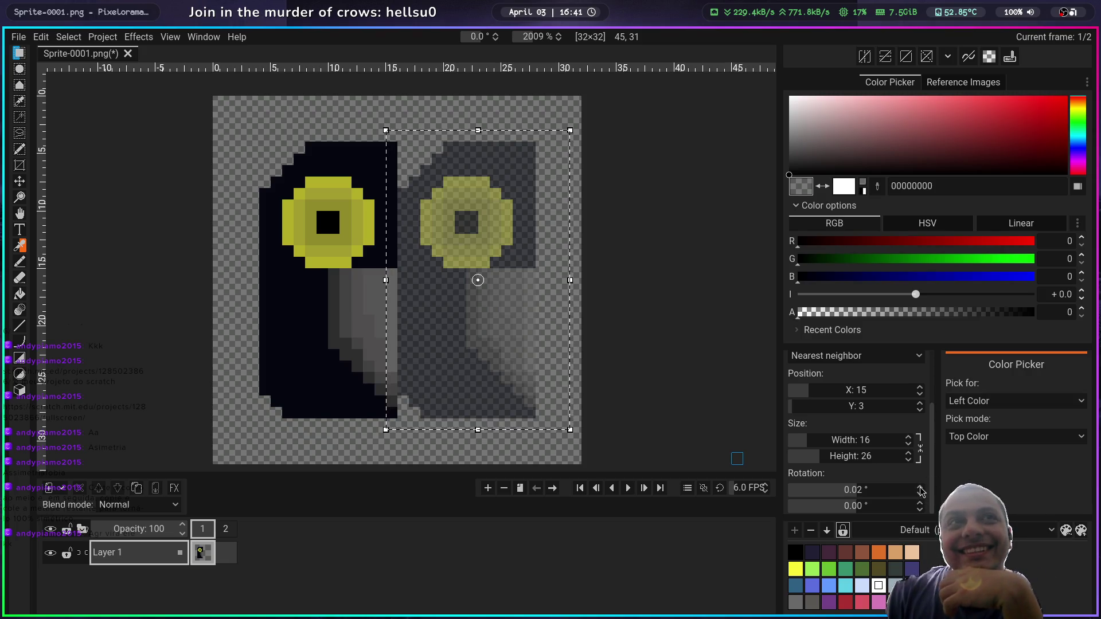
# Step: Rotate the pasted half 180 degrees, then reset its rotation to 0
pyautogui.click(860, 491)
pyautogui.write('180')
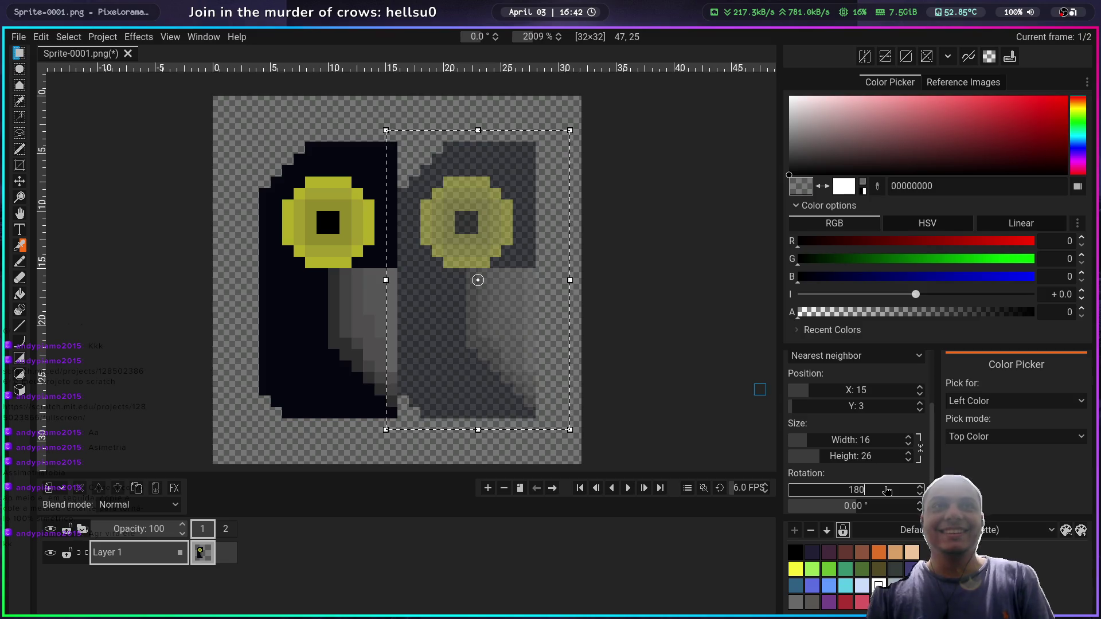
pyautogui.press('Return')
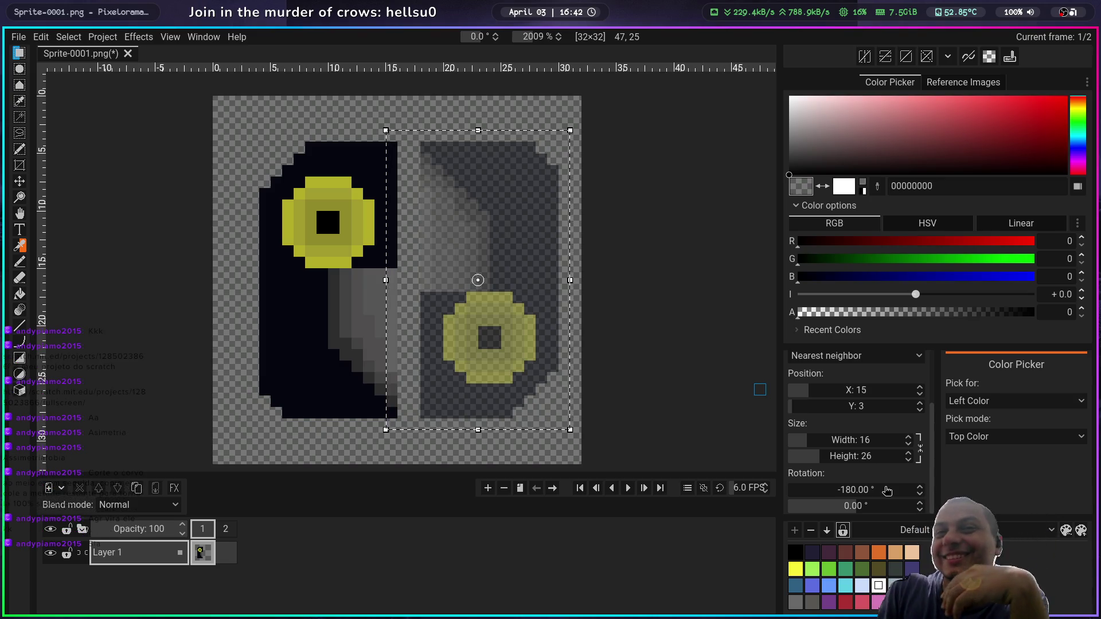
pyautogui.click(882, 490)
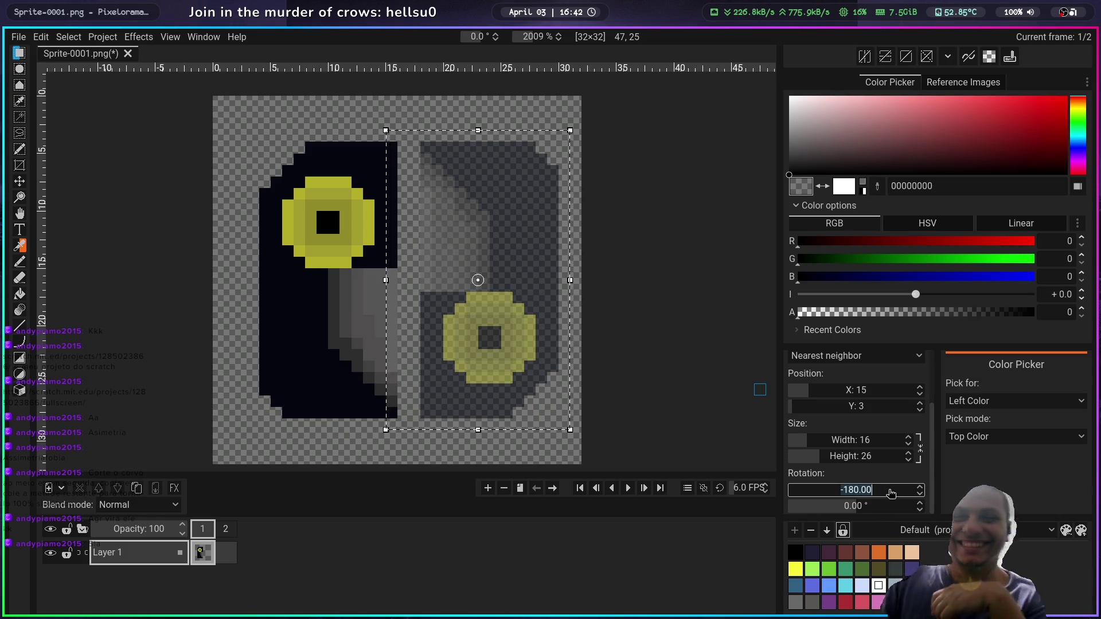
pyautogui.write('0')
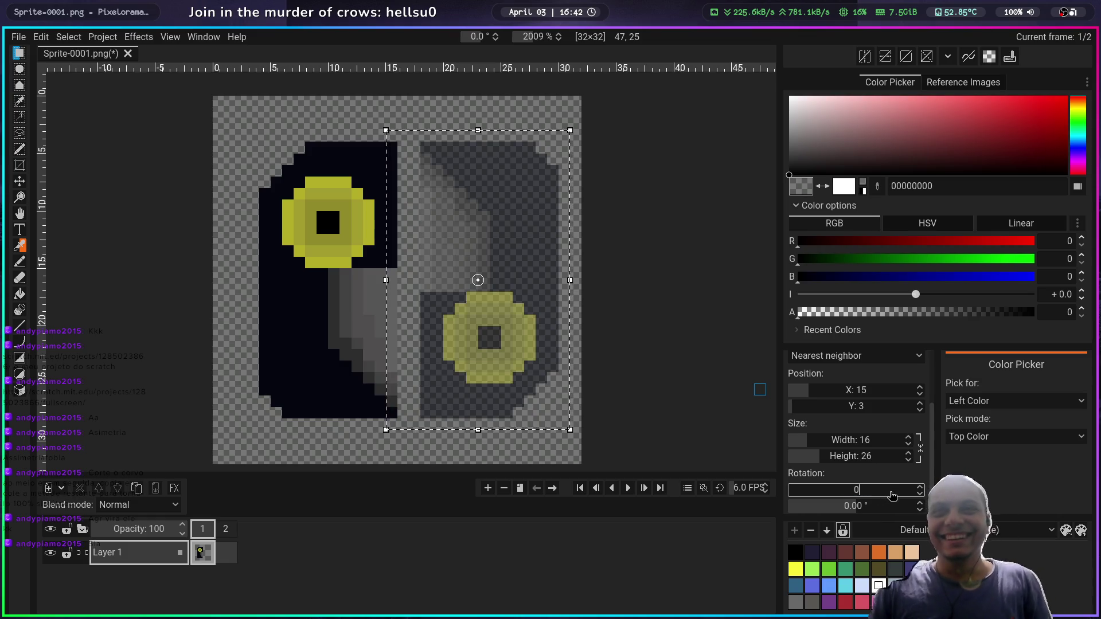
pyautogui.press('Return')
# Step: Try an 80-degree skew on the pasted half twice, removing it each time
pyautogui.click(881, 506)
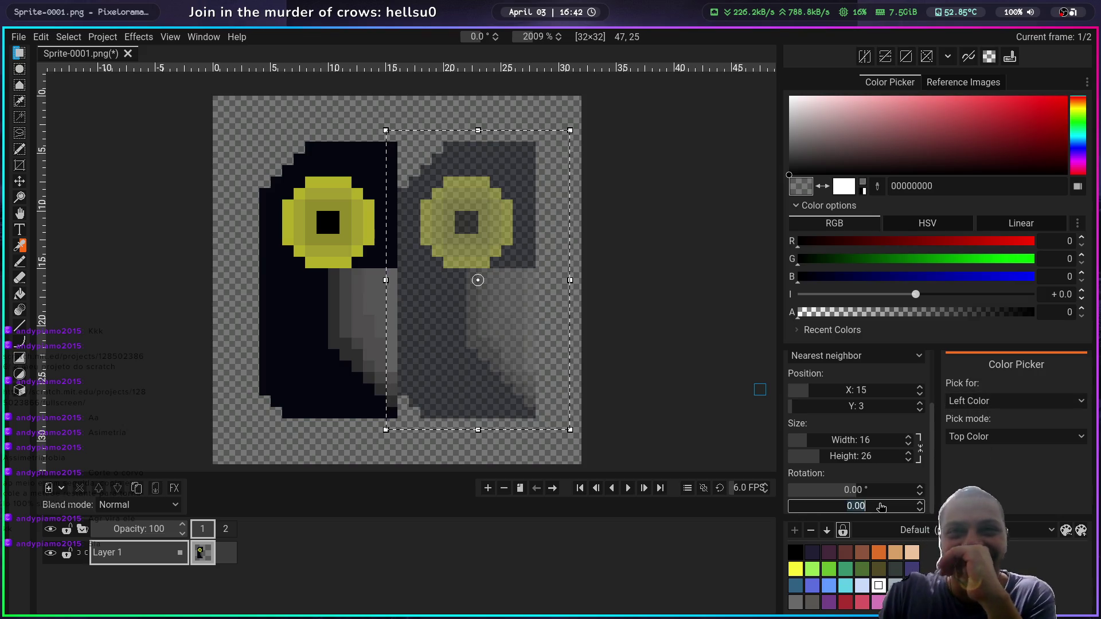
pyautogui.write('180')
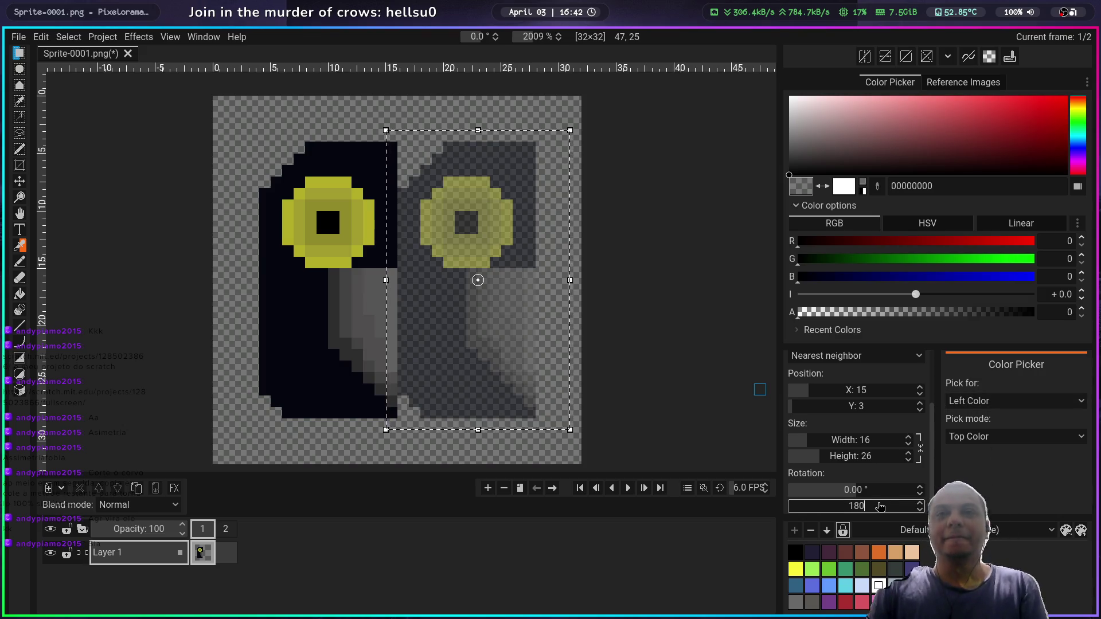
pyautogui.press('Return')
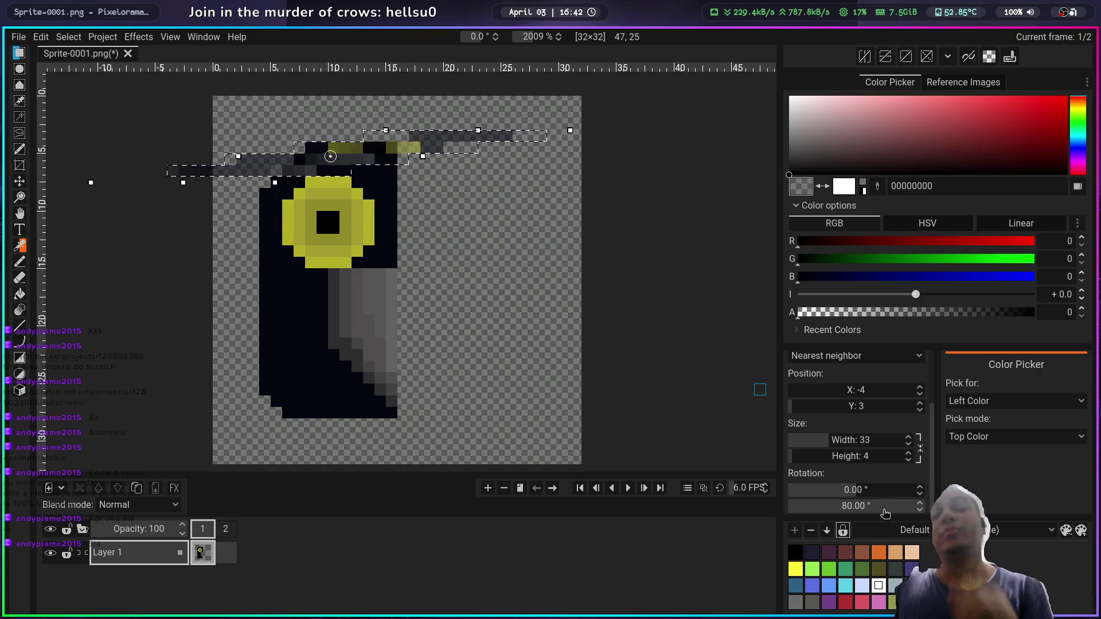
pyautogui.click(883, 506)
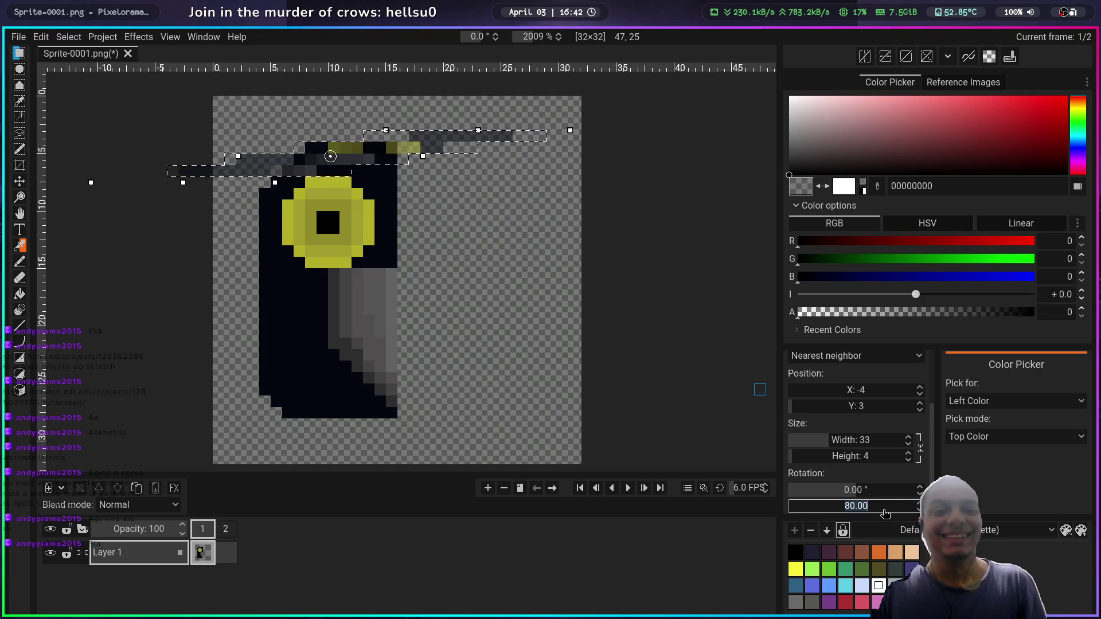
pyautogui.press('BackSpace')
pyautogui.write('0')
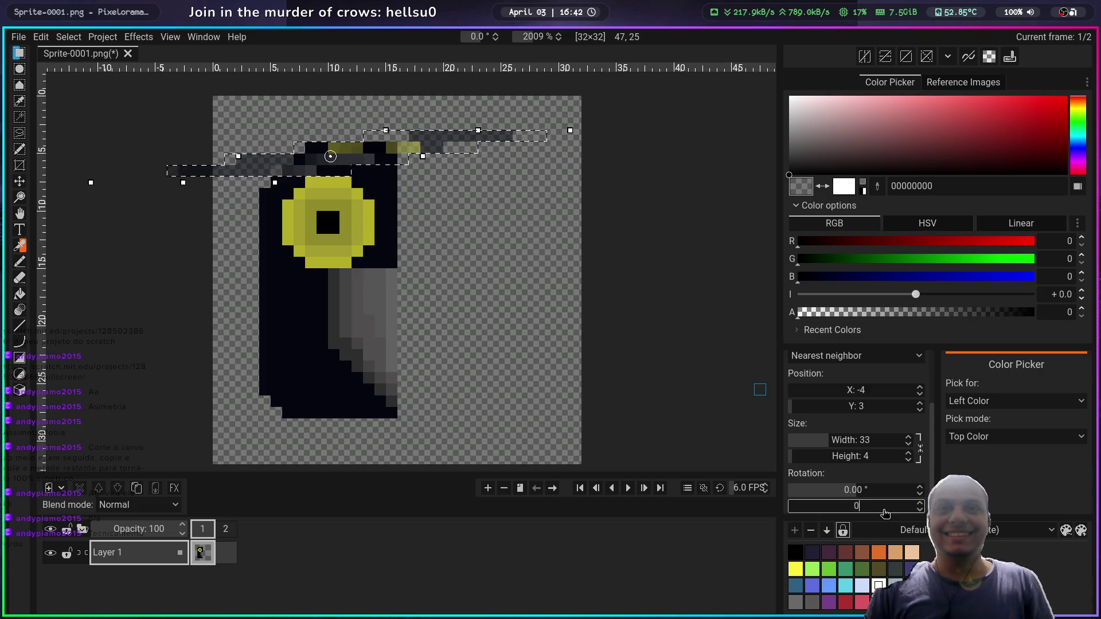
pyautogui.press('Return')
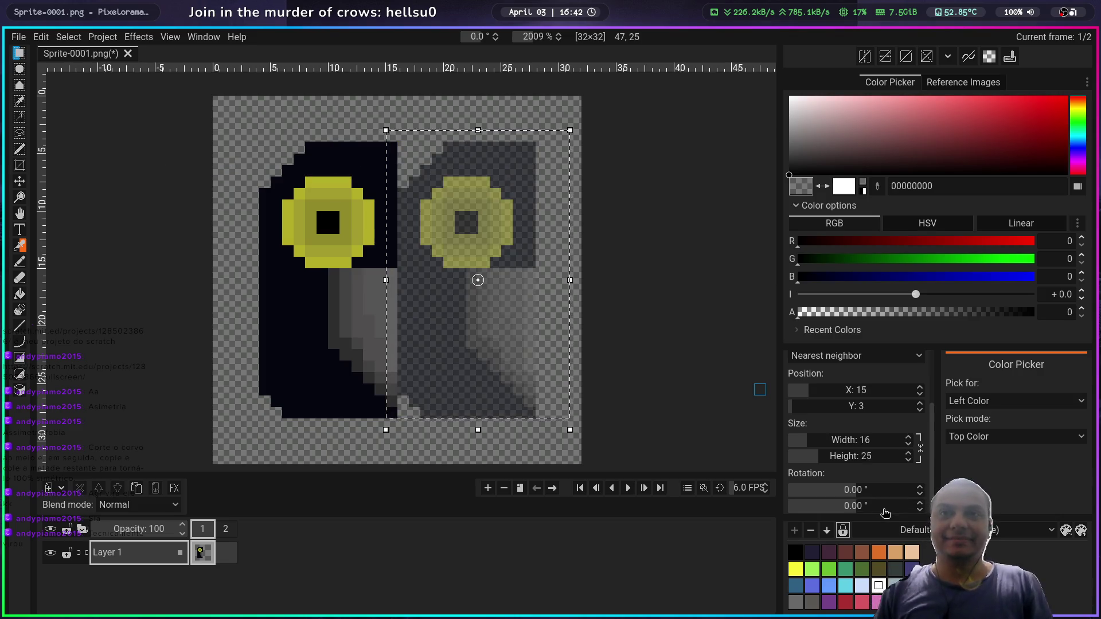
pyautogui.click(883, 506)
pyautogui.write('18')
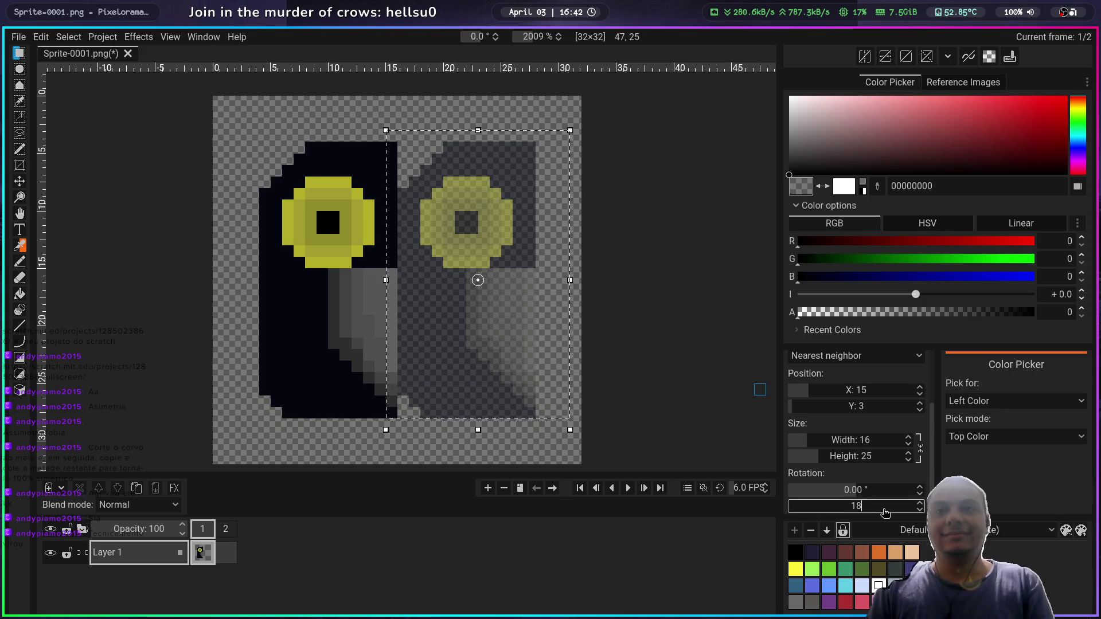
pyautogui.write('0')
pyautogui.press('Return')
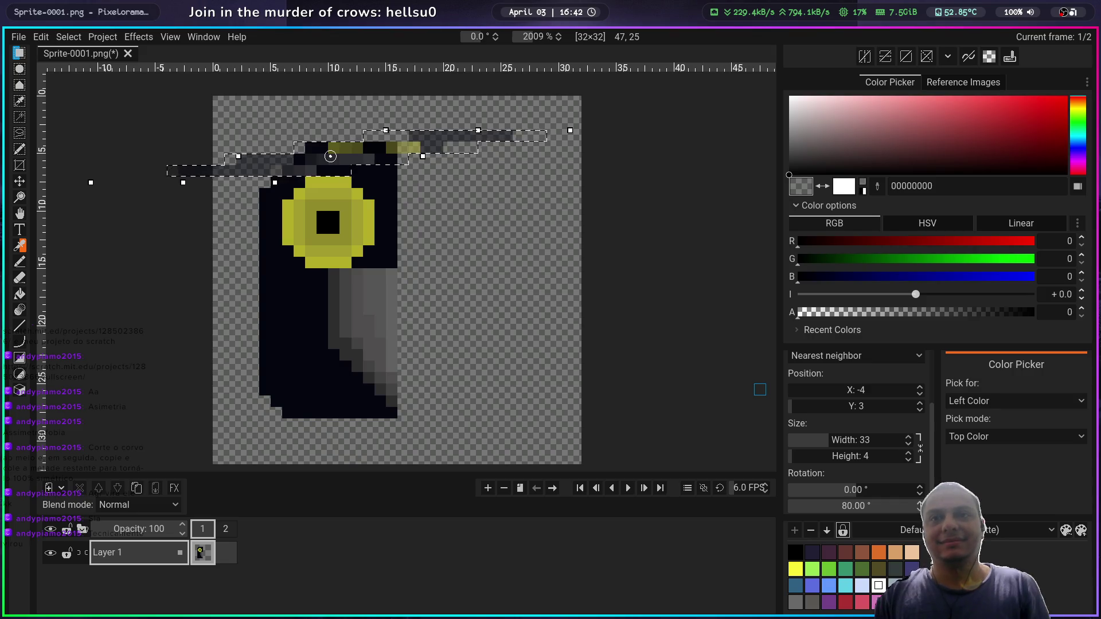
pyautogui.click(901, 507)
pyautogui.write('0')
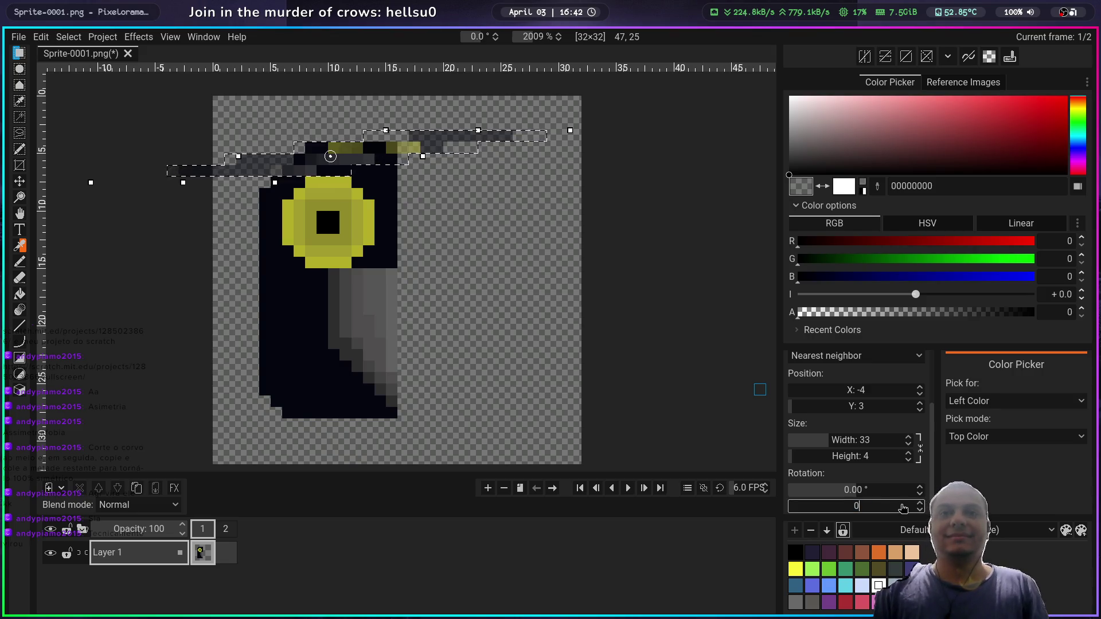
pyautogui.press('Return')
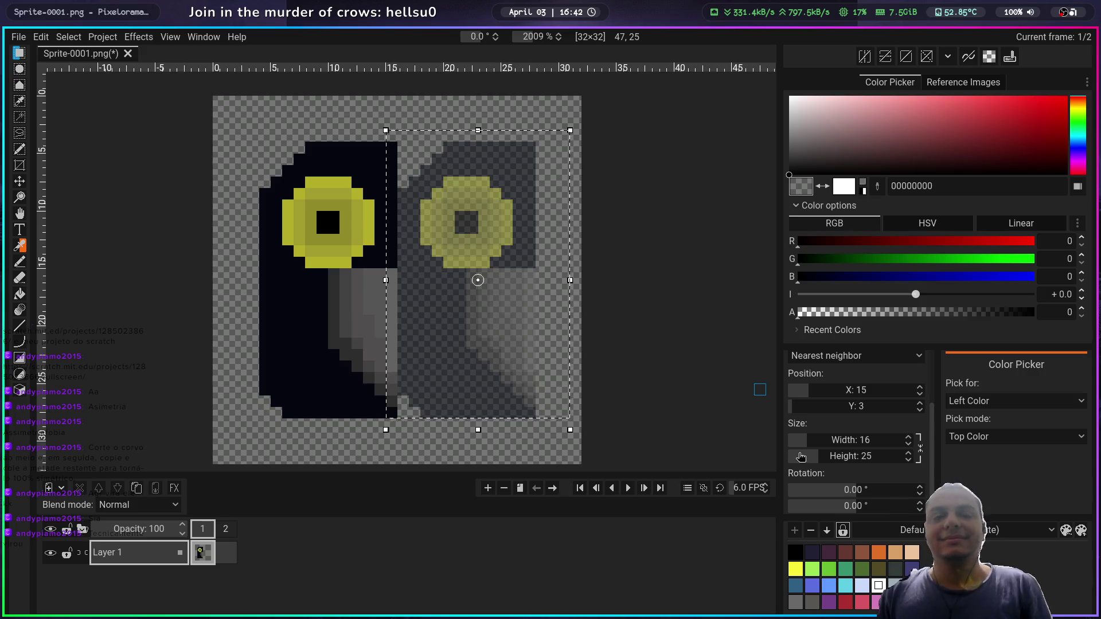
# Step: Scroll the Width and Height fields to size the pasted half 16×25
pyautogui.scroll(-2, 876, 456)
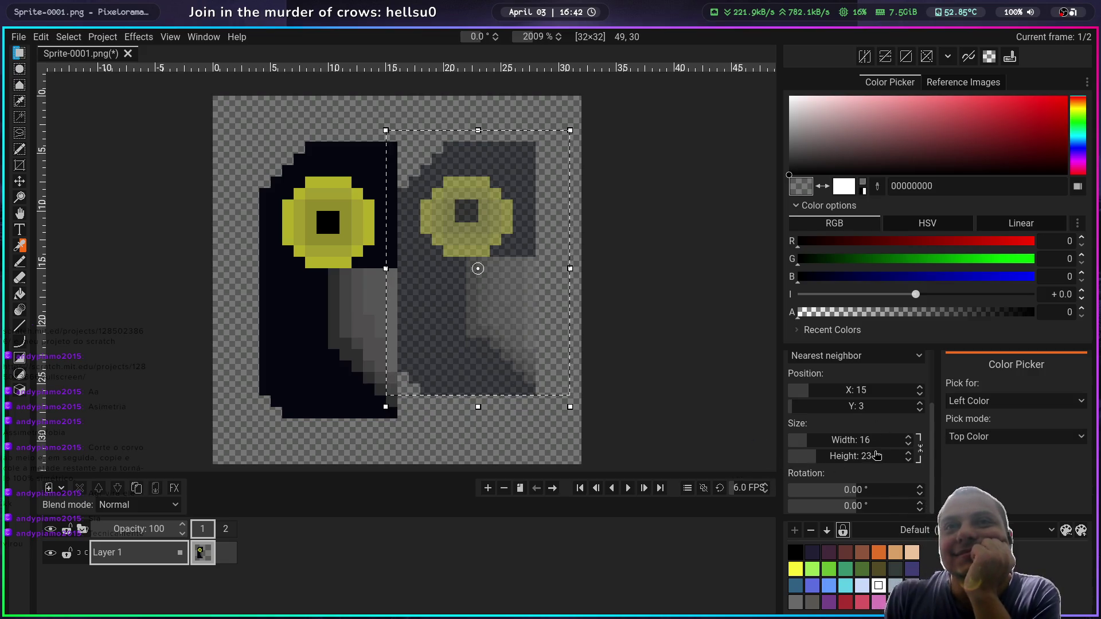
pyautogui.scroll(2, 877, 458)
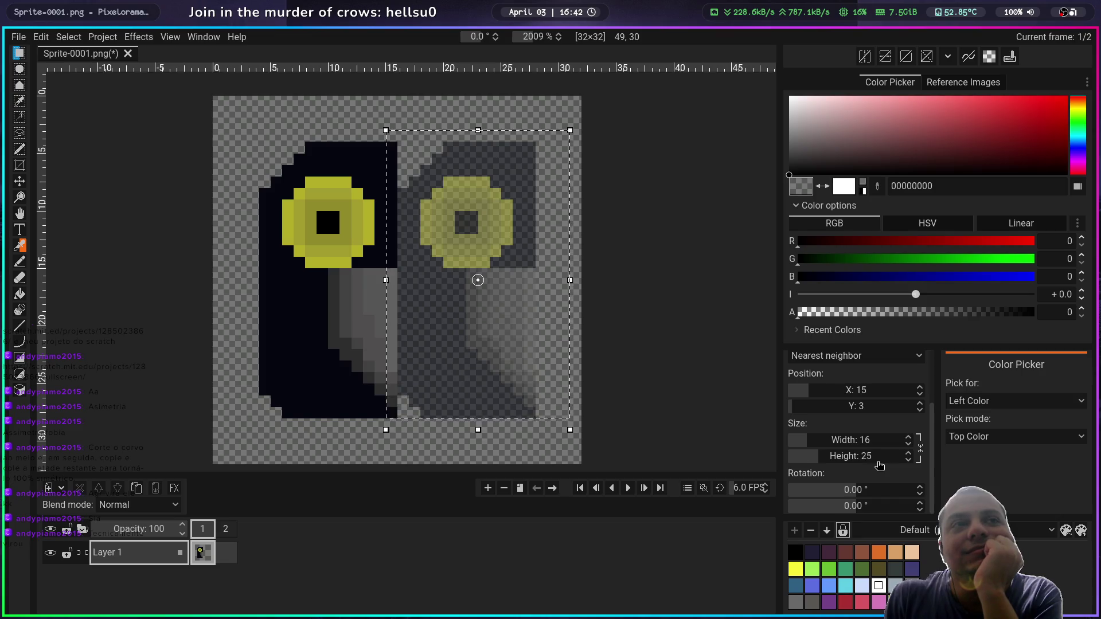
pyautogui.scroll(-1, 878, 464)
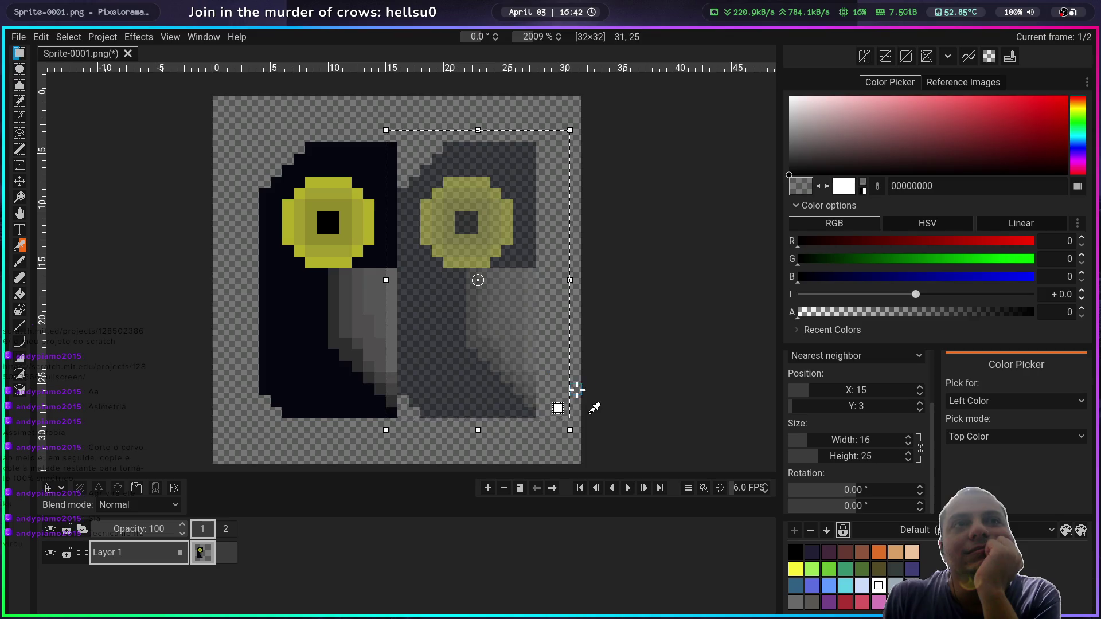
pyautogui.scroll(-1, 884, 458)
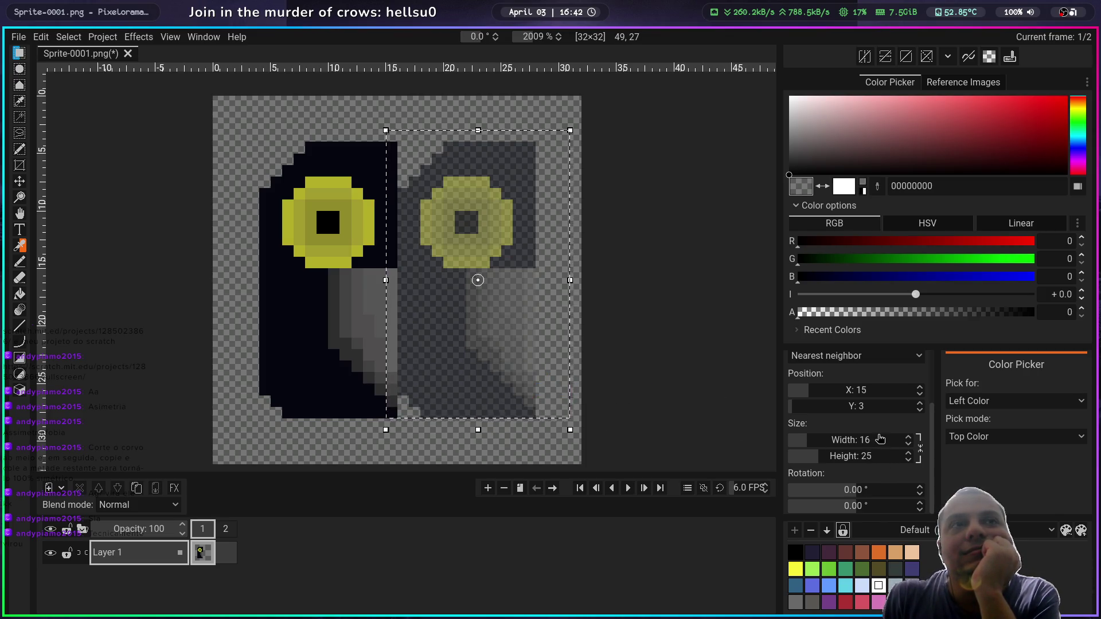
pyautogui.scroll(1, 880, 440)
pyautogui.scroll(-1, 879, 439)
pyautogui.scroll(1, 880, 439)
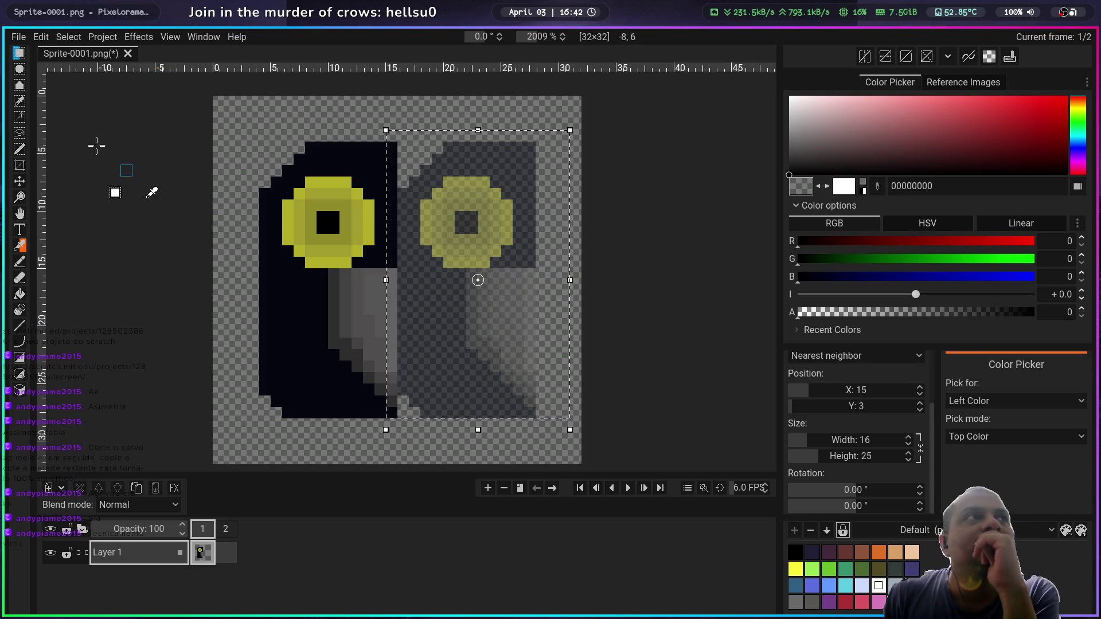
pyautogui.click(20, 53)
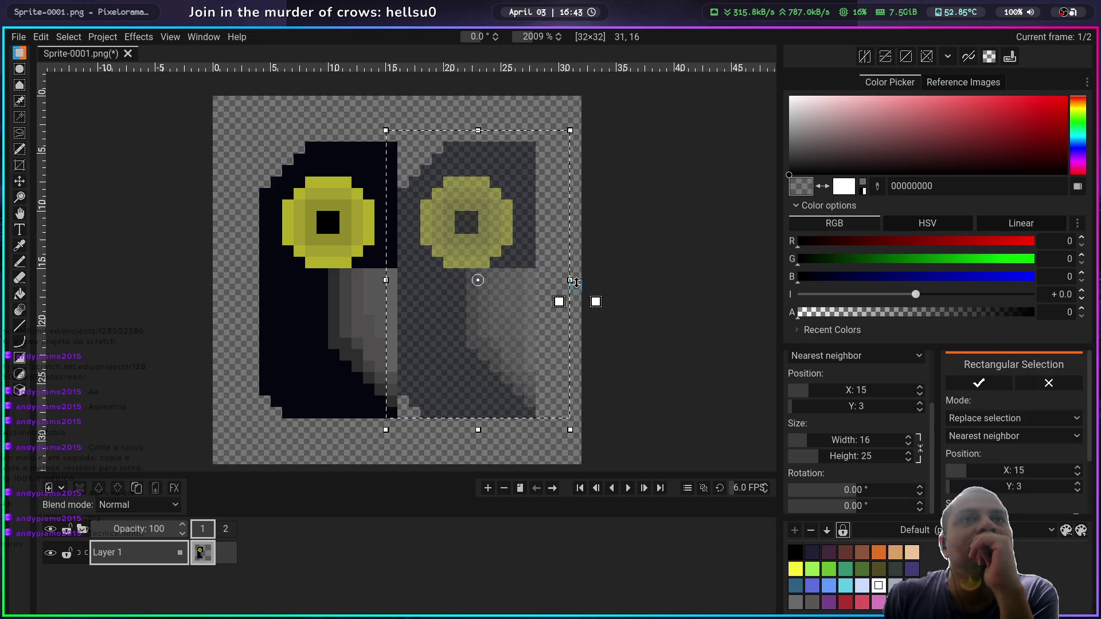
# Step: Flip the copied half horizontally and nudge it into alignment pixel by pixel
pyautogui.moveTo(573, 282); pyautogui.dragTo(191, 282)
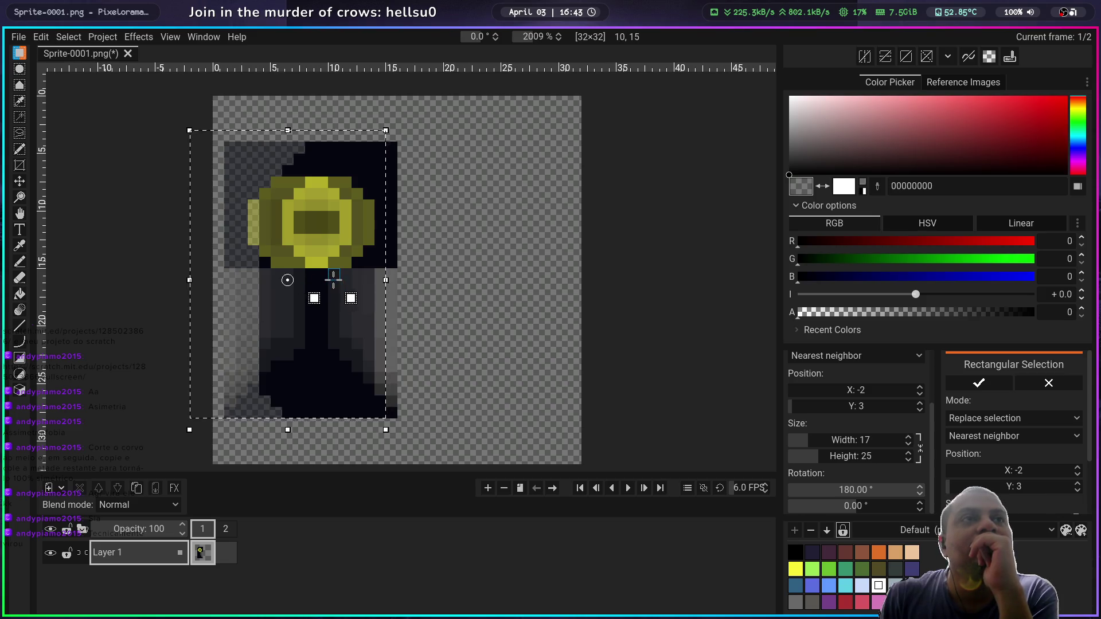
pyautogui.press('Right')
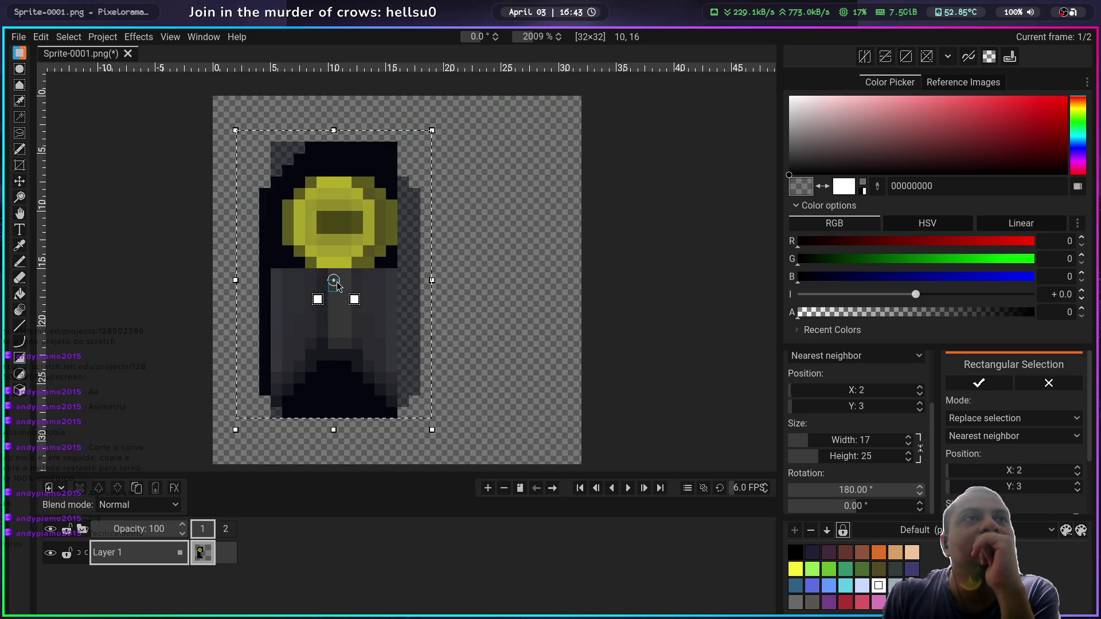
pyautogui.press('Right')
pyautogui.press('Right')
pyautogui.press('Right')
pyautogui.press('Left')
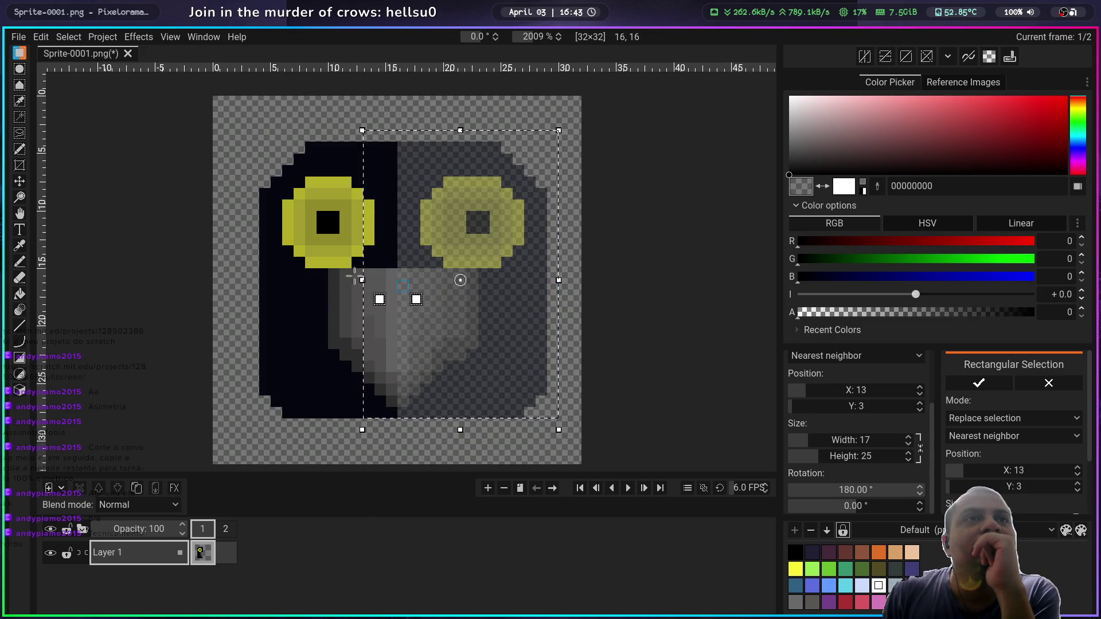
pyautogui.moveTo(362, 280); pyautogui.dragTo(375, 281)
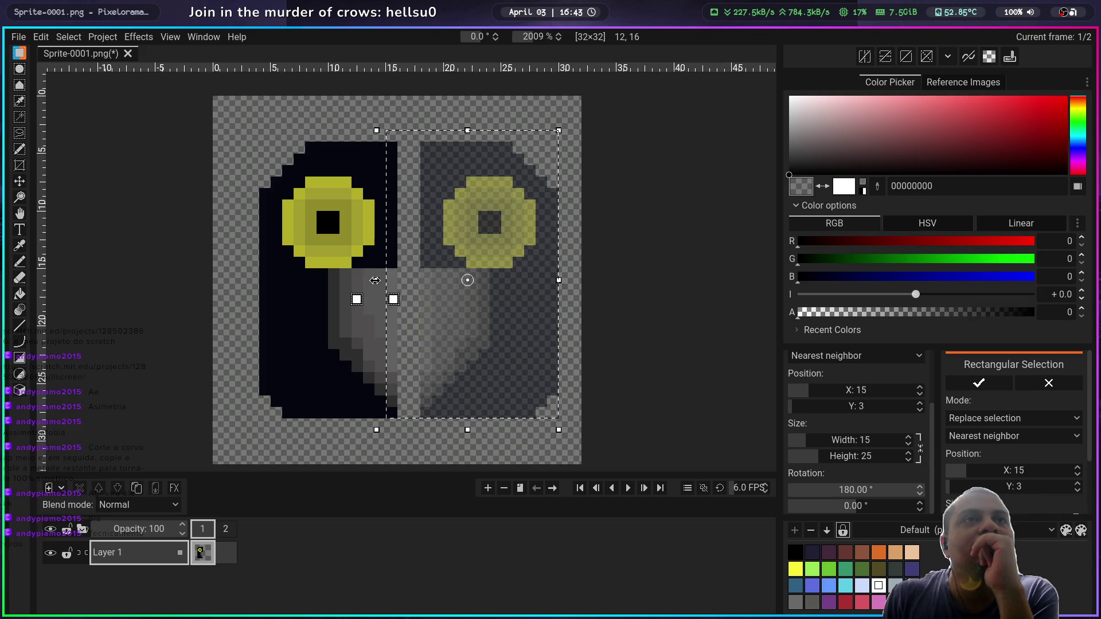
pyautogui.press('Left')
pyautogui.press('Left')
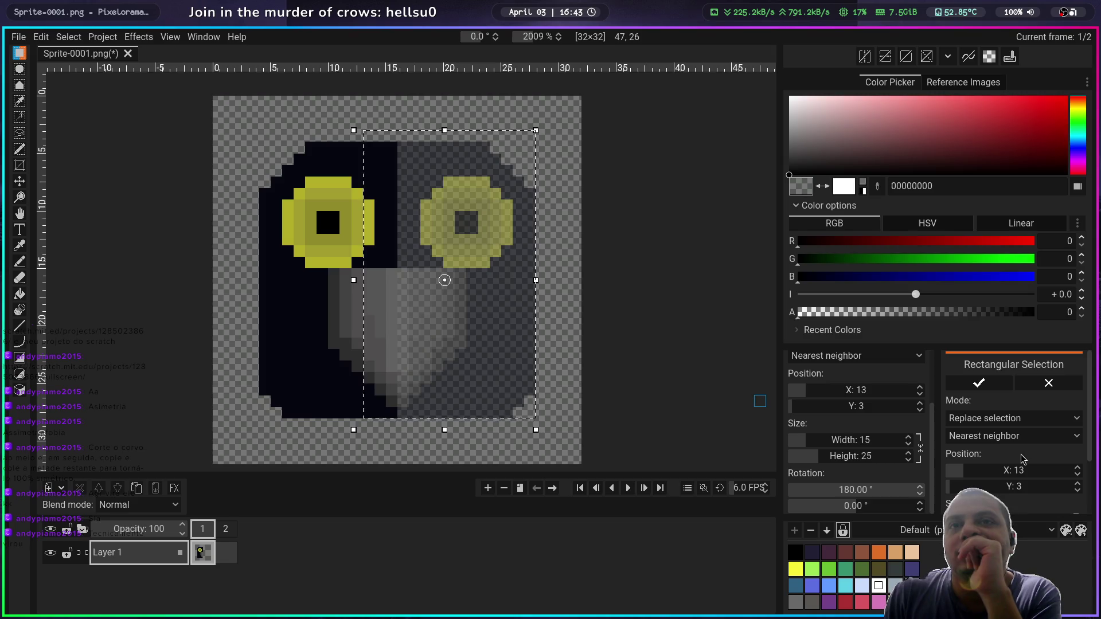
# Step: Set the mirrored half's X position, commit it on the right side, and save Sprite-0001.png
pyautogui.scroll(-1, 1022, 457)
pyautogui.scroll(-5, 1020, 455)
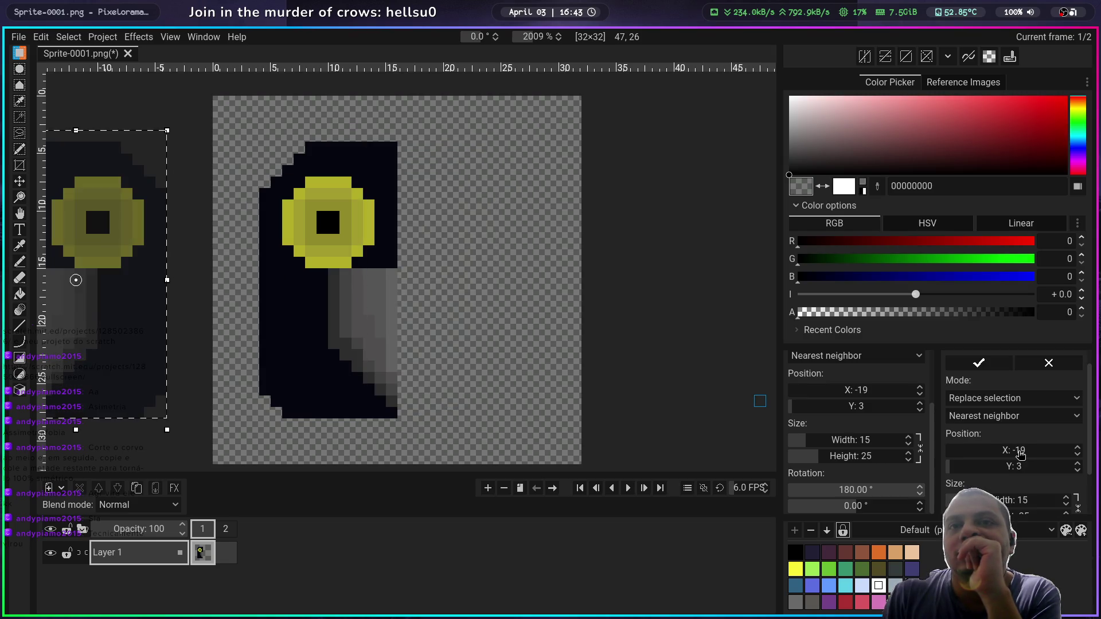
pyautogui.scroll(-5, 1020, 455)
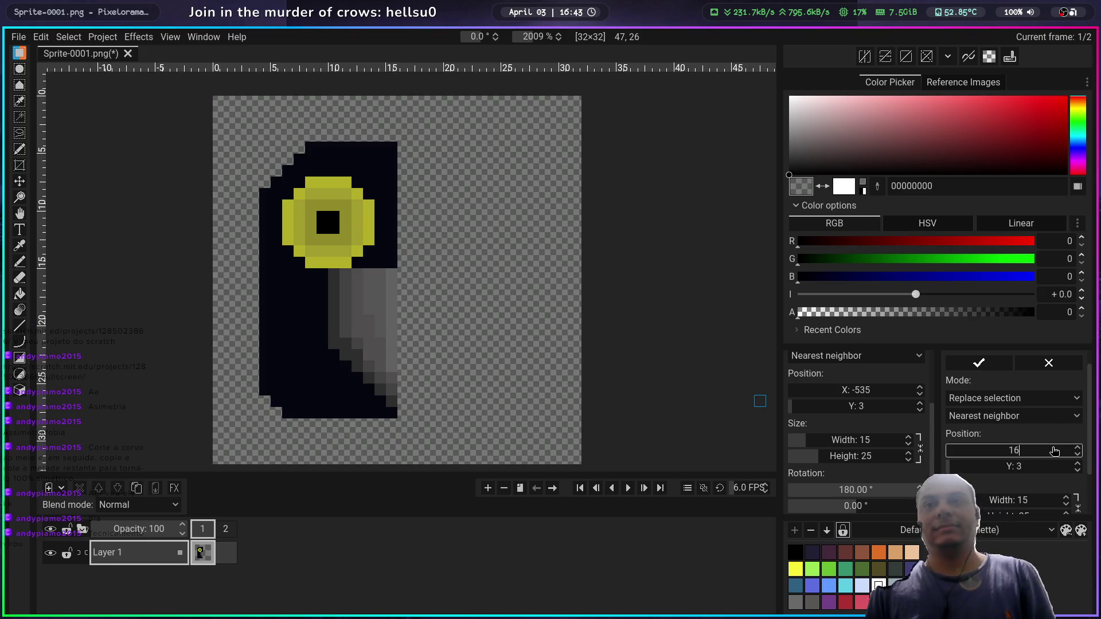
pyautogui.press('BackSpace')
pyautogui.press('Return')
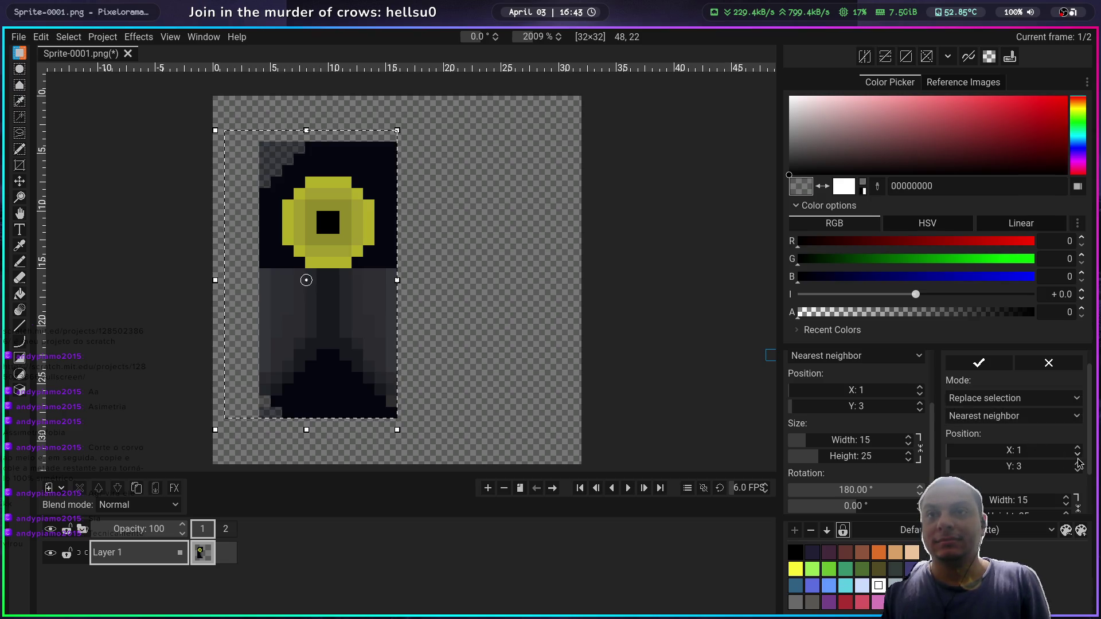
pyautogui.scroll(-3, 1087, 482)
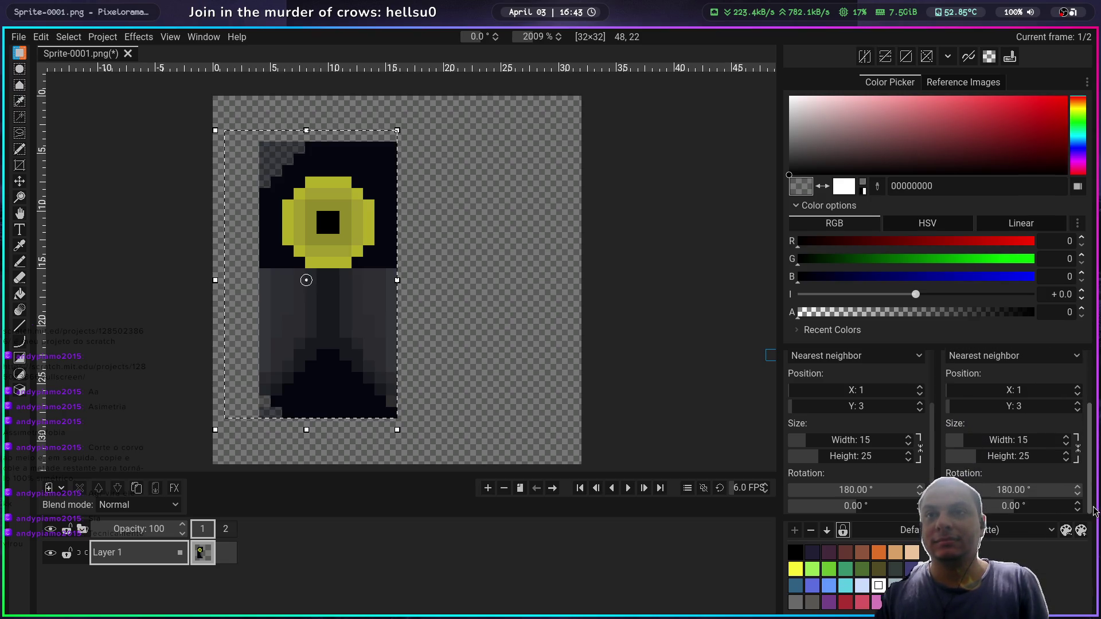
pyautogui.moveTo(339, 295)
pyautogui.mouseDown()
pyautogui.moveTo(495, 298)
pyautogui.moveTo(474, 298)
pyautogui.mouseUp()
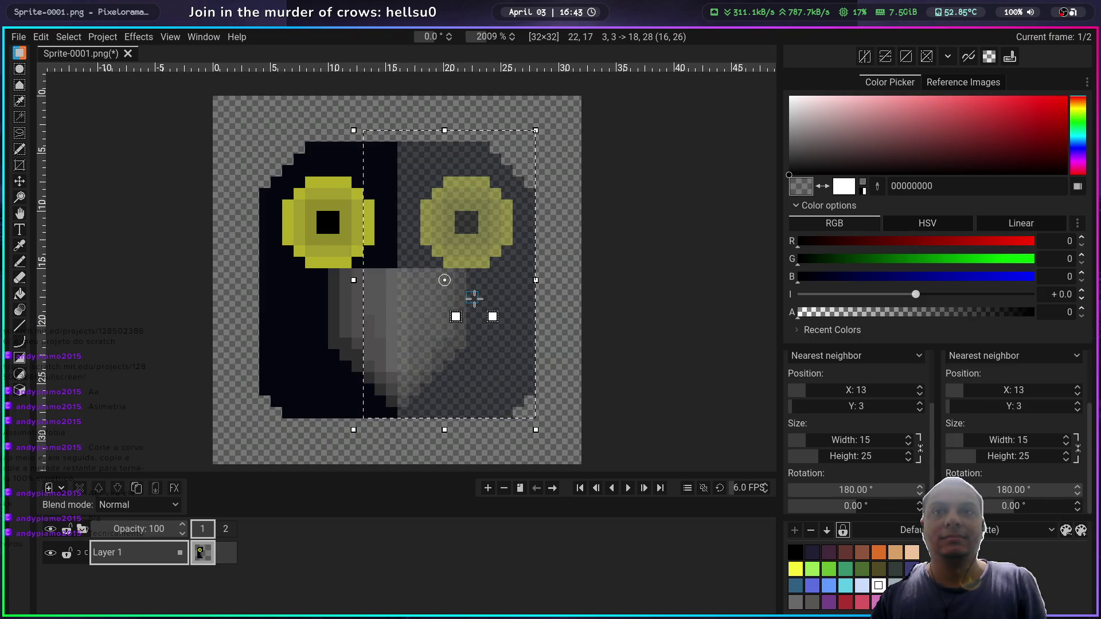
pyautogui.click(542, 287)
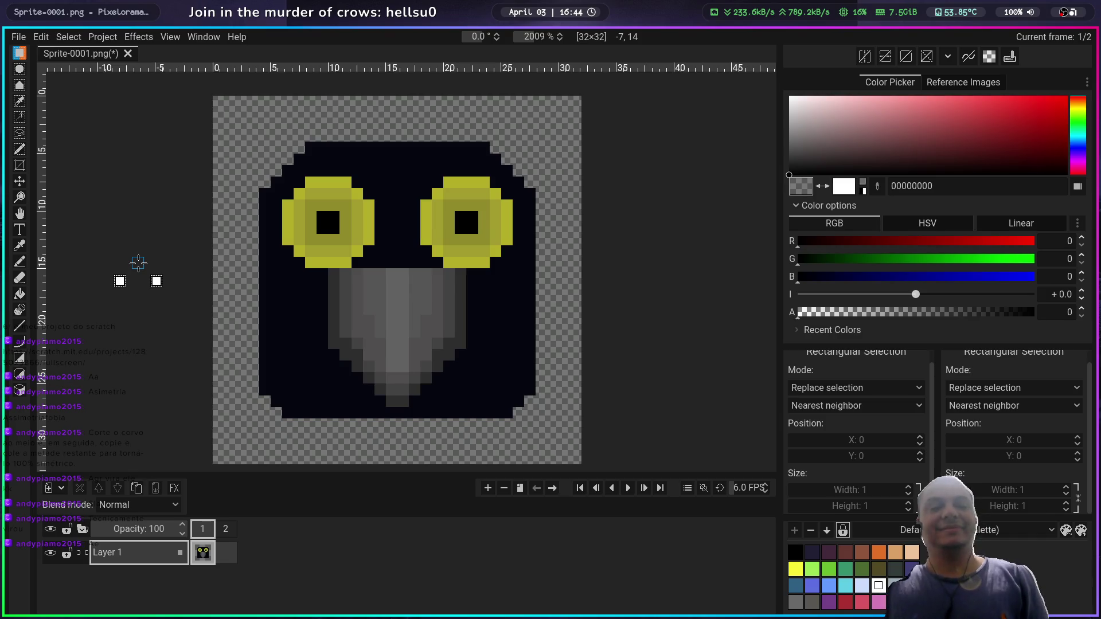
pyautogui.hotkey('ctrl', 's')
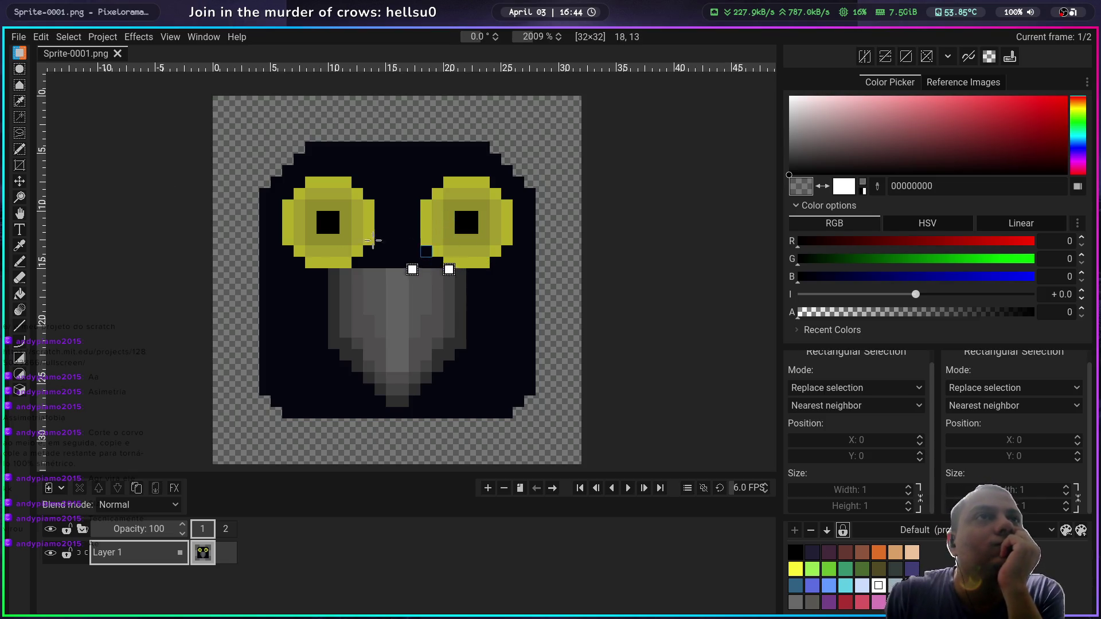
# Step: Choose the Pencil and sample the eye and eye ring yellows
pyautogui.click(20, 245)
pyautogui.click(19, 261)
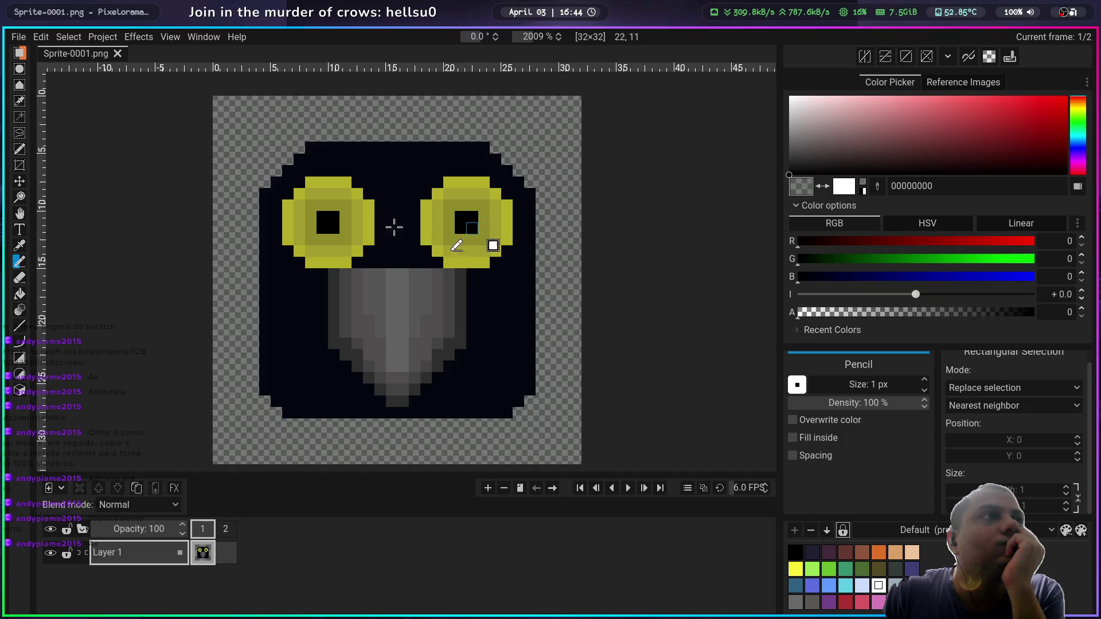
pyautogui.rightClick(19, 246)
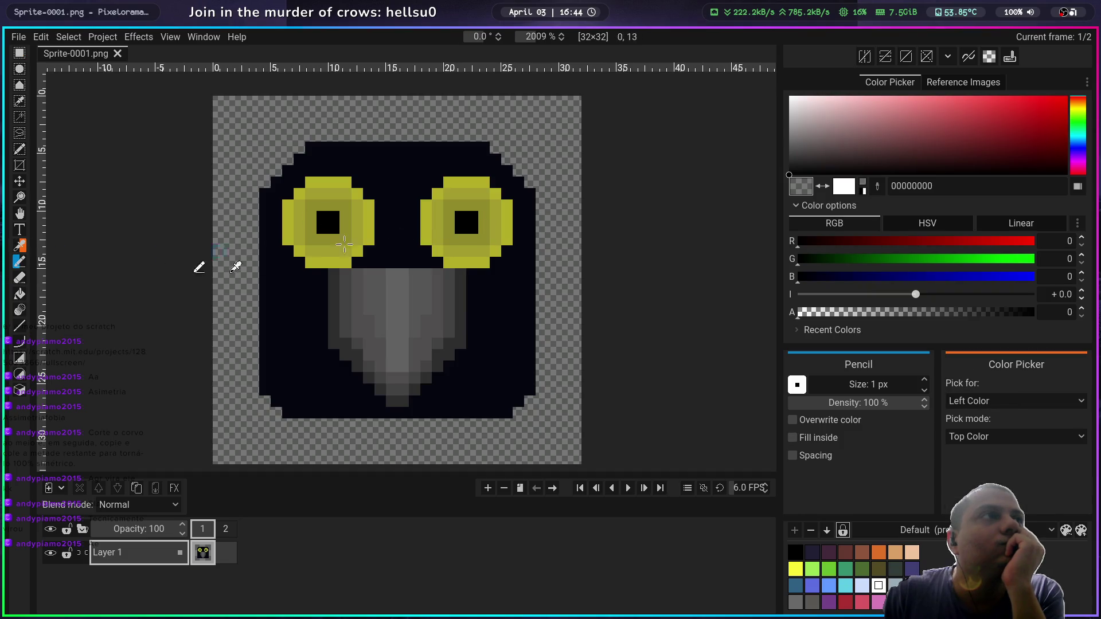
pyautogui.rightClick(447, 248)
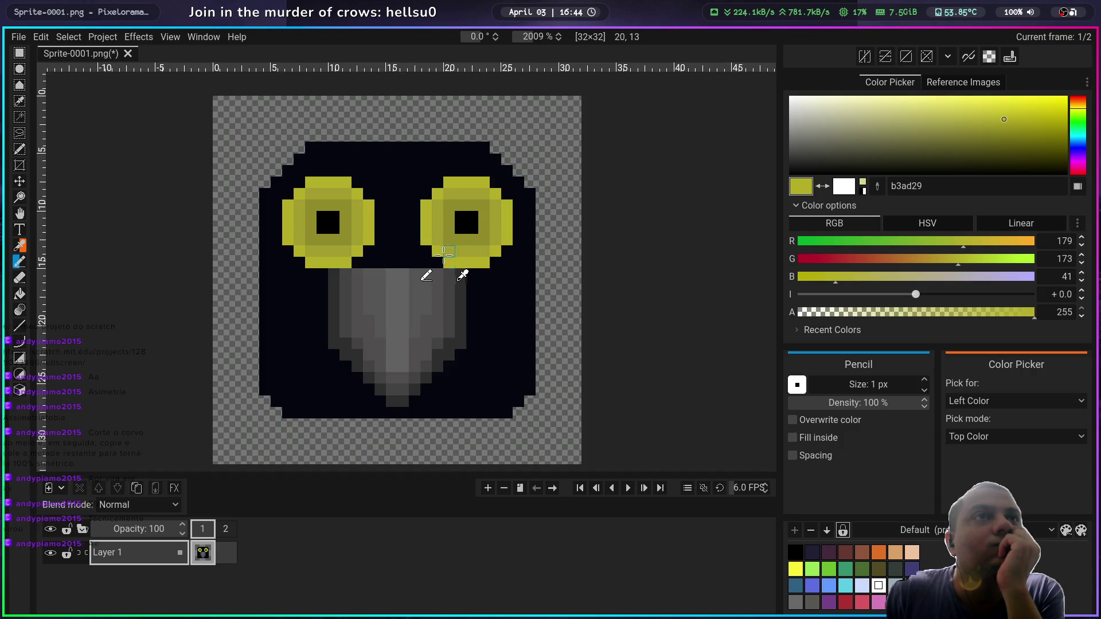
pyautogui.rightClick(348, 253)
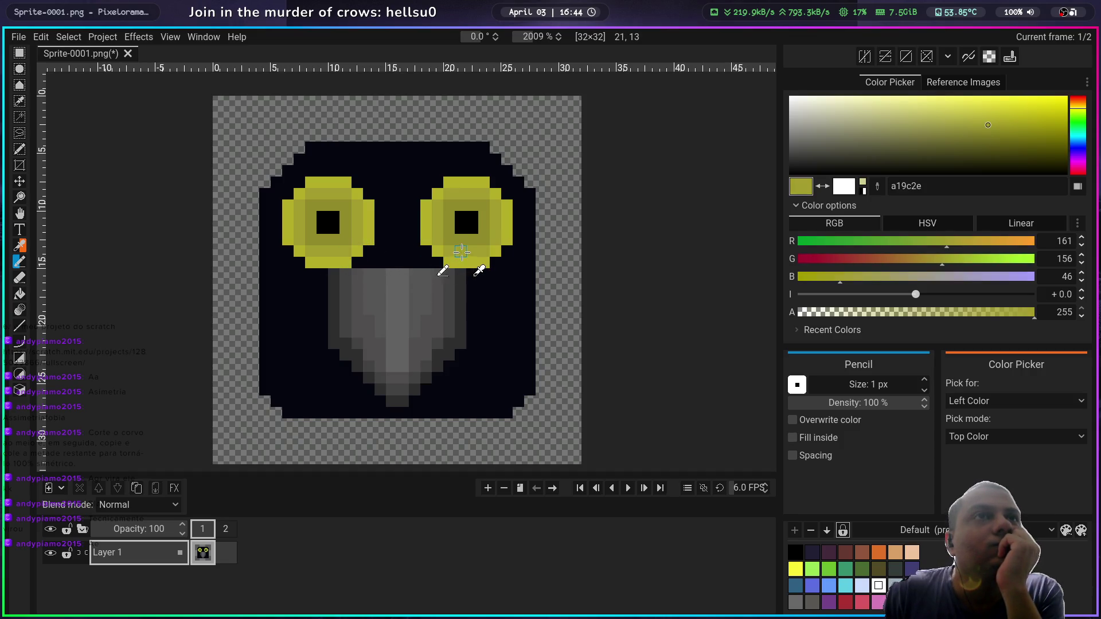
pyautogui.rightClick(342, 236)
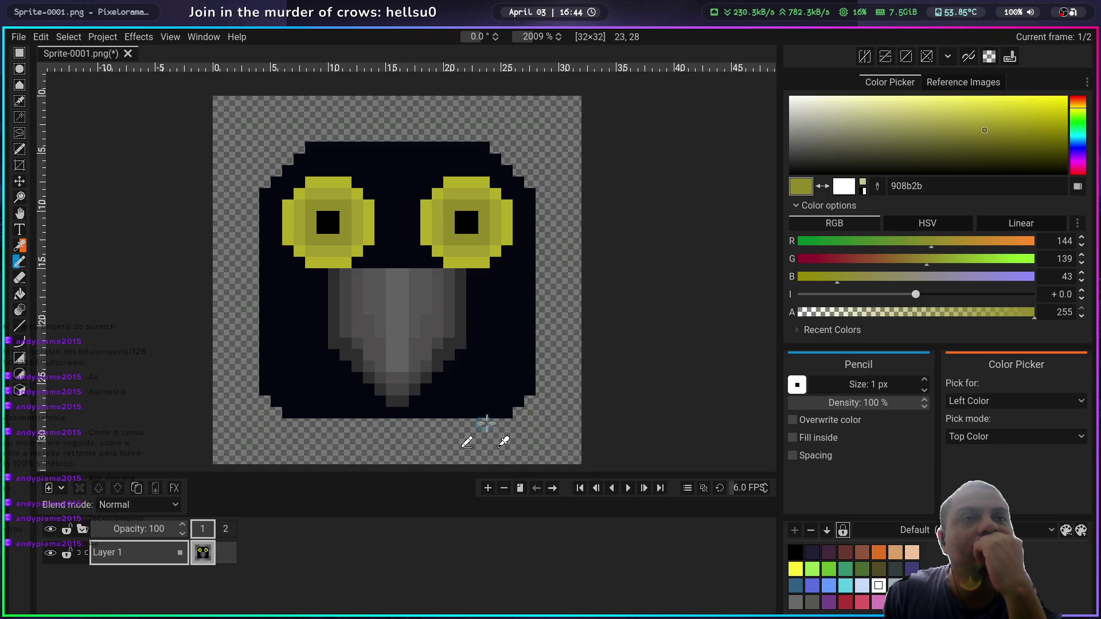
# Step: Sample and compare neighbouring beak greys, settling on the mid-grey 636262
pyautogui.rightClick(413, 363)
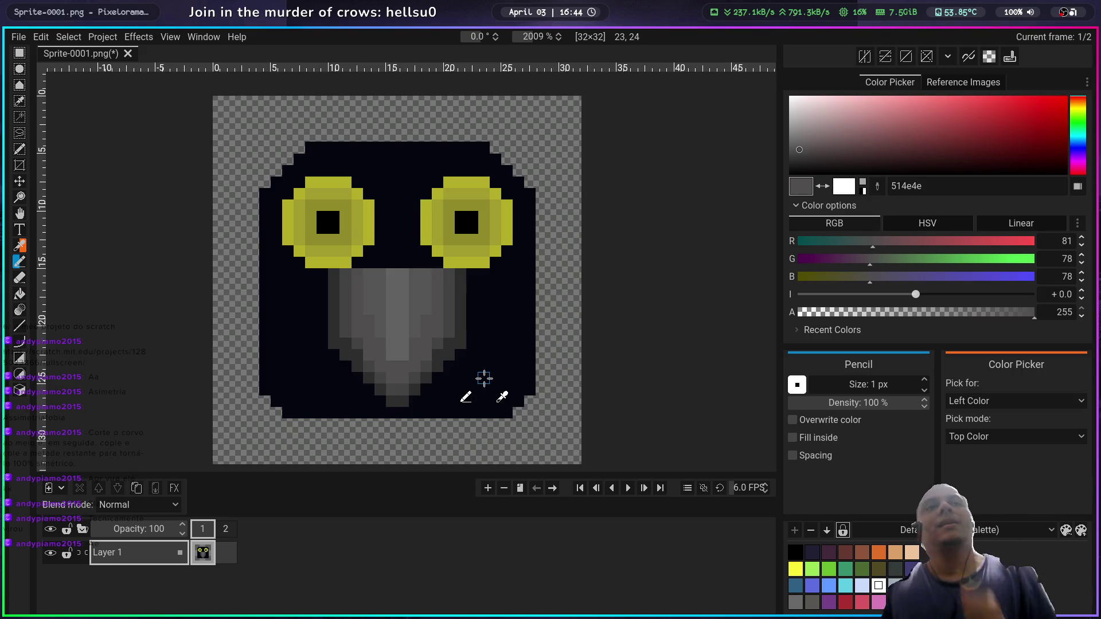
pyautogui.rightClick(401, 359)
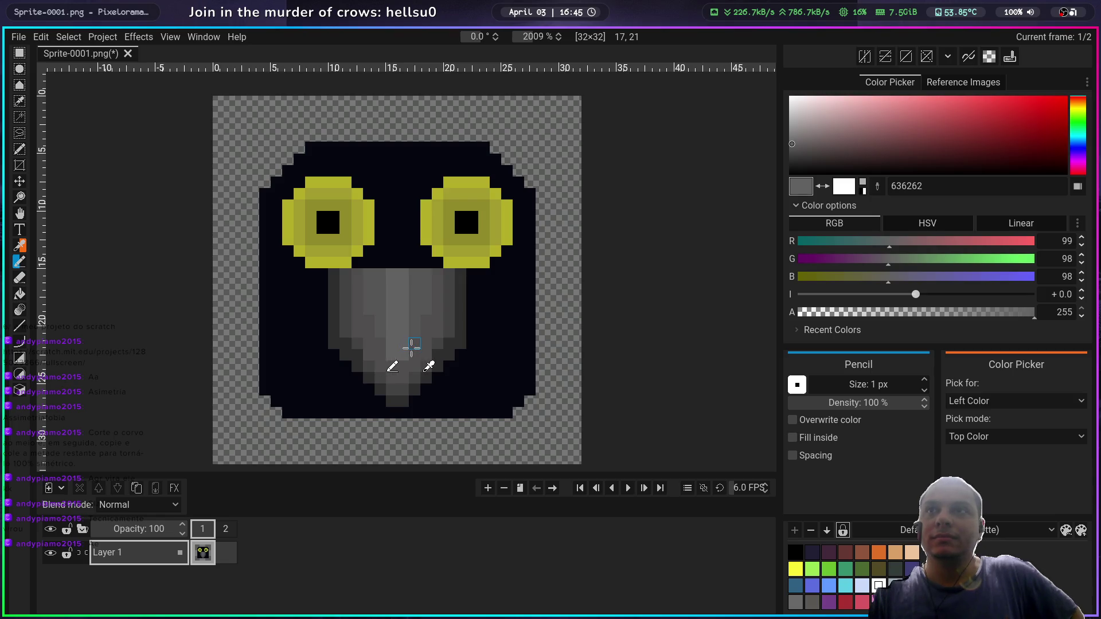
pyautogui.rightClick(411, 348)
pyautogui.rightClick(400, 346)
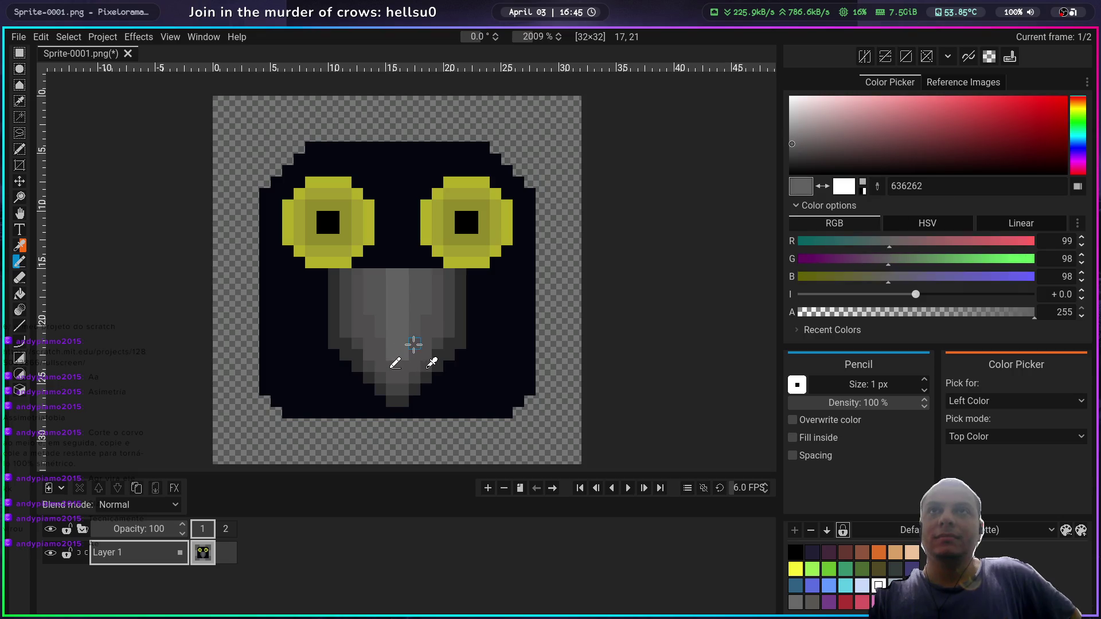
pyautogui.rightClick(413, 344)
pyautogui.rightClick(398, 343)
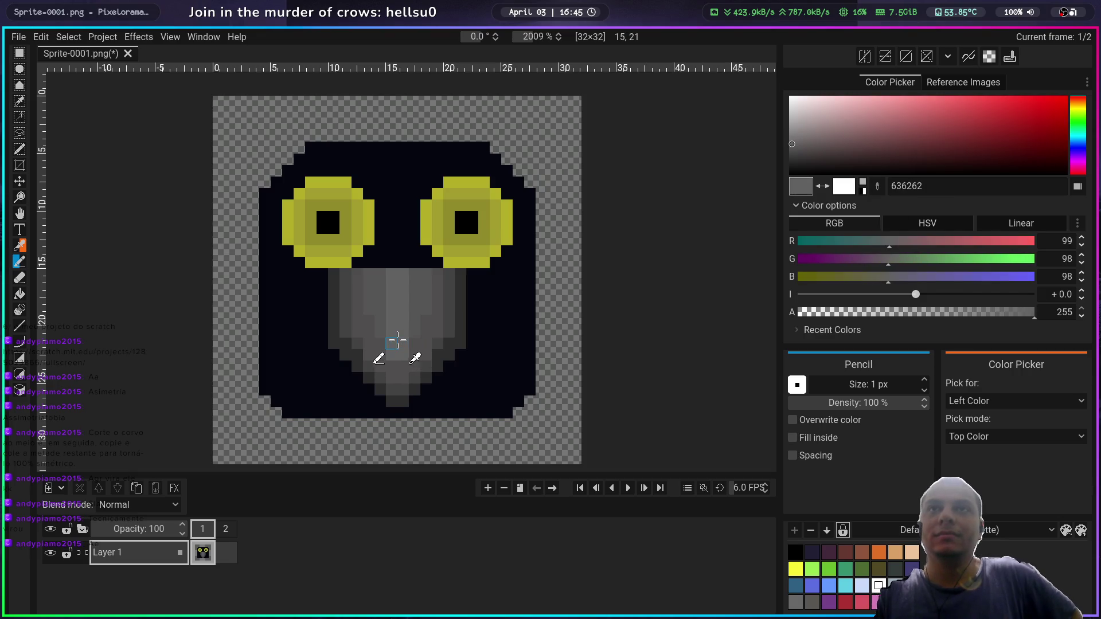
pyautogui.rightClick(412, 342)
pyautogui.rightClick(400, 342)
pyautogui.rightClick(413, 343)
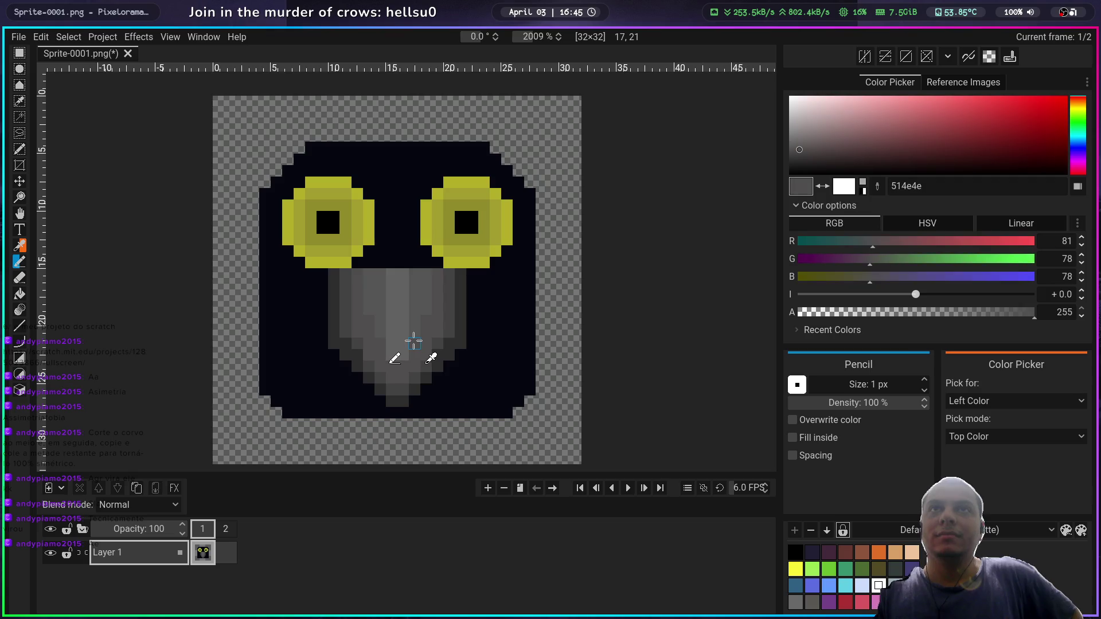
pyautogui.rightClick(414, 342)
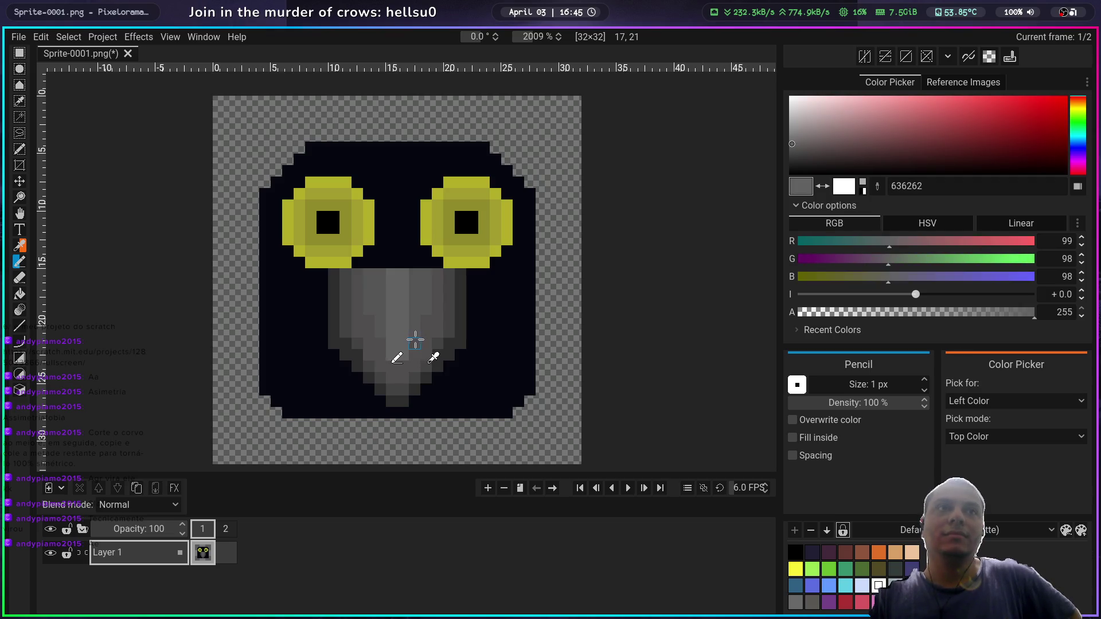
# Step: Fine-tune the drawing grey, then pick a mid grey on the HSV Wheel picker
pyautogui.click(794, 144)
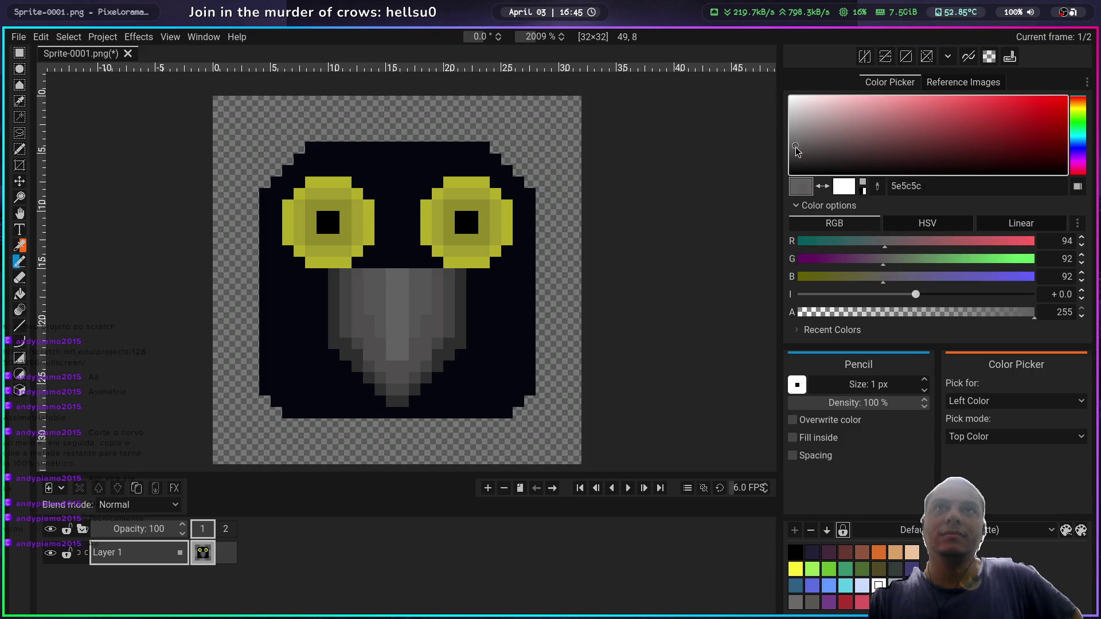
pyautogui.moveTo(796, 147); pyautogui.dragTo(797, 151)
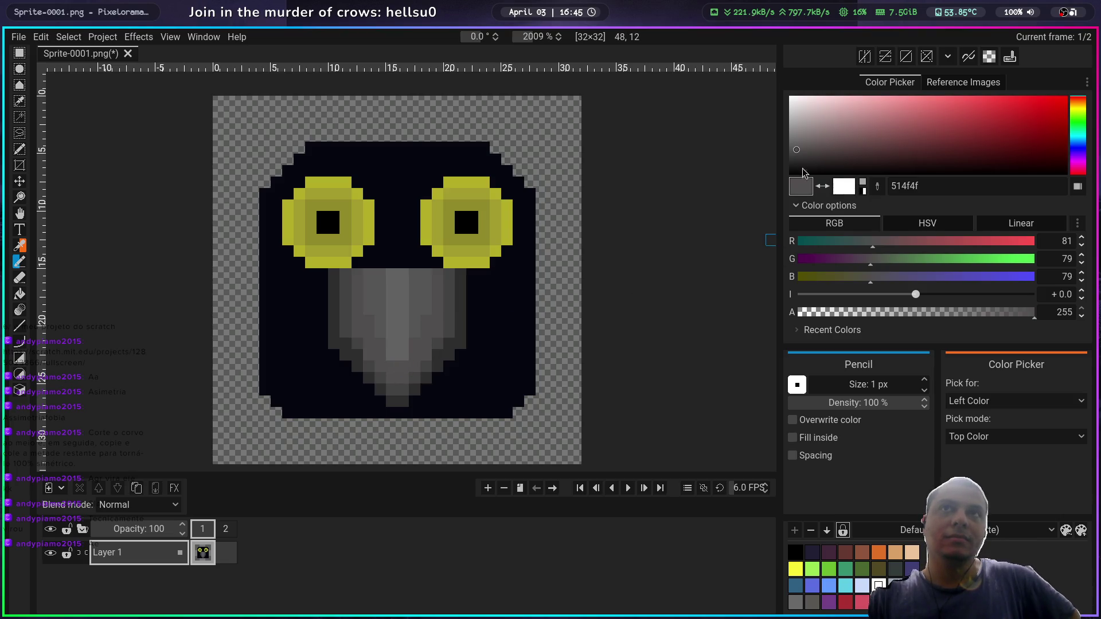
pyautogui.moveTo(796, 151); pyautogui.dragTo(795, 147)
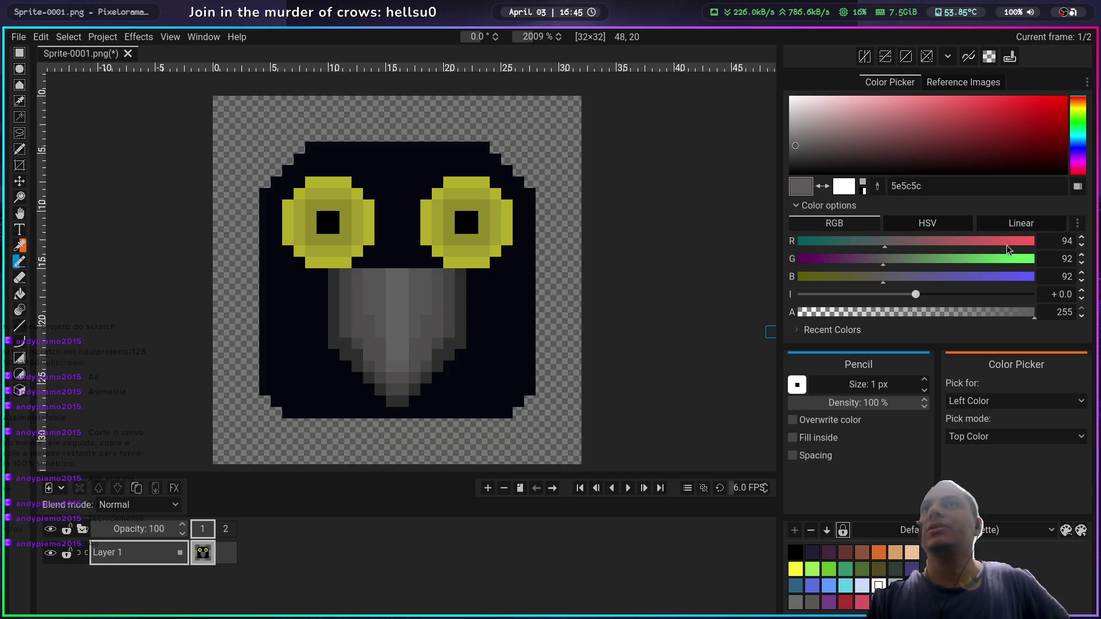
pyautogui.click(1078, 186)
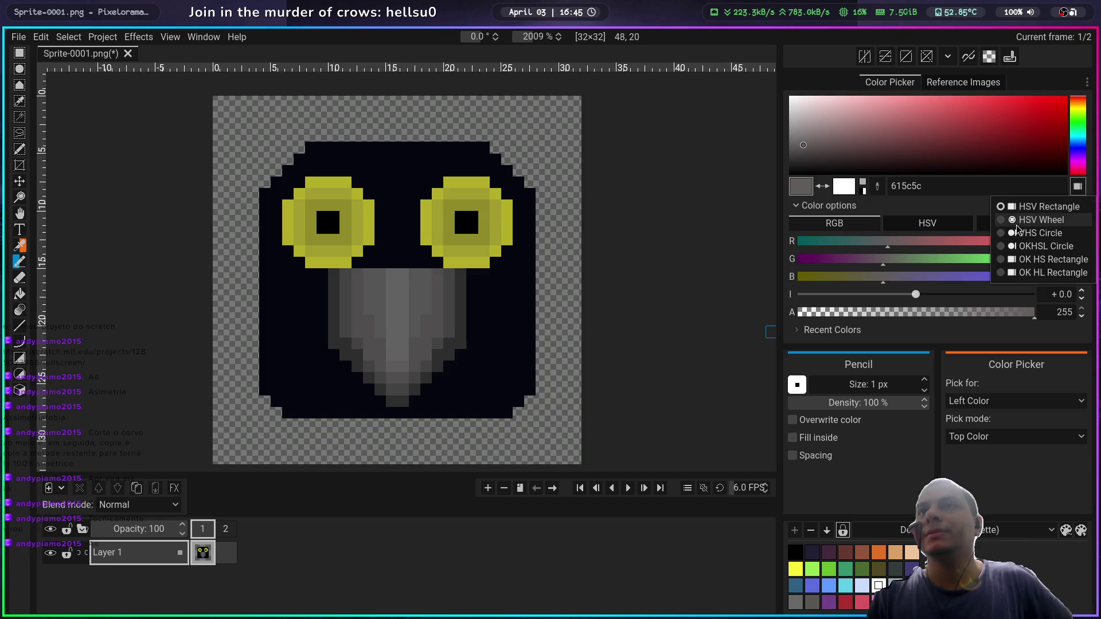
pyautogui.click(1000, 221)
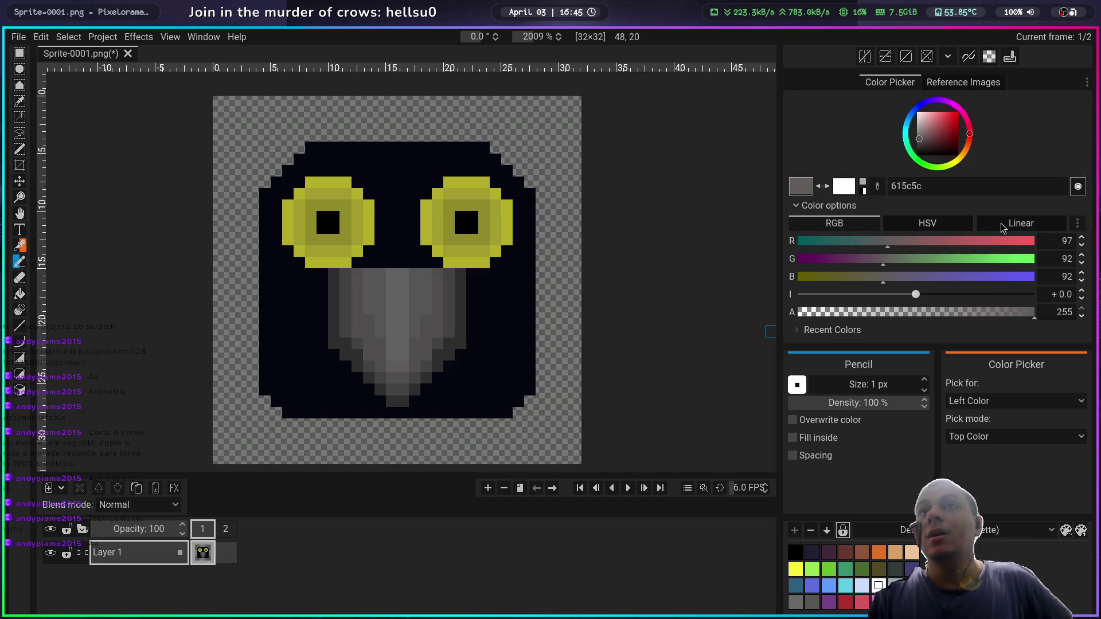
pyautogui.click(917, 132)
pyautogui.moveTo(917, 134)
pyautogui.mouseDown()
pyautogui.moveTo(934, 169)
pyautogui.moveTo(903, 124)
pyautogui.moveTo(934, 109)
pyautogui.mouseUp()
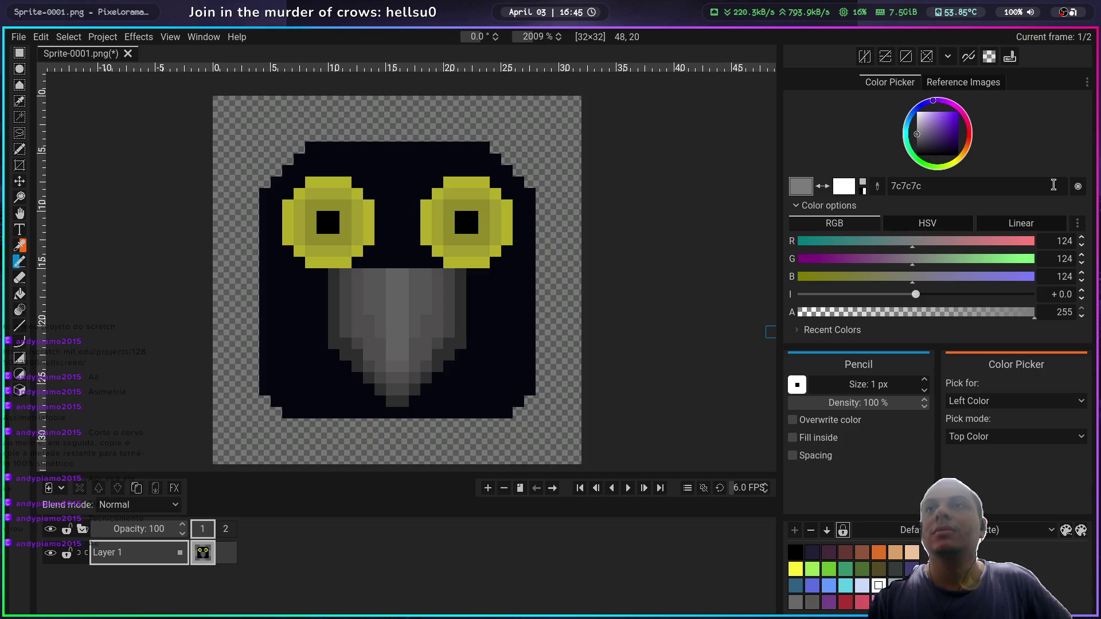
# Step: Try the VHS Circle, OKHSL Circle, OK HS Rectangle and OK HL Rectangle shapes, returning to HSV Wheel
pyautogui.click(1078, 187)
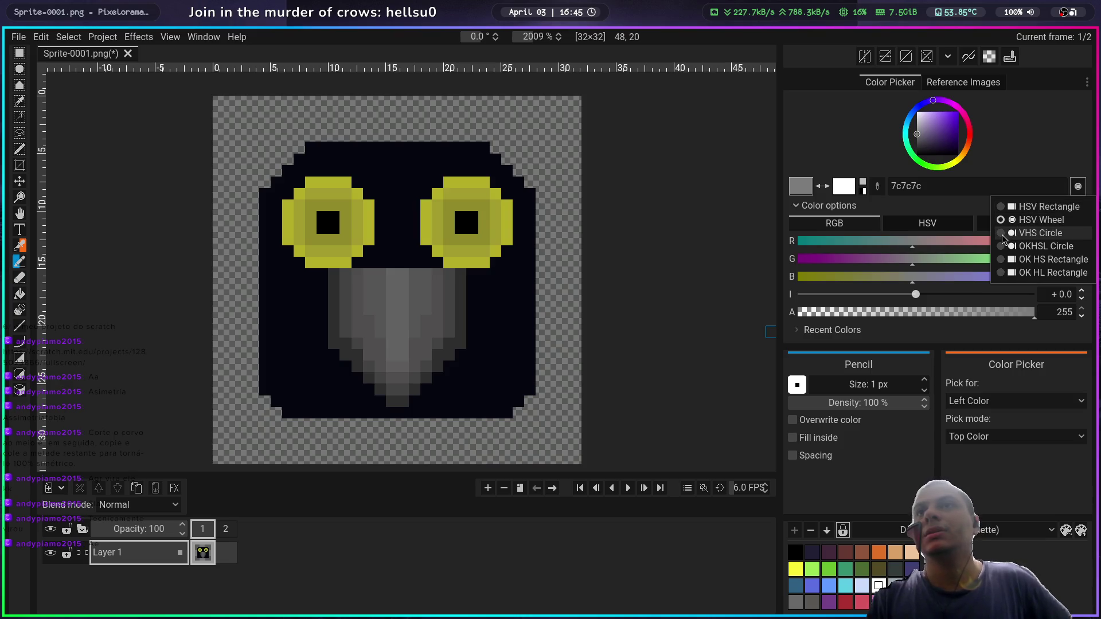
pyautogui.click(1002, 233)
pyautogui.click(1077, 186)
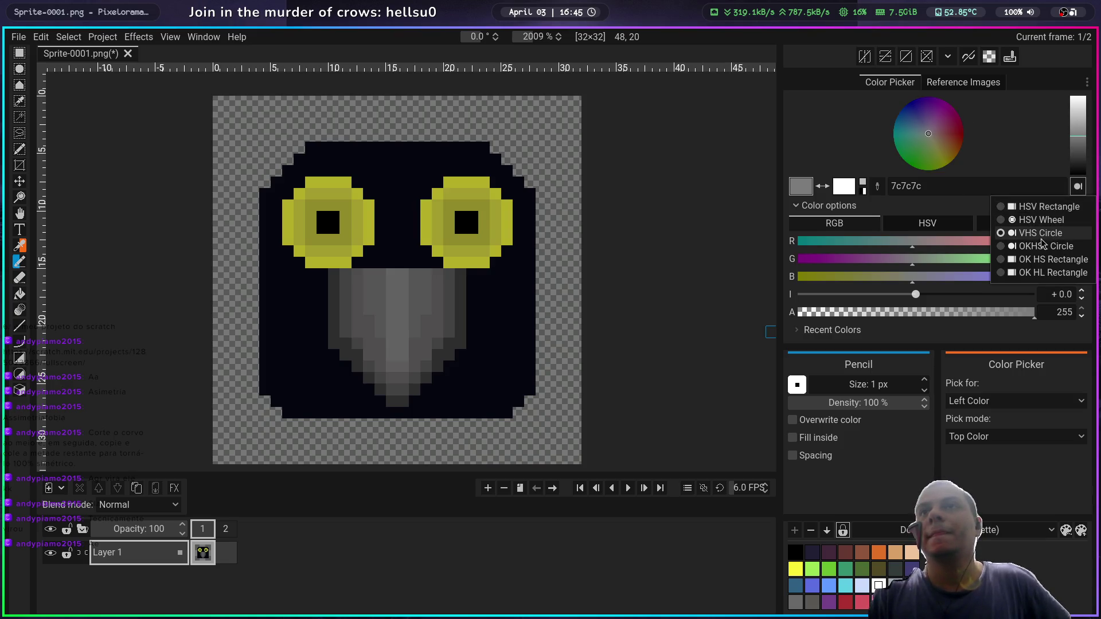
pyautogui.click(1041, 245)
pyautogui.click(1077, 186)
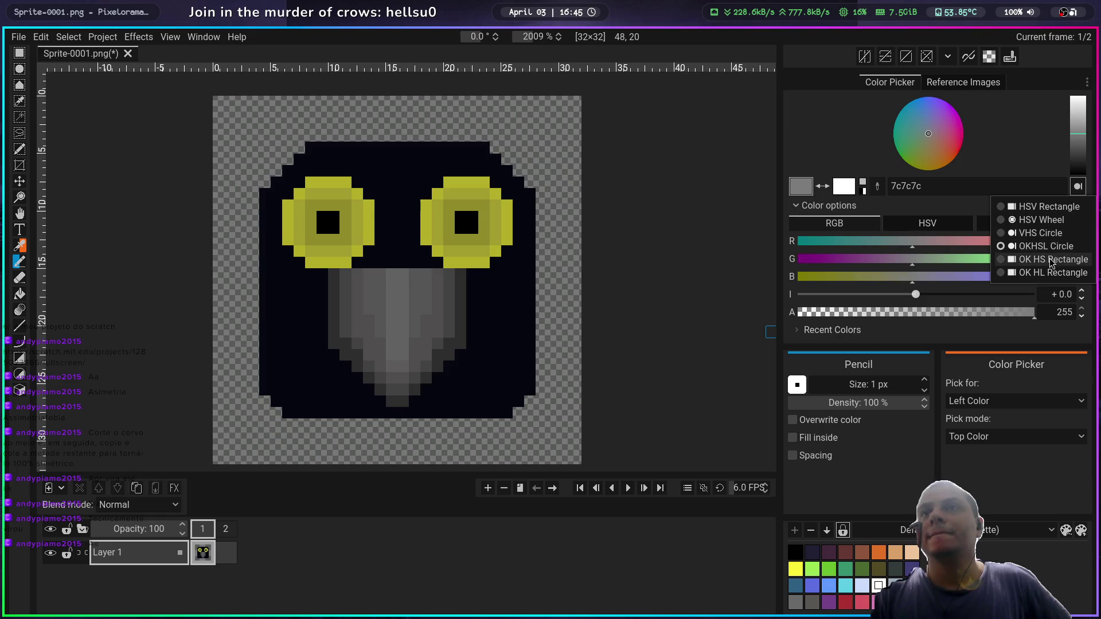
pyautogui.click(1051, 263)
pyautogui.click(1077, 186)
pyautogui.click(1032, 271)
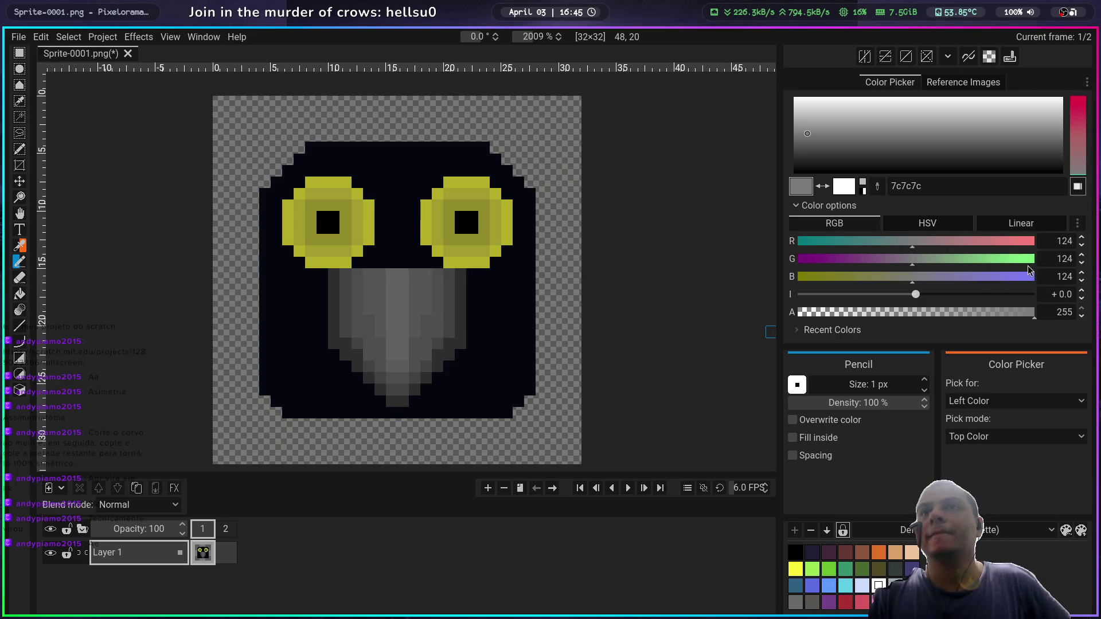
pyautogui.click(1080, 189)
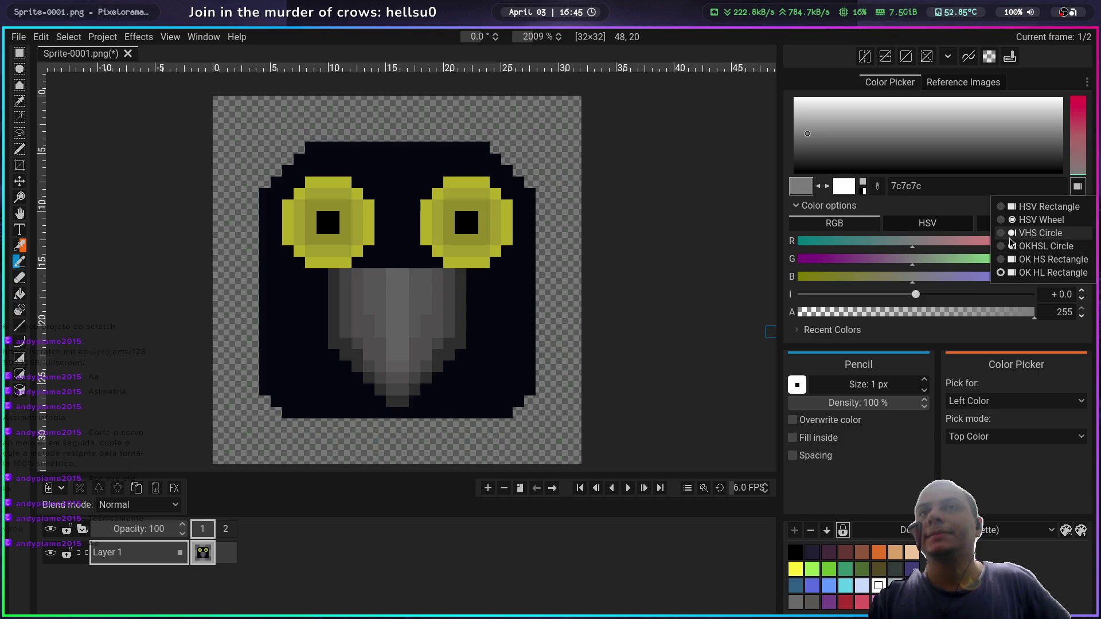
pyautogui.click(1041, 219)
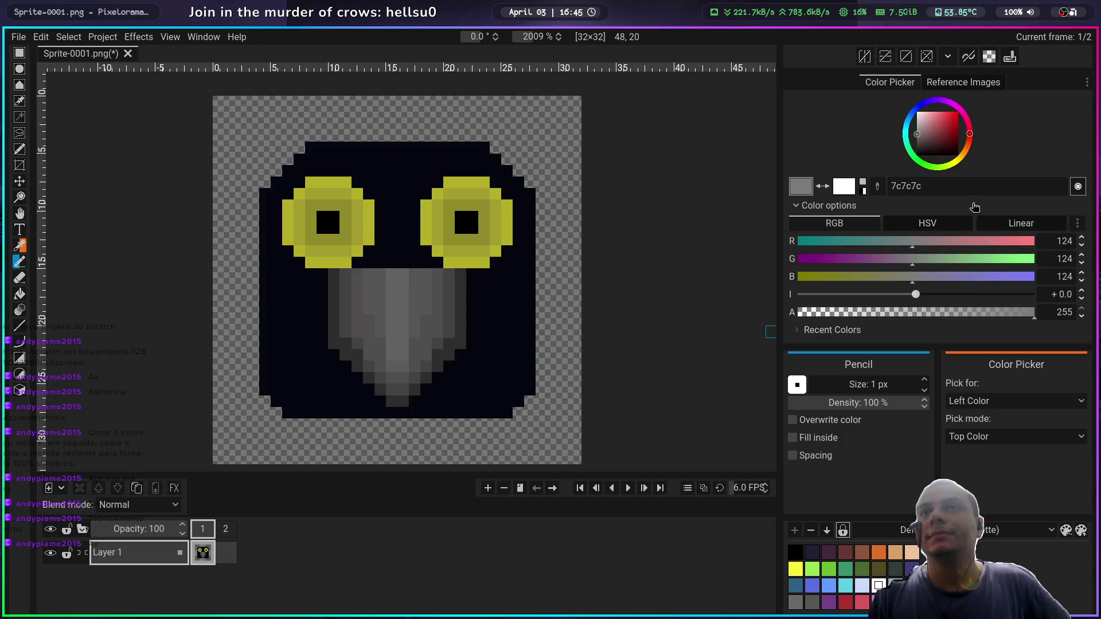
# Step: Pick a slightly reddish grey, leave the Reference Images panel showing, and save the sprite
pyautogui.click(977, 83)
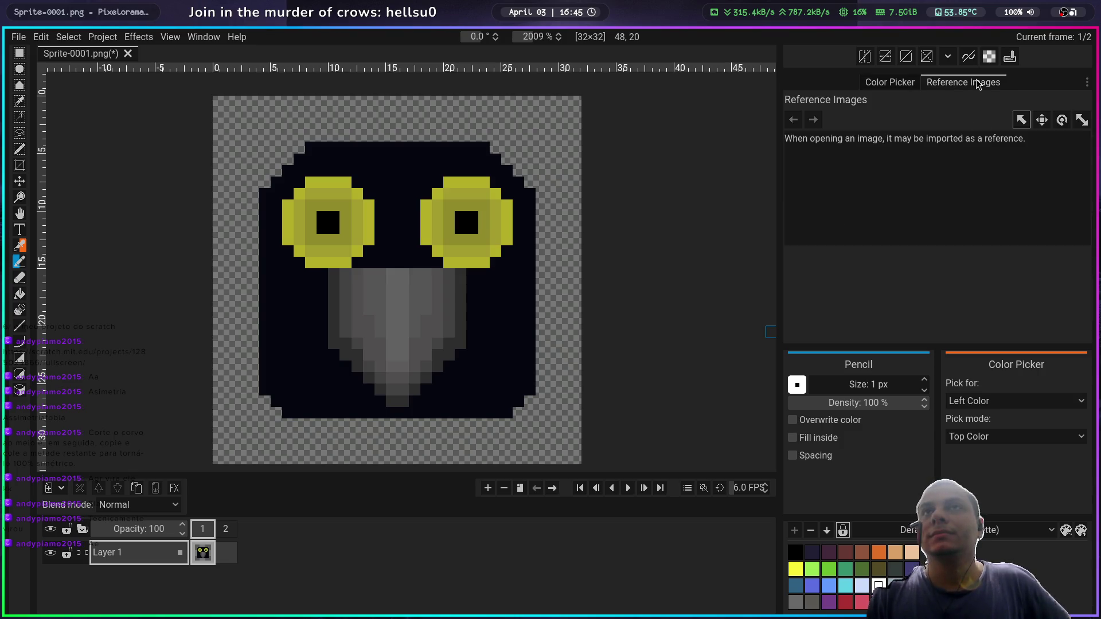
pyautogui.click(893, 82)
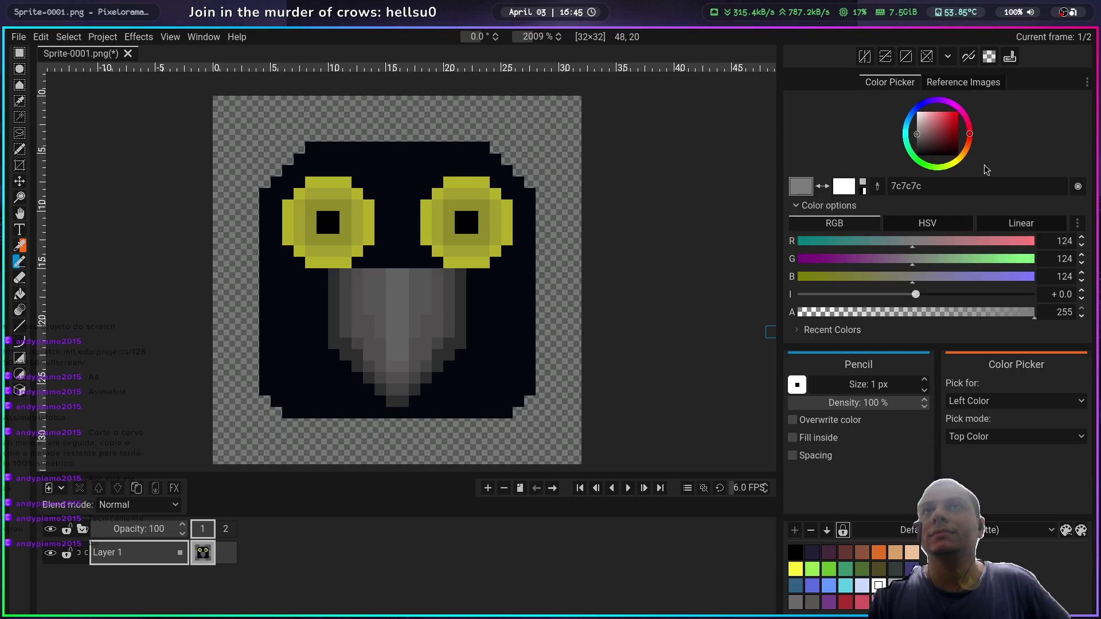
pyautogui.click(923, 137)
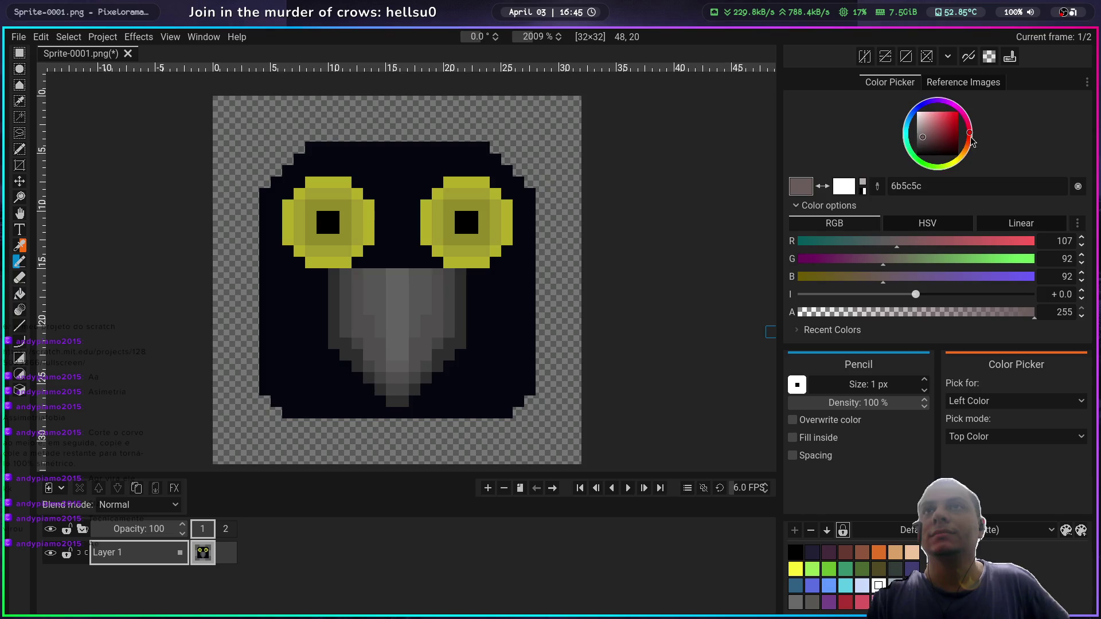
pyautogui.click(976, 84)
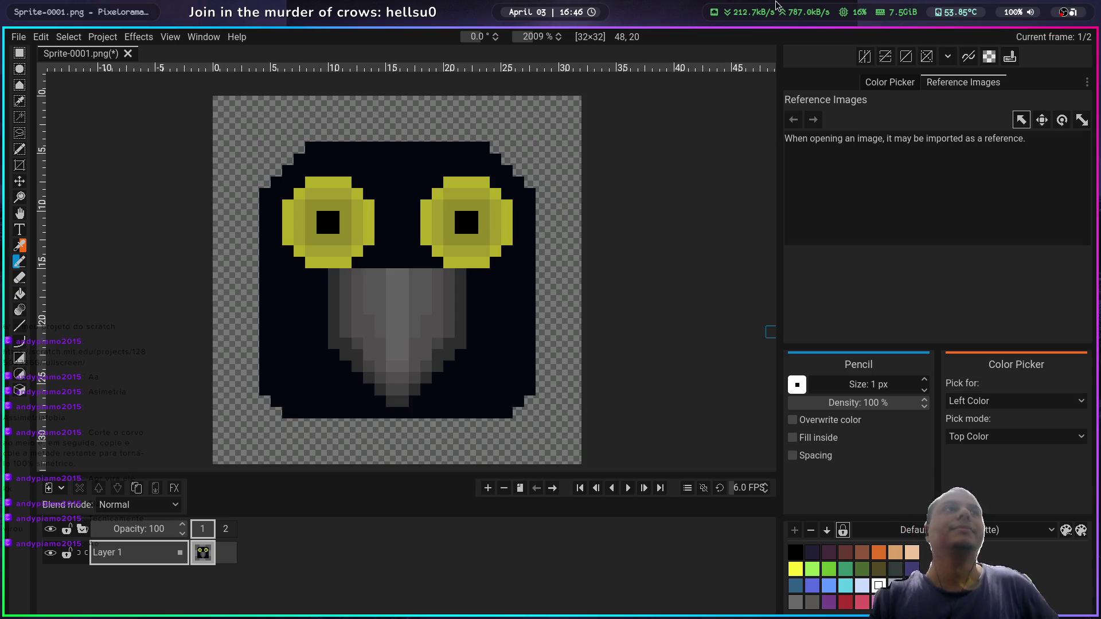
pyautogui.hotkey('ctrl', 's')
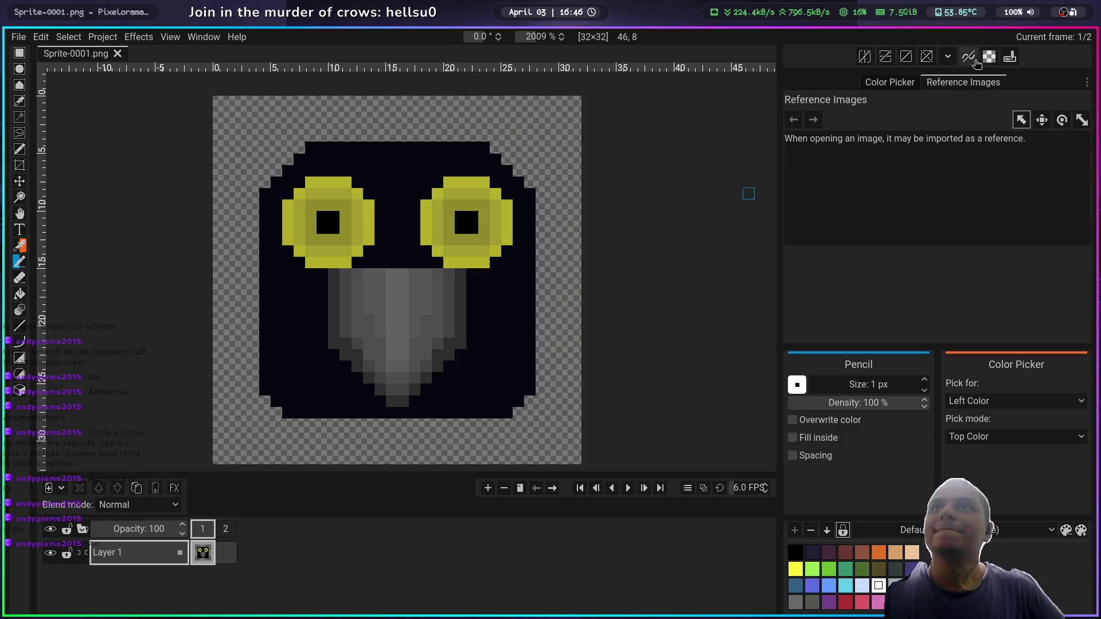
# Step: Try a muted blue-grey test pixel on the crow's body, then undo it
pyautogui.click(890, 82)
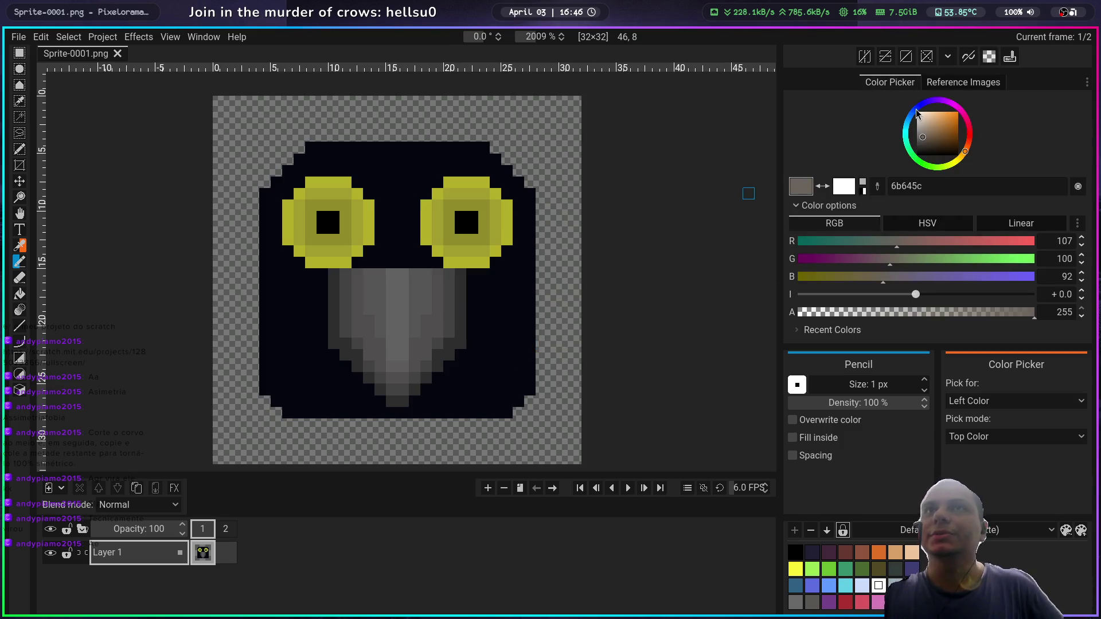
pyautogui.click(916, 113)
pyautogui.click(924, 134)
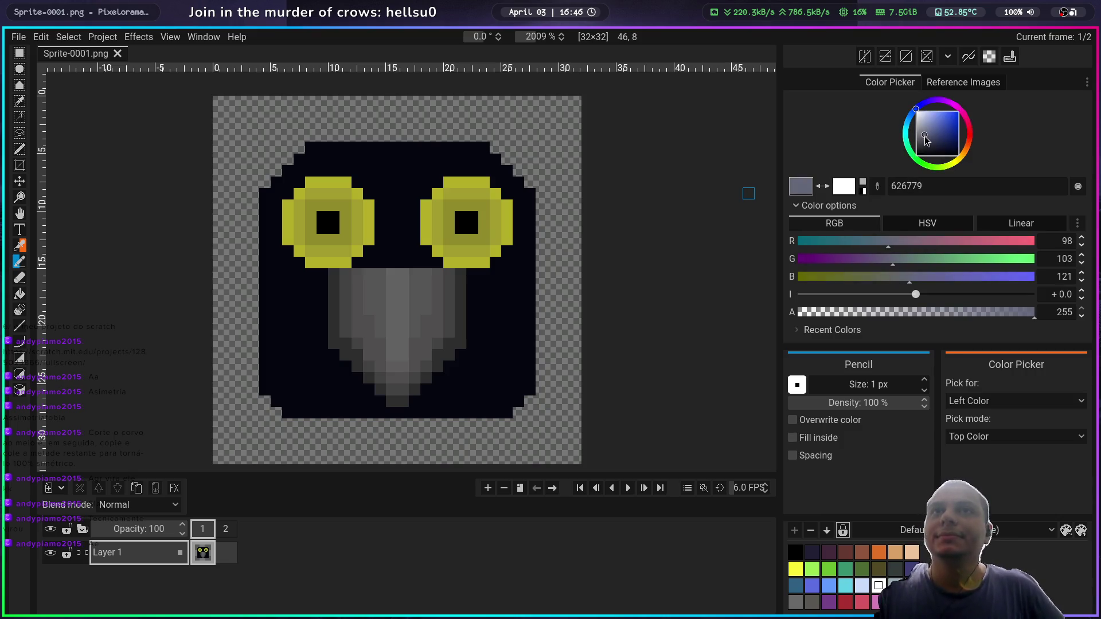
pyautogui.click(517, 275)
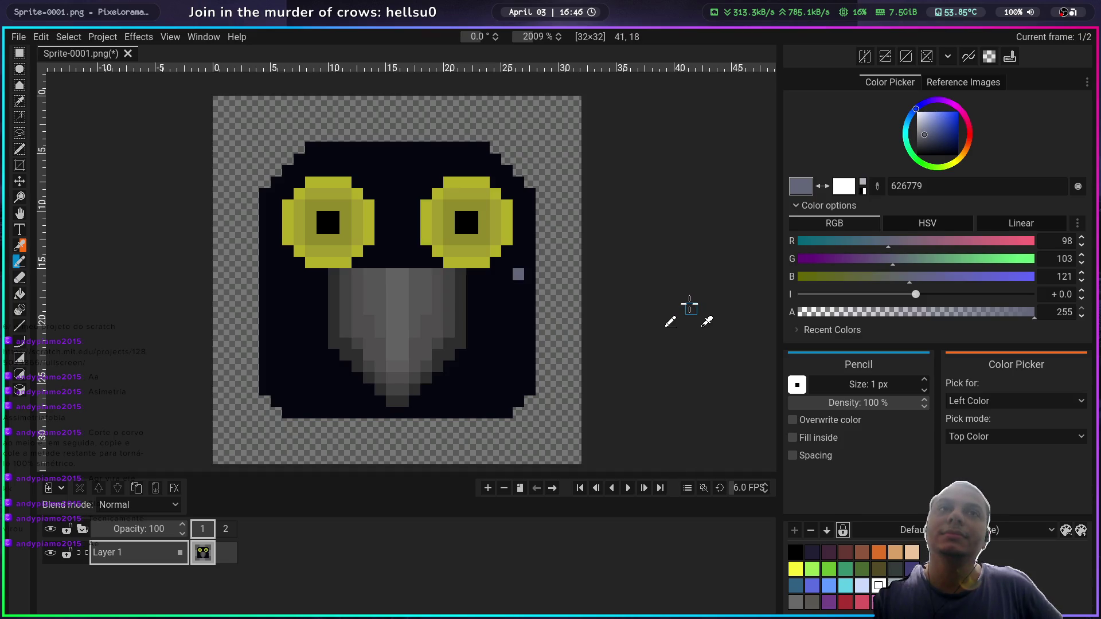
pyautogui.hotkey('ctrl', 'z')
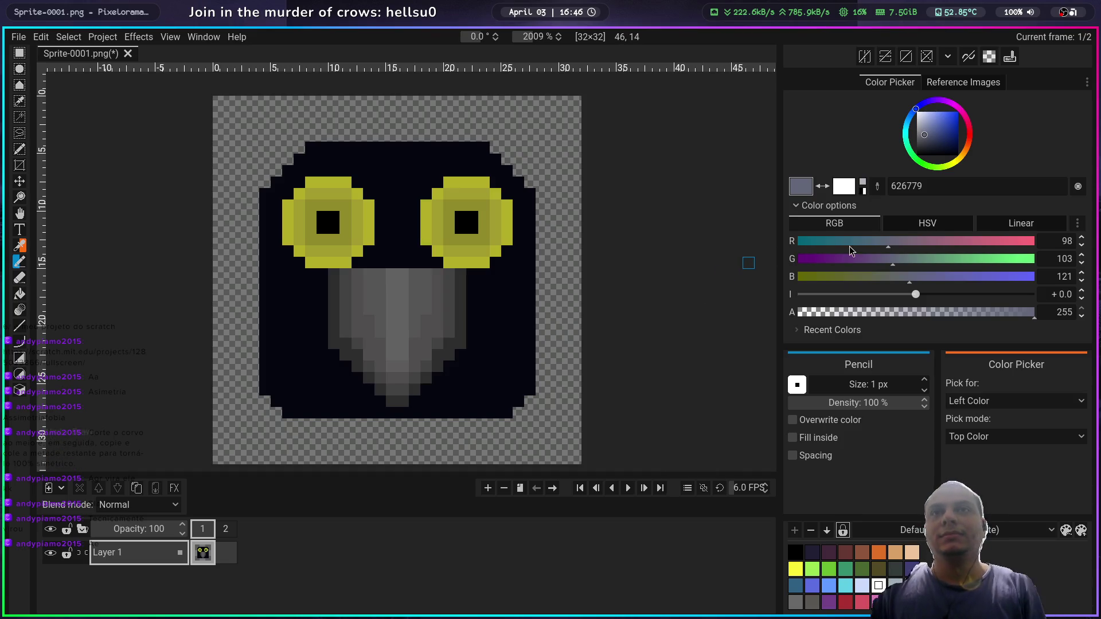
# Step: Sample the dark body colour, add a little blue, and paint along the body's right edge
pyautogui.rightClick(514, 320)
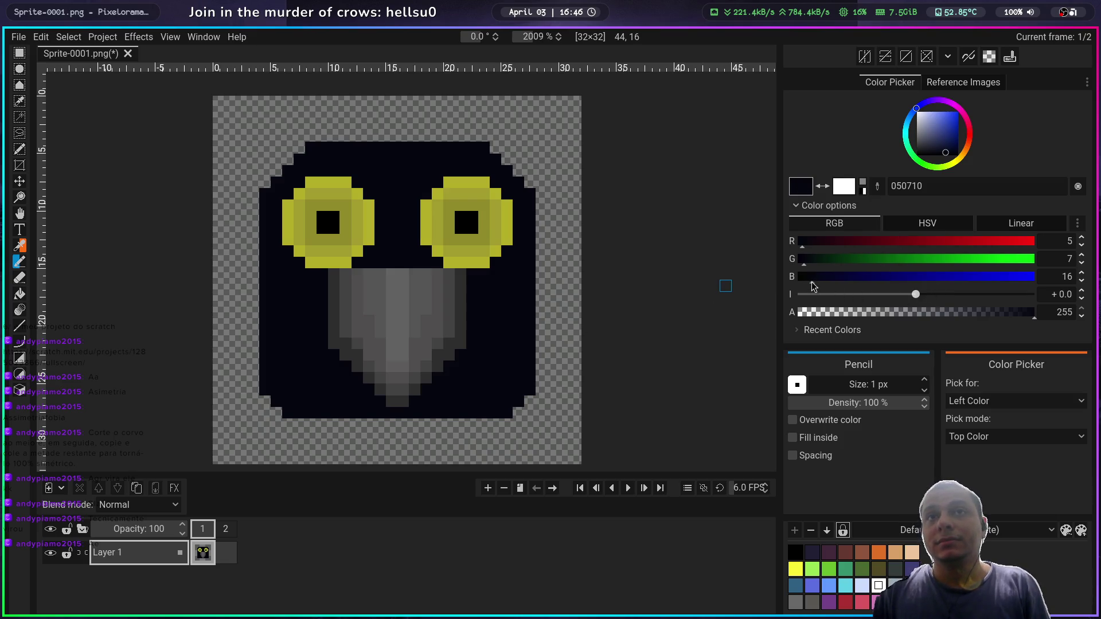
pyautogui.moveTo(810, 281); pyautogui.dragTo(820, 277)
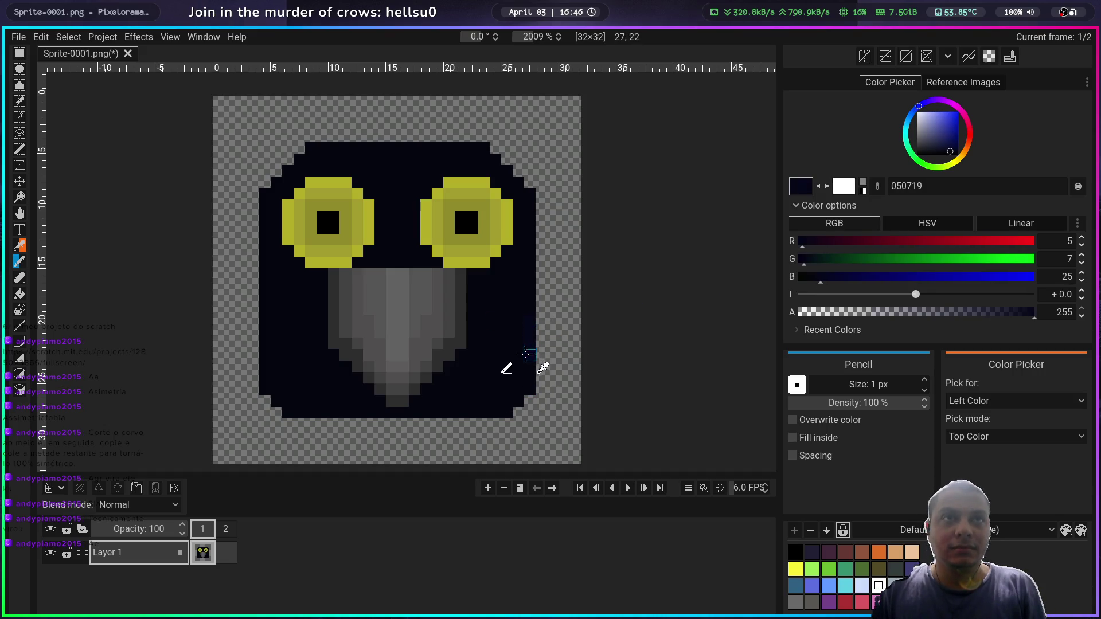
pyautogui.moveTo(525, 355)
pyautogui.mouseDown()
pyautogui.moveTo(523, 290)
pyautogui.moveTo(515, 351)
pyautogui.mouseUp()
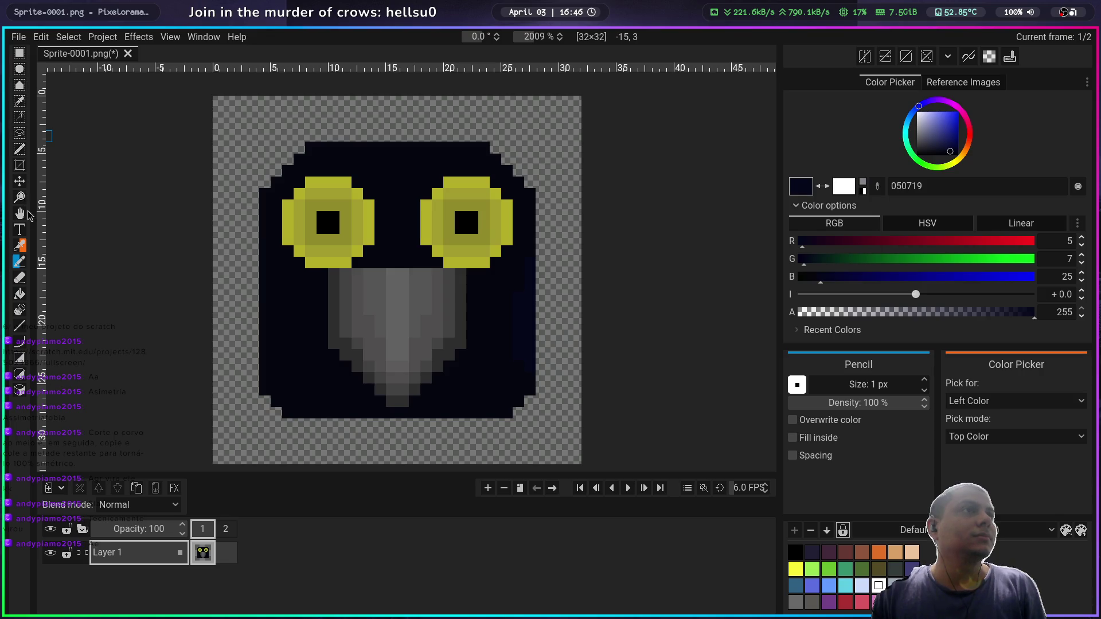
pyautogui.click(19, 293)
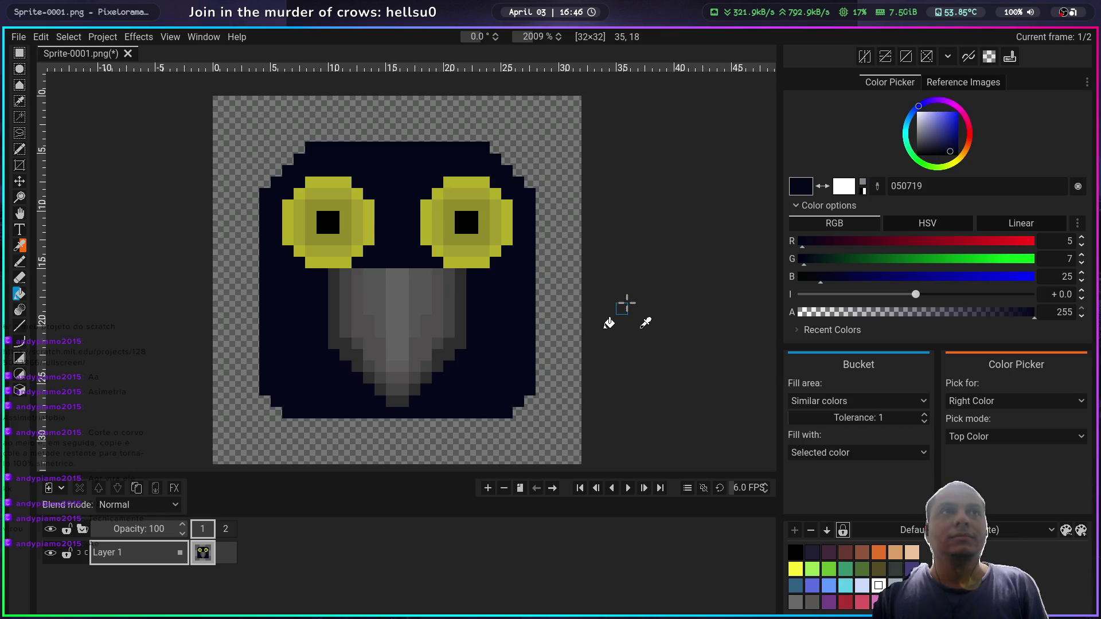
# Step: Fill the crow's body with navy 050715, adjusting the blue by one, and save
pyautogui.hotkey('ctrl', 's')
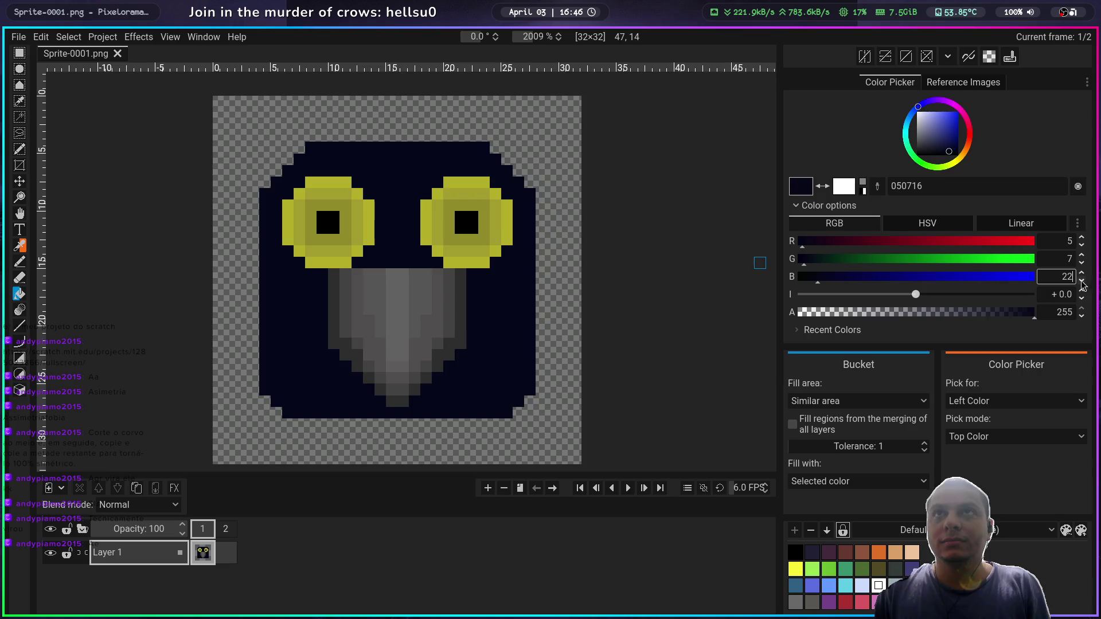
pyautogui.click(492, 298)
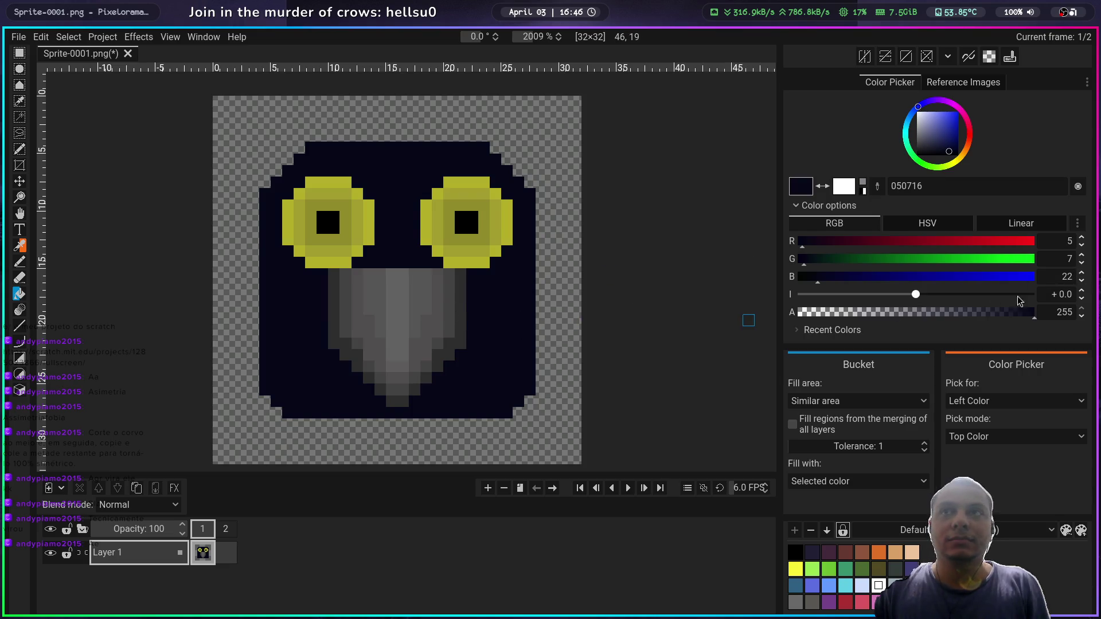
pyautogui.click(1081, 281)
pyautogui.click(1081, 282)
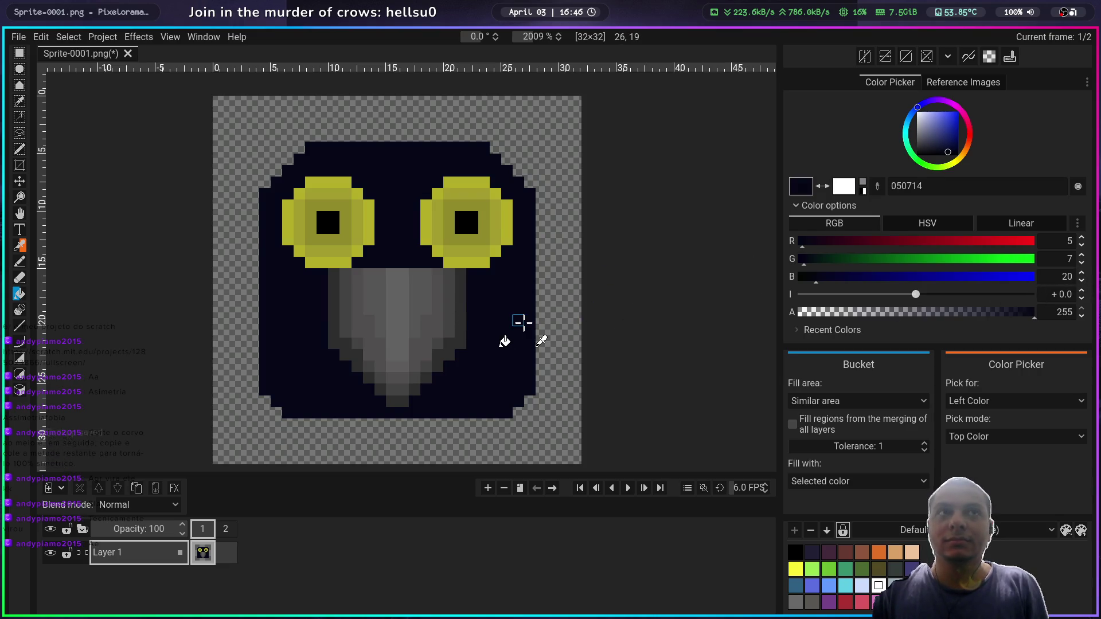
pyautogui.click(1080, 274)
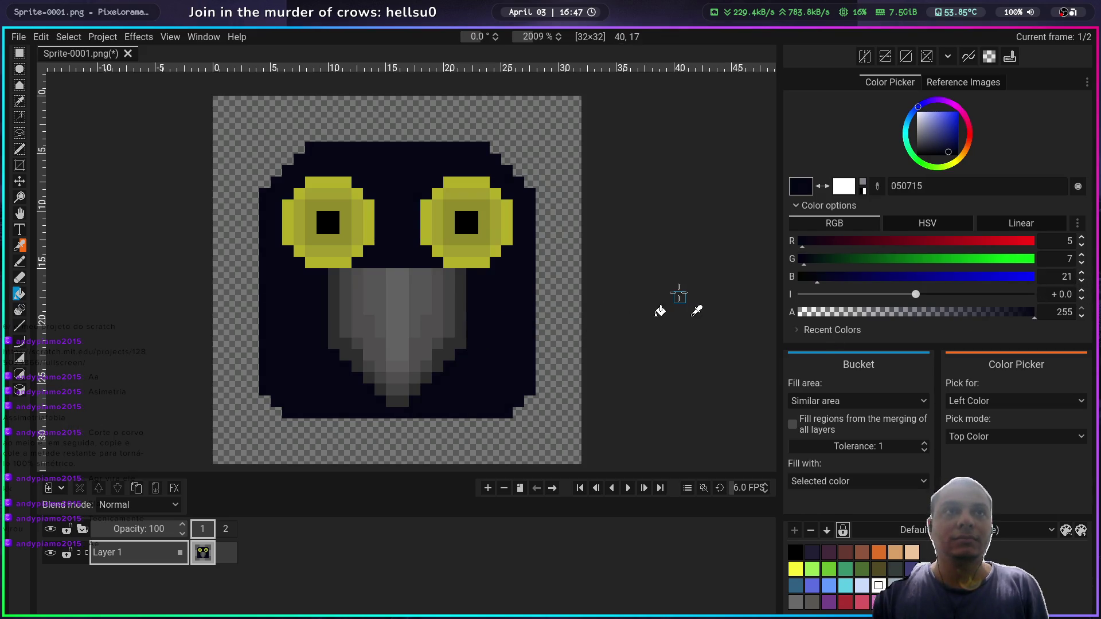
pyautogui.hotkey('ctrl', 's')
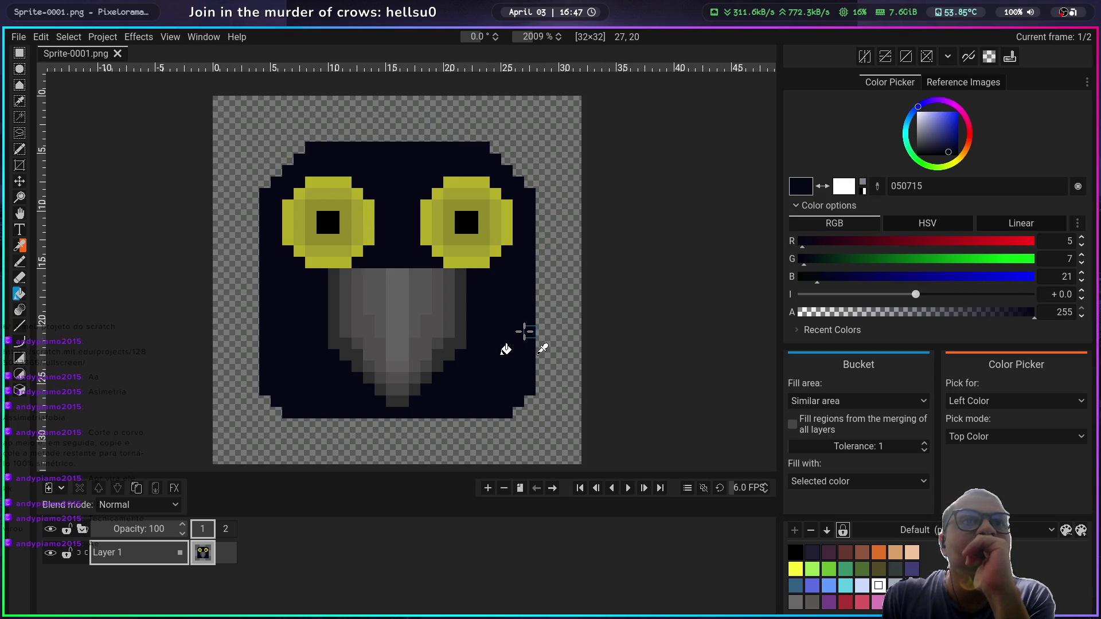
pyautogui.click(390, 209)
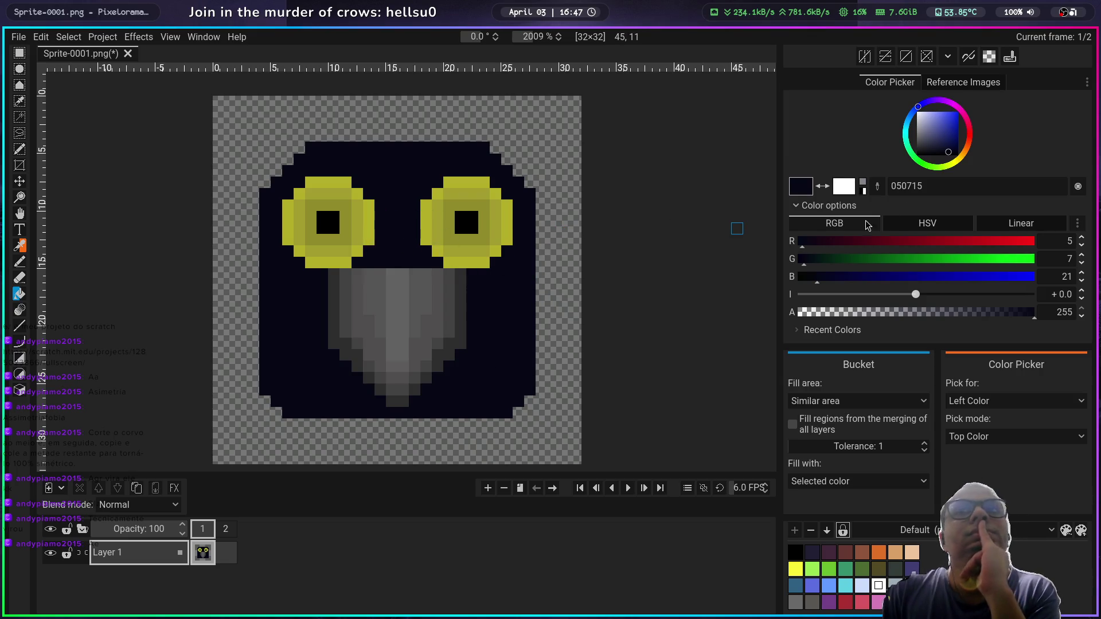
# Step: Switch to dark olive 131505 and fill the right eye's outer rim with it
pyautogui.click(950, 166)
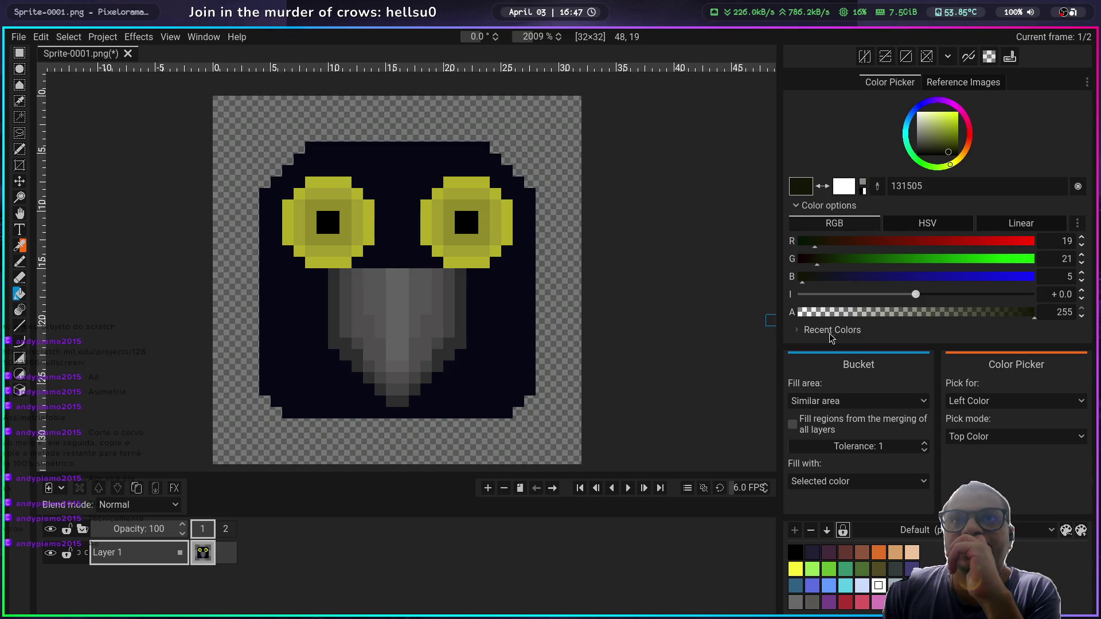
pyautogui.click(796, 331)
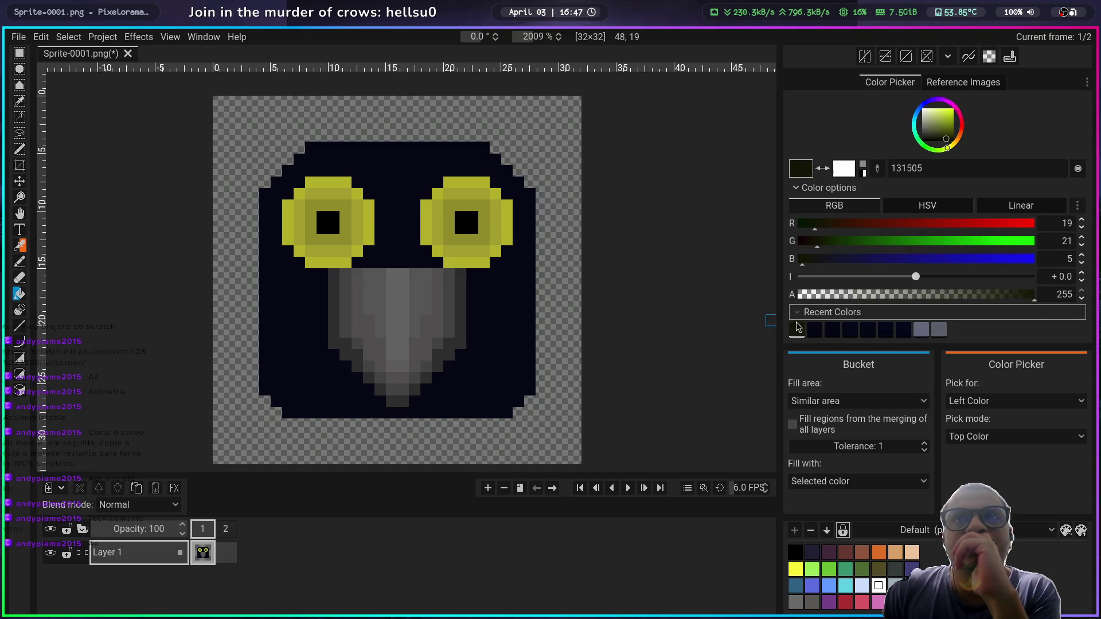
pyautogui.click(507, 229)
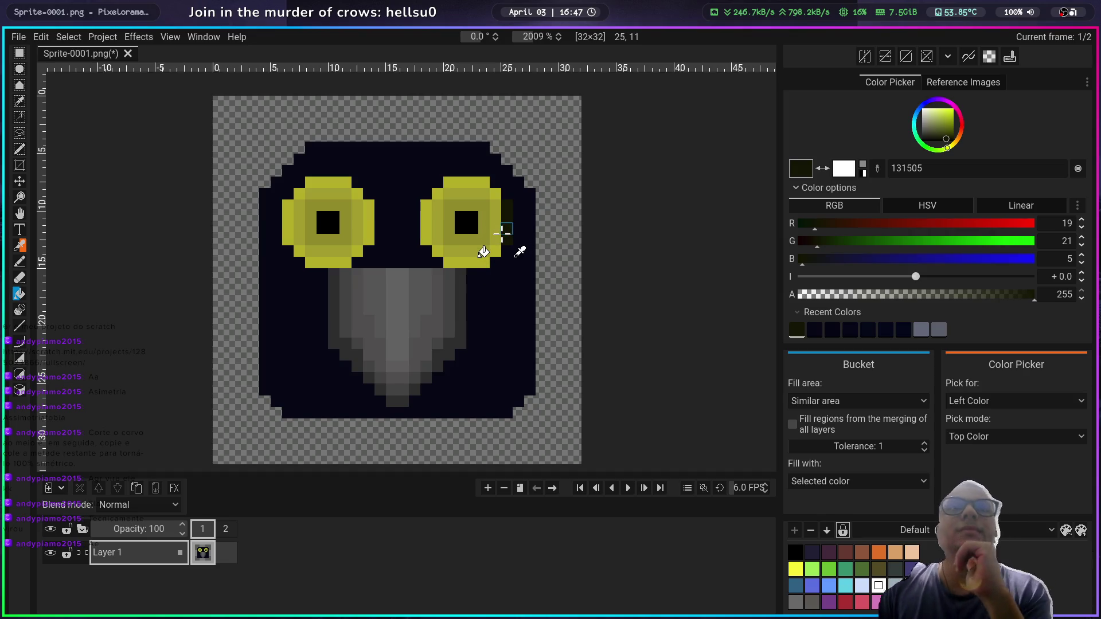
pyautogui.click(19, 262)
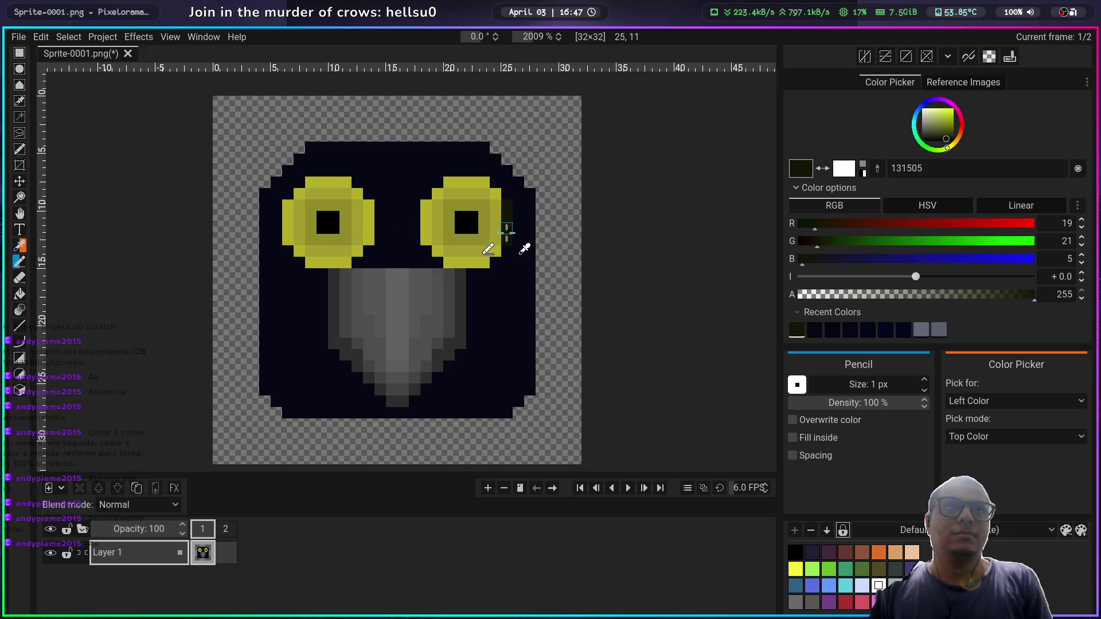
# Step: Shade the column beside the right eye olive, then repaint its edge in a lighter yellow
pyautogui.moveTo(948, 150); pyautogui.dragTo(946, 130)
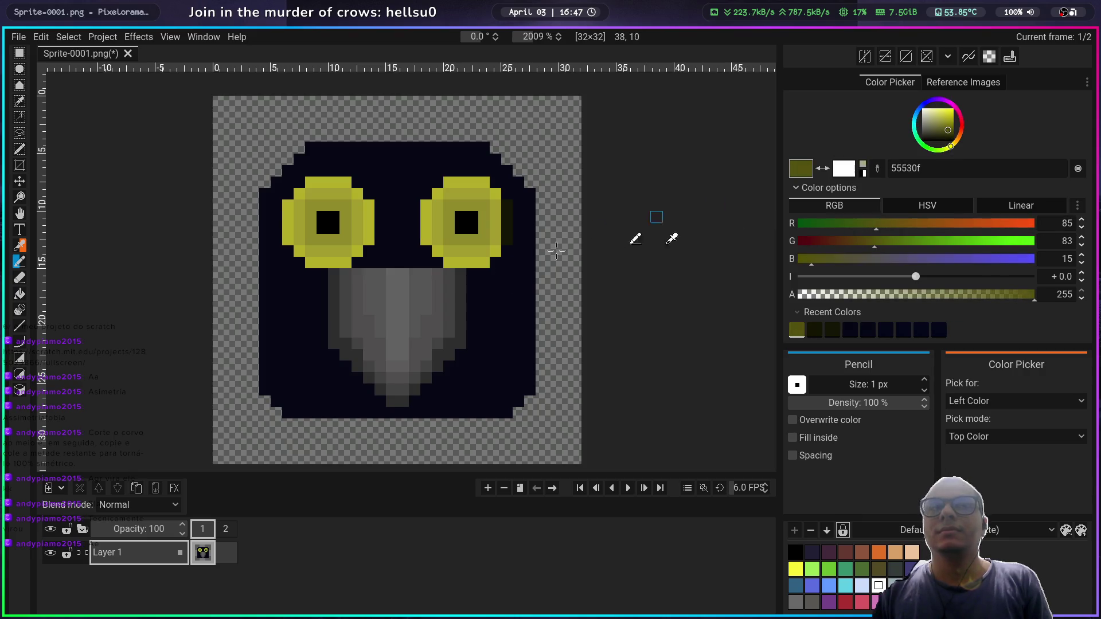
pyautogui.moveTo(508, 242); pyautogui.dragTo(507, 203)
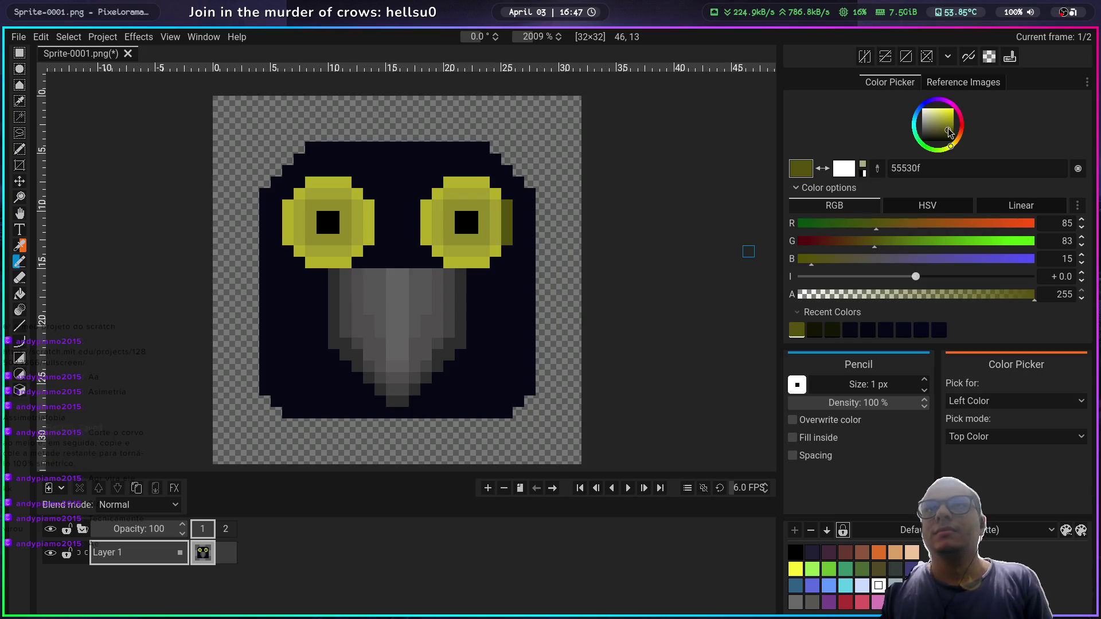
pyautogui.moveTo(947, 131); pyautogui.dragTo(946, 115)
pyautogui.moveTo(507, 230)
pyautogui.mouseDown()
pyautogui.moveTo(510, 205)
pyautogui.moveTo(504, 238)
pyautogui.mouseUp()
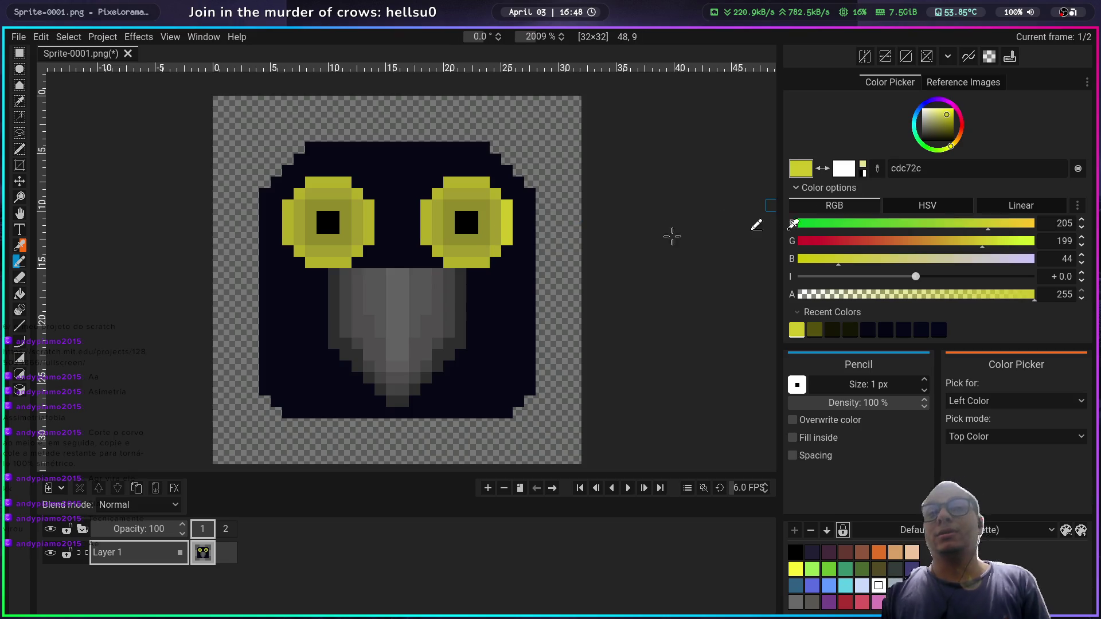
# Step: Sample the eye's yellow and dark olive, refine to 7d780b, and paint right of the right pupil
pyautogui.rightClick(485, 262)
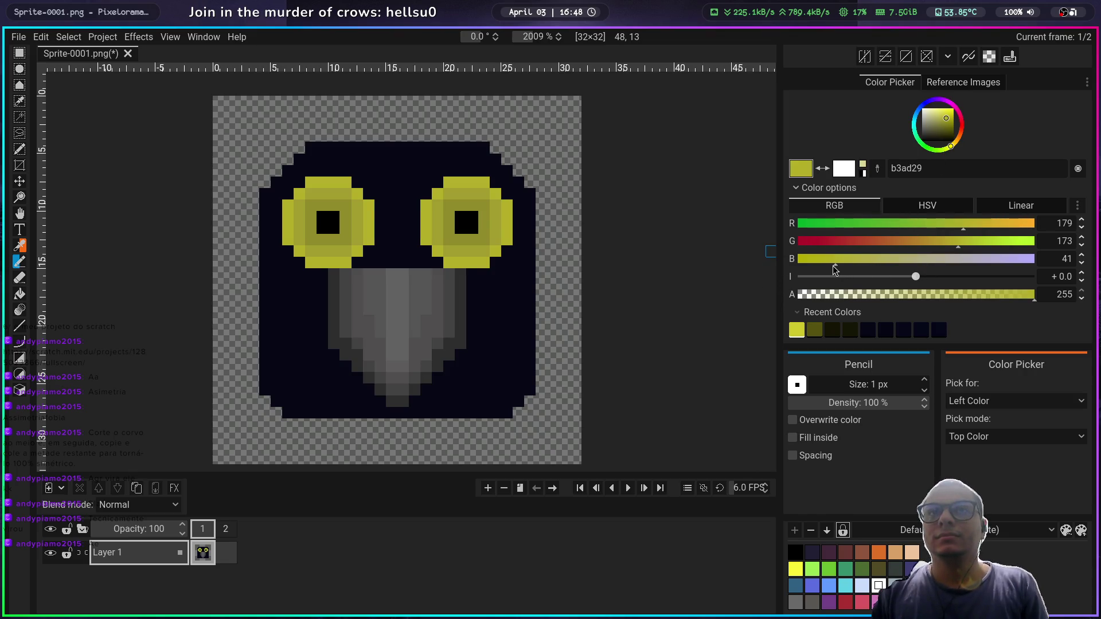
pyautogui.moveTo(832, 259)
pyautogui.mouseDown()
pyautogui.moveTo(807, 258)
pyautogui.moveTo(834, 261)
pyautogui.mouseUp()
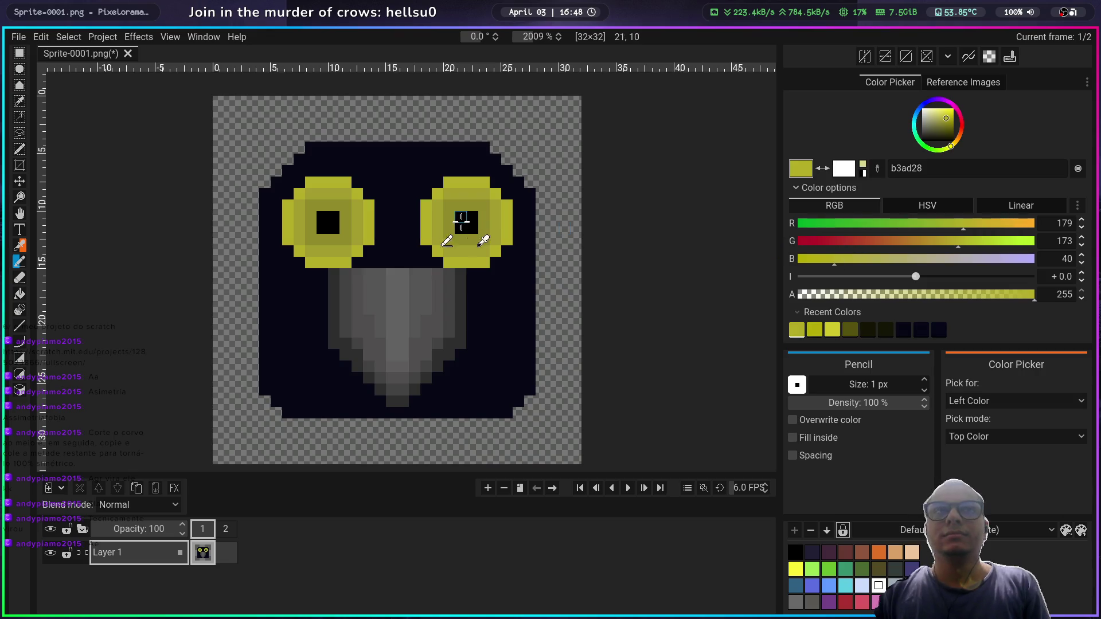
pyautogui.rightClick(483, 223)
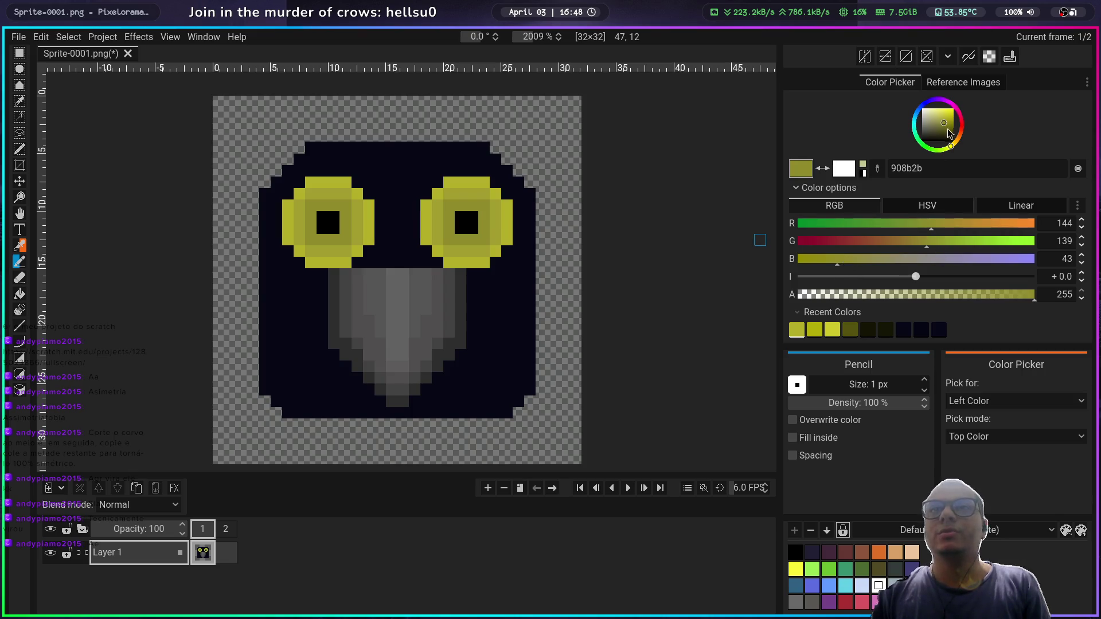
pyautogui.moveTo(942, 121)
pyautogui.mouseDown()
pyautogui.moveTo(950, 135)
pyautogui.moveTo(950, 125)
pyautogui.mouseUp()
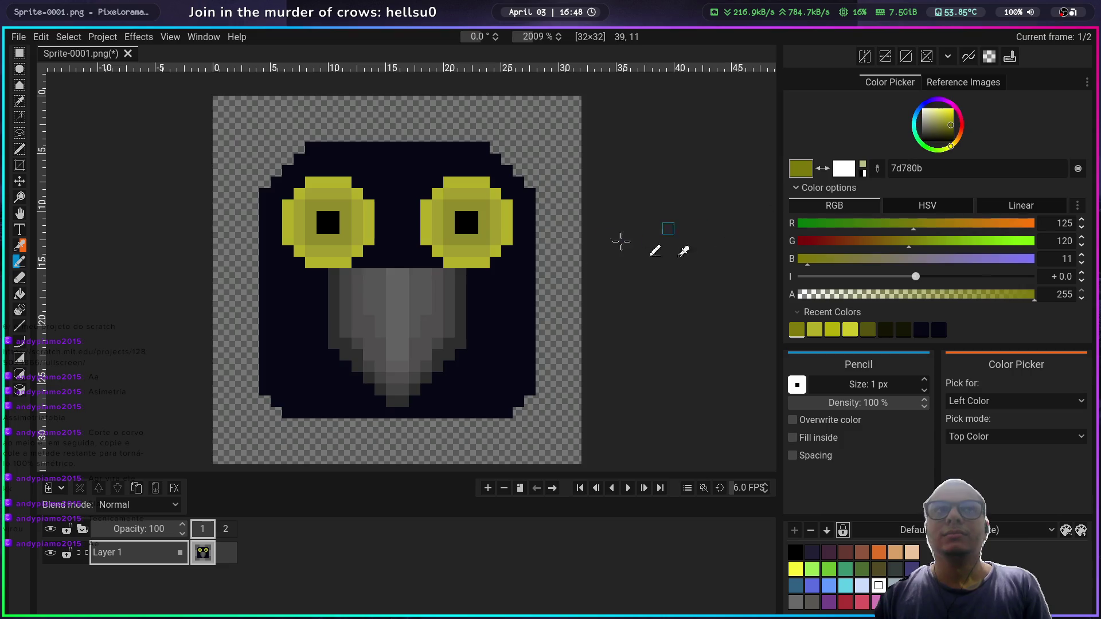
pyautogui.click(484, 239)
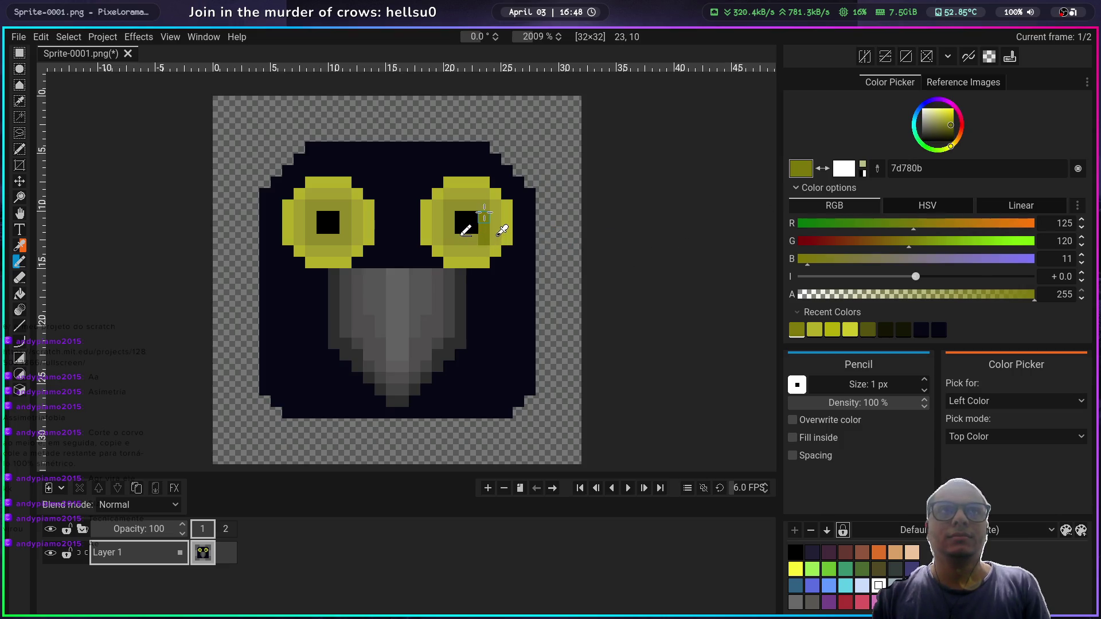
# Step: Ring both pupils with dark olive 7d780b and repaint the left eye's right side in yellow c9c023
pyautogui.moveTo(486, 208)
pyautogui.mouseDown()
pyautogui.moveTo(452, 205)
pyautogui.moveTo(448, 236)
pyautogui.moveTo(466, 239)
pyautogui.mouseUp()
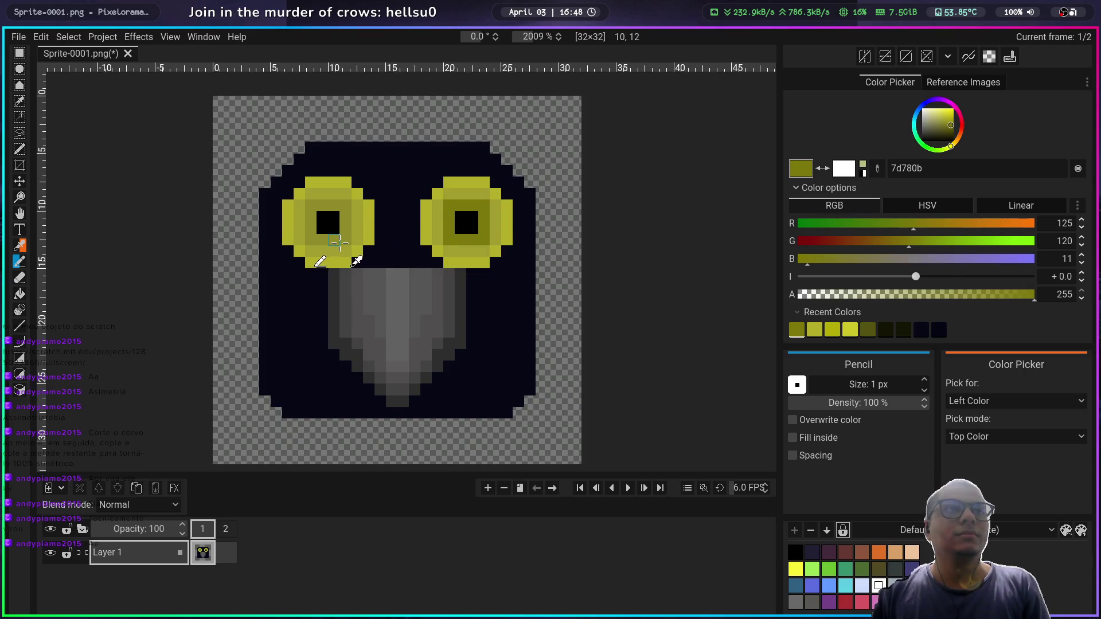
pyautogui.moveTo(333, 236)
pyautogui.mouseDown()
pyautogui.moveTo(310, 235)
pyautogui.moveTo(311, 205)
pyautogui.moveTo(347, 208)
pyautogui.moveTo(347, 222)
pyautogui.mouseUp()
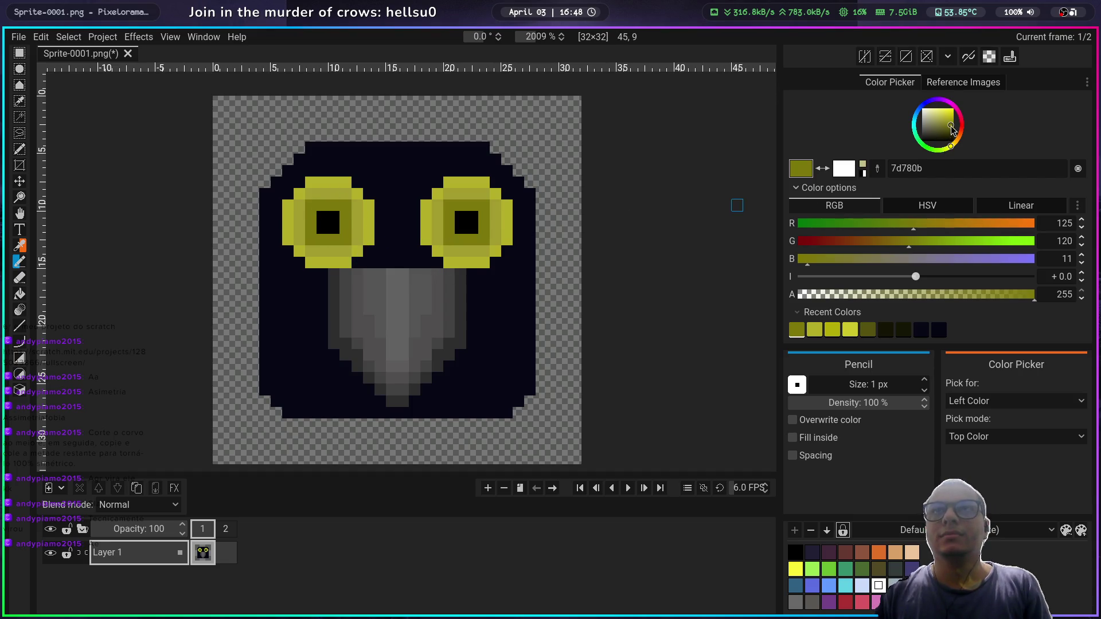
pyautogui.moveTo(952, 130); pyautogui.dragTo(948, 120)
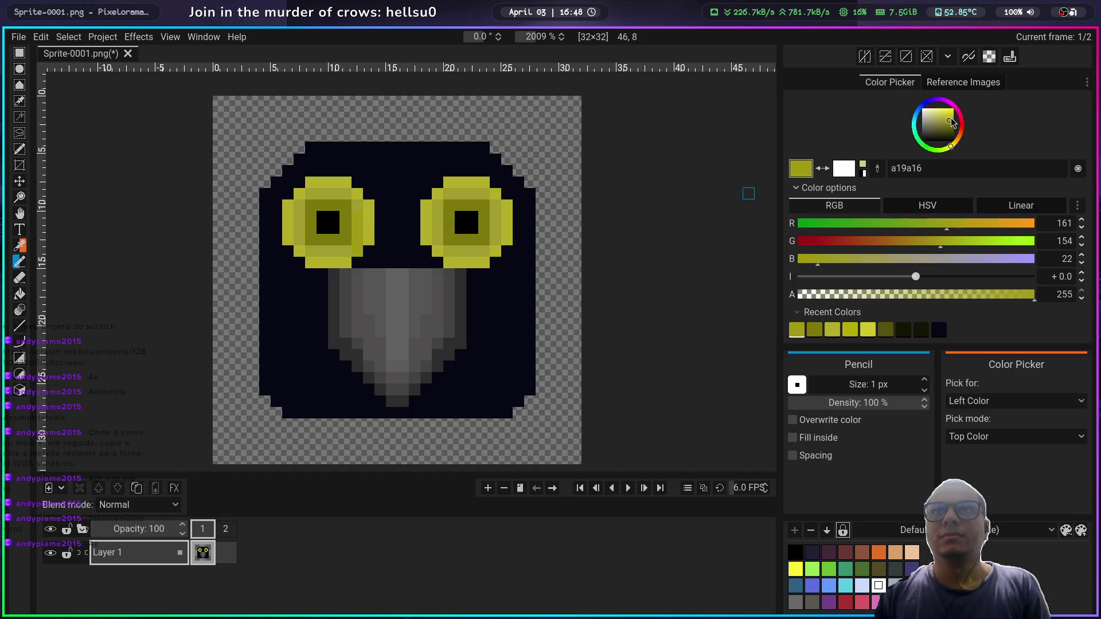
pyautogui.moveTo(951, 123); pyautogui.dragTo(947, 115)
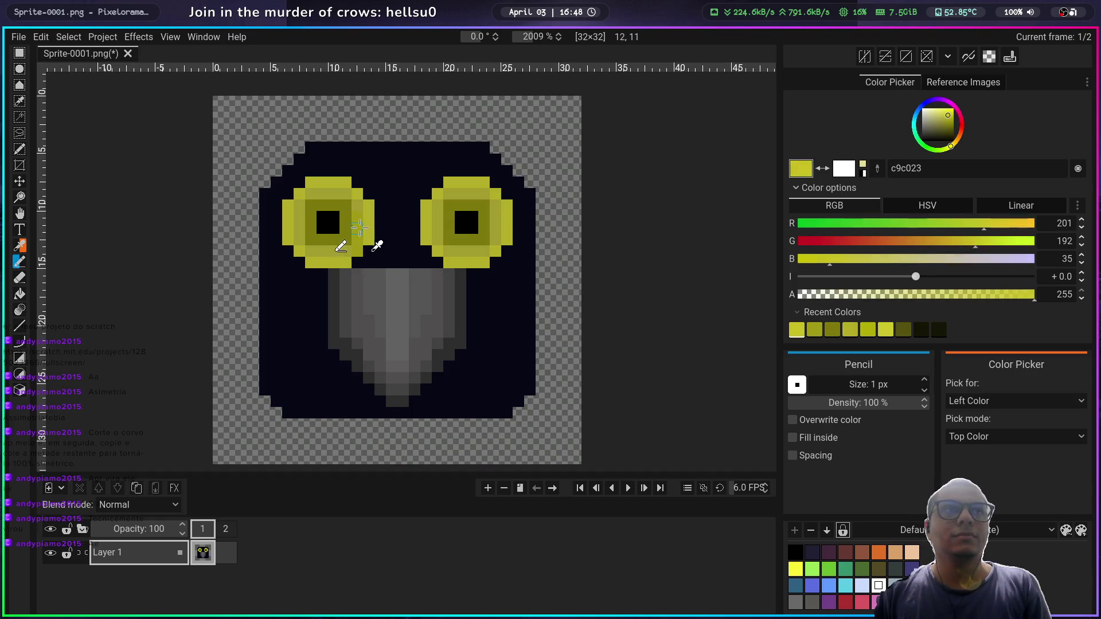
pyautogui.moveTo(359, 228)
pyautogui.mouseDown()
pyautogui.moveTo(359, 206)
pyautogui.moveTo(354, 249)
pyautogui.moveTo(302, 251)
pyautogui.moveTo(298, 209)
pyautogui.mouseUp()
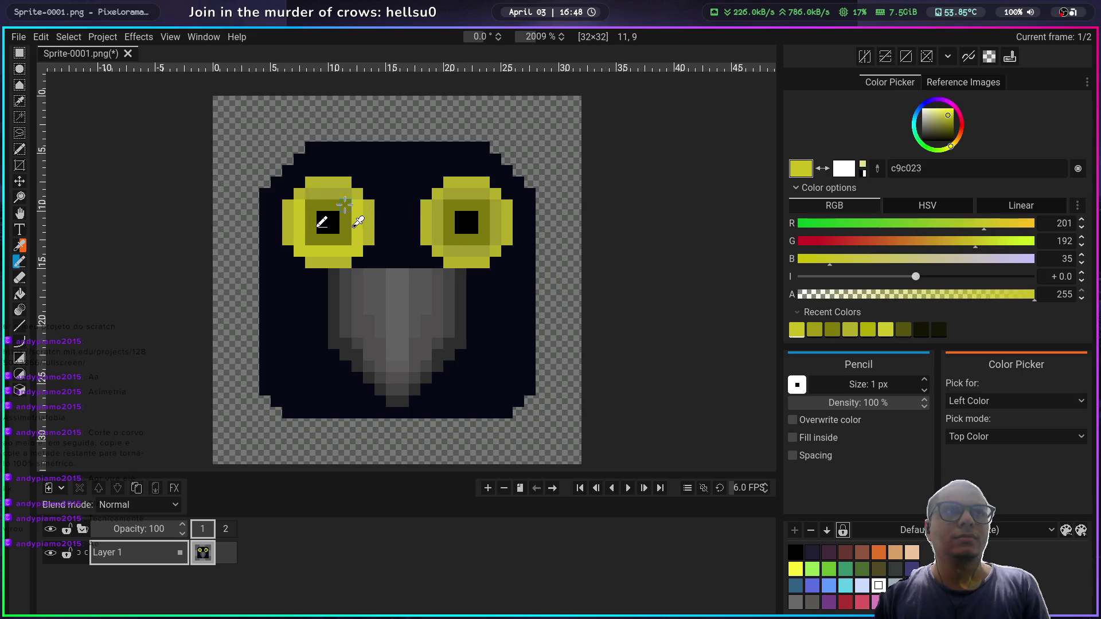
pyautogui.hotkey('ctrl', 'z')
pyautogui.hotkey('ctrl', 'z')
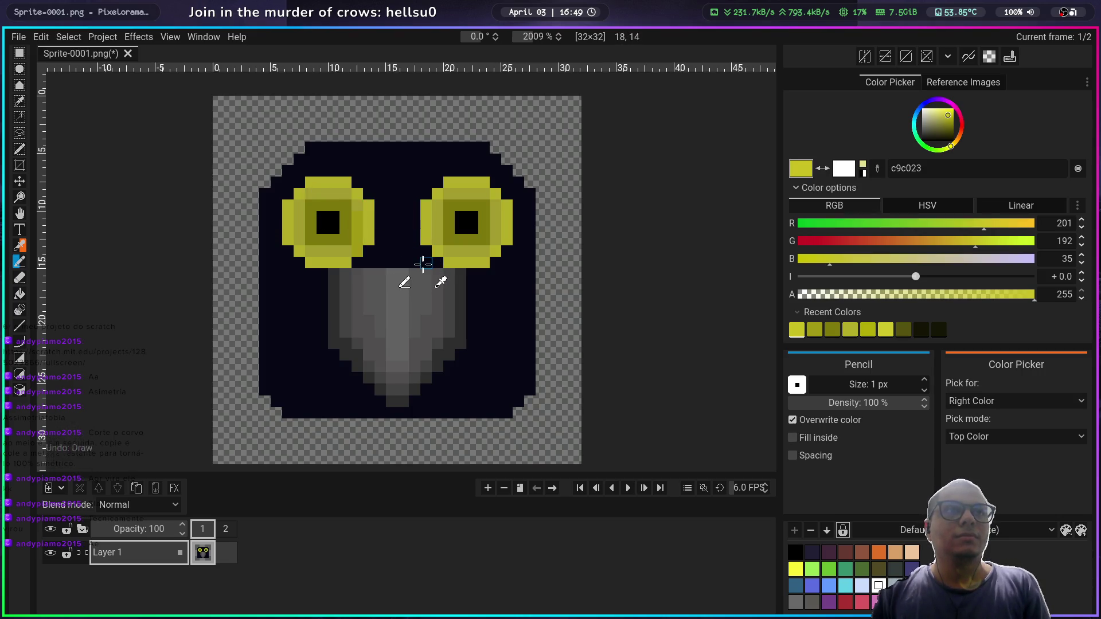
pyautogui.moveTo(357, 210)
pyautogui.mouseDown()
pyautogui.moveTo(344, 252)
pyautogui.moveTo(301, 235)
pyautogui.moveTo(309, 202)
pyautogui.moveTo(347, 194)
pyautogui.mouseUp()
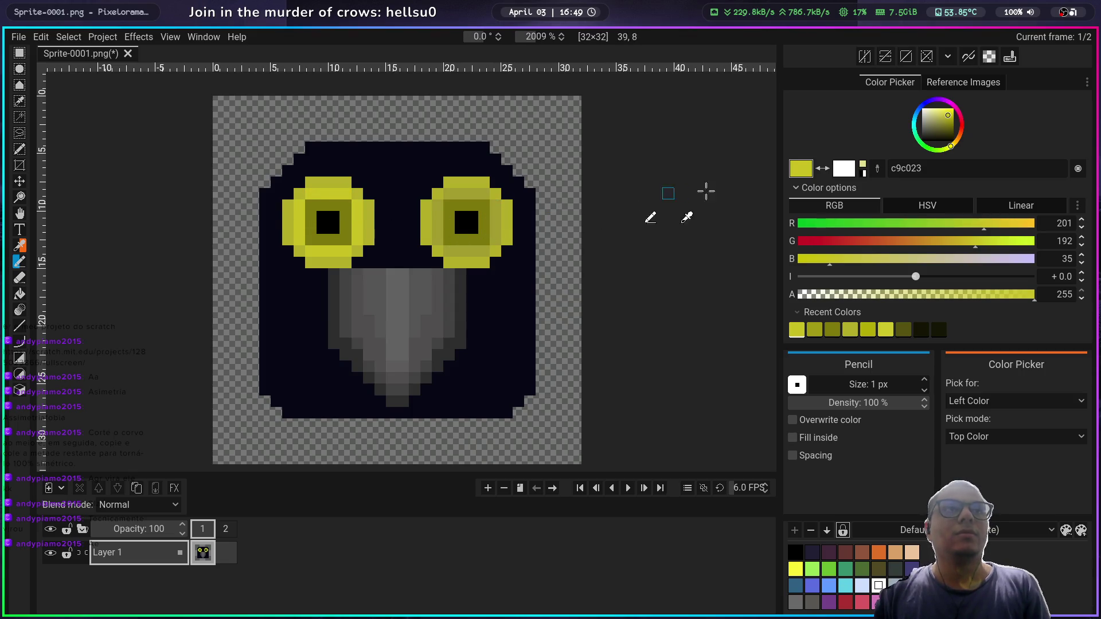
# Step: Pick lighter yellow dfd74c and paint the left eye's top row, right edge and bottom rim
pyautogui.moveTo(947, 116); pyautogui.dragTo(942, 113)
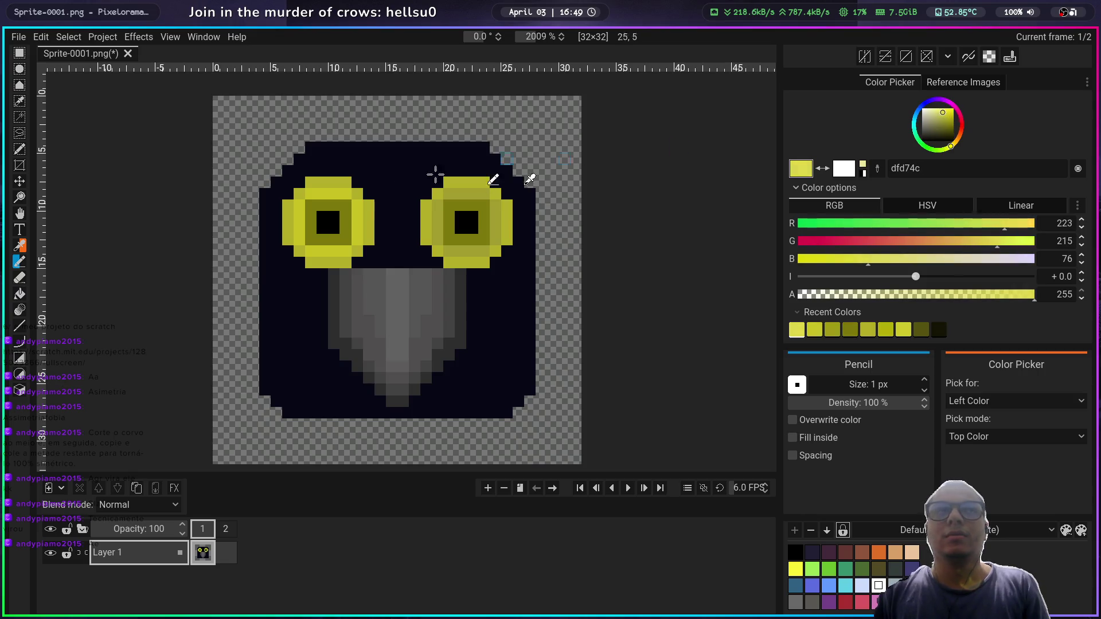
pyautogui.moveTo(310, 182); pyautogui.dragTo(332, 182)
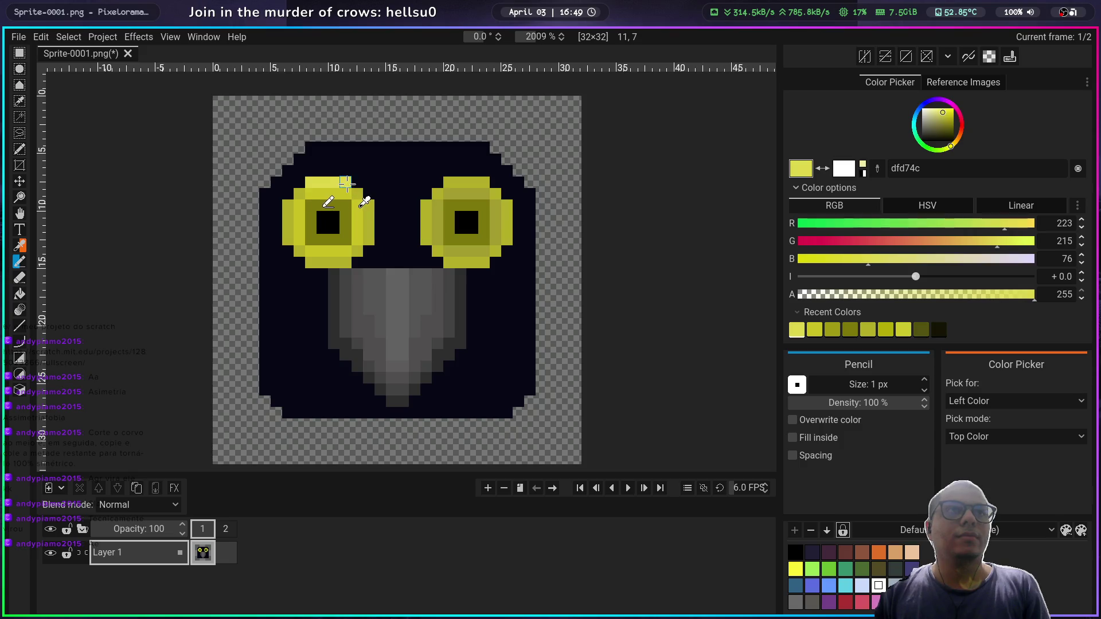
pyautogui.click(357, 205)
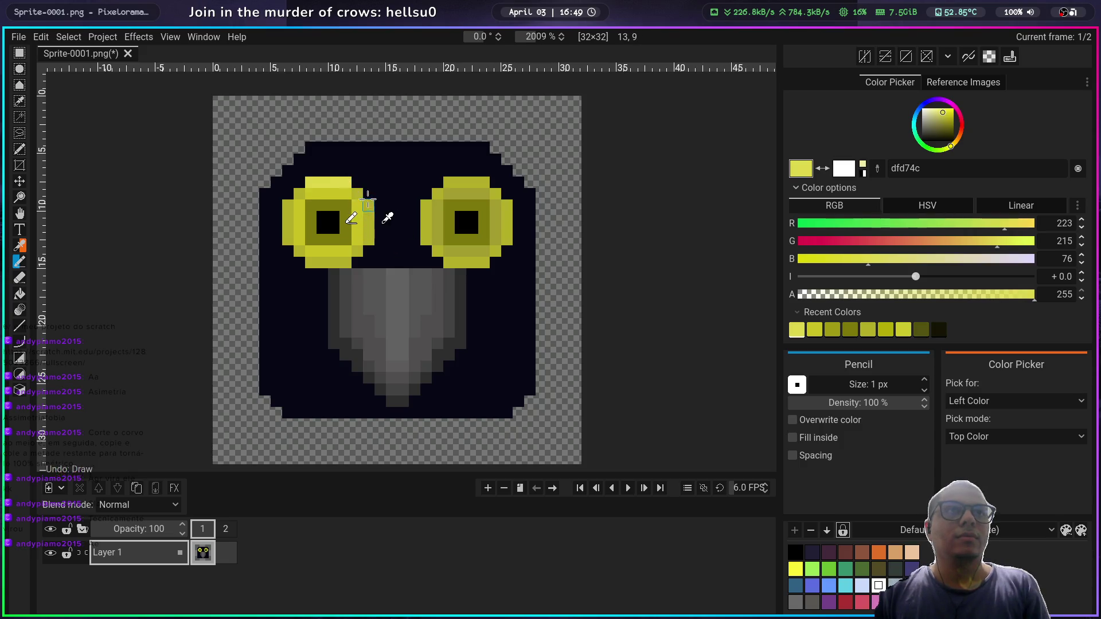
pyautogui.click(369, 205)
pyautogui.click(368, 216)
pyautogui.moveTo(365, 233)
pyautogui.mouseDown()
pyautogui.moveTo(363, 253)
pyautogui.moveTo(308, 262)
pyautogui.mouseUp()
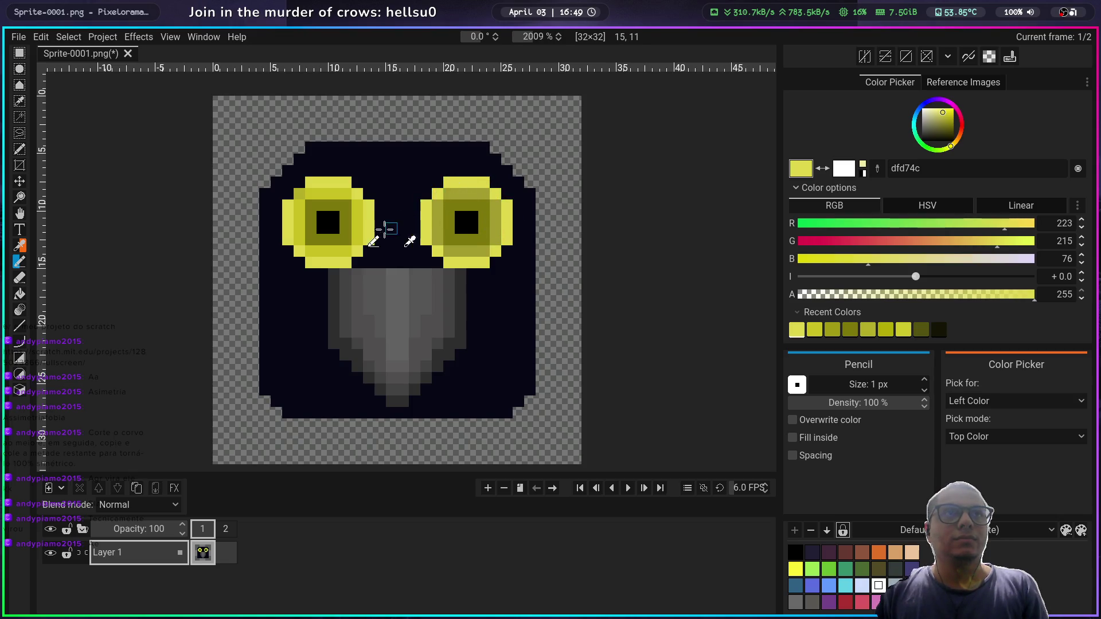
# Step: Sample yellow c9c023 to repaint the right eye's second row, then sample the dark olive back
pyautogui.rightClick(367, 229)
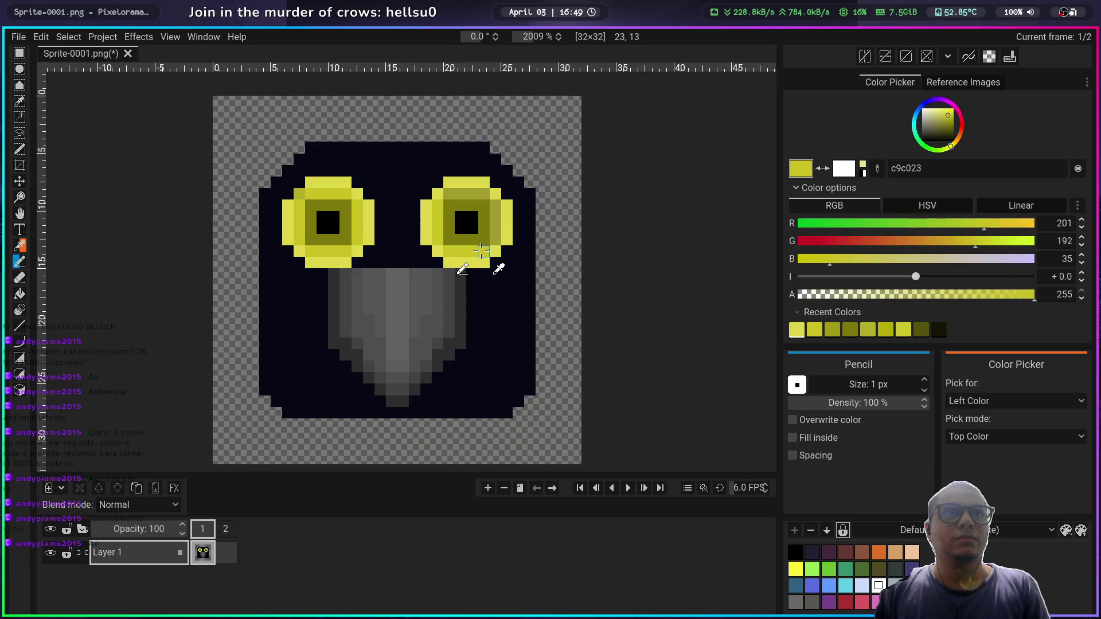
pyautogui.moveTo(490, 194); pyautogui.dragTo(449, 194)
pyautogui.rightClick(349, 227)
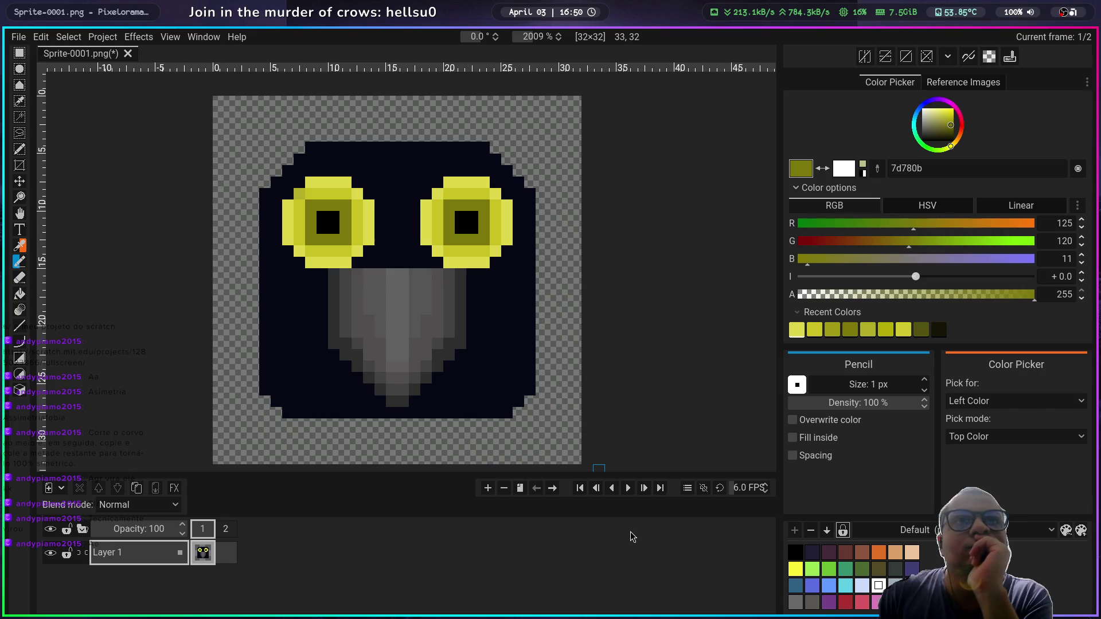
# Step: Zoom out and compare the crow on frame 1 with the empty frame 2
pyautogui.scroll(-3, 478, 294)
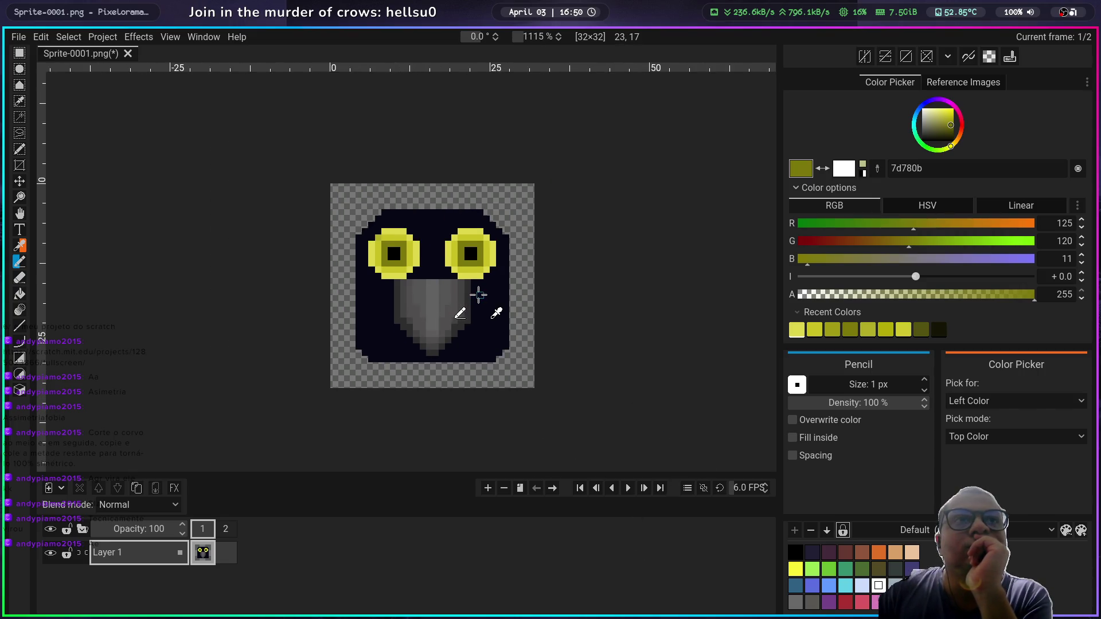
pyautogui.scroll(-1, 478, 294)
pyautogui.scroll(2, 493, 307)
pyautogui.click(226, 552)
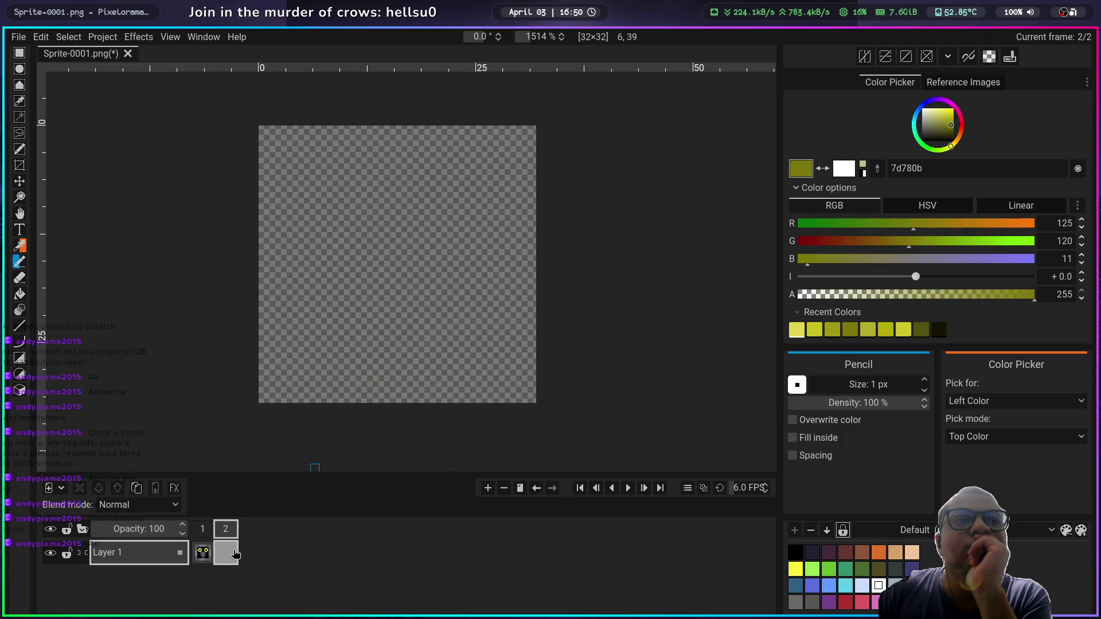
pyautogui.click(210, 557)
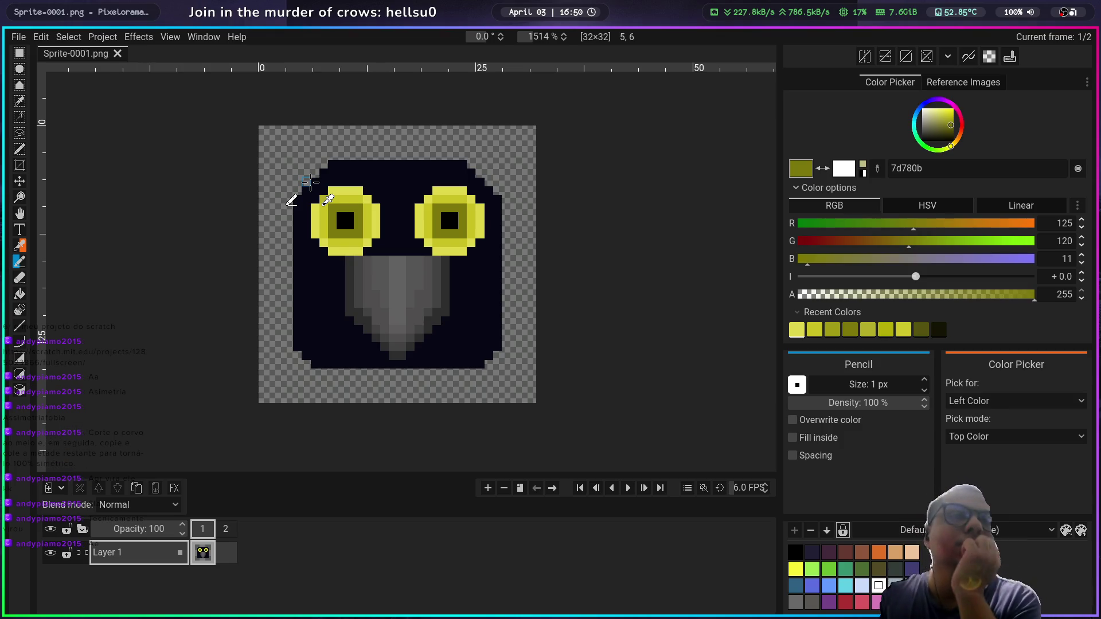
# Step: Sample the eye ring's light yellow dfd74c as the drawing colour, then leave Pixelorama
pyautogui.scroll(1, 474, 278)
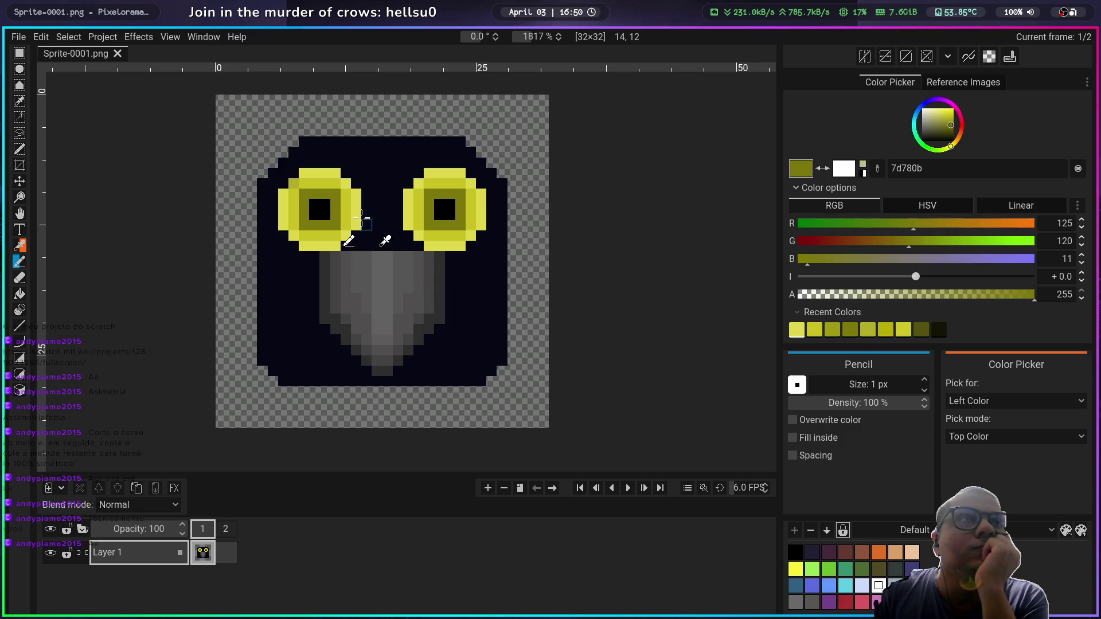
pyautogui.click(314, 171)
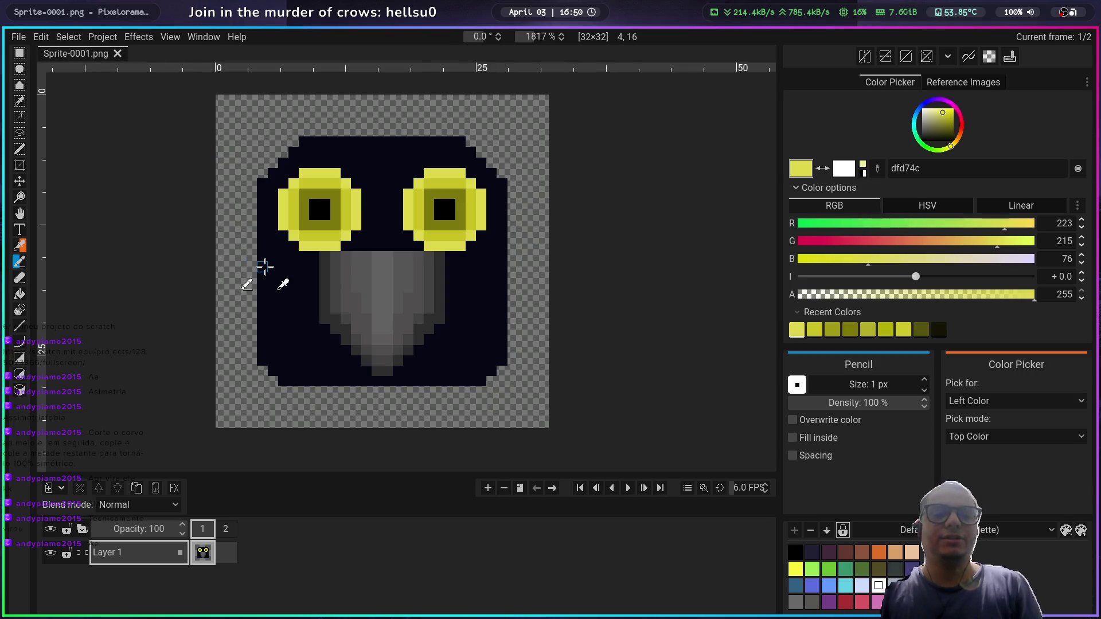
pyautogui.press('super+2')
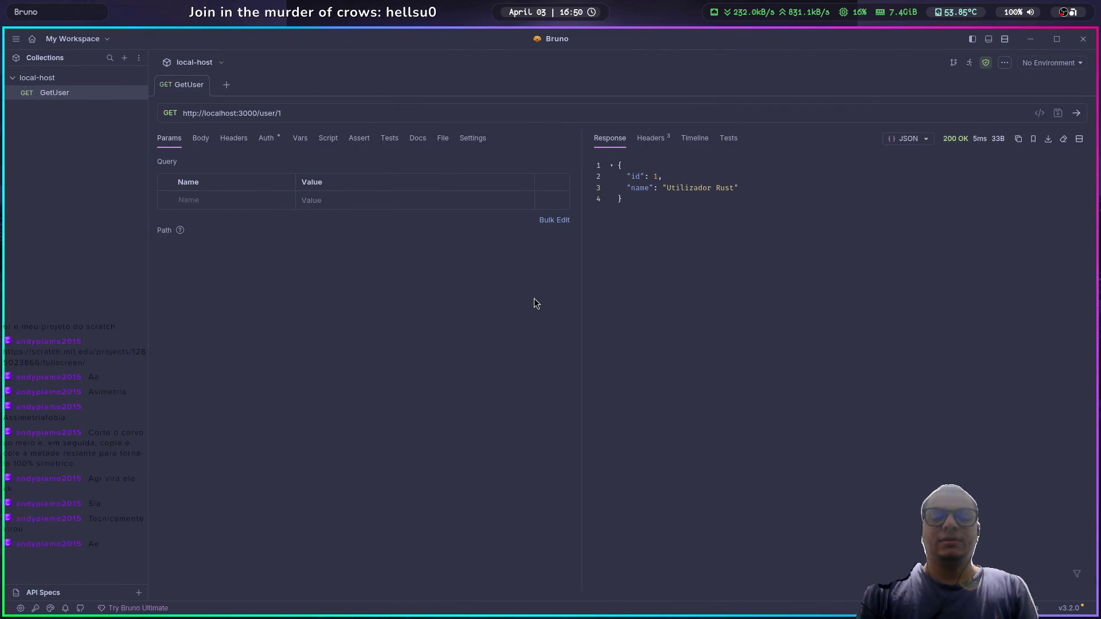
# Step: Cycle windows to Vivaldi's Twitch Stream Manager and open the Scratch project link from chat
pyautogui.press('super+3')
pyautogui.press('super+4')
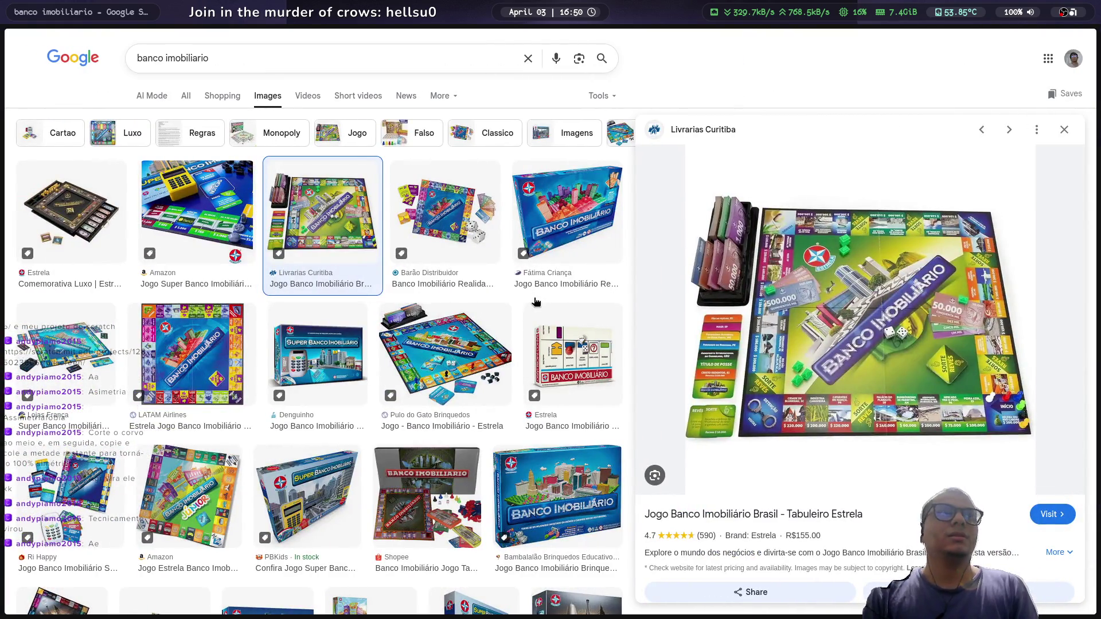
pyautogui.press('super+5')
pyautogui.moveTo(5, 321)
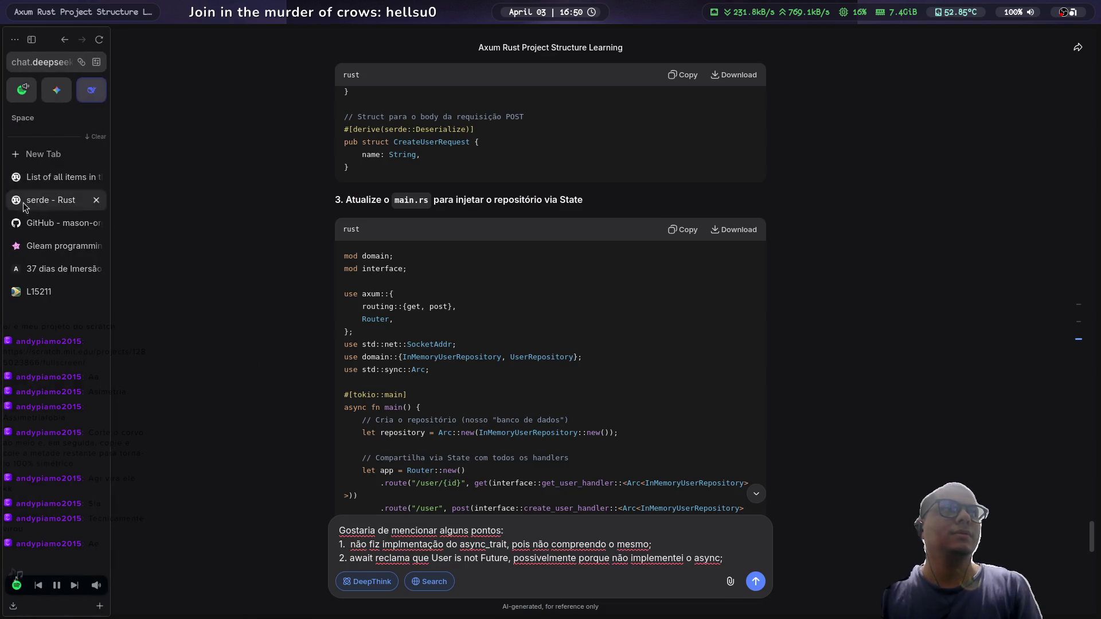
pyautogui.press('super+6')
pyautogui.press('super+7')
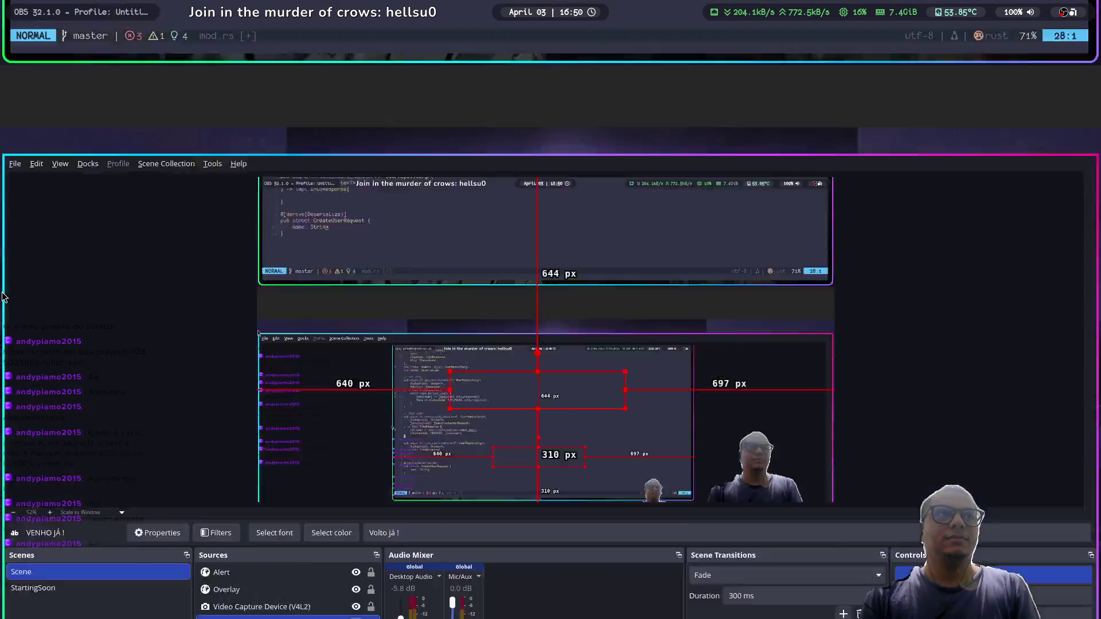
pyautogui.press('super+8')
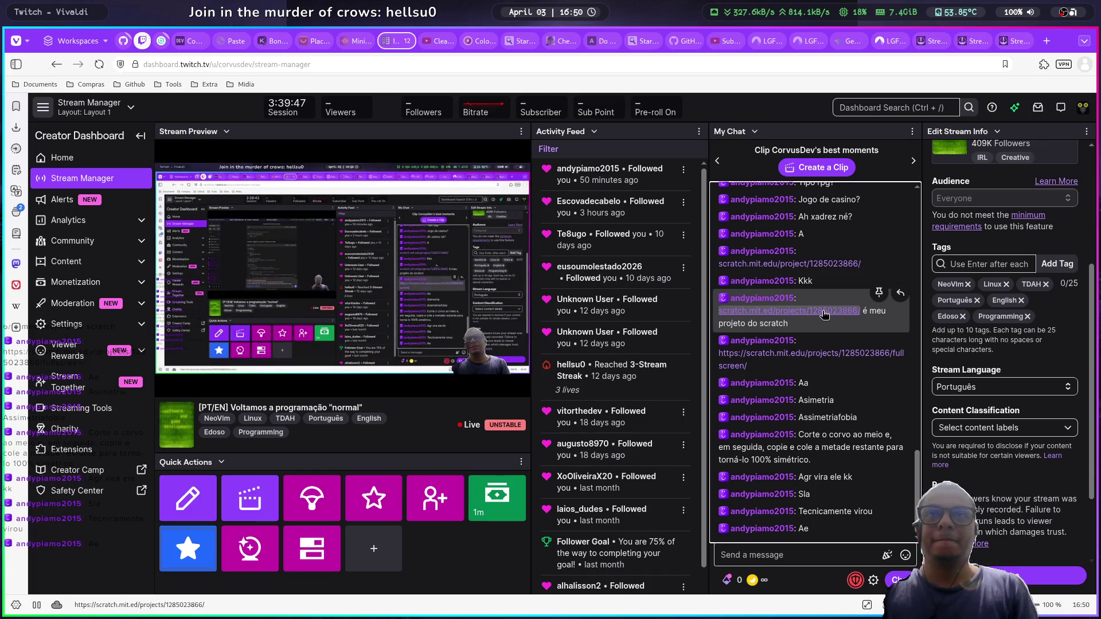
pyautogui.click(824, 312)
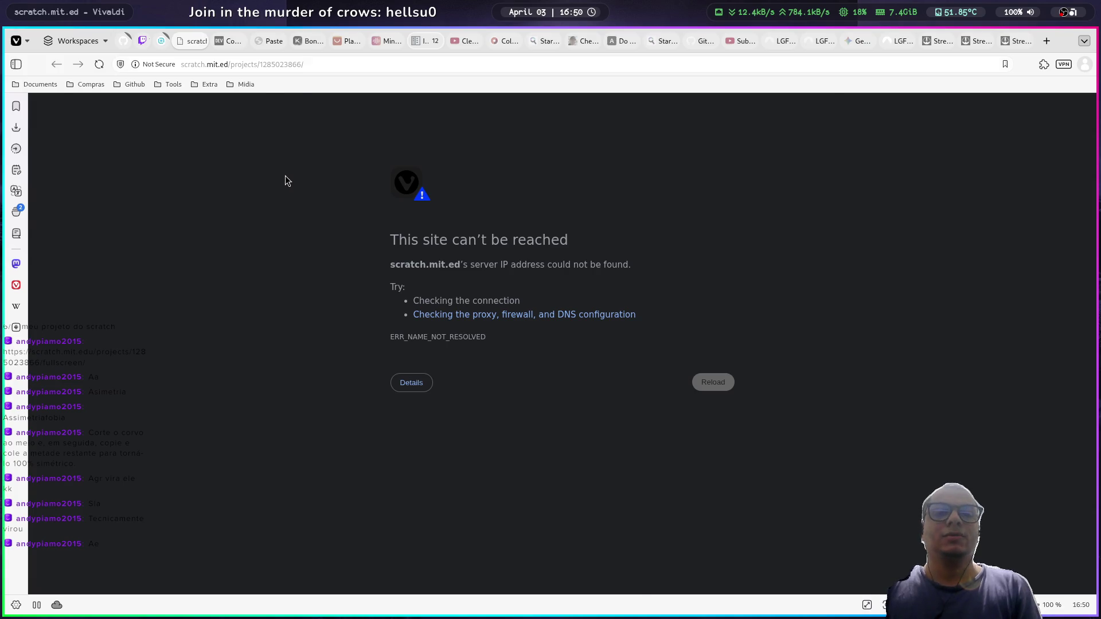
# Step: Close the unreachable scratch.mit.ed tab and open the corrected scratch.mit.edu link from chat
pyautogui.hotkey('ctrl', 'w')
pyautogui.click(680, 315)
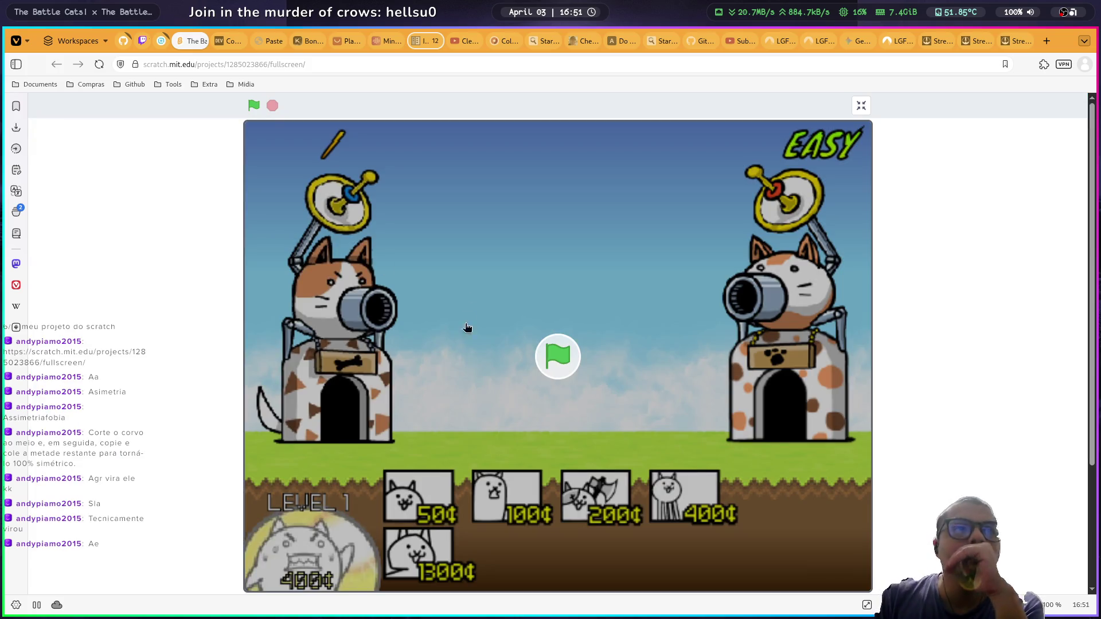
# Step: Start the Battle Cats game, set the difficulty and begin the battle
pyautogui.click(565, 367)
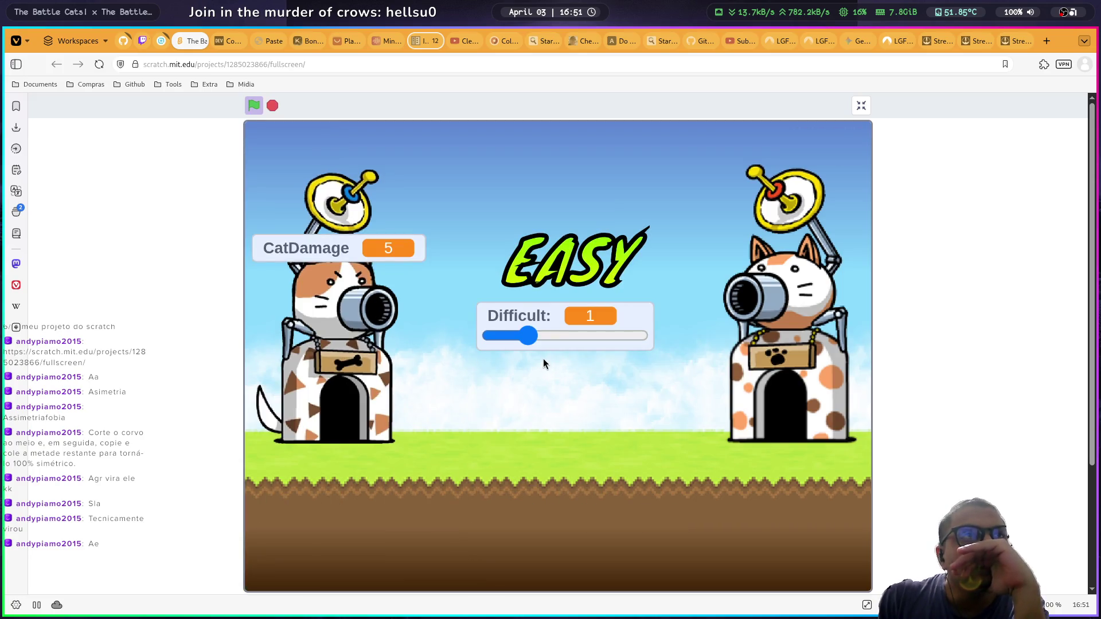
pyautogui.moveTo(520, 339)
pyautogui.mouseDown()
pyautogui.moveTo(488, 339)
pyautogui.moveTo(569, 340)
pyautogui.moveTo(487, 339)
pyautogui.moveTo(654, 343)
pyautogui.mouseUp()
pyautogui.click(654, 343)
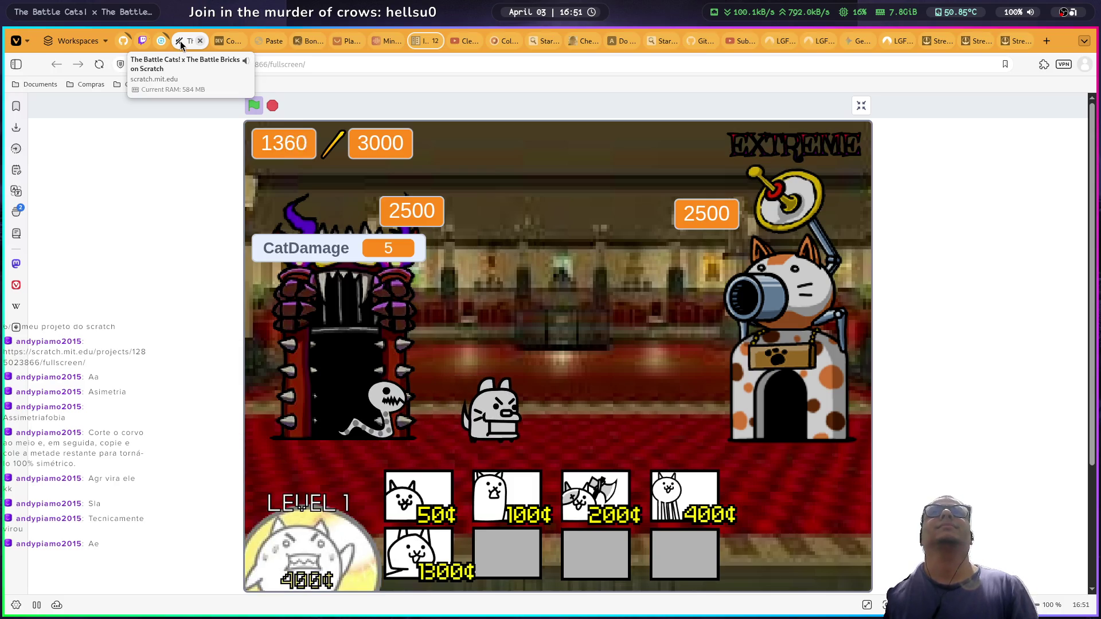
# Step: Deploy a first wave of 50¢, 100¢, 200¢ axe, 400¢ and 1300¢ cats
pyautogui.click(419, 486)
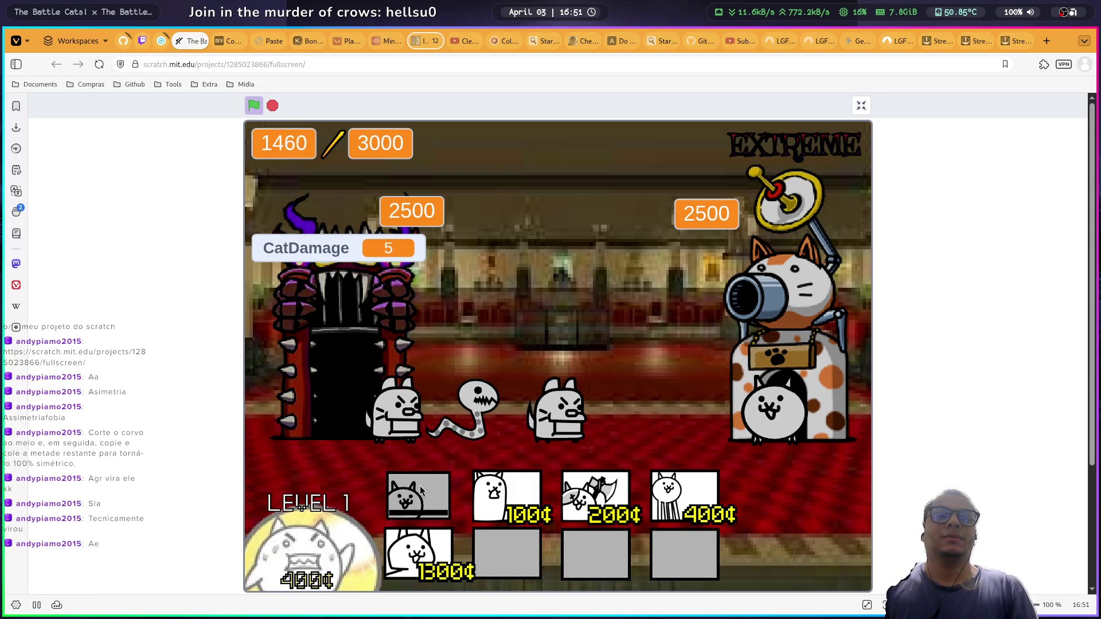
pyautogui.click(504, 494)
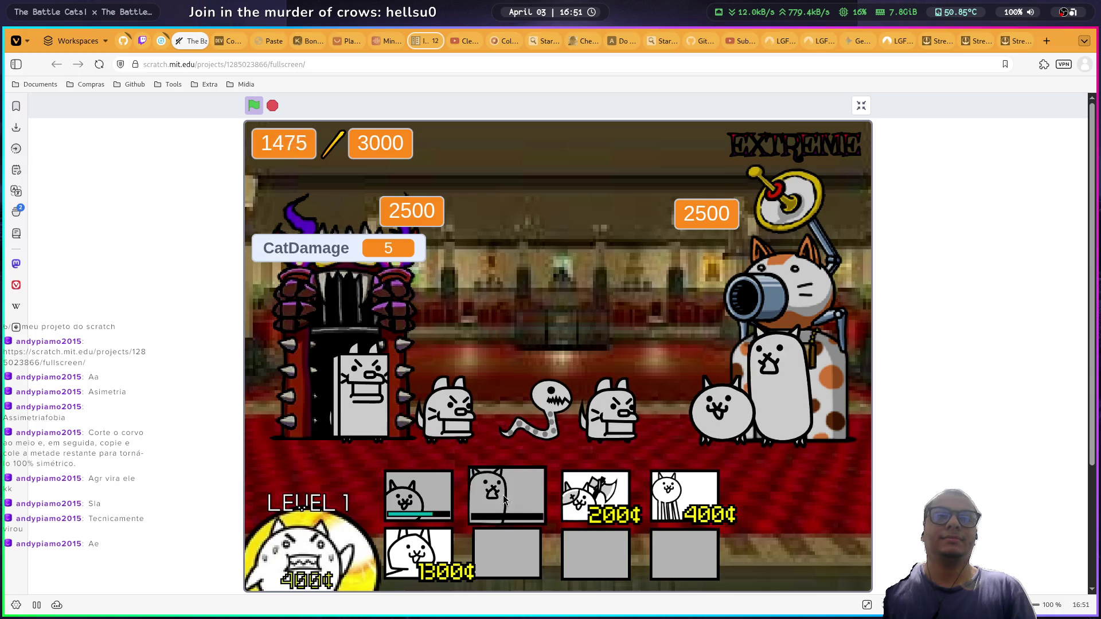
pyautogui.click(593, 494)
pyautogui.click(682, 496)
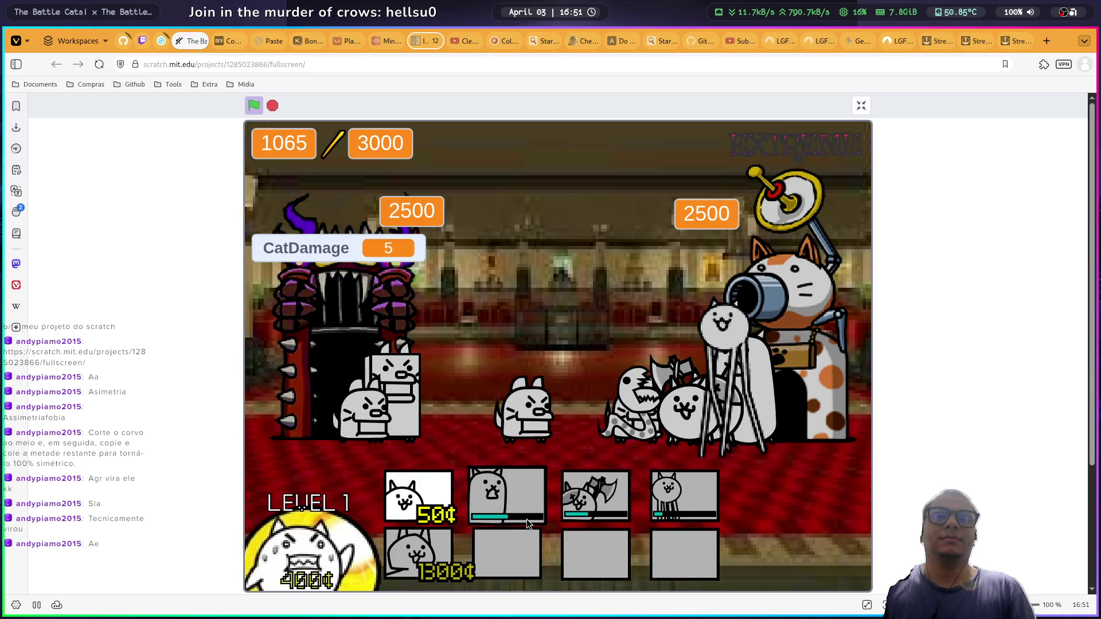
pyautogui.click(439, 504)
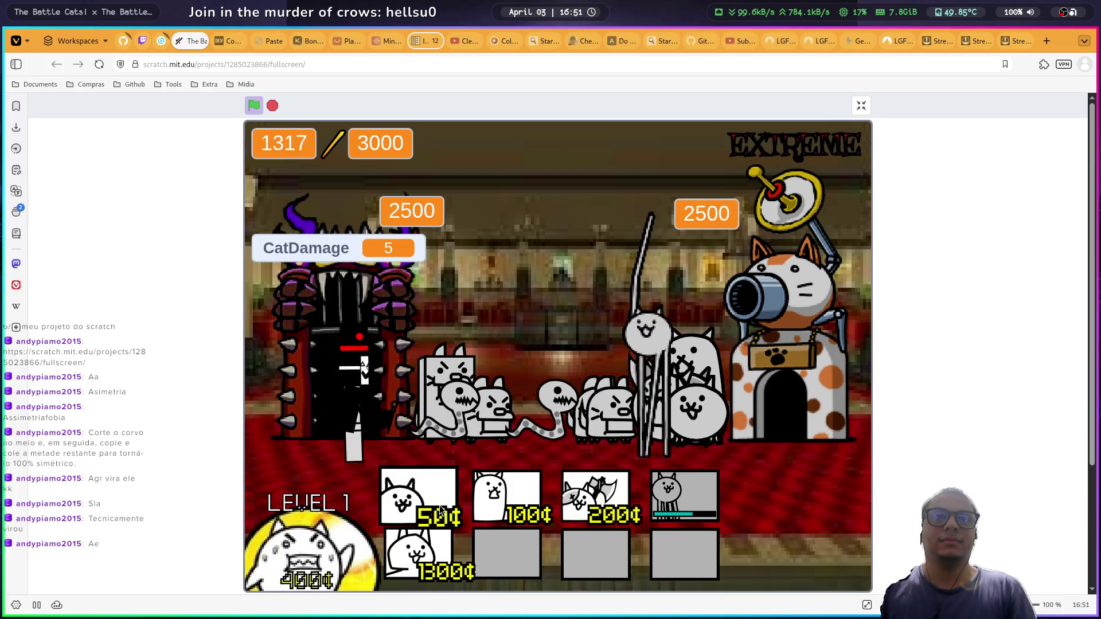
pyautogui.click(442, 508)
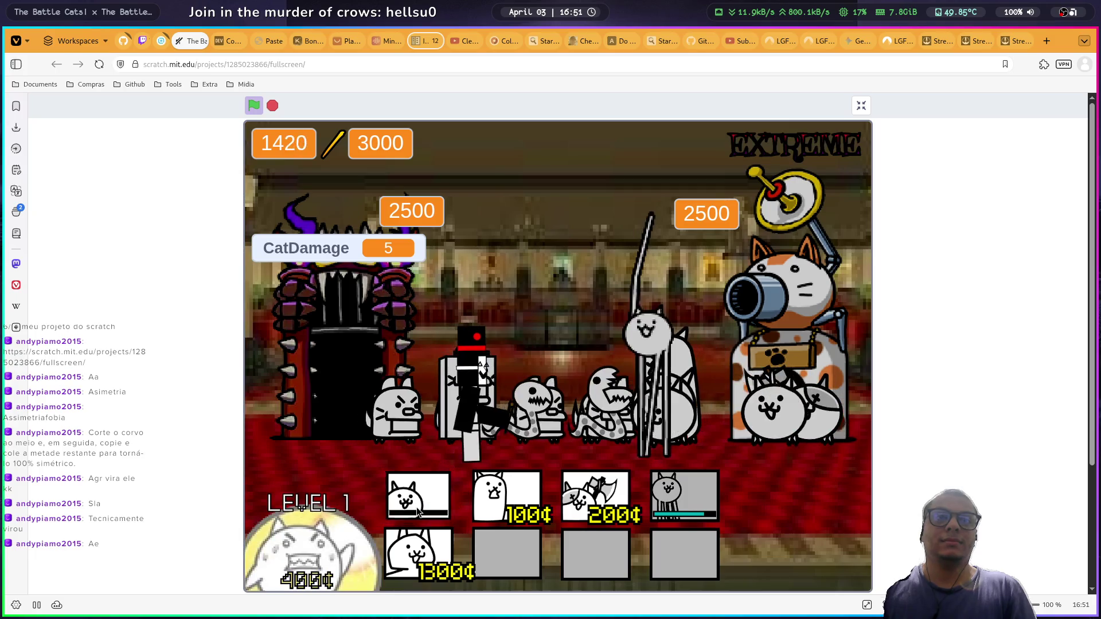
pyautogui.click(529, 494)
pyautogui.click(595, 496)
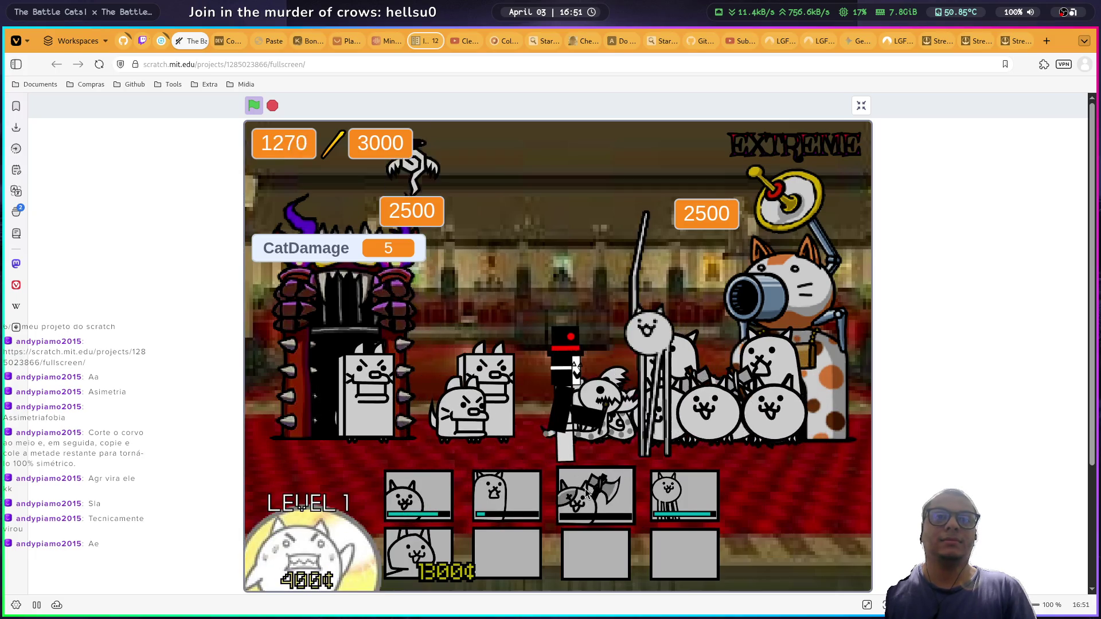
pyautogui.click(446, 548)
pyautogui.click(424, 498)
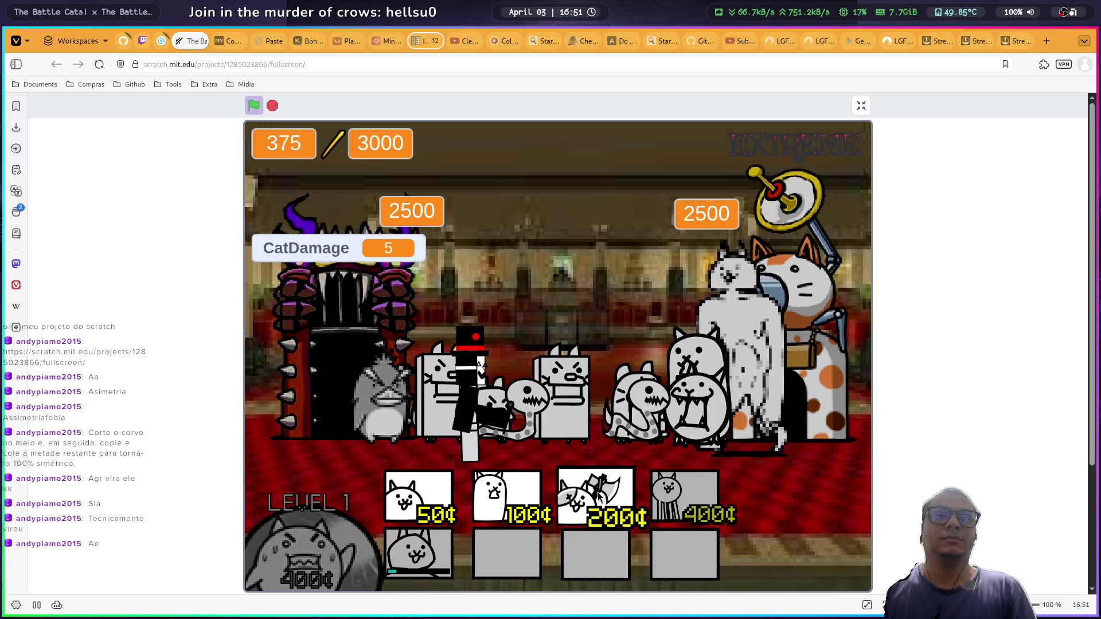
# Step: Send a second wave of 400¢, 100¢, 200¢ axe and 50¢ basic cats
pyautogui.click(668, 490)
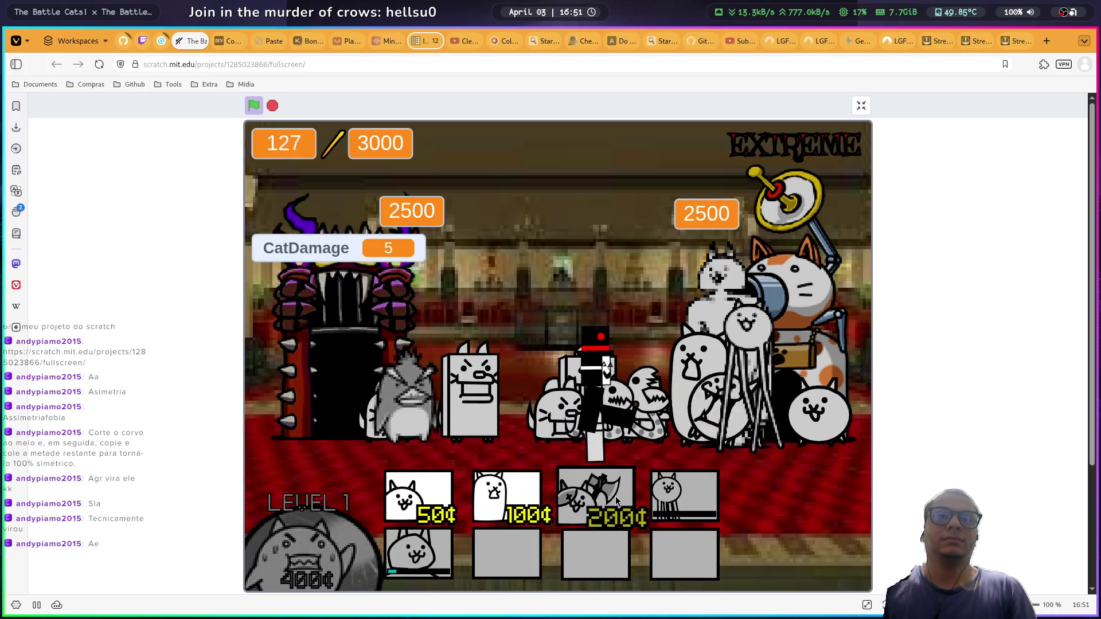
pyautogui.click(516, 495)
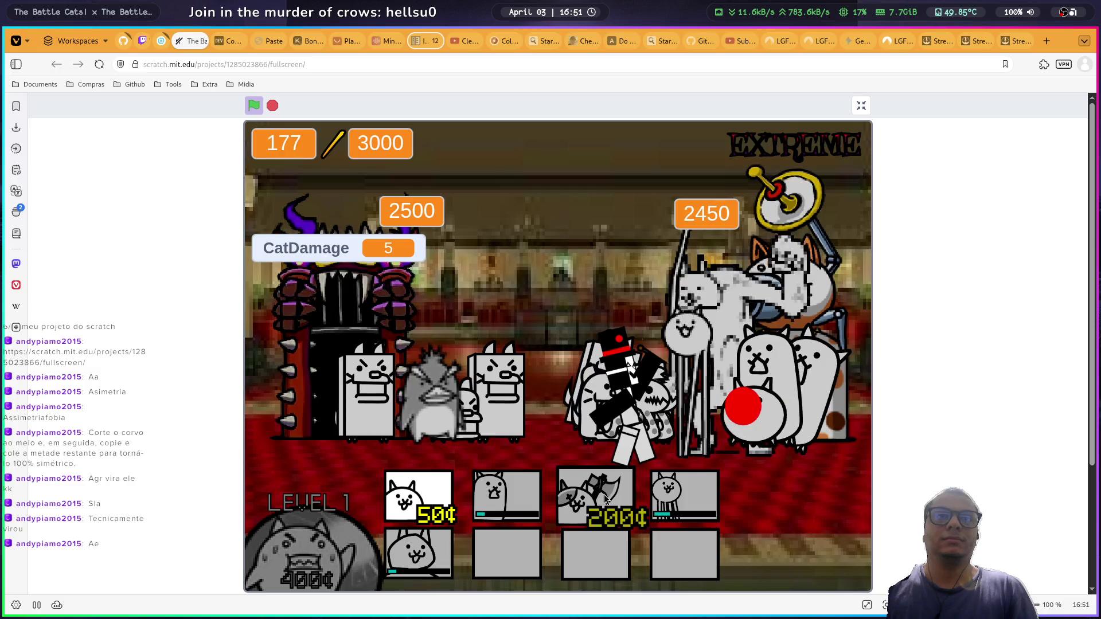
pyautogui.click(604, 499)
pyautogui.click(418, 496)
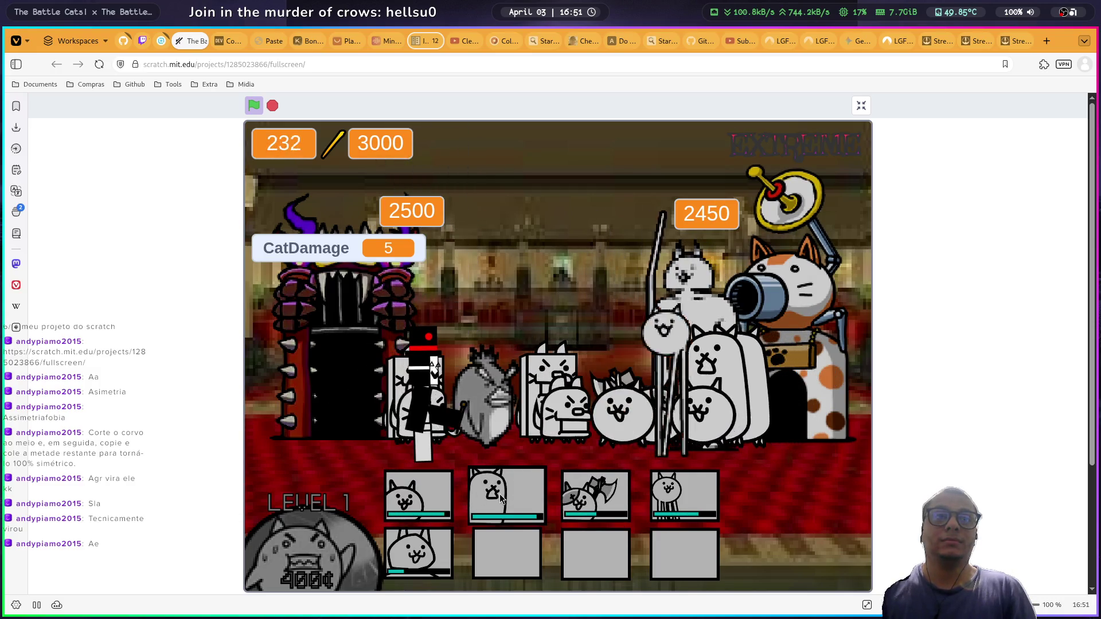
pyautogui.click(418, 495)
pyautogui.click(518, 496)
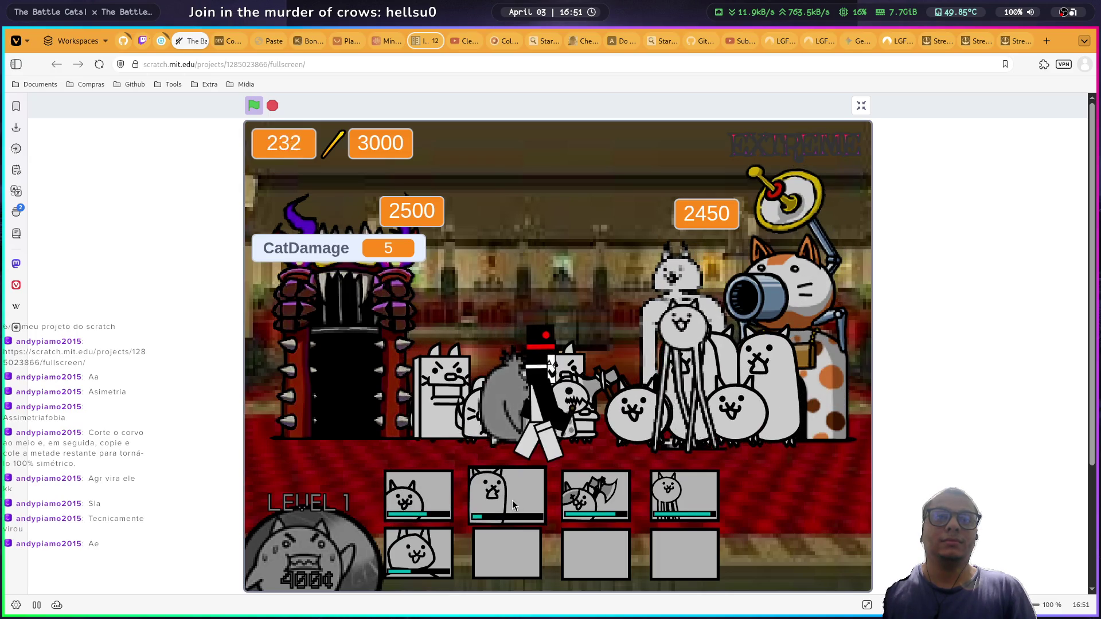
pyautogui.click(436, 494)
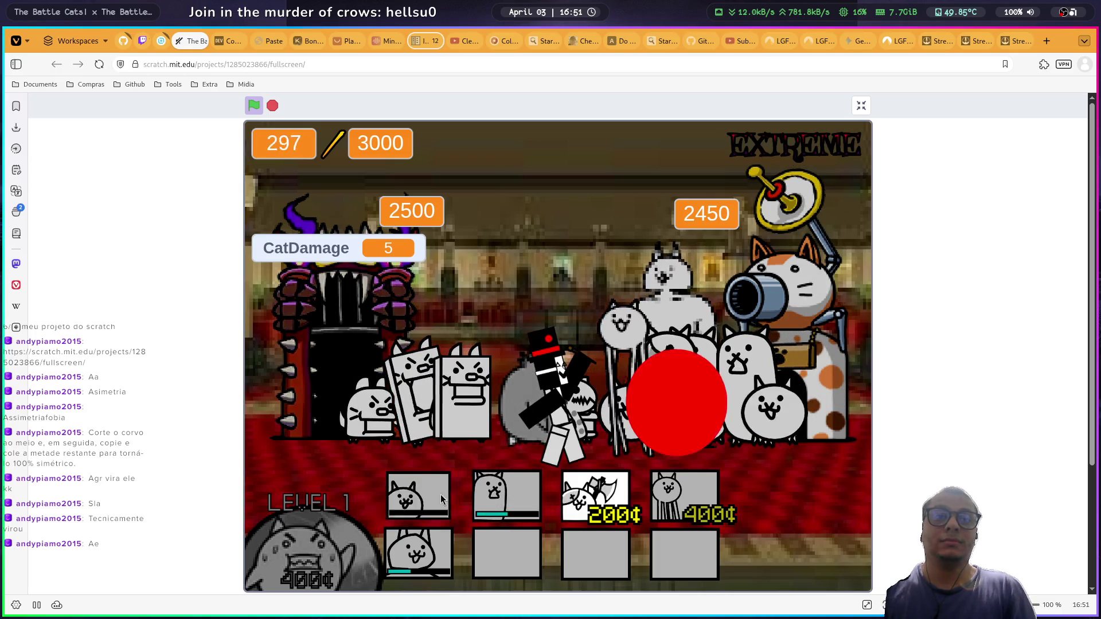
pyautogui.click(608, 499)
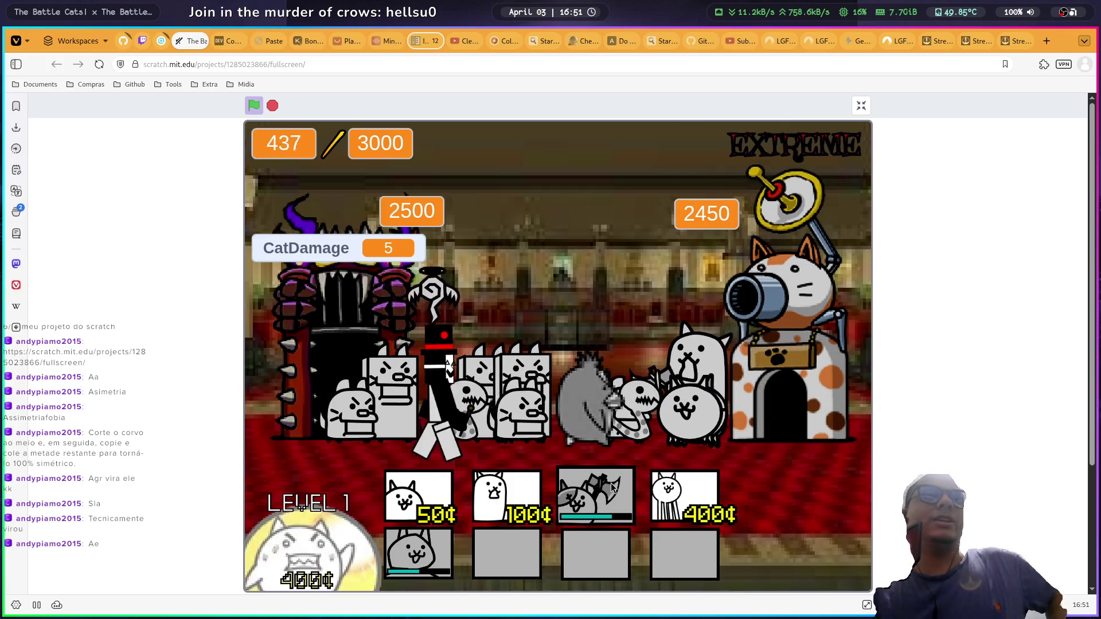
pyautogui.click(506, 495)
pyautogui.click(684, 496)
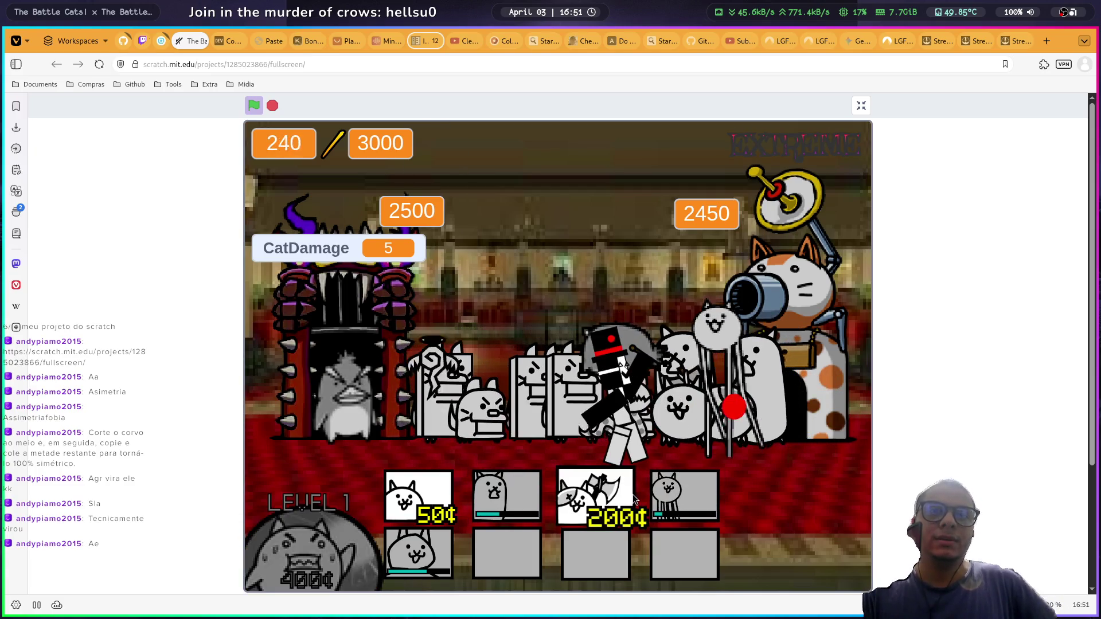
# Step: Upgrade the worker cat to level 2 and keep deploying basic, 100¢, axe and 400¢ cats
pyautogui.click(329, 544)
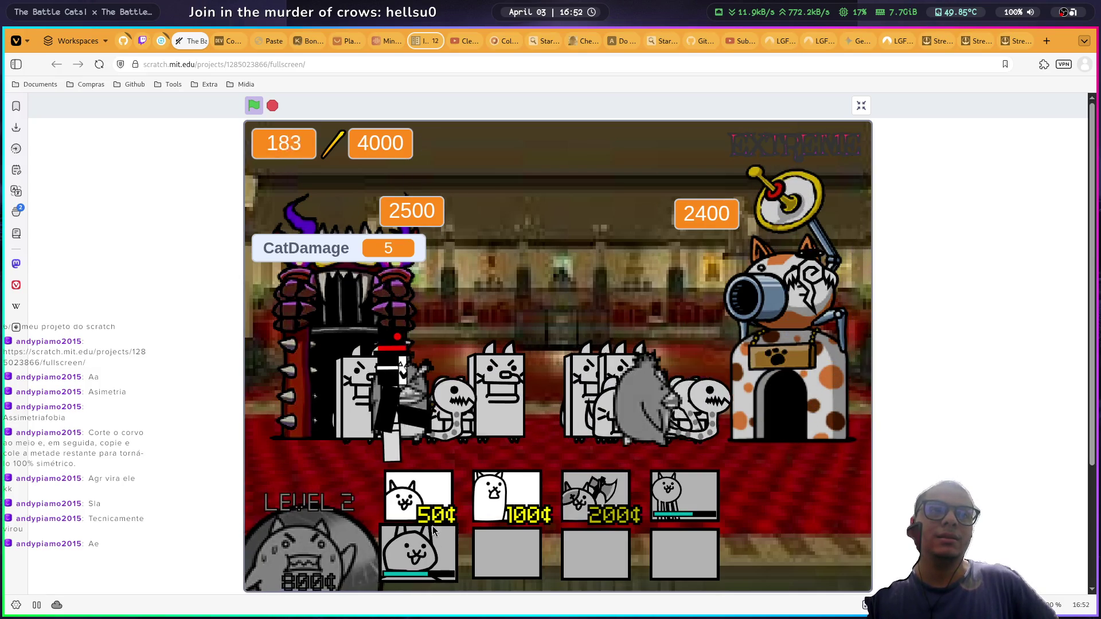
pyautogui.click(477, 497)
pyautogui.click(439, 497)
pyautogui.click(583, 504)
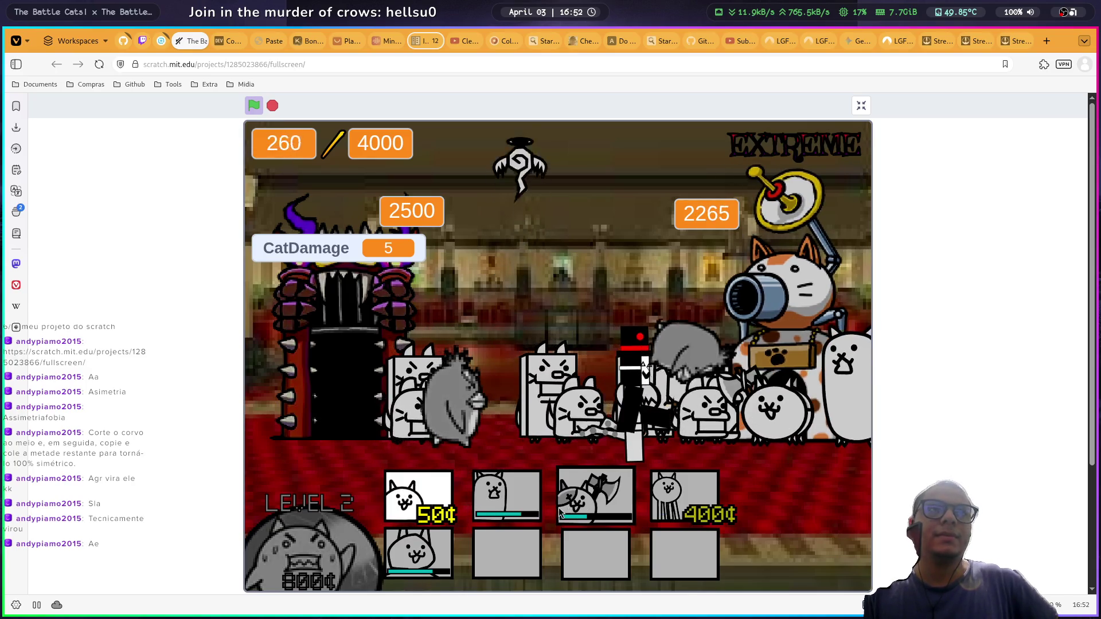
pyautogui.click(419, 496)
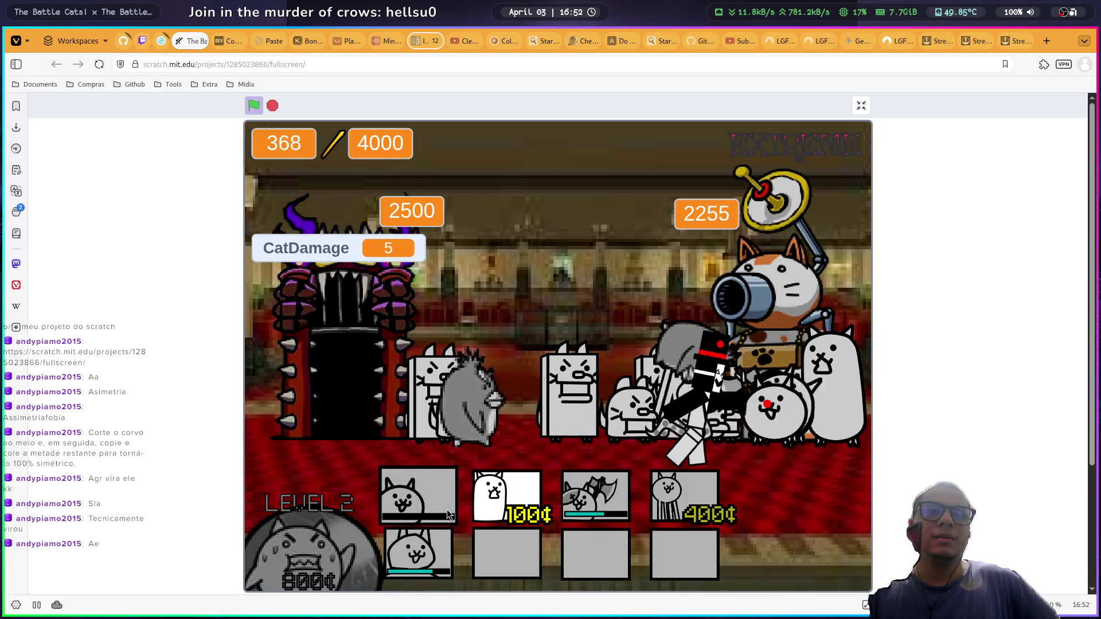
pyautogui.click(507, 496)
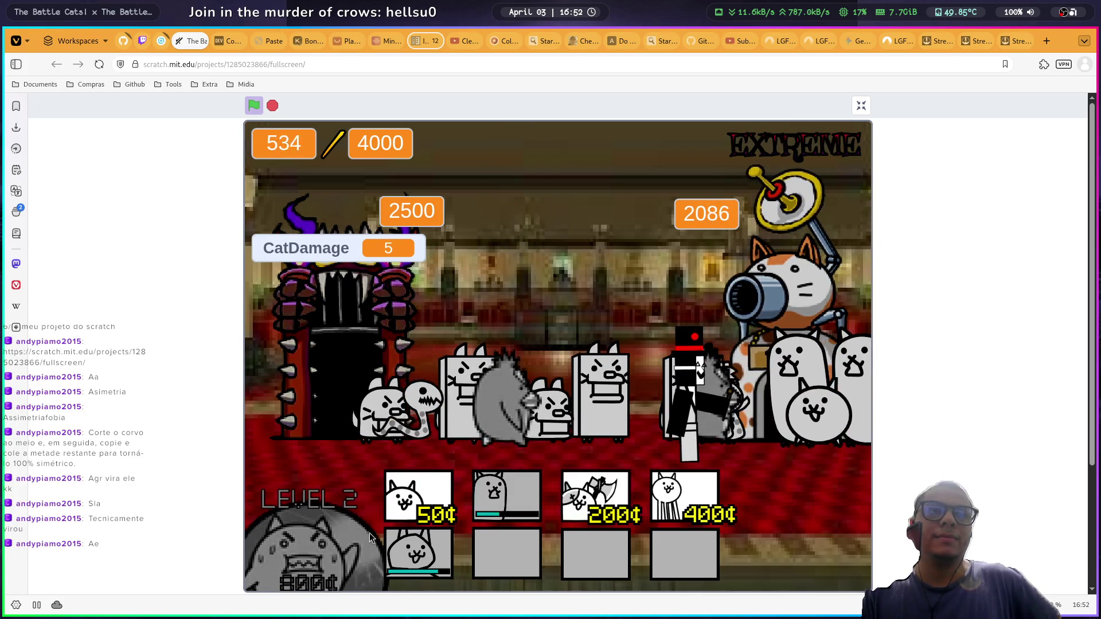
pyautogui.click(418, 496)
pyautogui.click(624, 504)
pyautogui.click(684, 496)
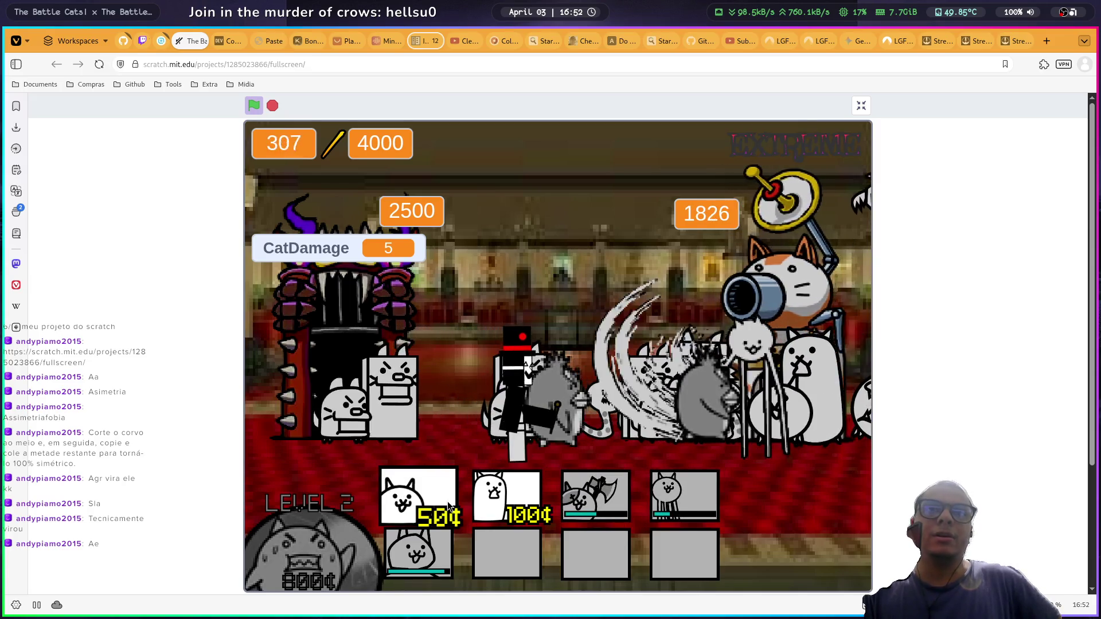
pyautogui.click(490, 501)
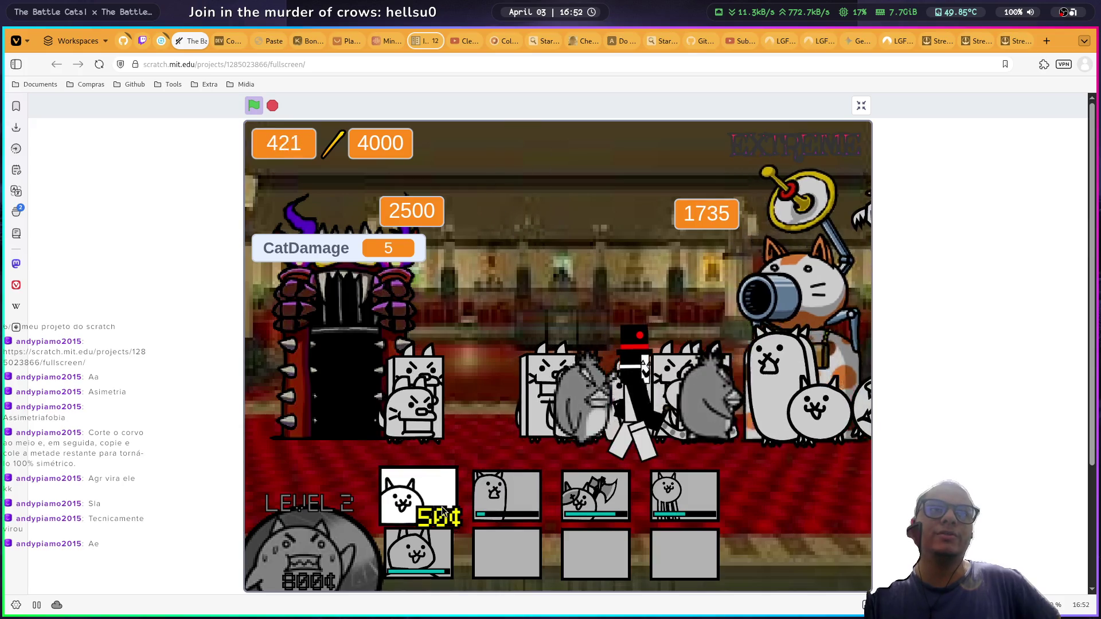
pyautogui.click(427, 501)
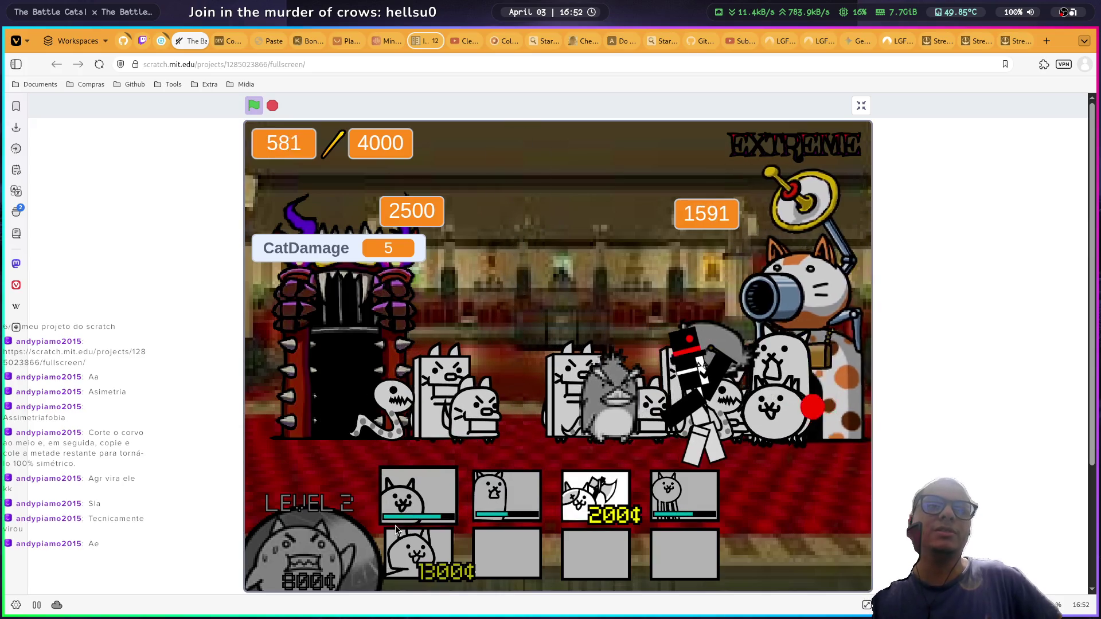
pyautogui.click(433, 502)
pyautogui.click(595, 496)
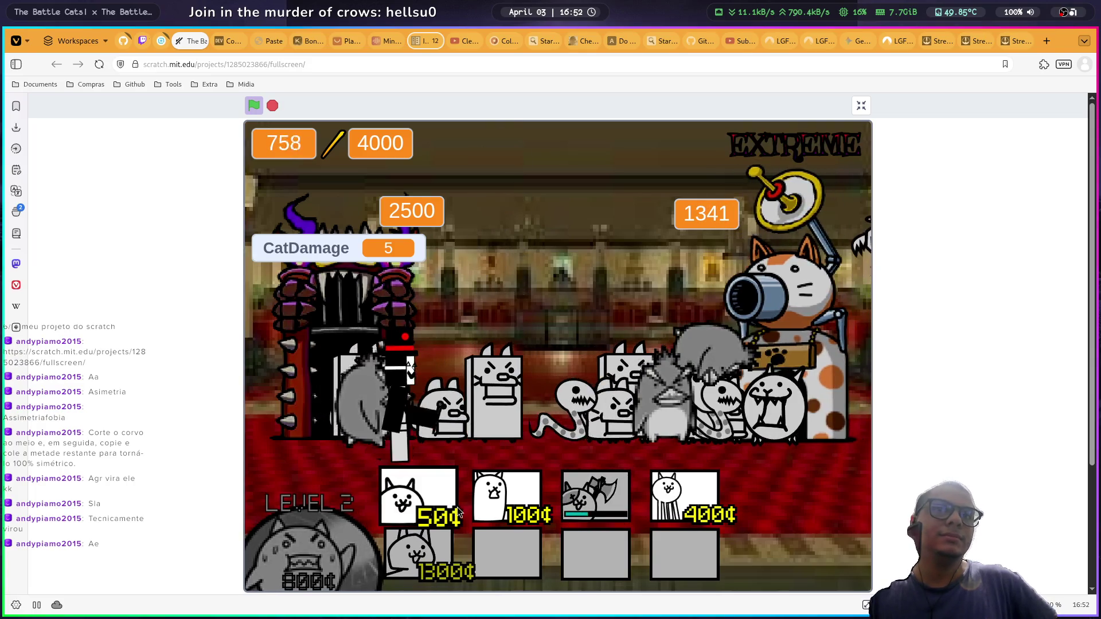
# Step: Upgrade the worker cat to level 3, deploy basic, wall, axe and 400¢ cats, then close the game
pyautogui.click(309, 550)
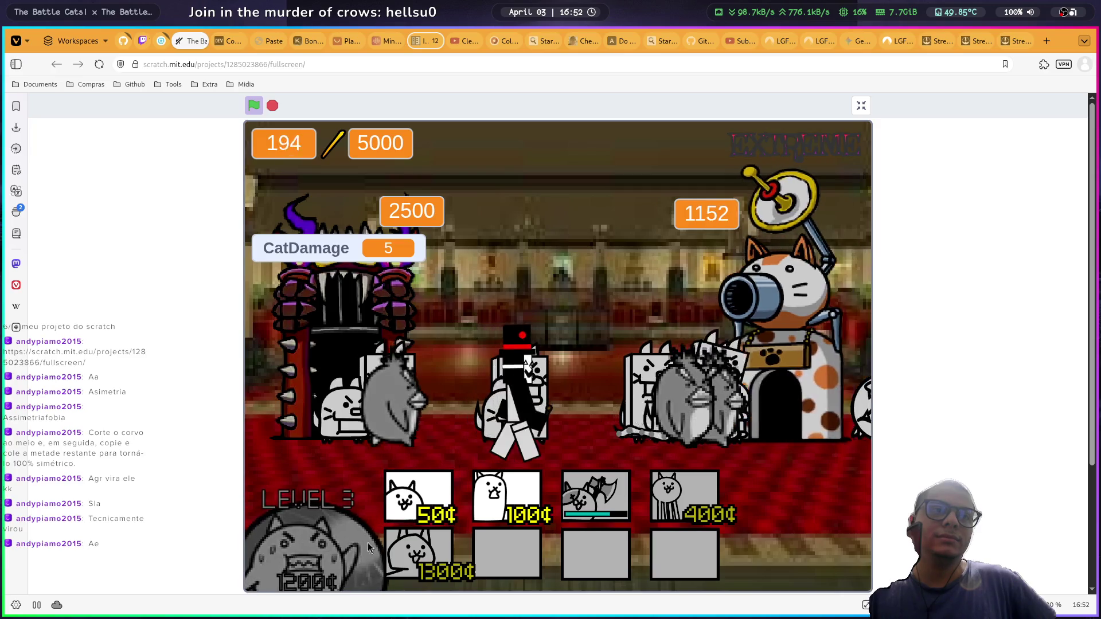
pyautogui.click(431, 516)
pyautogui.click(504, 498)
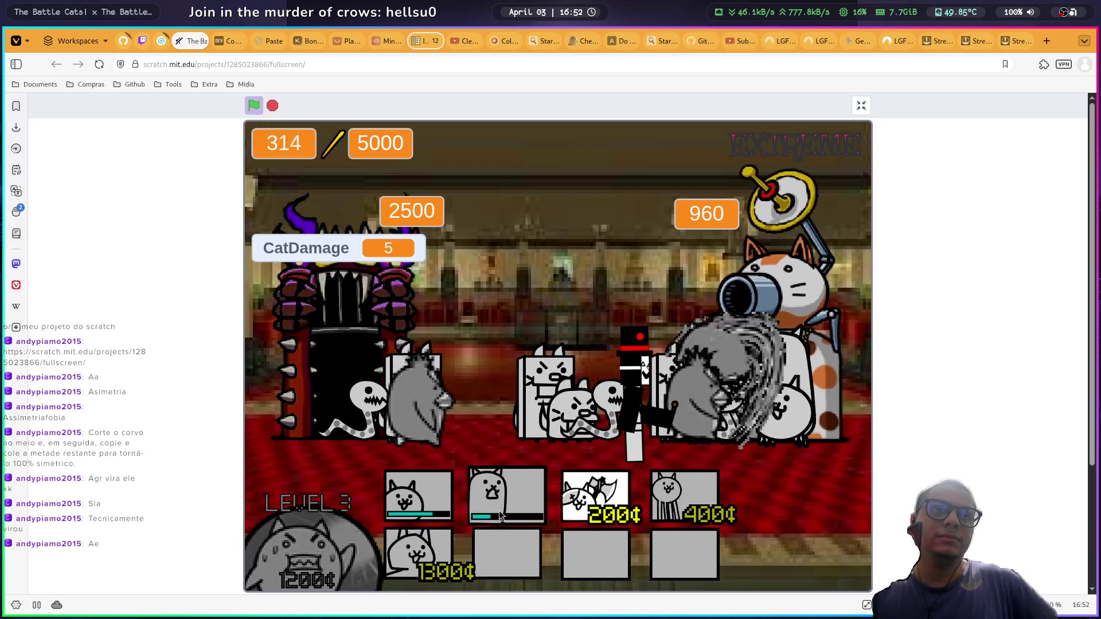
pyautogui.click(419, 496)
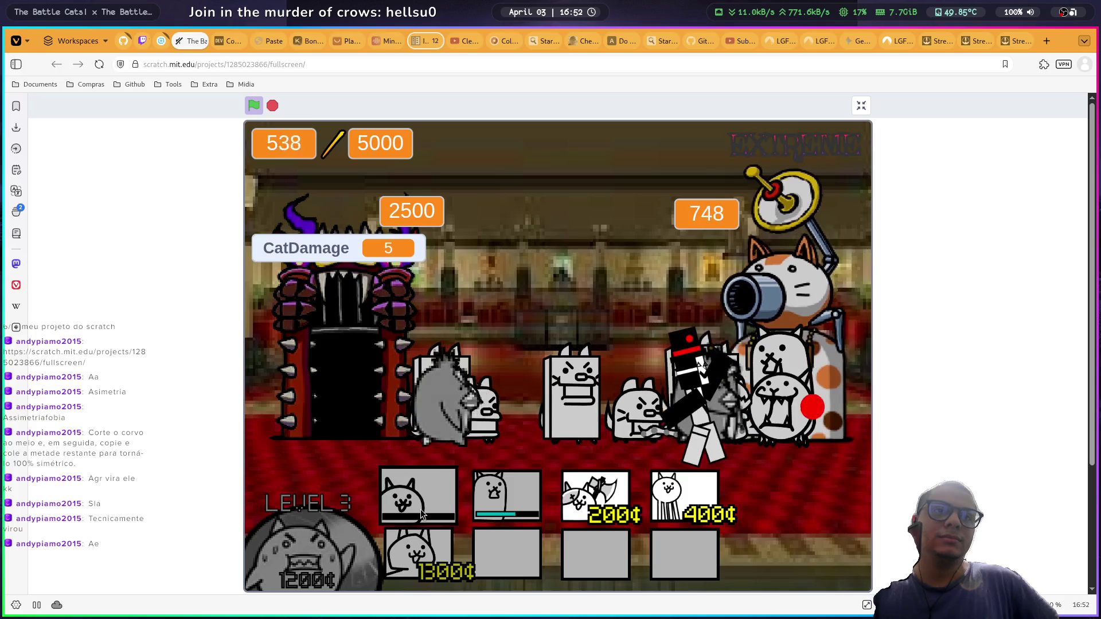
pyautogui.click(595, 496)
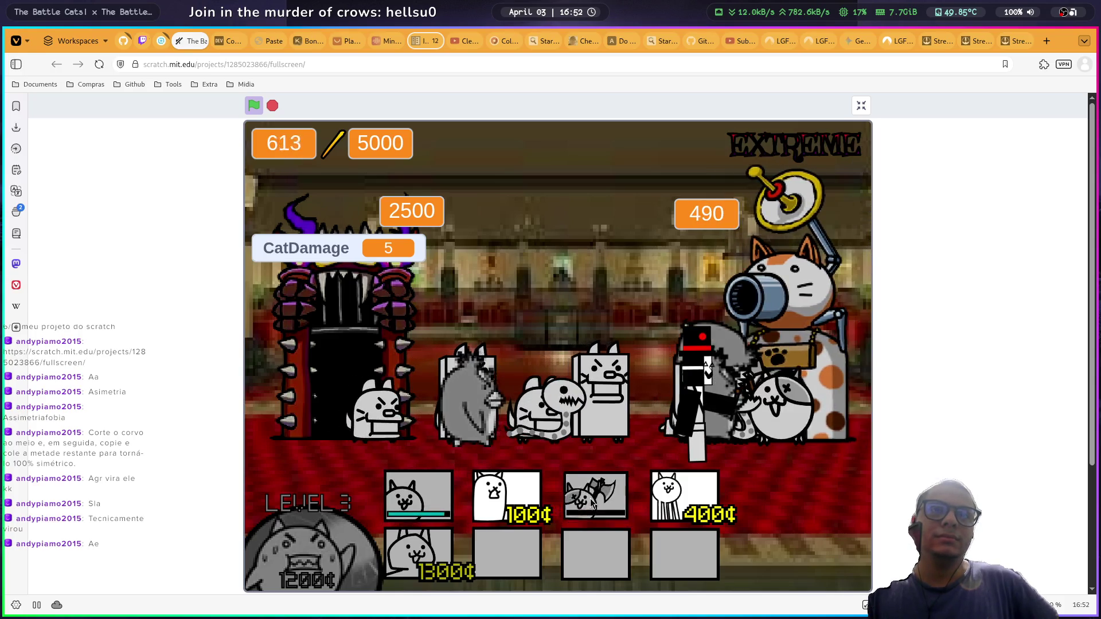
pyautogui.click(479, 504)
pyautogui.click(419, 496)
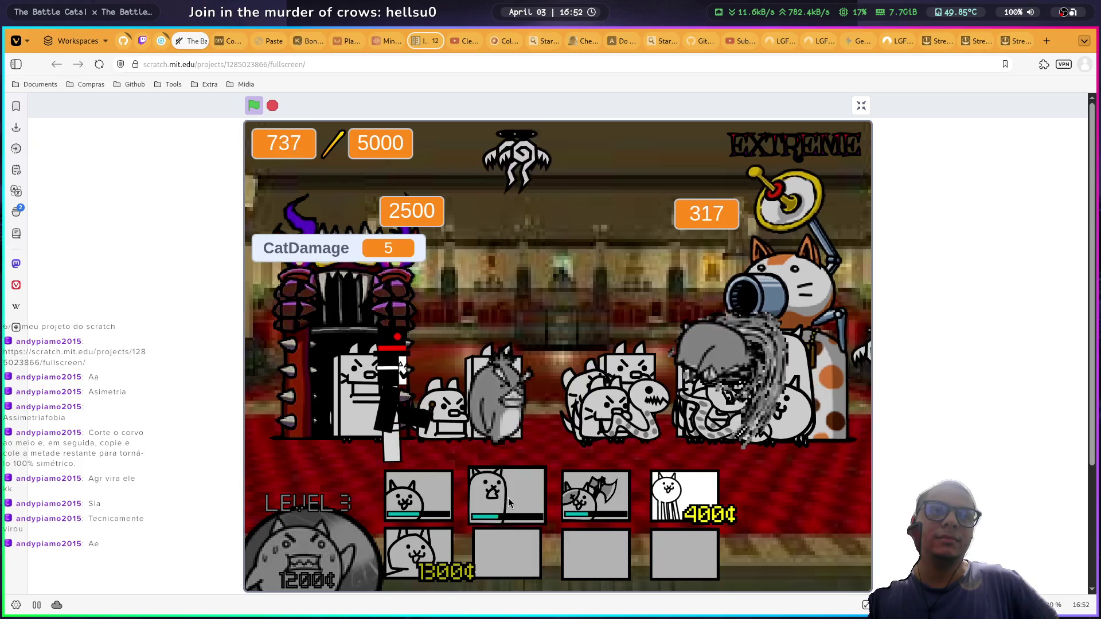
pyautogui.click(710, 504)
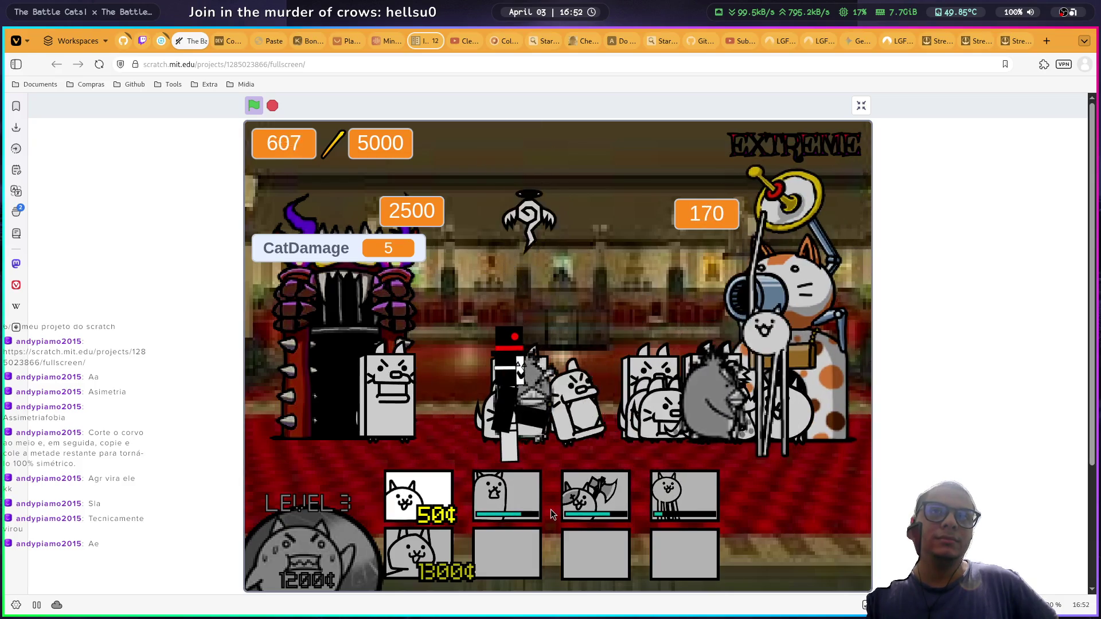
pyautogui.click(513, 509)
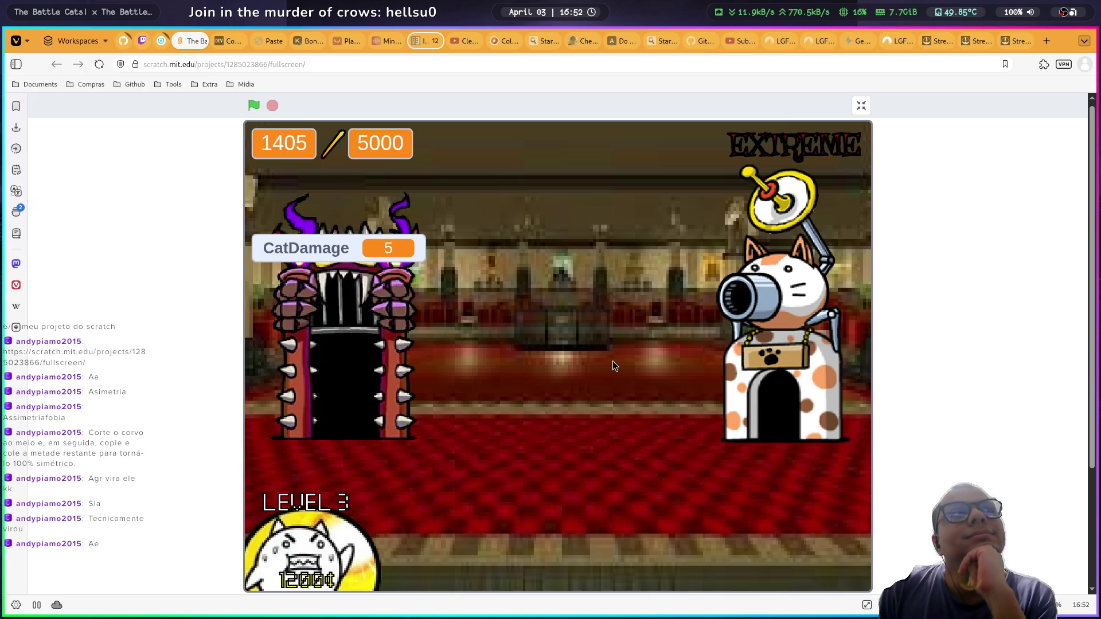
pyautogui.click(199, 40)
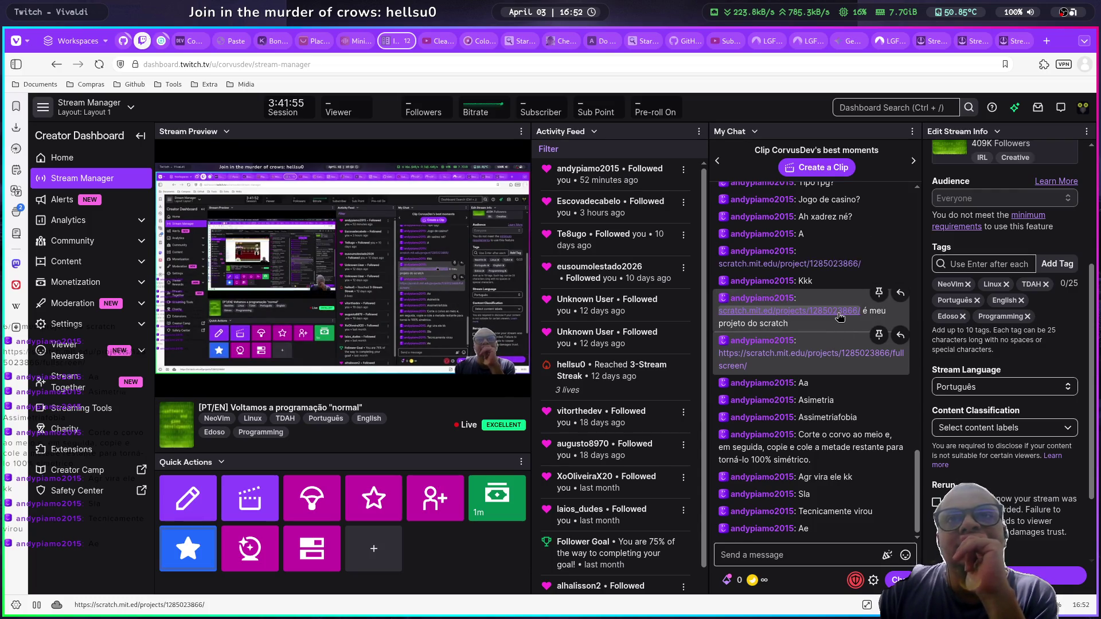
# Step: Reopen and close the broken Scratch link, then inspect a chatter's card and Purple Noob badge
pyautogui.click(830, 318)
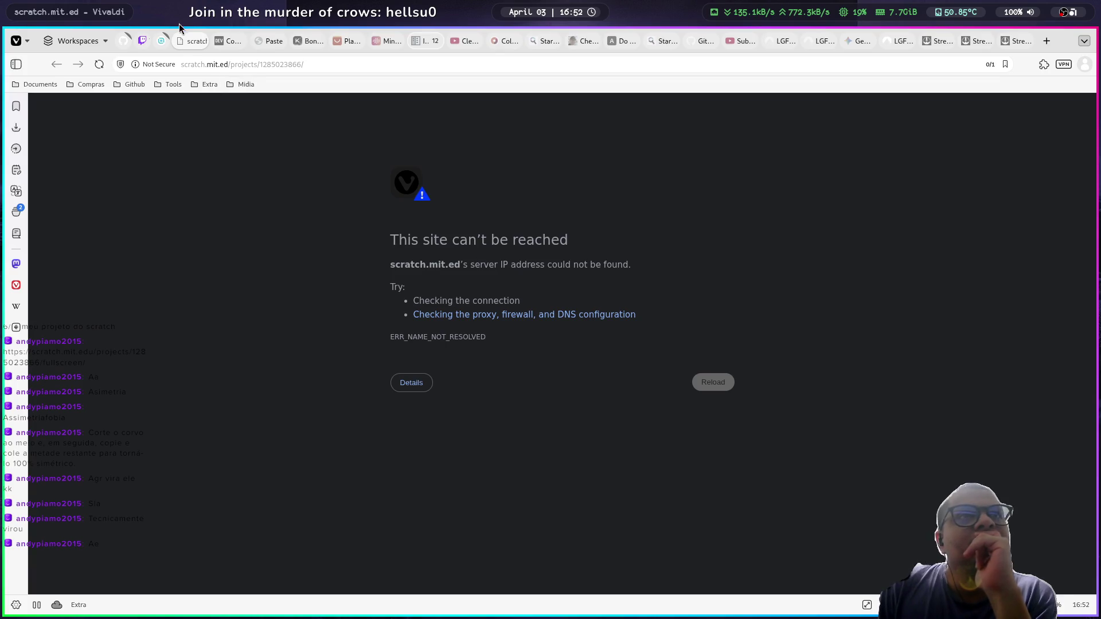
pyautogui.click(201, 41)
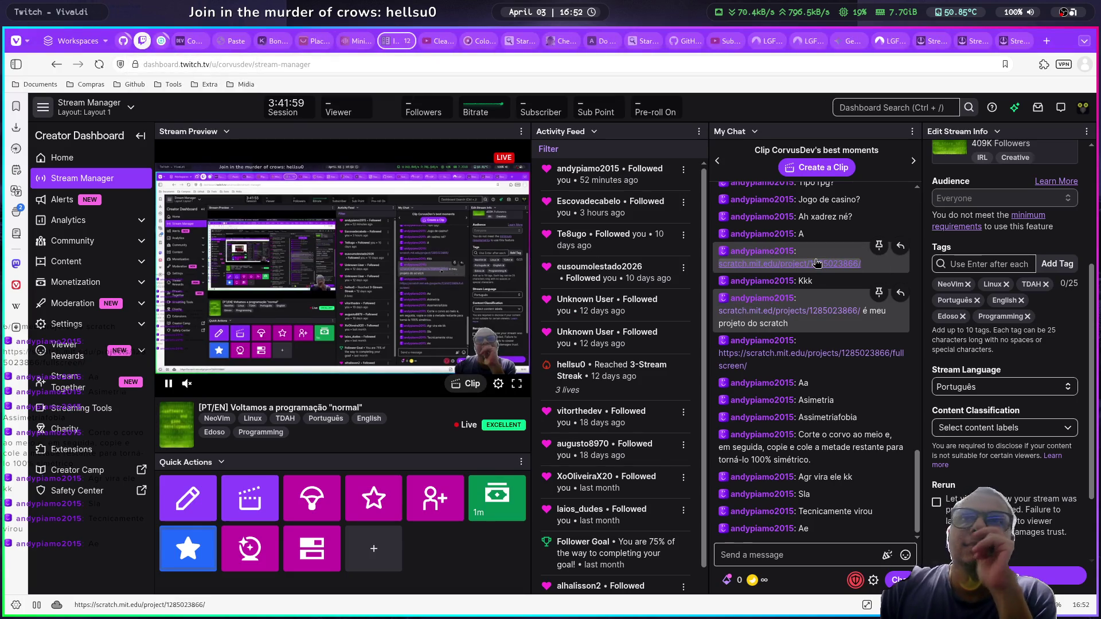
pyautogui.click(723, 253)
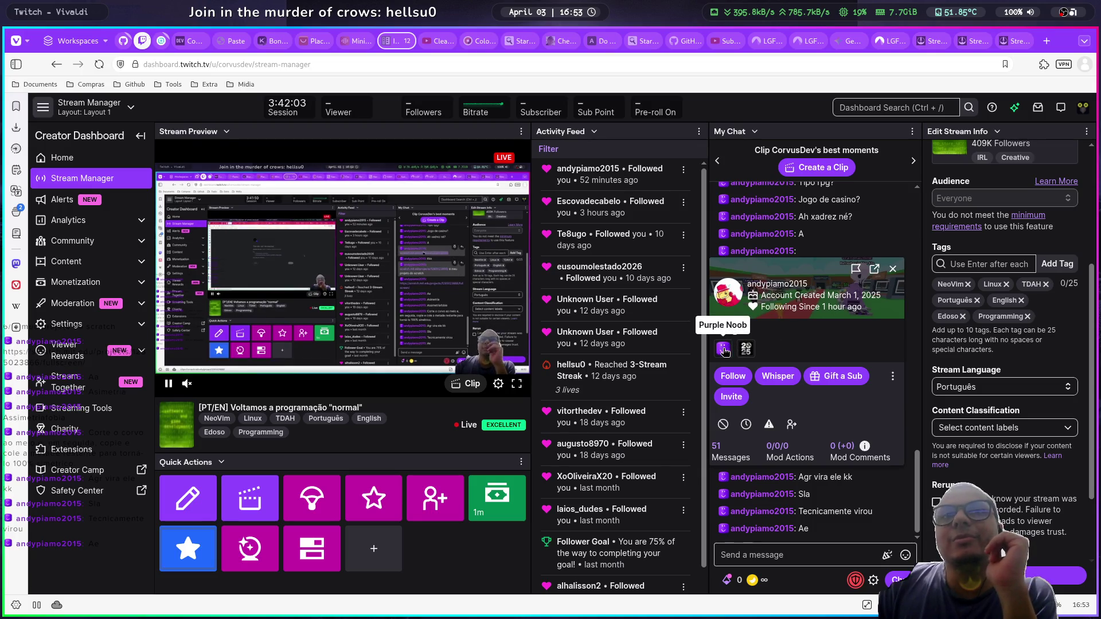
pyautogui.click(724, 350)
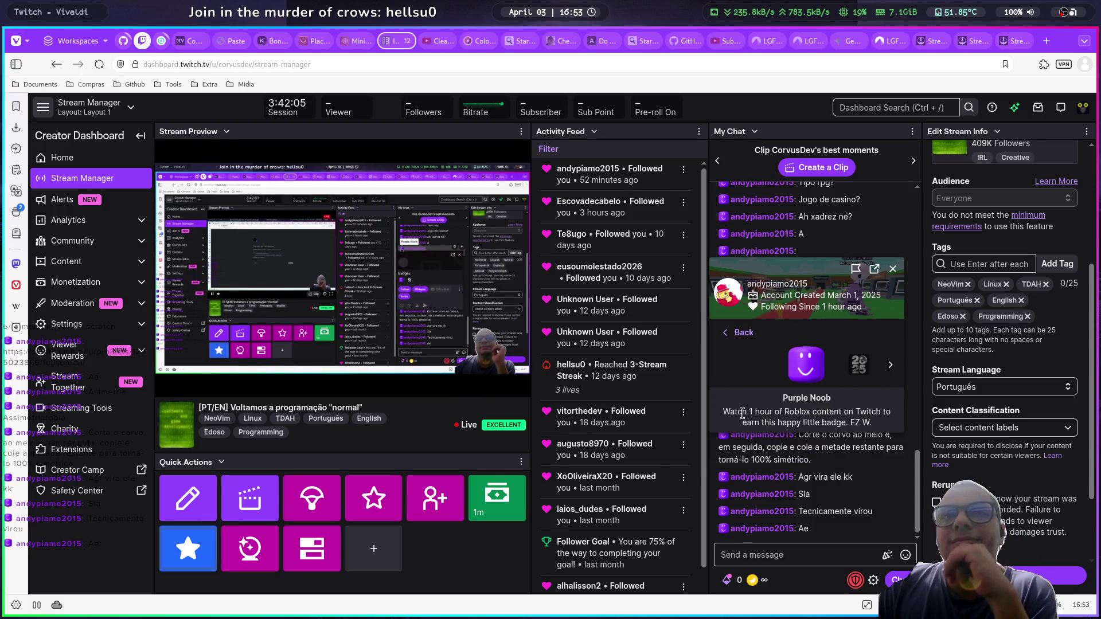
pyautogui.click(893, 271)
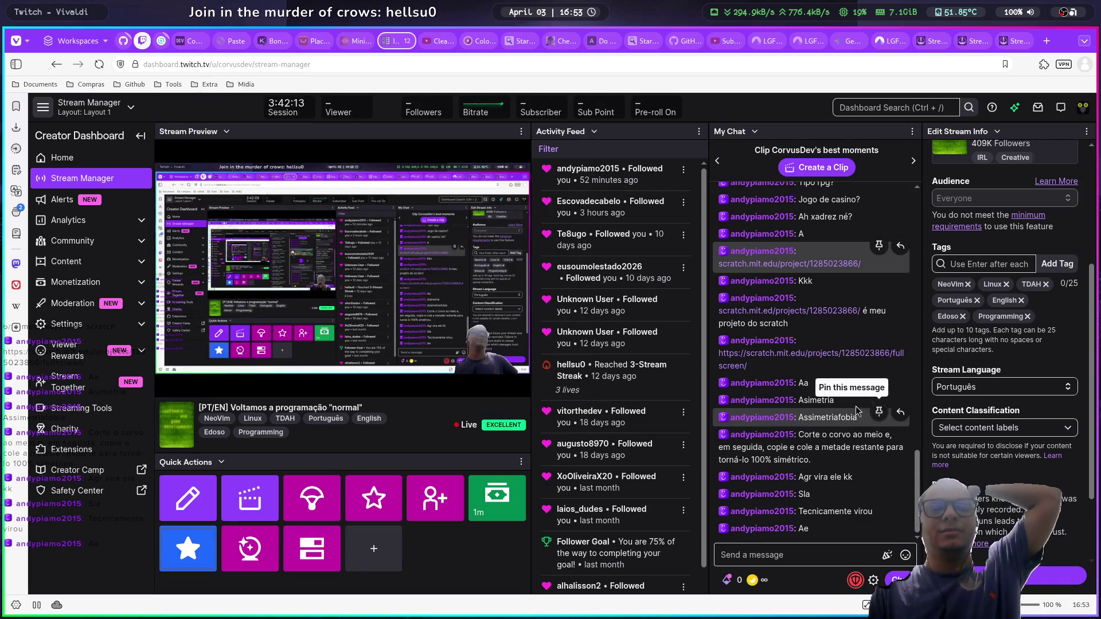
# Step: Switch to WezTerm, open a new shell tab and clear the screen
pyautogui.moveTo(403, 43)
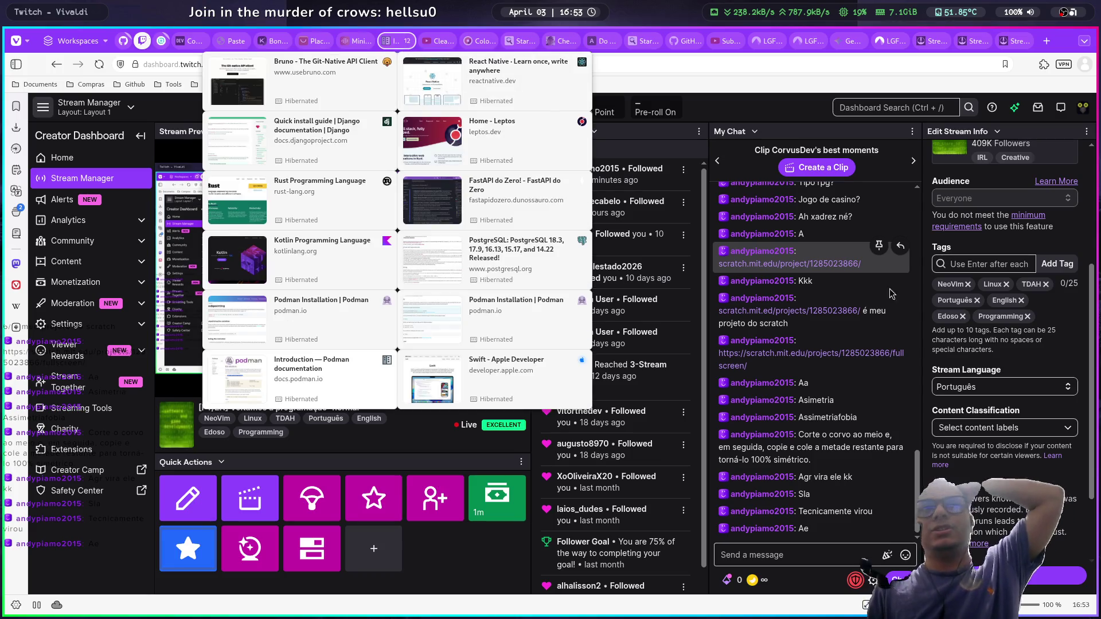
pyautogui.press('super+3')
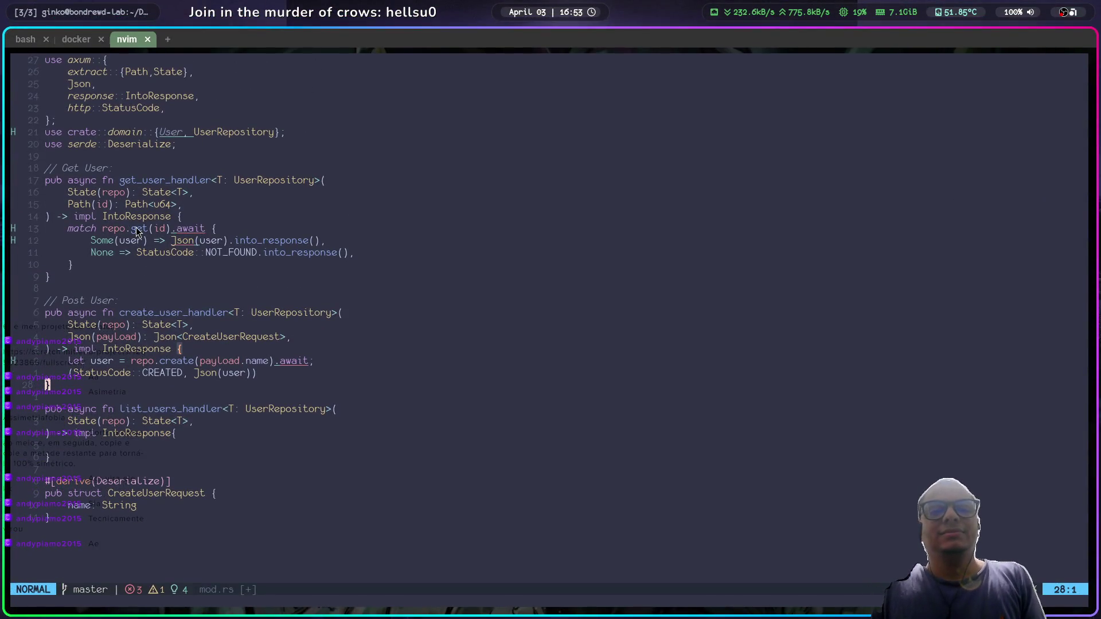
pyautogui.hotkey('ctrl', 'shift', 't')
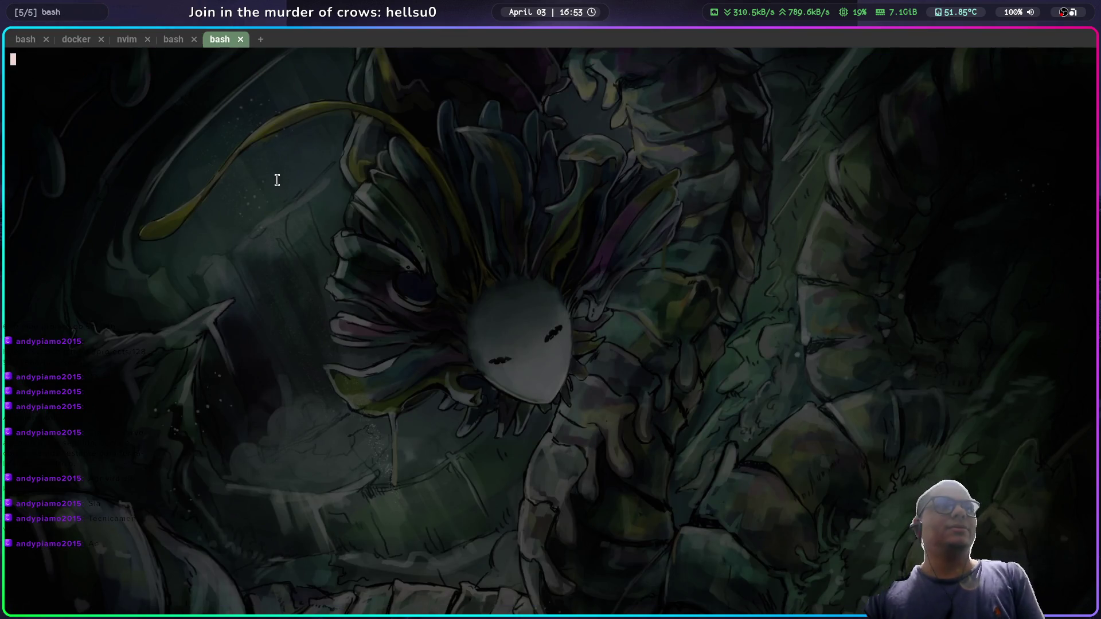
pyautogui.write('clear')
pyautogui.press('Return')
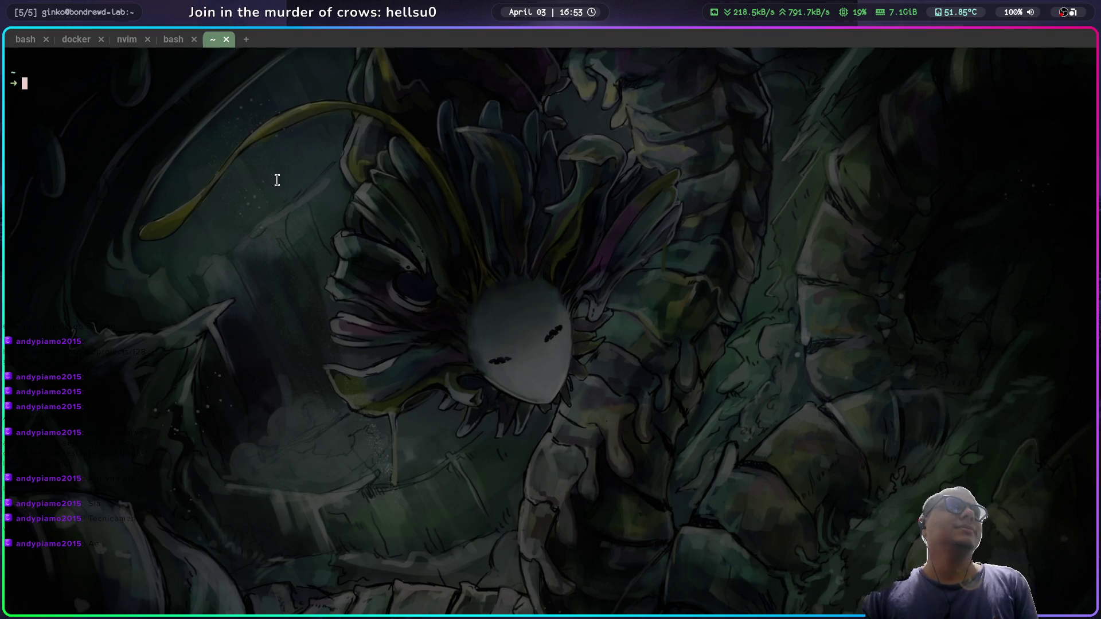
# Step: Change into the ~/.config folder and list its contents
pyautogui.write('cd pro')
pyautogui.press('BackSpace')
pyautogui.press('BackSpace')
pyautogui.press('BackSpace')
pyautogui.write('cd Docu')
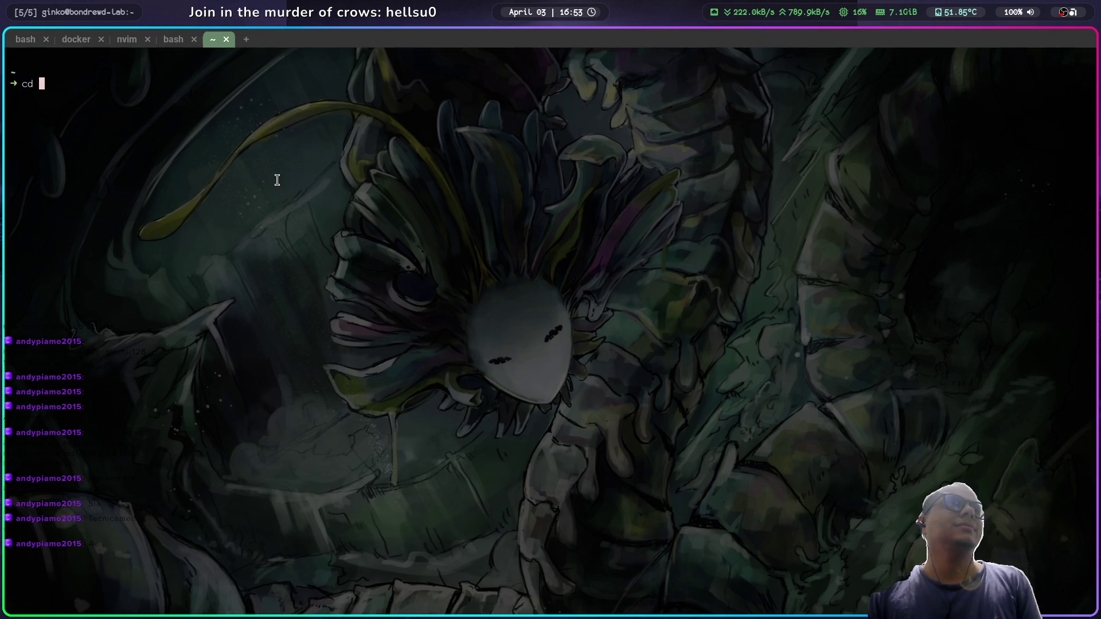
pyautogui.press('Tab')
pyautogui.press('BackSpace')
pyautogui.press('BackSpace')
pyautogui.press('BackSpace')
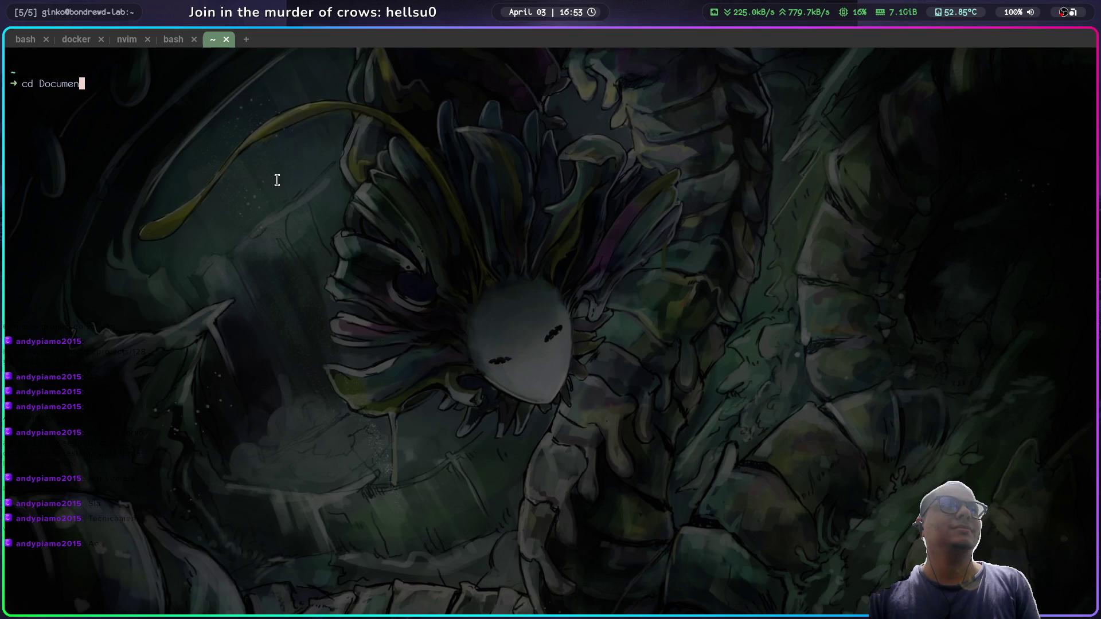
pyautogui.write('.vi')
pyautogui.press('BackSpace')
pyautogui.press('BackSpace')
pyautogui.write('co')
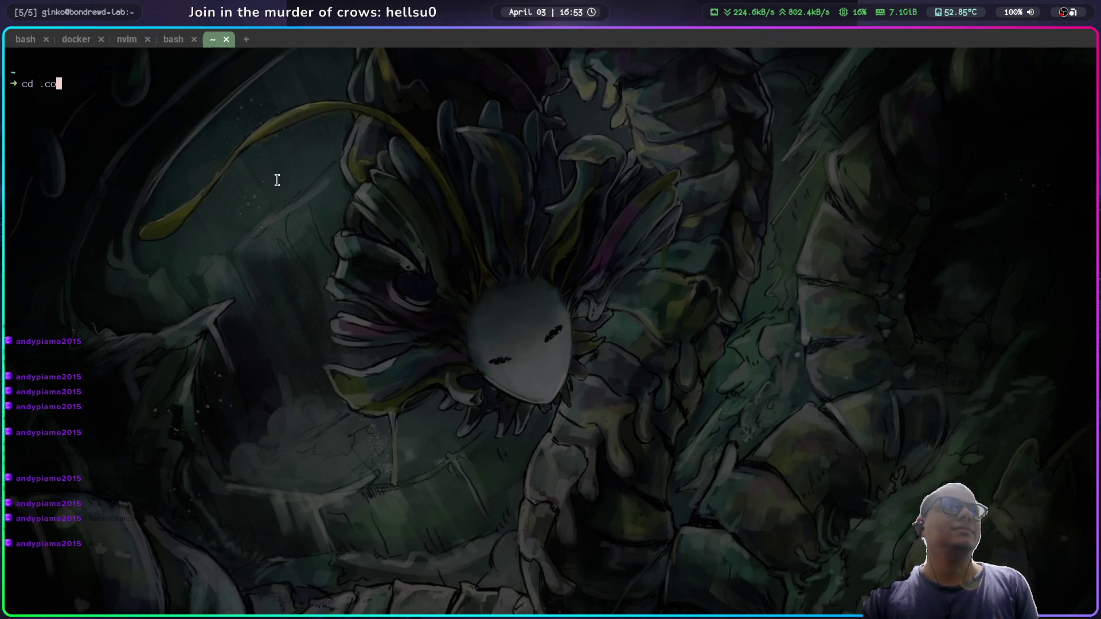
pyautogui.press('Tab')
pyautogui.press('Return')
pyautogui.write('ls')
pyautogui.press('Return')
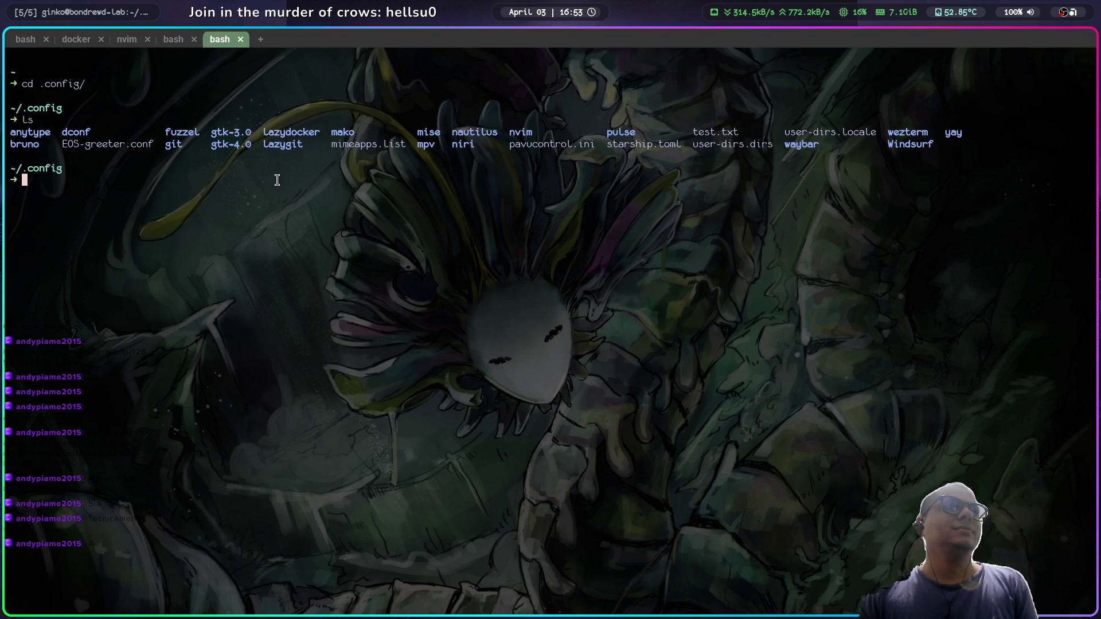
# Step: Enter the nvim folder with cd nvim and launch Neovim there
pyautogui.write('cd nvu')
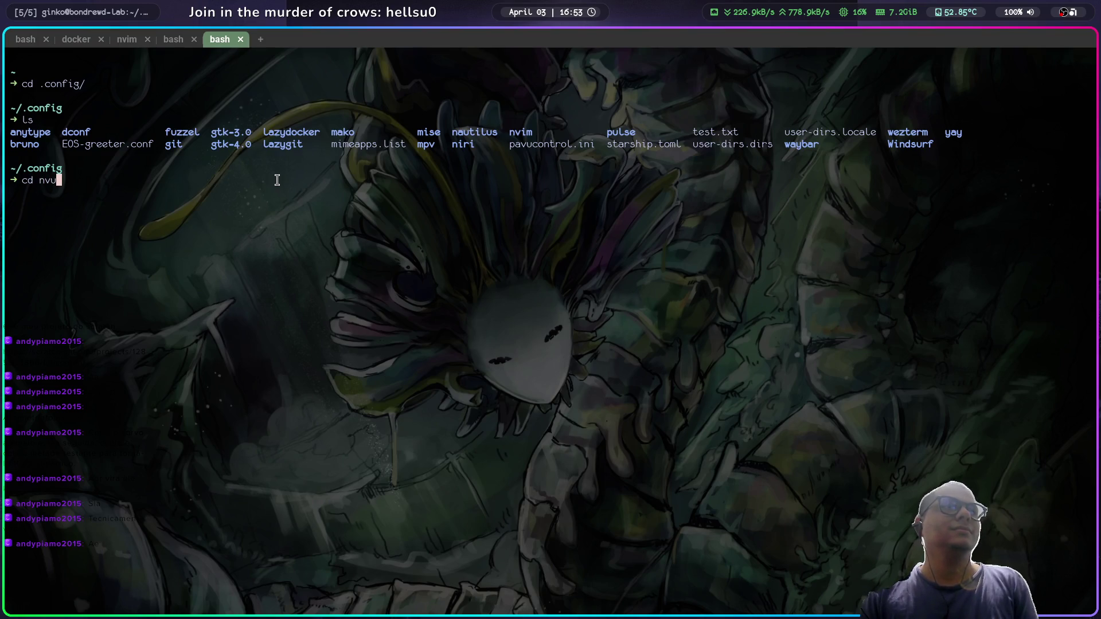
pyautogui.write('im .')
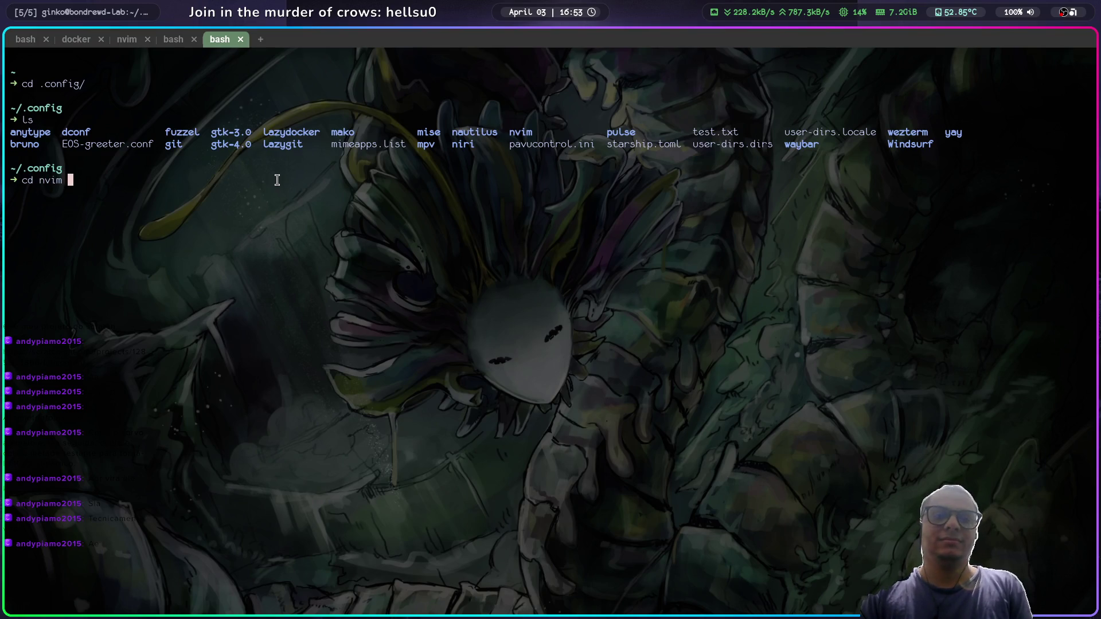
pyautogui.press('Return')
pyautogui.press('Up')
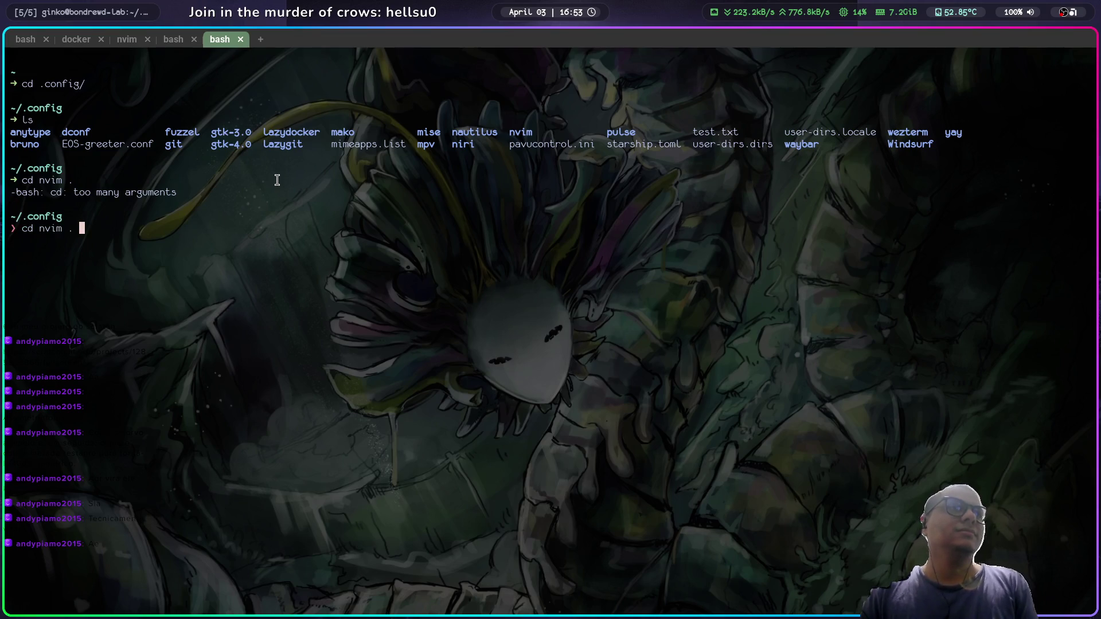
pyautogui.press('BackSpace')
pyautogui.press('BackSpace')
pyautogui.press('Return')
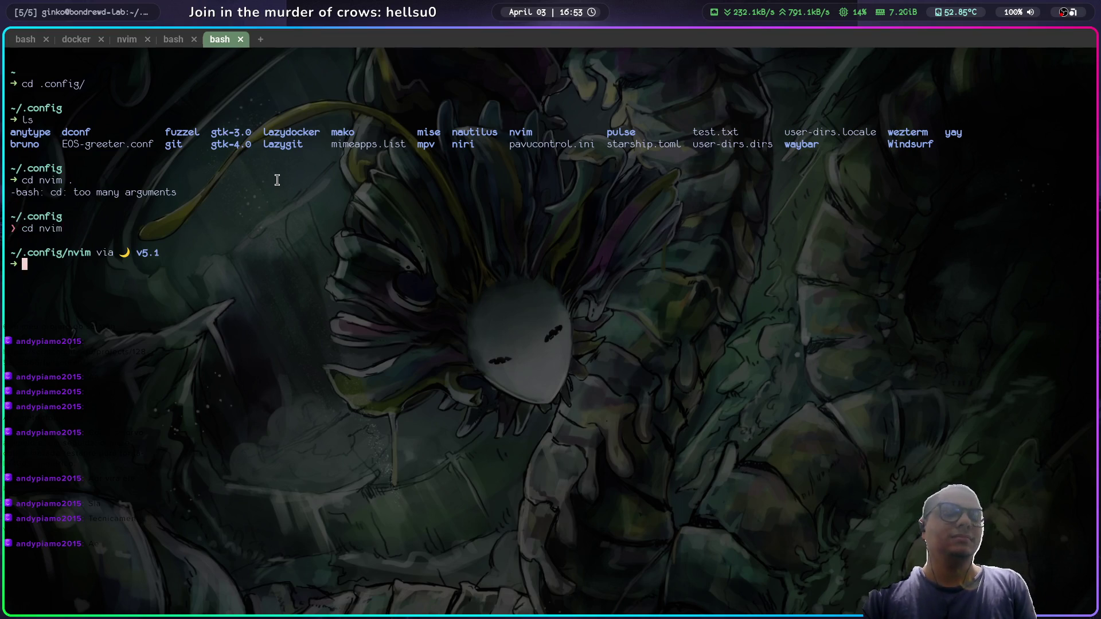
pyautogui.write('nvim')
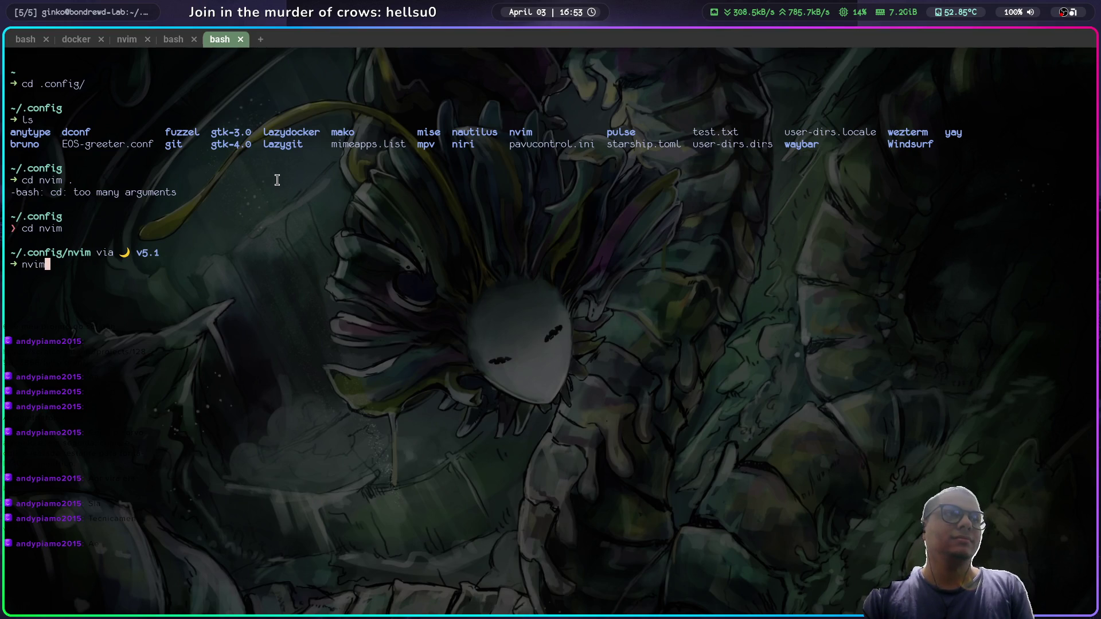
pyautogui.press('Return')
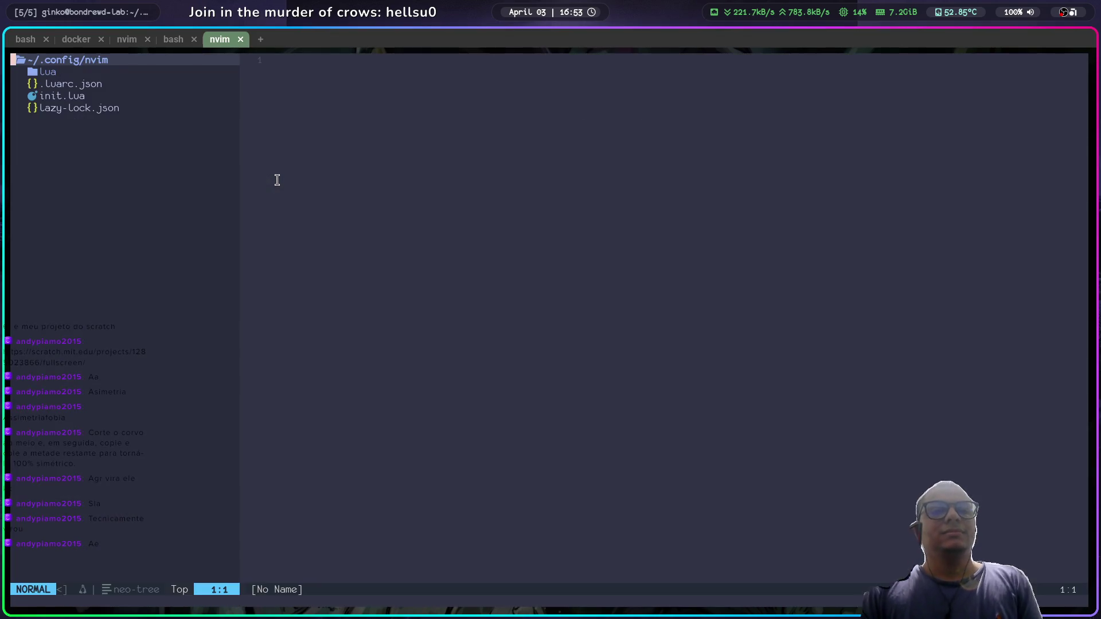
# Step: Open lua/plugins/editor/none-ls.lua from neo-tree and browse the other editor plugin files
pyautogui.press('j')
pyautogui.press('Return')
pyautogui.press('j')
pyautogui.press('j')
pyautogui.press('Return')
pyautogui.press('j')
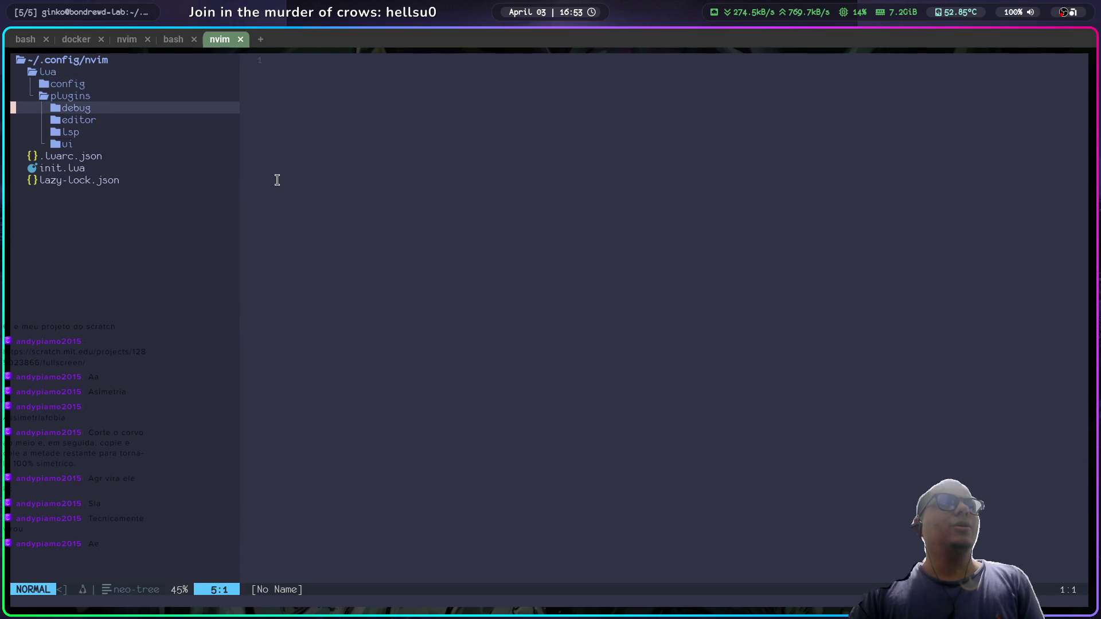
pyautogui.press('j')
pyautogui.press('Return')
pyautogui.press('j')
pyautogui.press('Return')
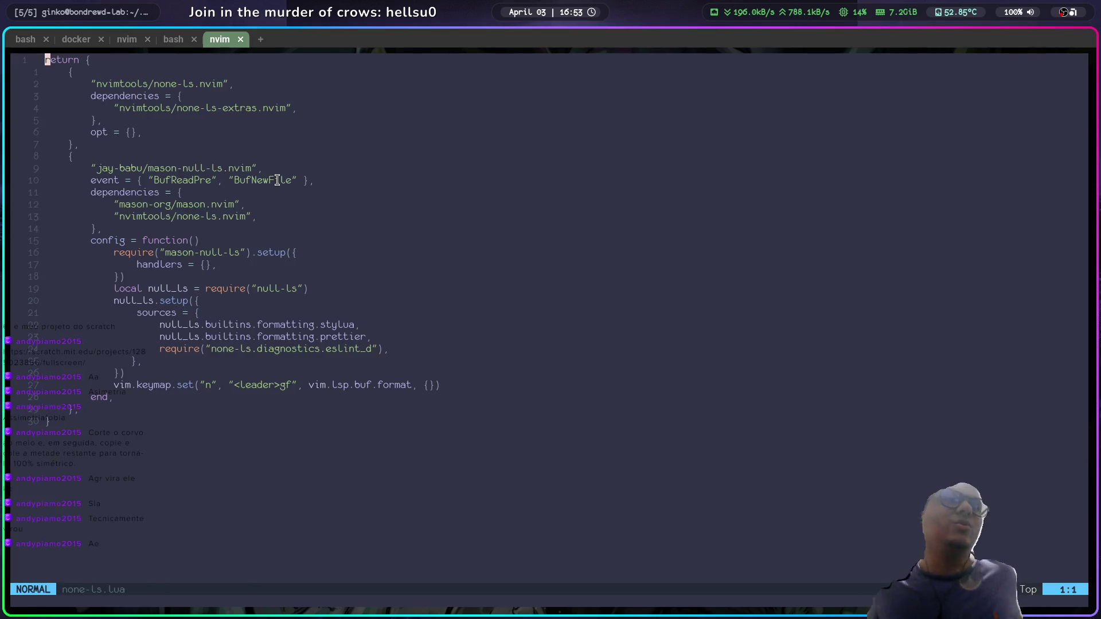
pyautogui.hotkey('ctrl', 'n')
pyautogui.press('j')
pyautogui.press('j')
pyautogui.press('j')
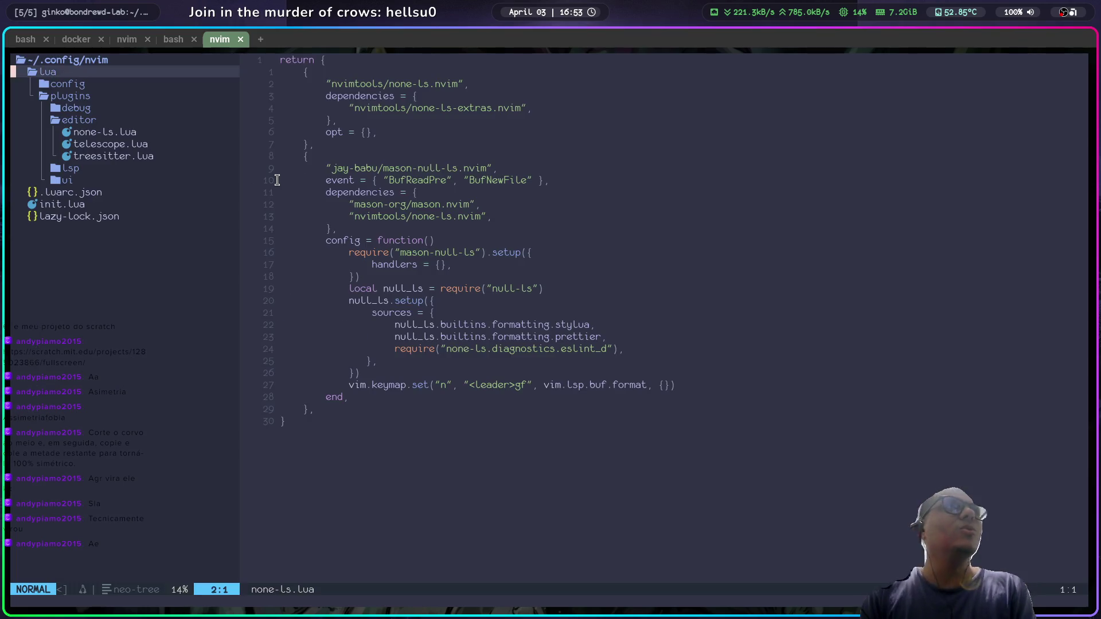
pyautogui.press('k')
# Step: Quit Neovim with :qa, exit the extra shell tab and return to the docker server output
pyautogui.write('j')
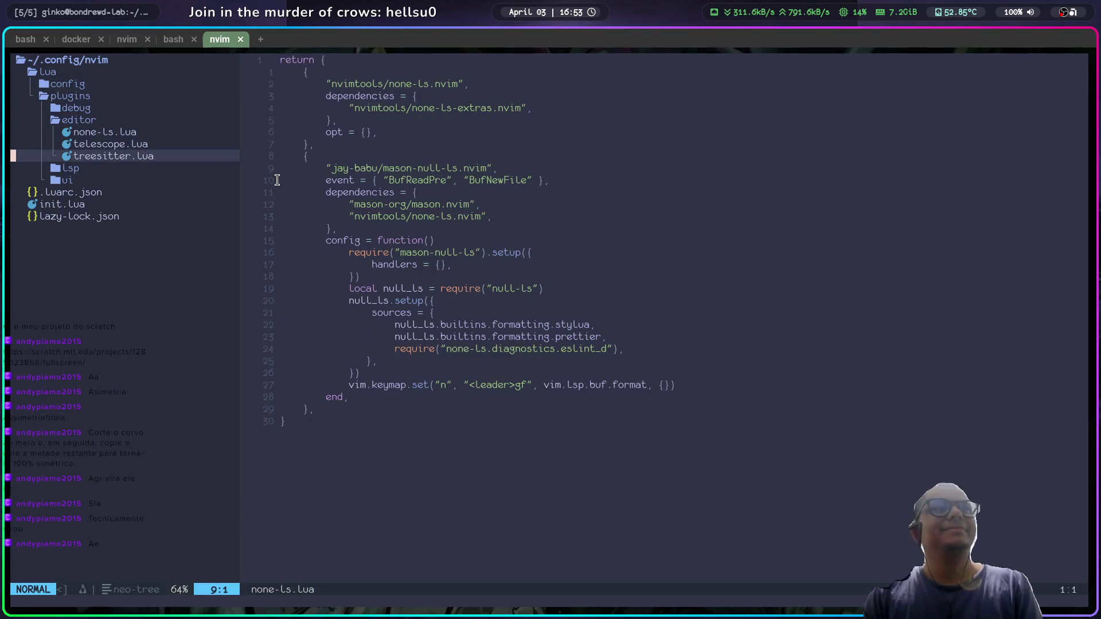
pyautogui.write(':qa')
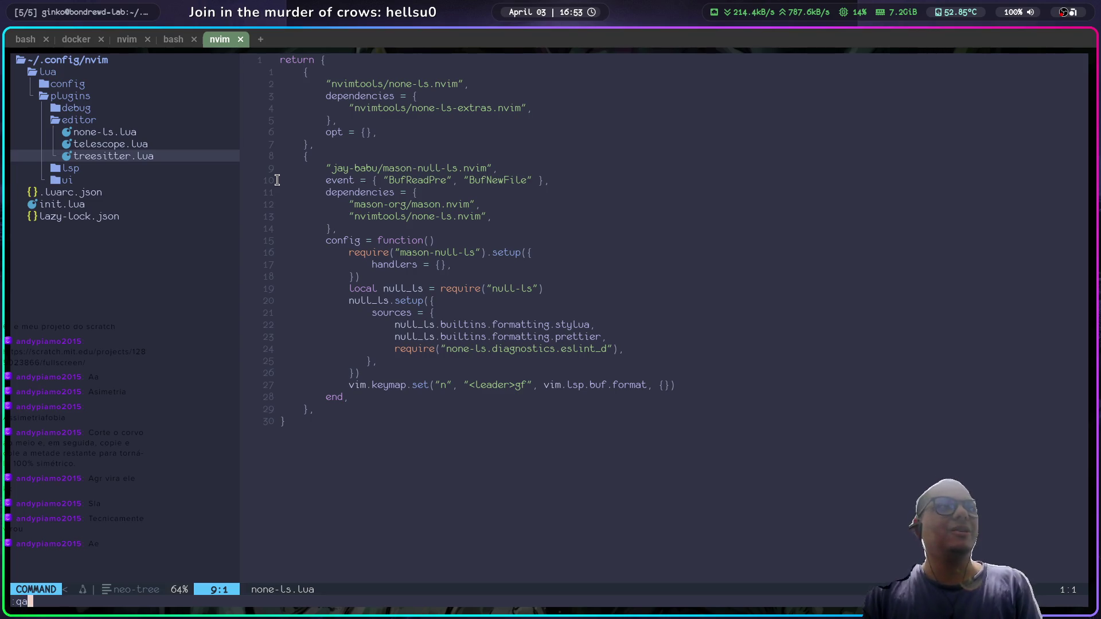
pyautogui.press('Return')
pyautogui.write(':qa')
pyautogui.press('Return')
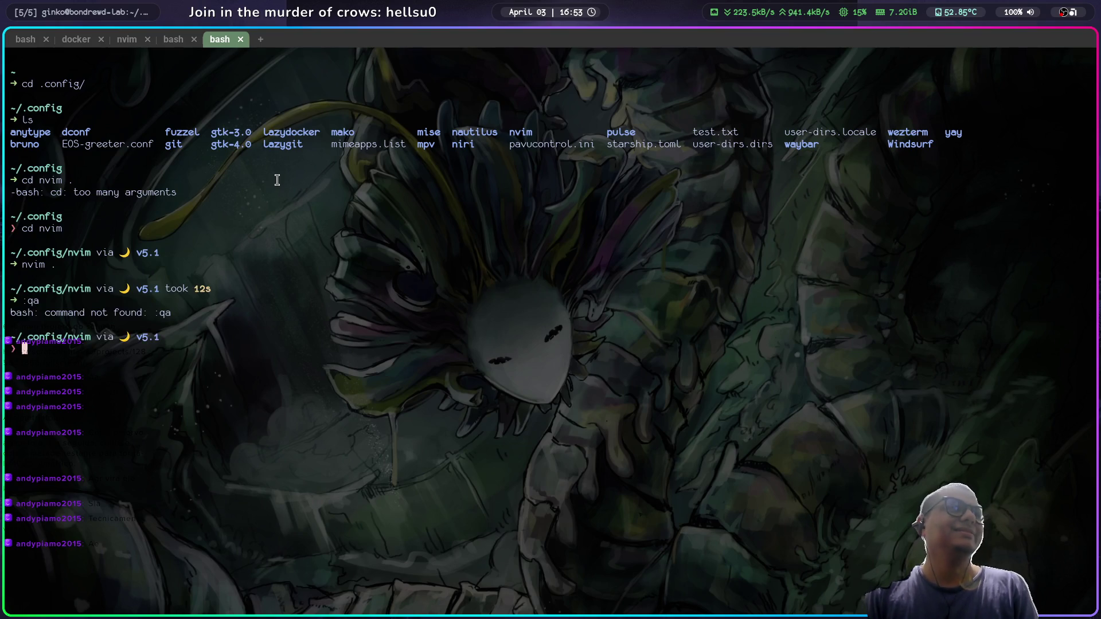
pyautogui.write('exit')
pyautogui.press('Return')
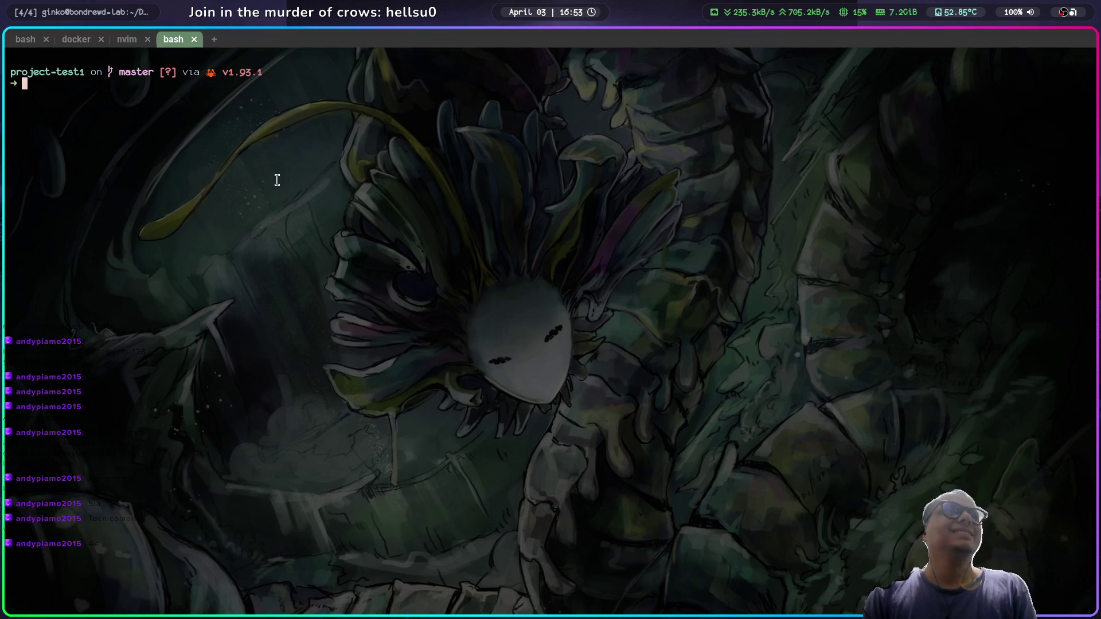
pyautogui.hotkey('ctrl', 'Tab')
pyautogui.hotkey('ctrl', 'Tab')
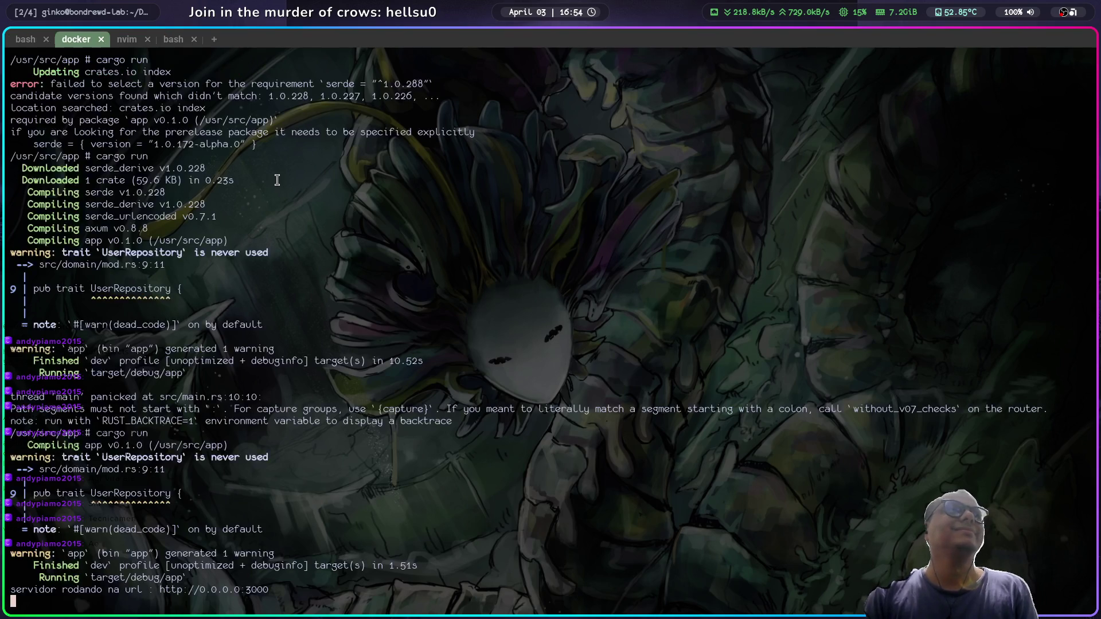
# Step: Return to the Neovim tab and put the cursor in list_users_handler's empty body
pyautogui.hotkey('alt', 'Tab')
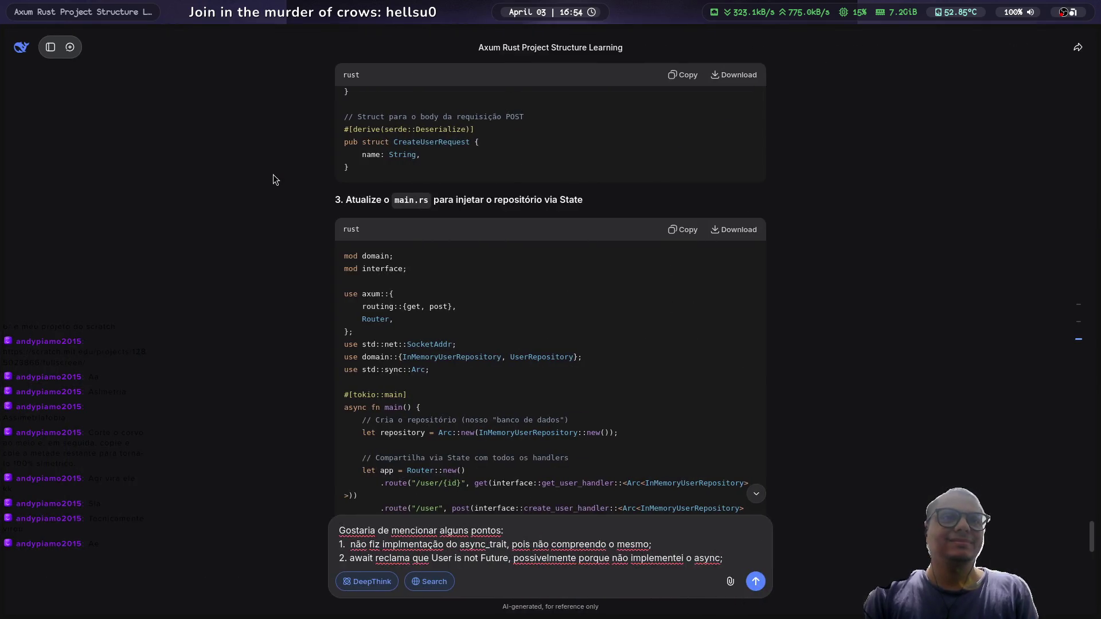
pyautogui.hotkey('alt', 'Tab')
pyautogui.click(130, 39)
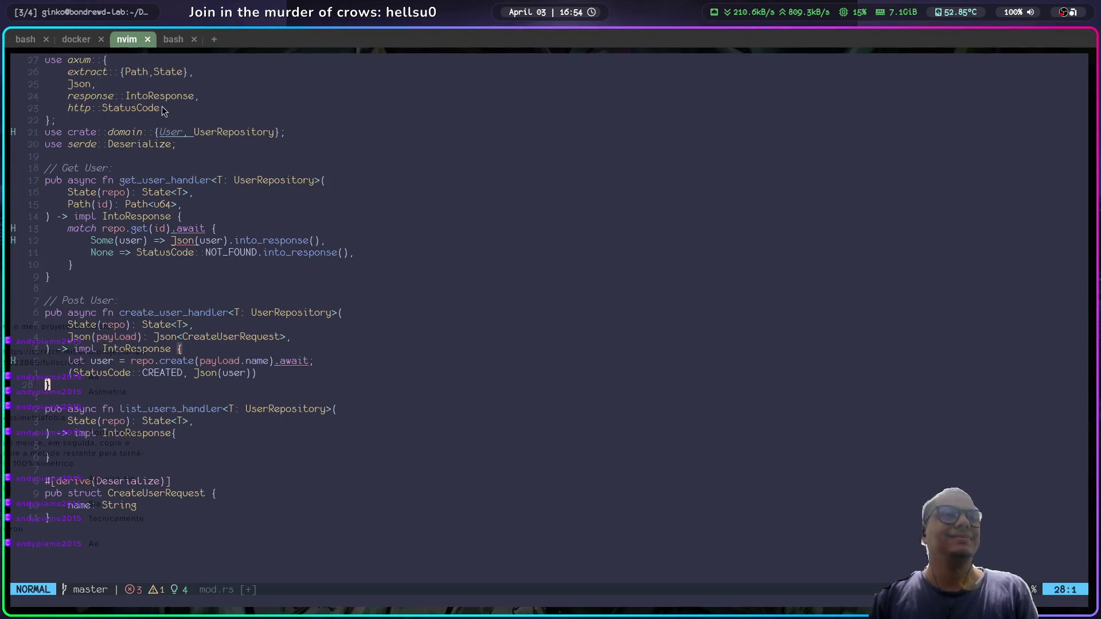
pyautogui.hotkey('alt', 'Tab')
pyautogui.hotkey('alt', 'Tab')
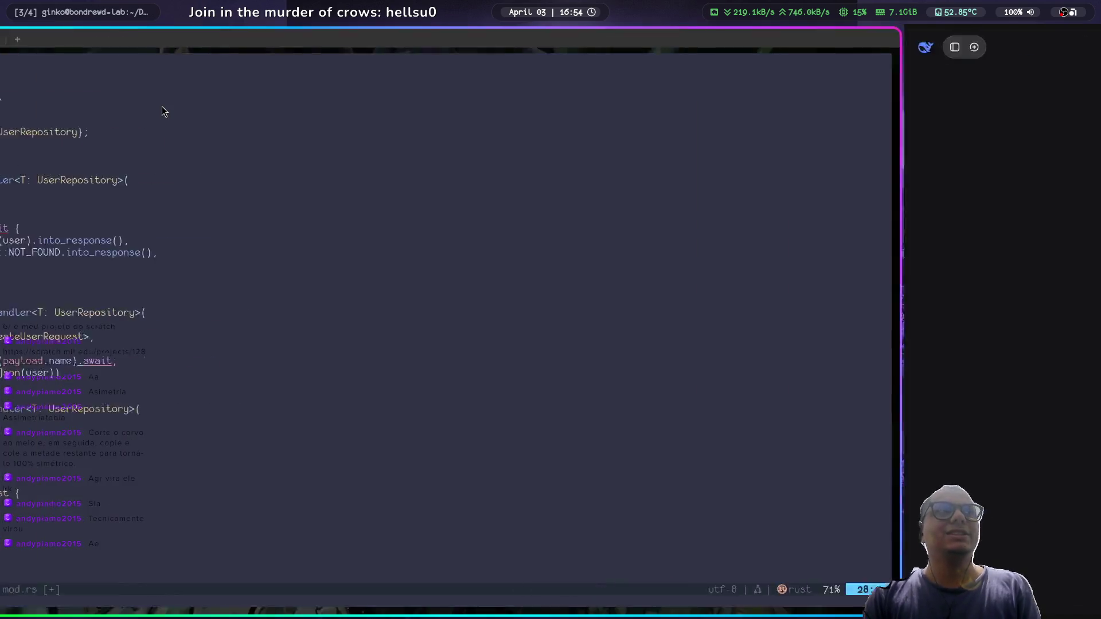
pyautogui.press('j')
pyautogui.press('j')
pyautogui.press('j')
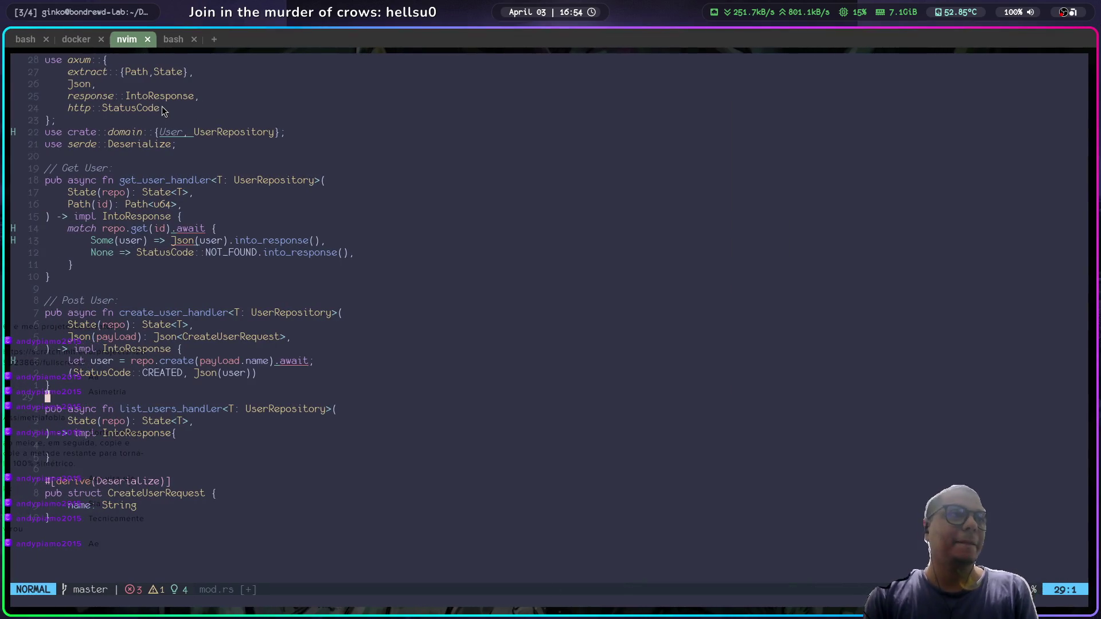
pyautogui.press('$')
pyautogui.press('j')
pyautogui.press('j')
pyautogui.press('j')
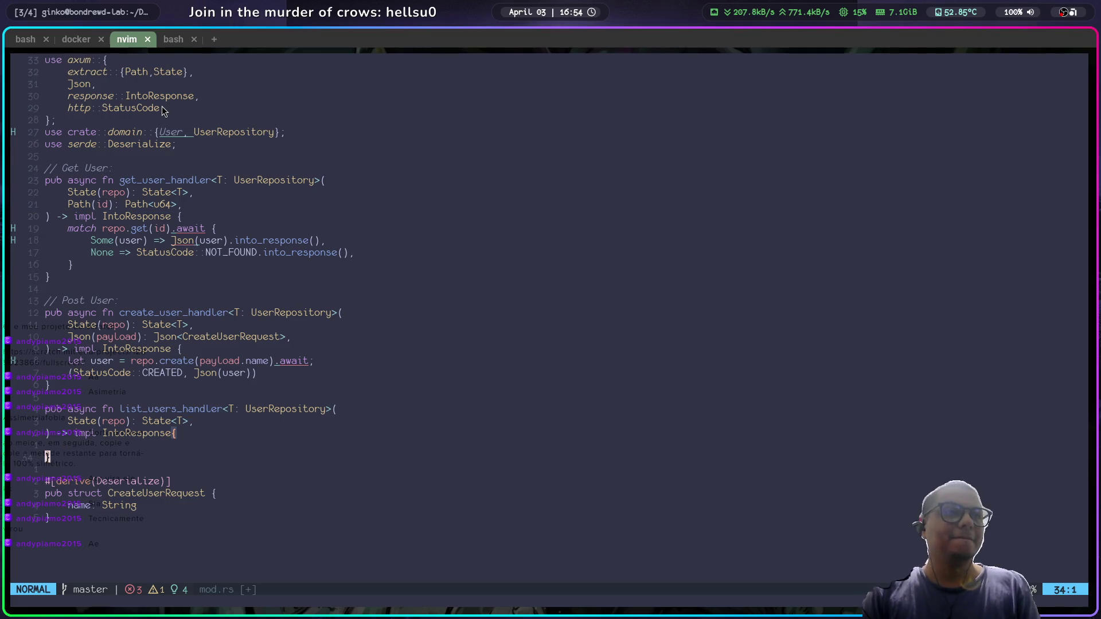
pyautogui.press('j')
pyautogui.press('j')
pyautogui.press('k')
pyautogui.press('k')
pyautogui.press('%')
pyautogui.press('k')
pyautogui.press('j')
pyautogui.press('j')
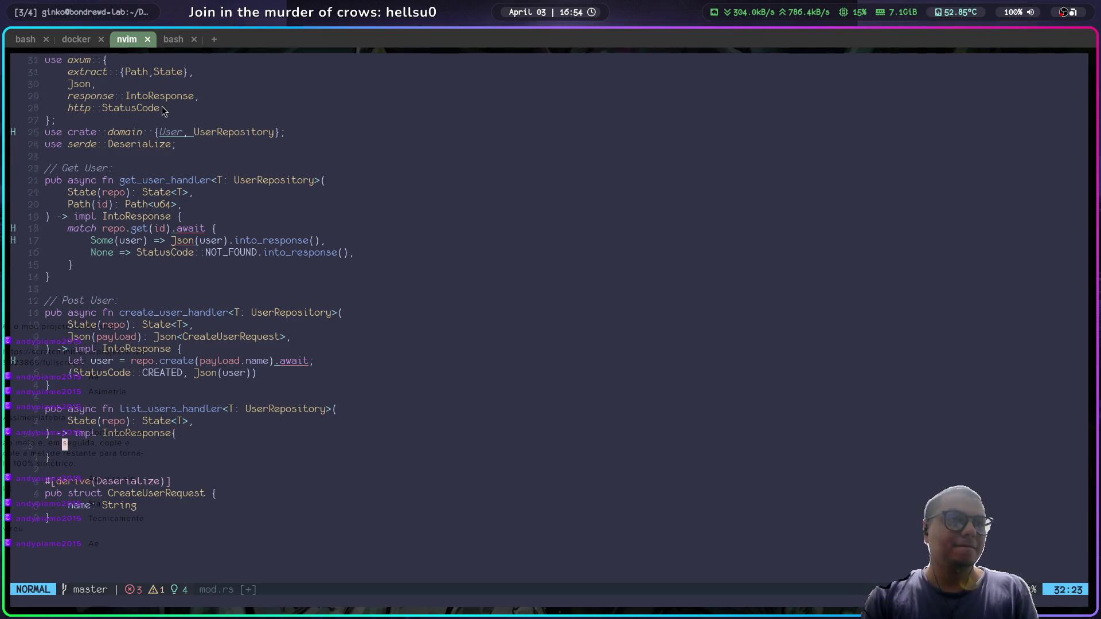
# Step: Switch to the DeepSeek chat and scroll to the suggested GET /users handler code
pyautogui.hotkey('alt', 'Tab')
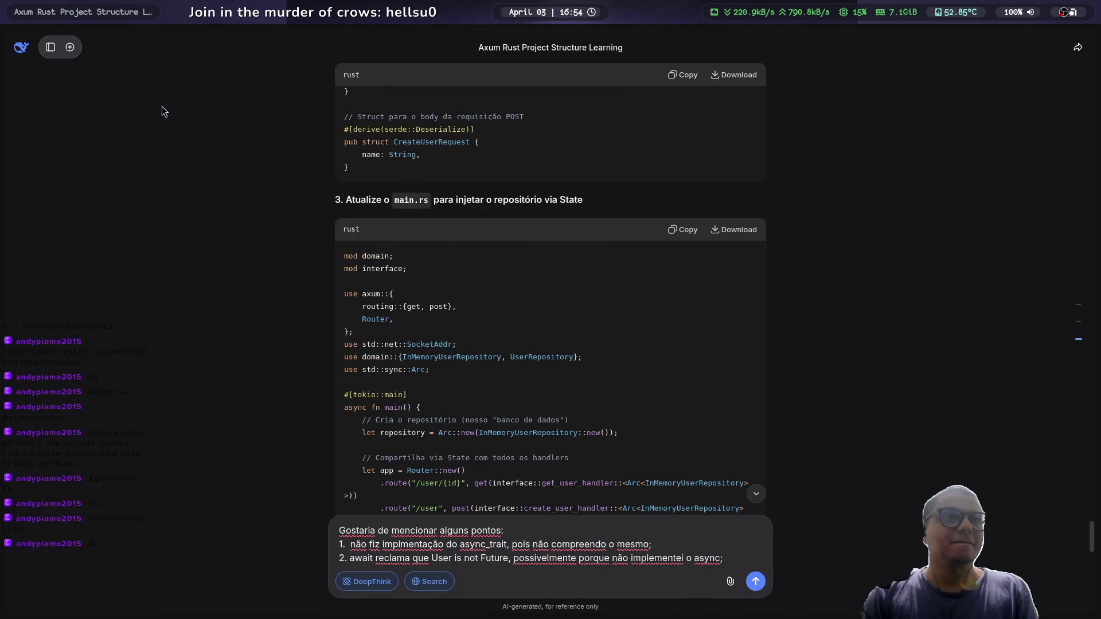
pyautogui.scroll(-5, 521, 240)
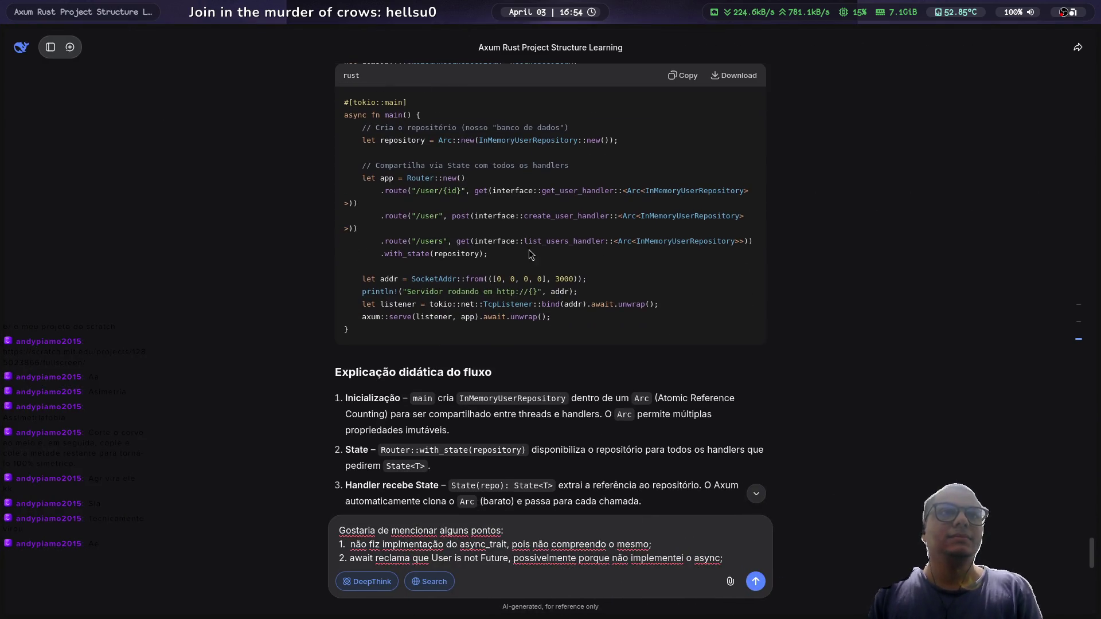
pyautogui.scroll(3, 524, 248)
pyautogui.scroll(4, 519, 247)
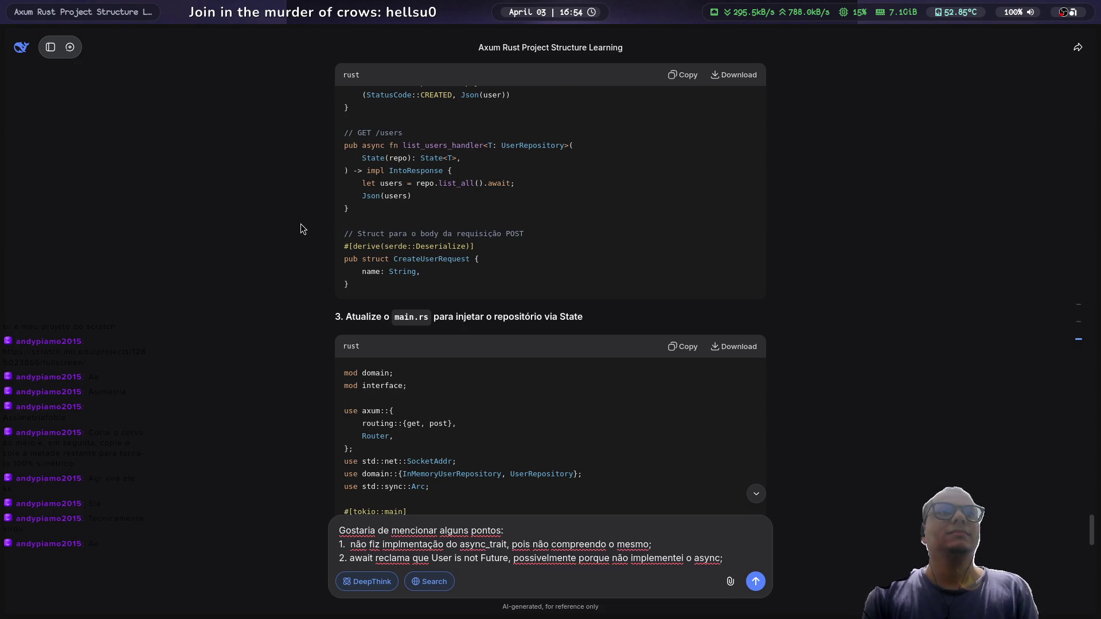
# Step: Add 'let users = repo.list_all().await' to list_users_handler, comparing against DeepSeek's code
pyautogui.press('super+1')
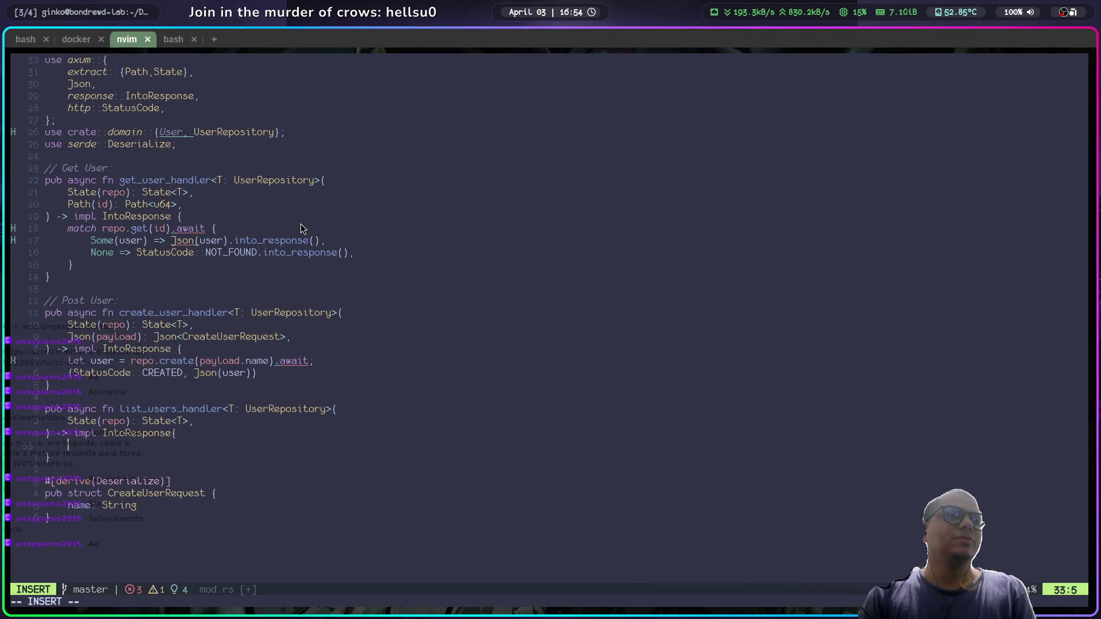
pyautogui.press('Escape')
pyautogui.press('super+2')
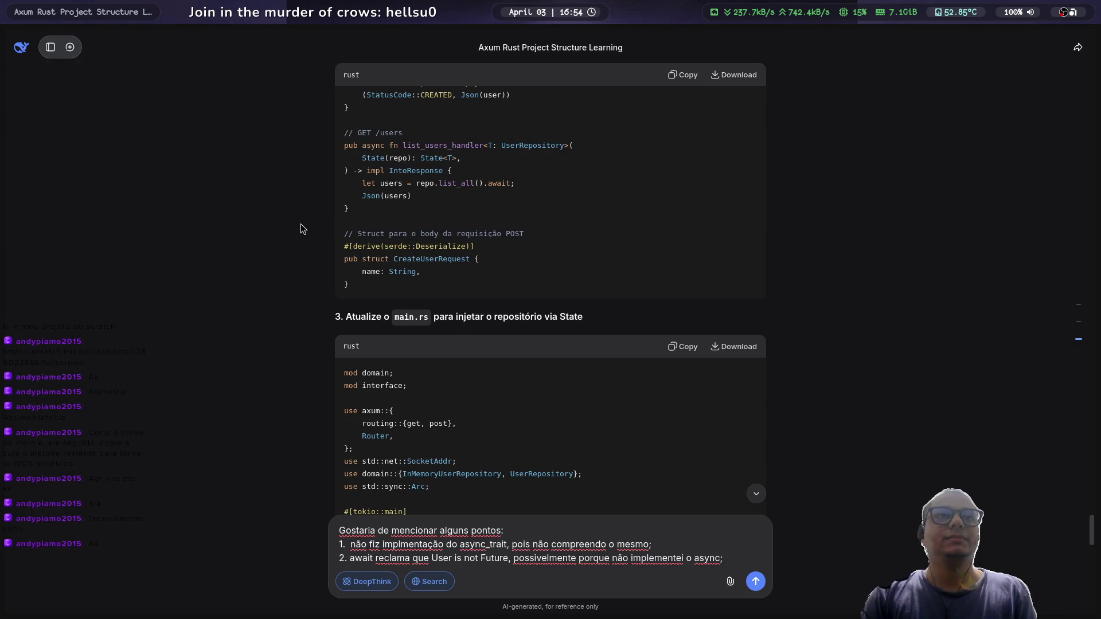
pyautogui.press('super+1')
pyautogui.write('a')
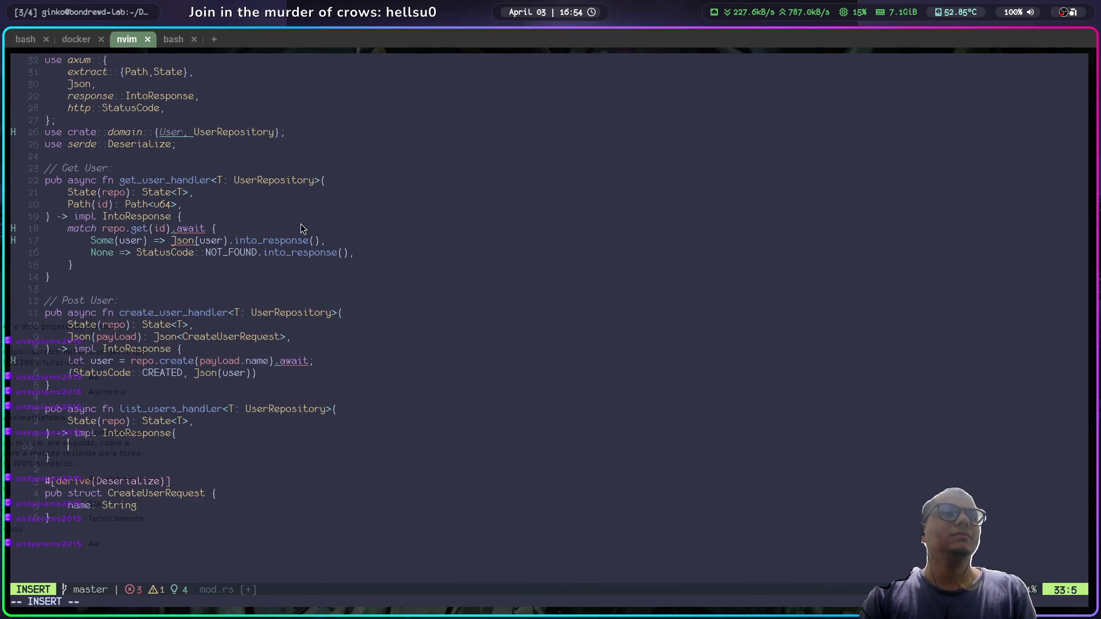
pyautogui.write(' users')
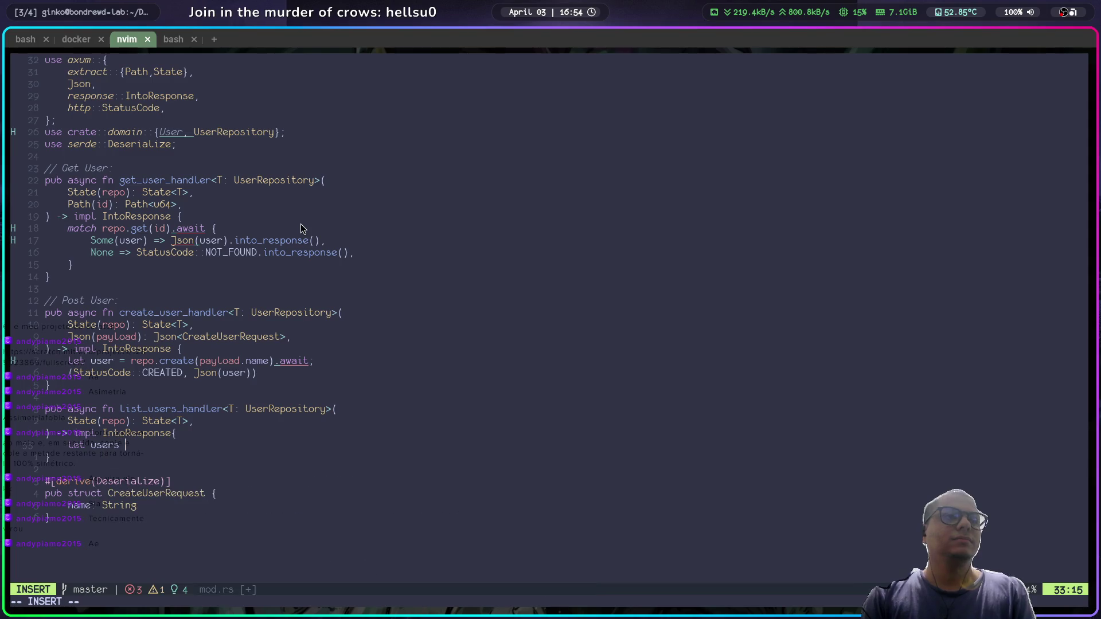
pyautogui.press('Escape')
pyautogui.press('super+2')
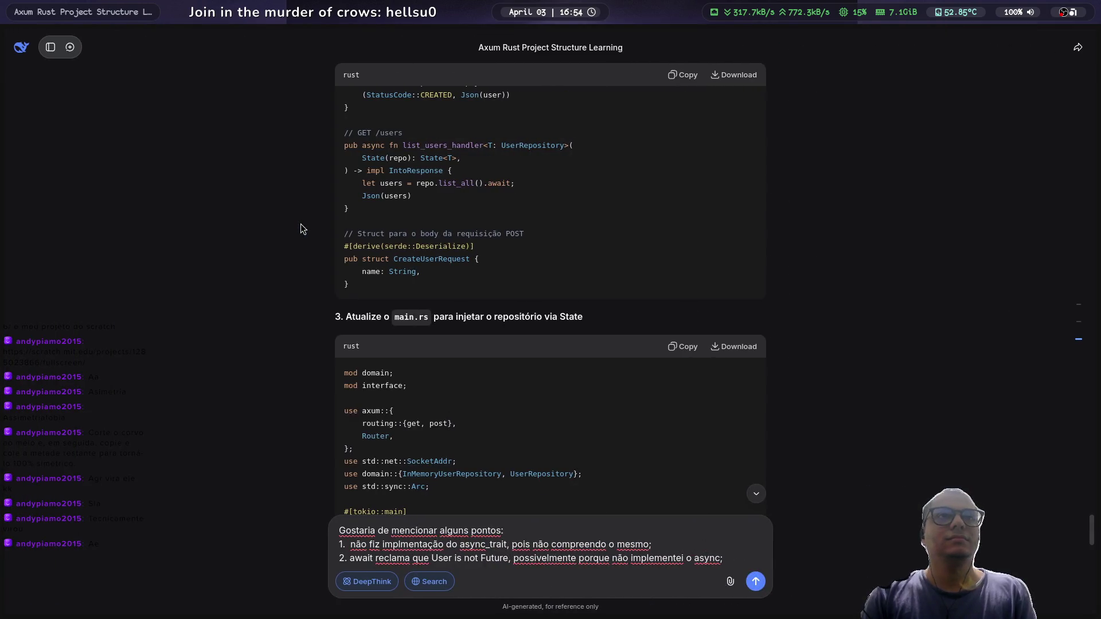
pyautogui.press('super+1')
pyautogui.write('a = rep')
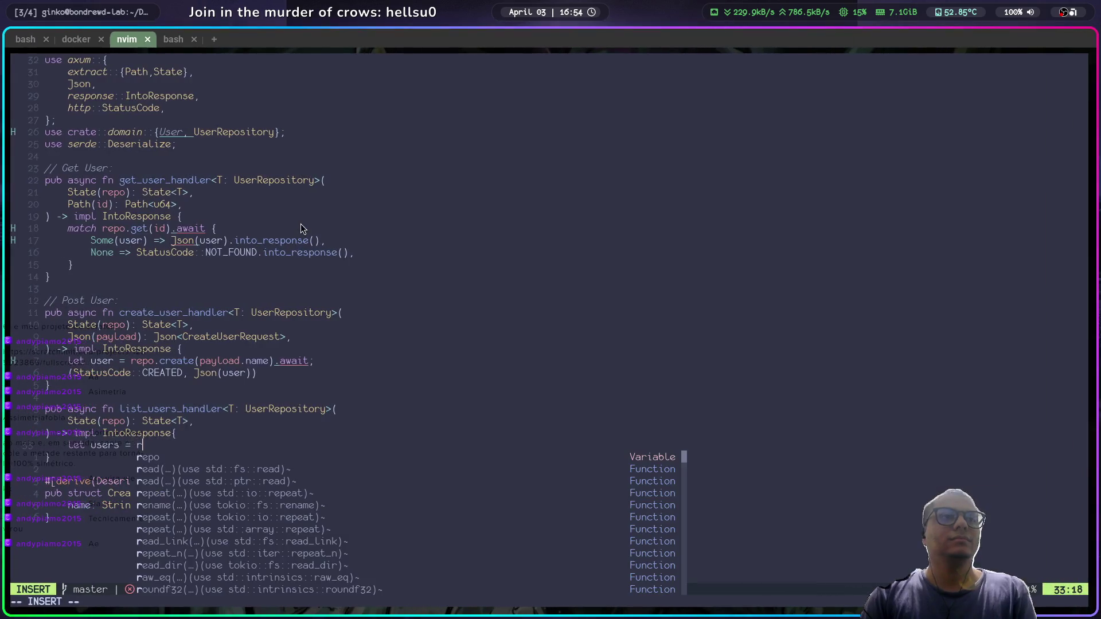
pyautogui.write('o.')
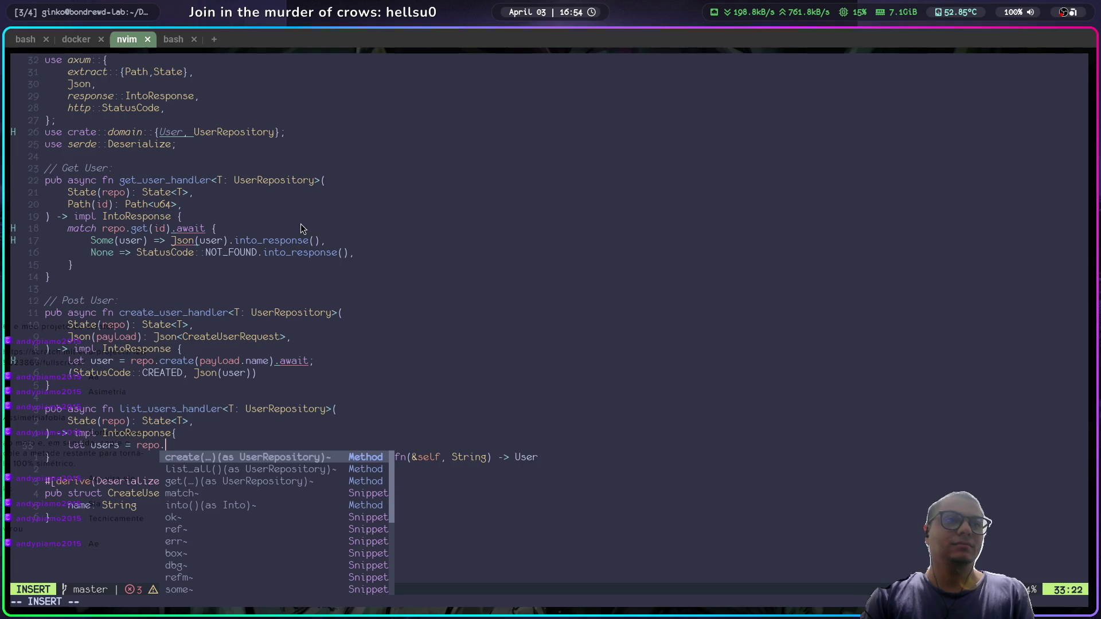
pyautogui.write('l')
pyautogui.press('Return')
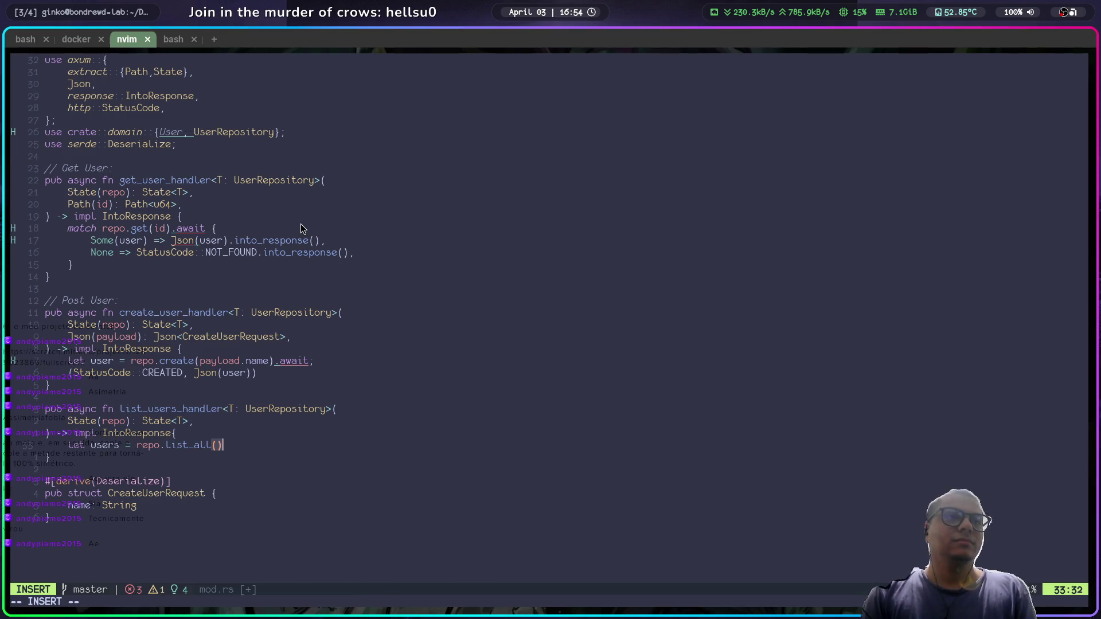
pyautogui.press('super+4')
pyautogui.press('super+3')
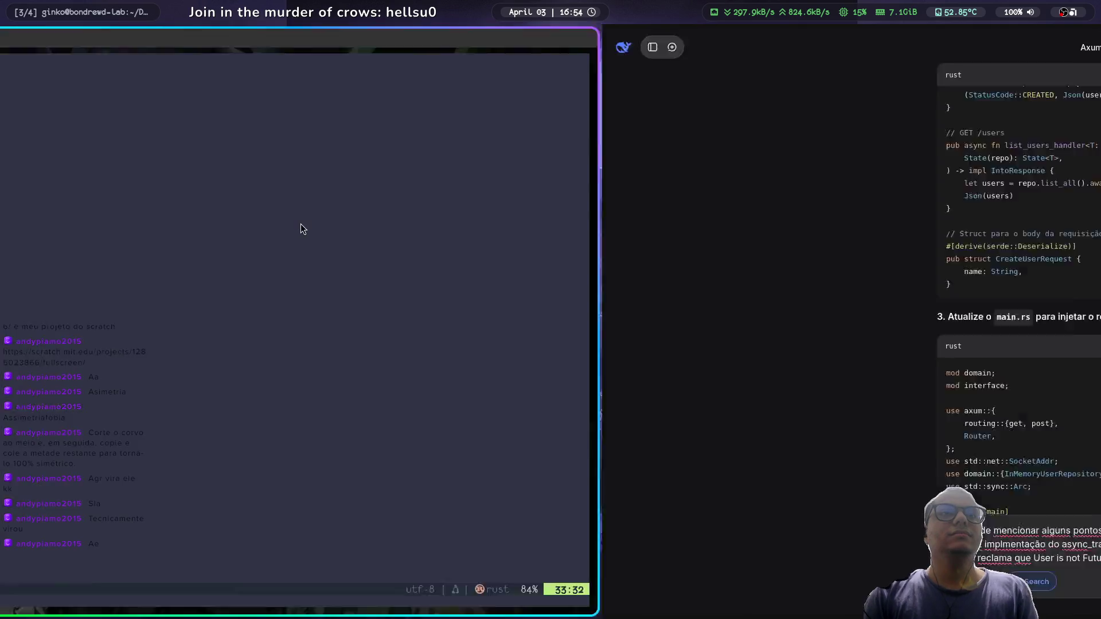
pyautogui.write('.awa')
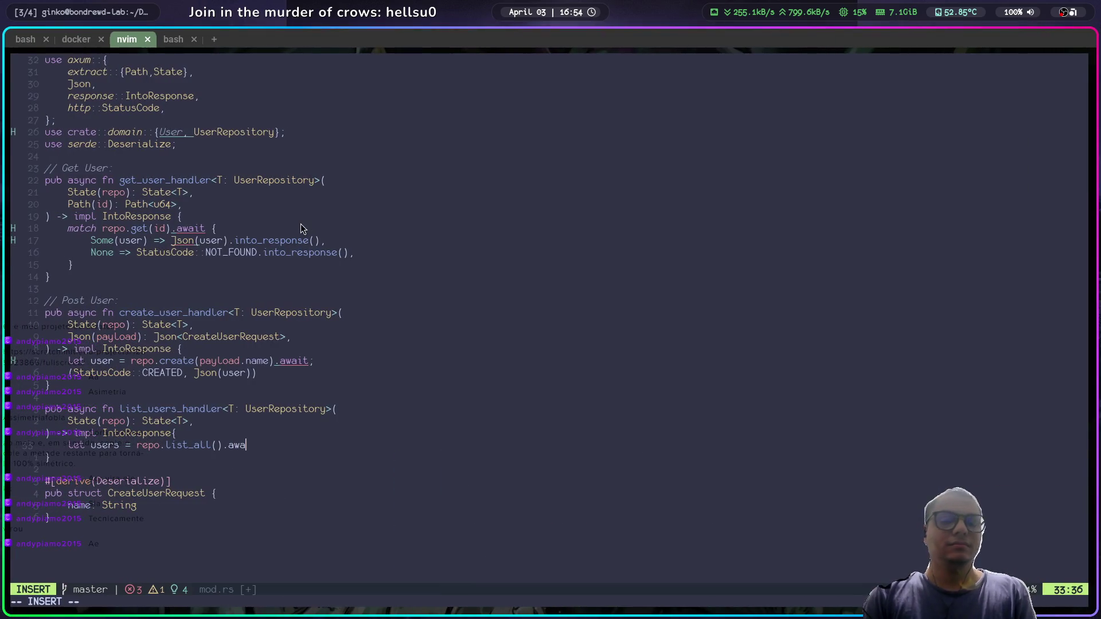
pyautogui.write('it;')
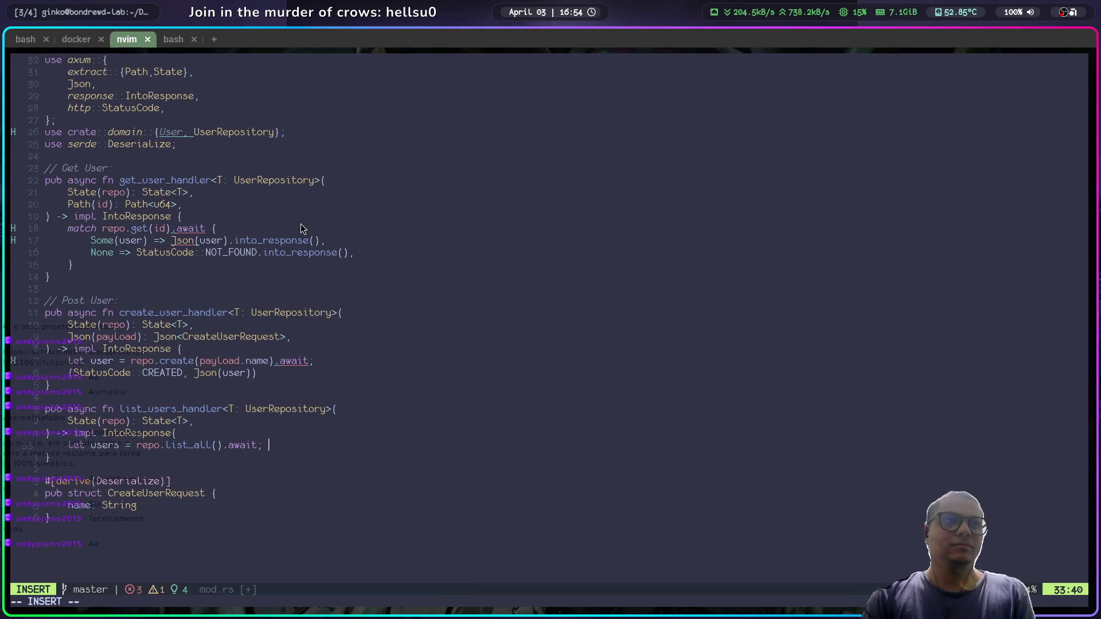
# Step: Return Json(users) on the next line and save src/interface/mod.rs with :w
pyautogui.press('Return')
pyautogui.write('Json()')
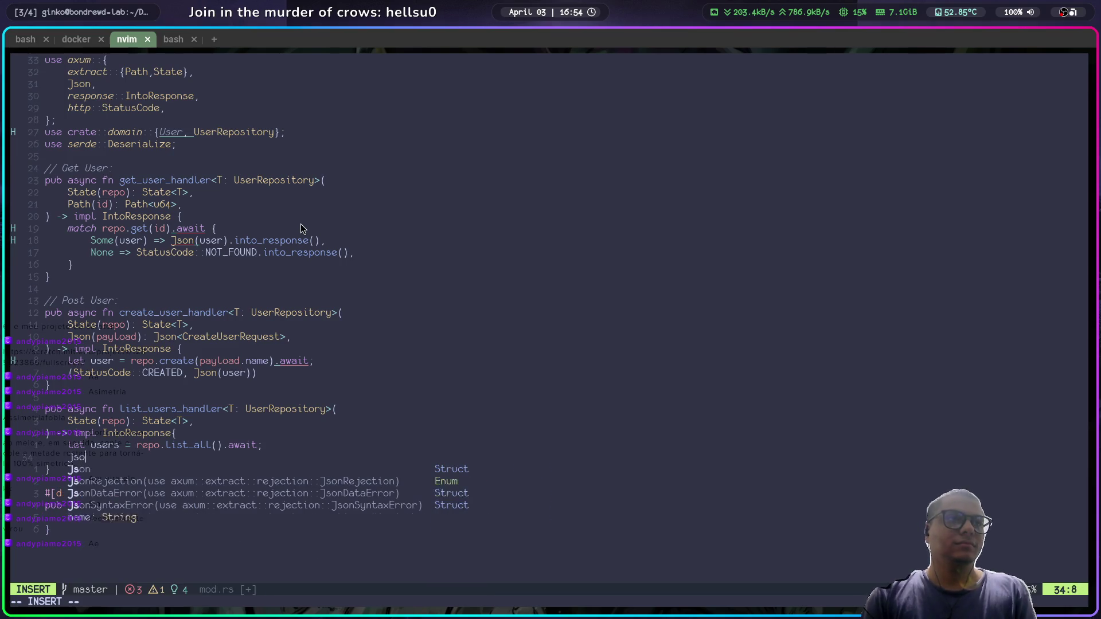
pyautogui.press('Escape')
pyautogui.write('i')
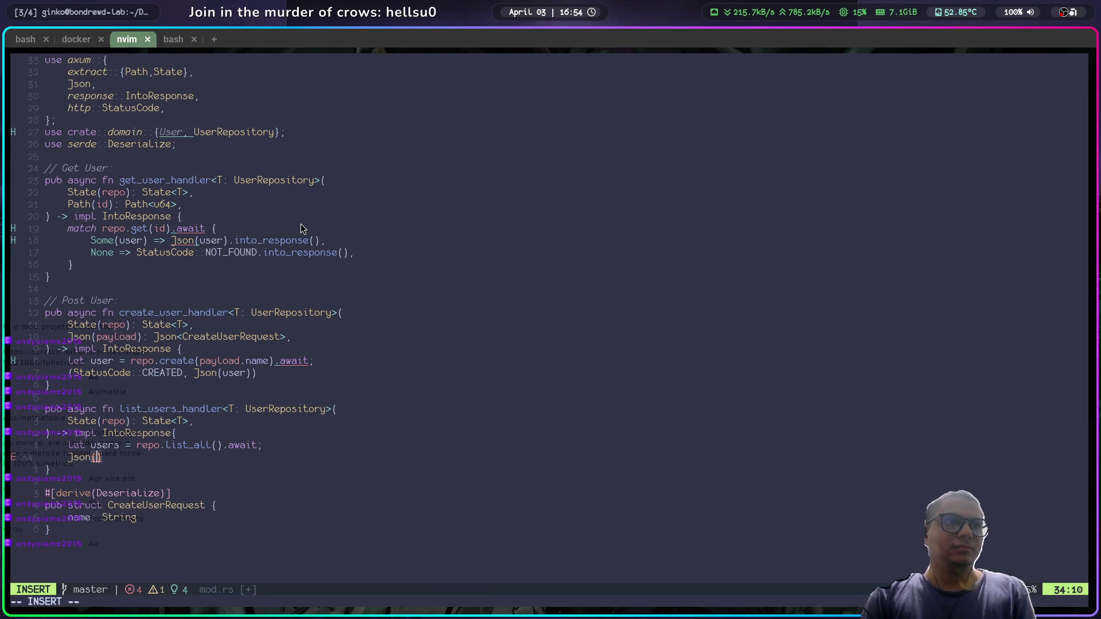
pyautogui.write('users')
pyautogui.press('Escape')
pyautogui.write(':w')
pyautogui.press('Return')
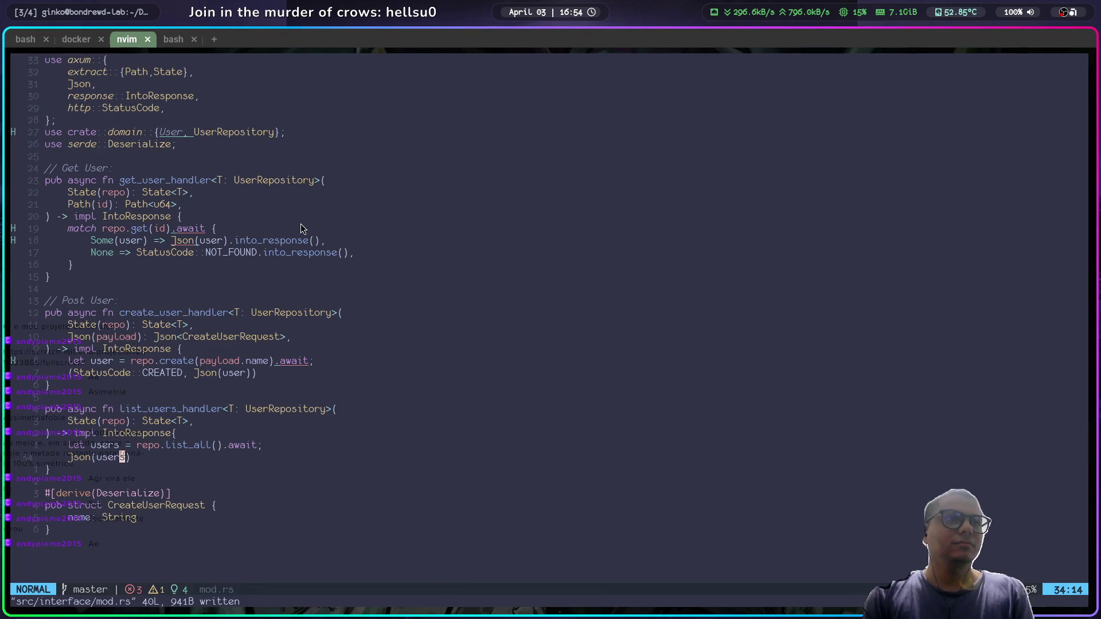
pyautogui.press('super+2')
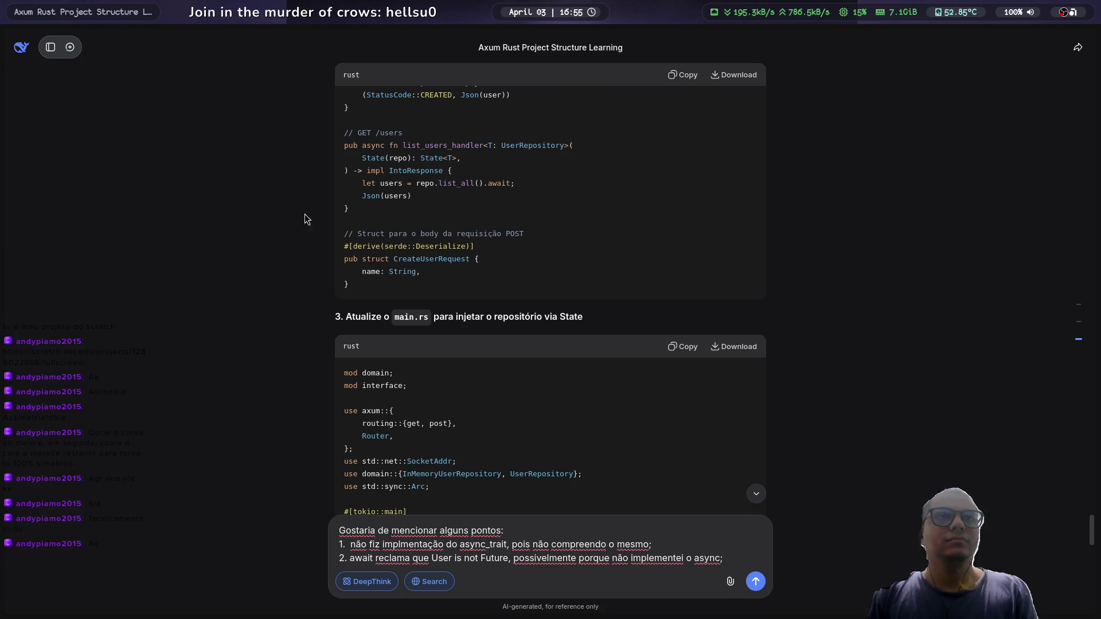
# Step: Scroll DeepSeek's answer down to the suggested main.rs code
pyautogui.scroll(-3, 306, 216)
pyautogui.scroll(-1, 336, 226)
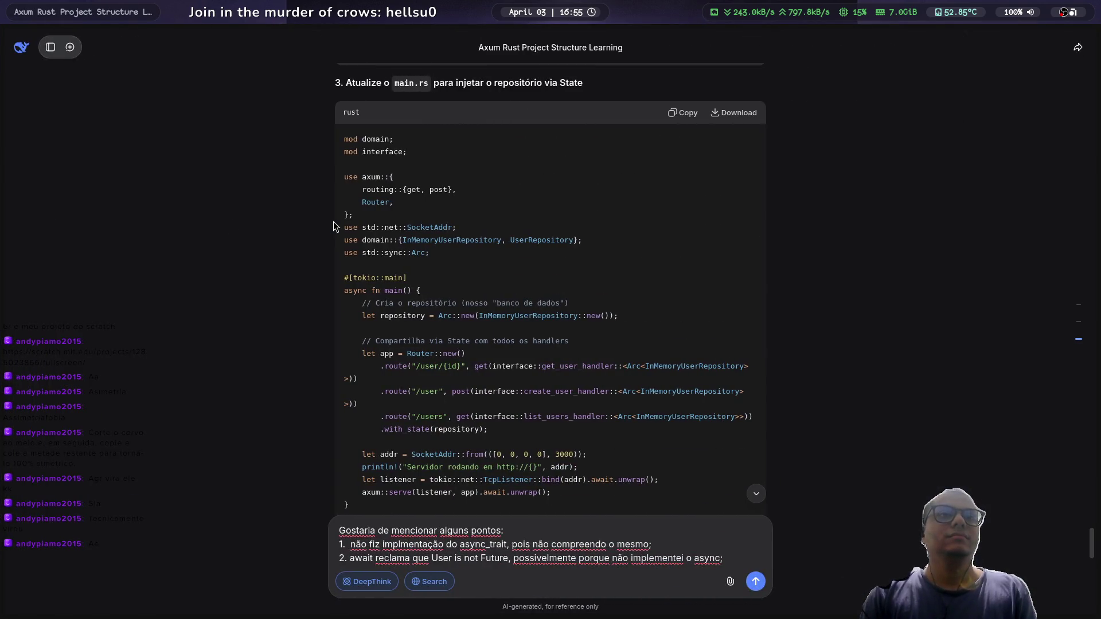
pyautogui.scroll(-2, 461, 426)
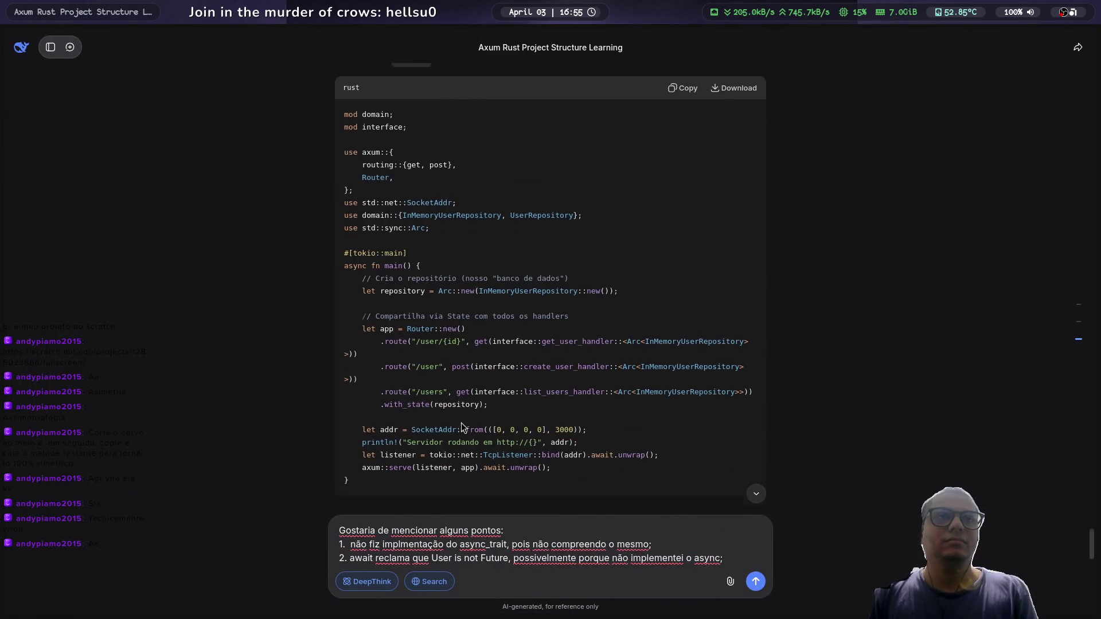
# Step: Browse the Neovim project tree, opening application/mod.rs and moving to the infrastructure module
pyautogui.hotkey('alt', 'Tab')
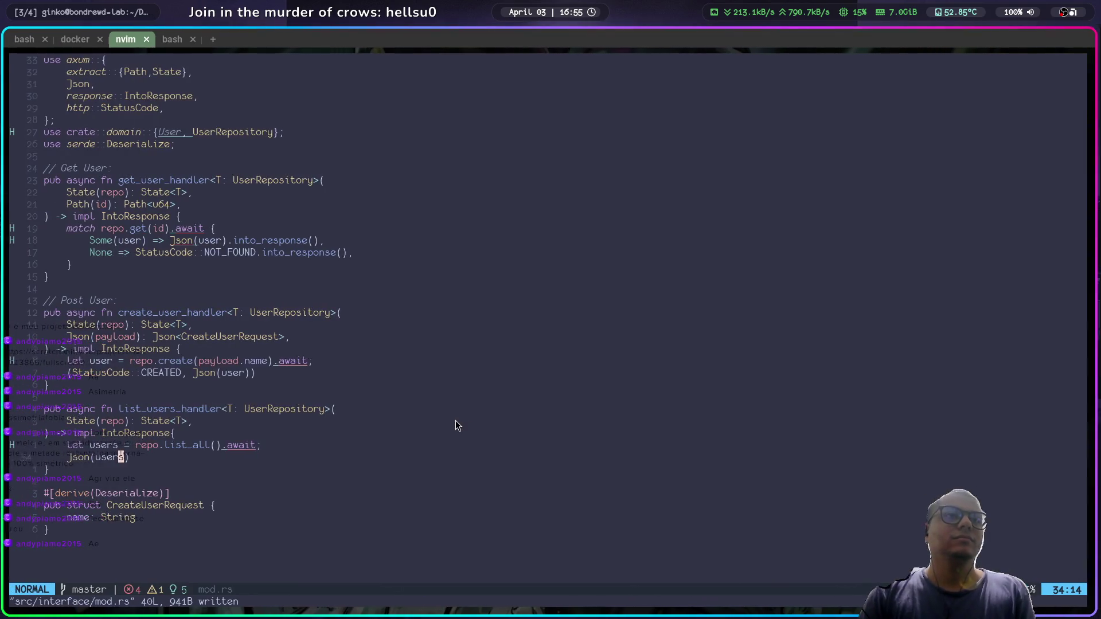
pyautogui.press('space')
pyautogui.press('e')
pyautogui.press('j')
pyautogui.press('j')
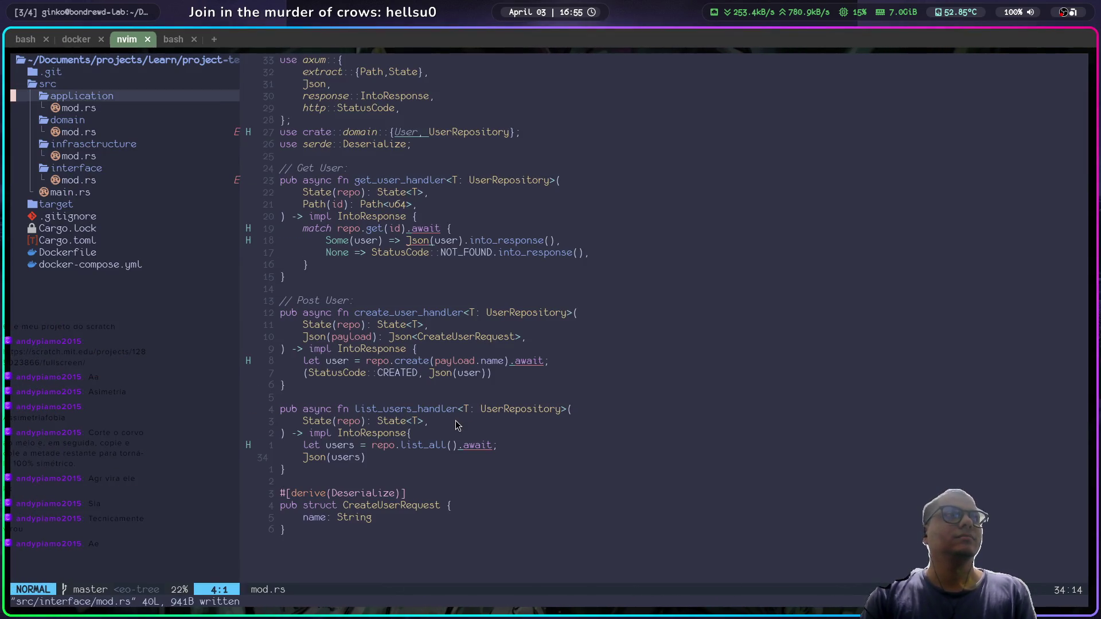
pyautogui.press('j')
pyautogui.press('Return')
pyautogui.press('space')
pyautogui.press('e')
pyautogui.press('j')
pyautogui.press('j')
pyautogui.press('j')
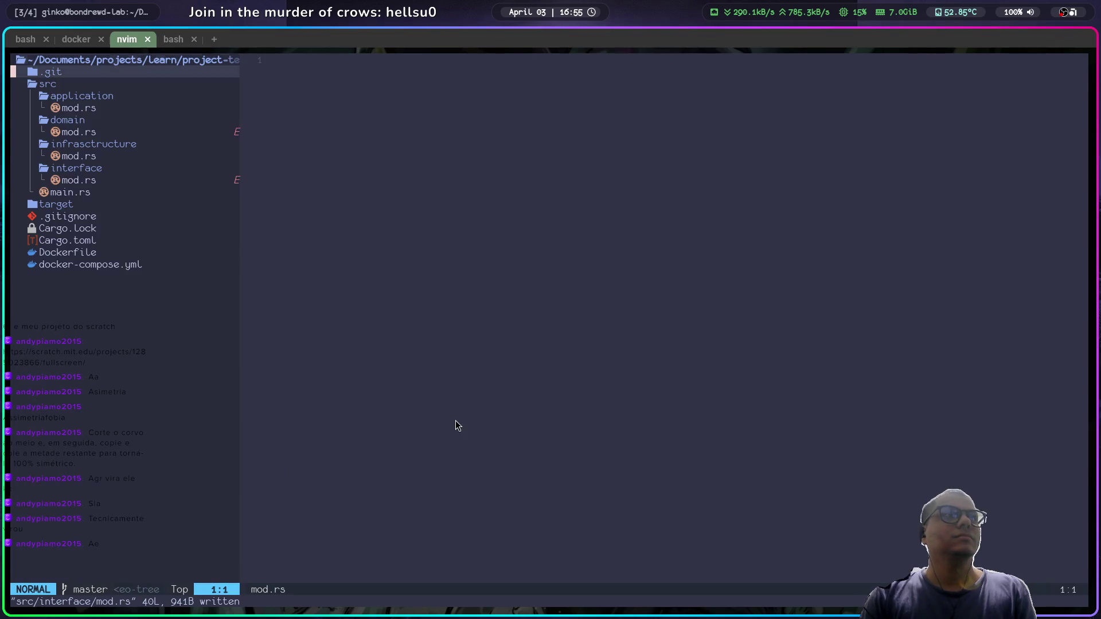
pyautogui.press('j')
pyautogui.press('j')
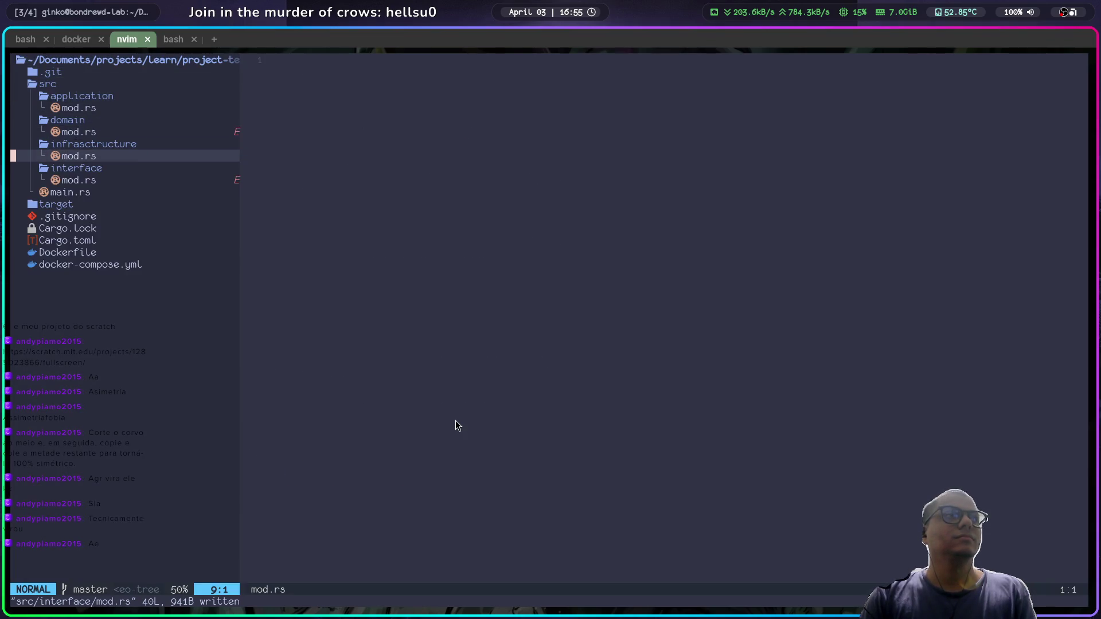
pyautogui.hotkey('alt', 'Tab')
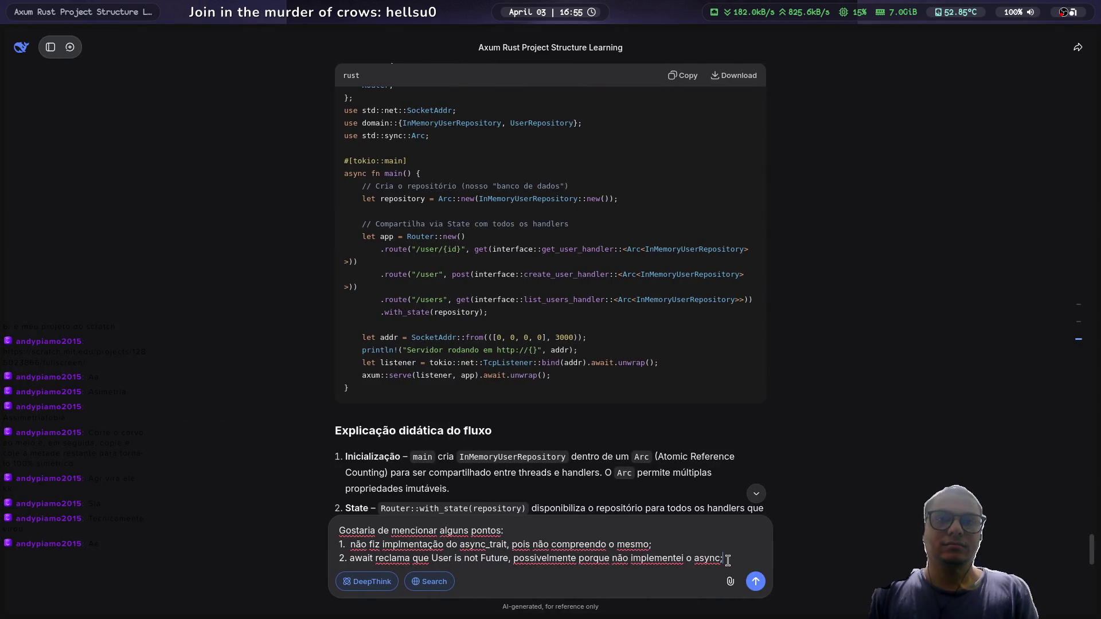
# Step: Begin point 3 on a new line, 'Eu tenho pastas de aplication e domain', correcting typos
pyautogui.hotkey('shift', 'Return')
pyautogui.write('Eu tenho ba')
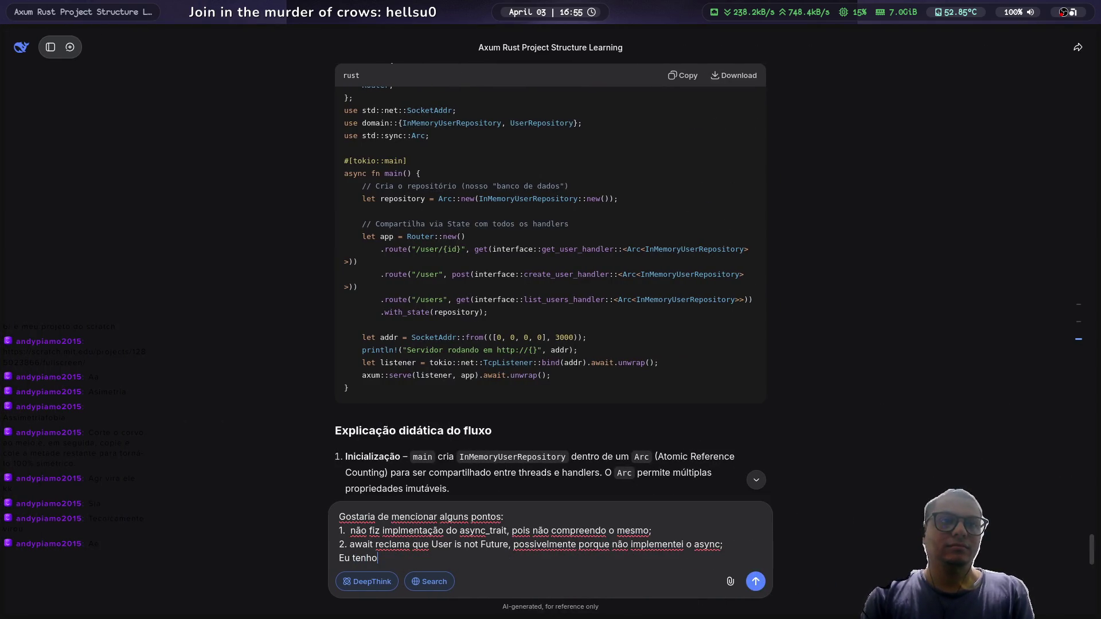
pyautogui.press('BackSpace')
pyautogui.press('BackSpace')
pyautogui.write('pasta')
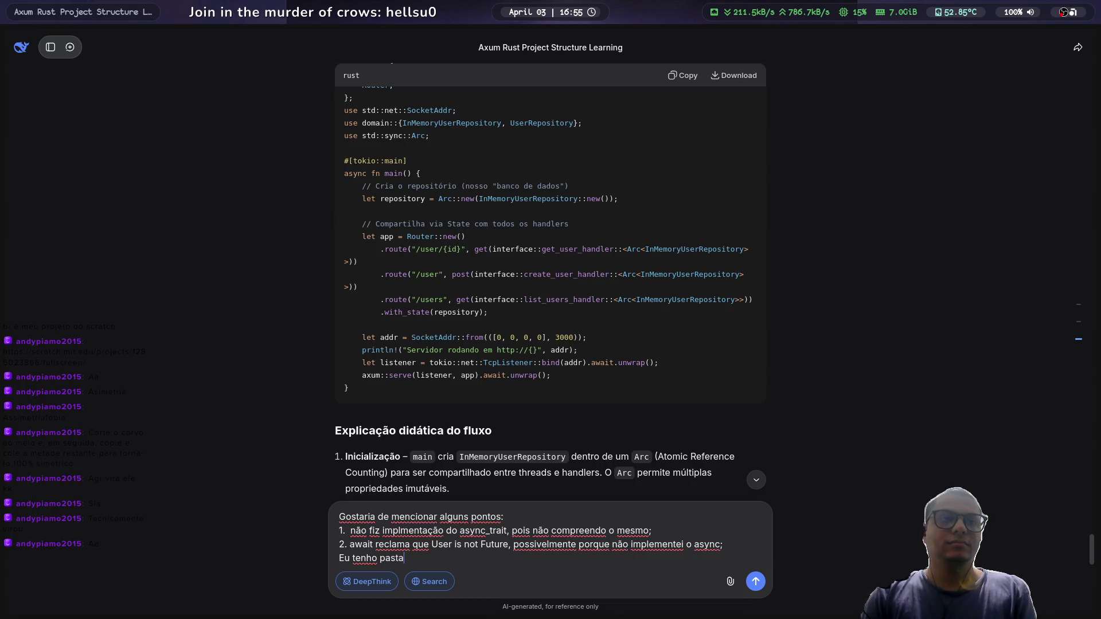
pyautogui.write('s de aplicatio')
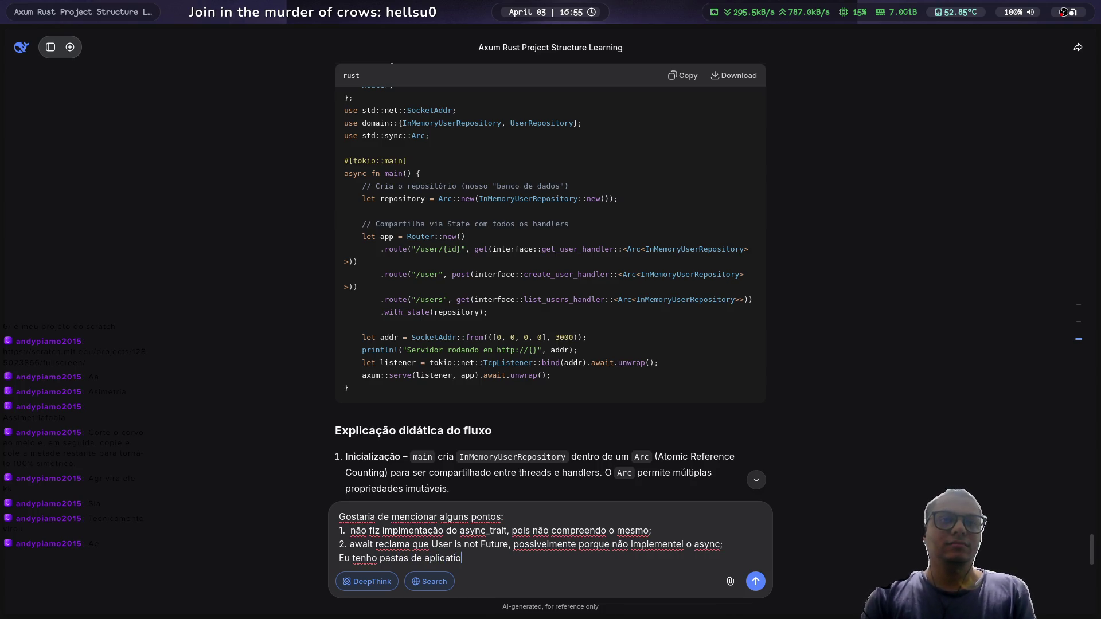
pyautogui.write('n e domani')
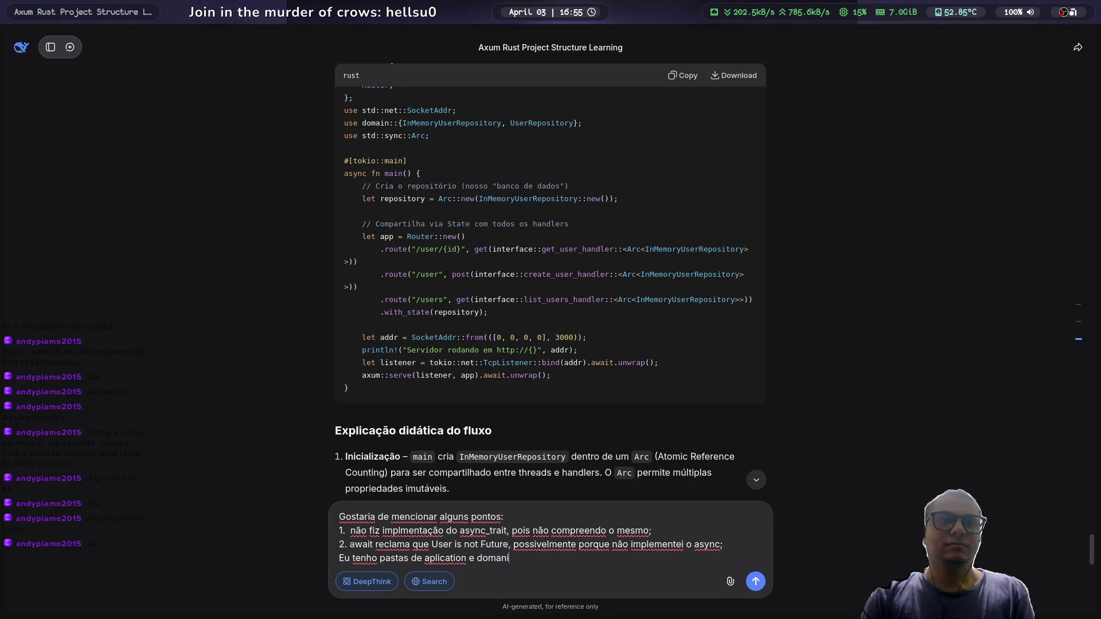
pyautogui.press('BackSpace')
pyautogui.press('BackSpace')
pyautogui.write('in, eu o')
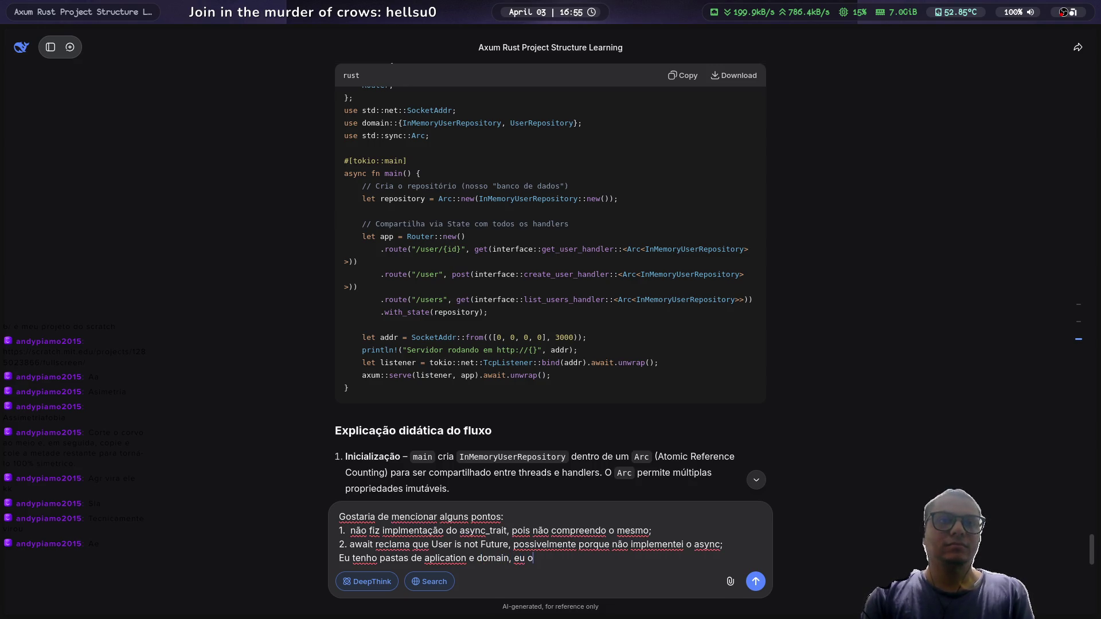
pyautogui.press('BackSpace')
pyautogui.write('poderia el')
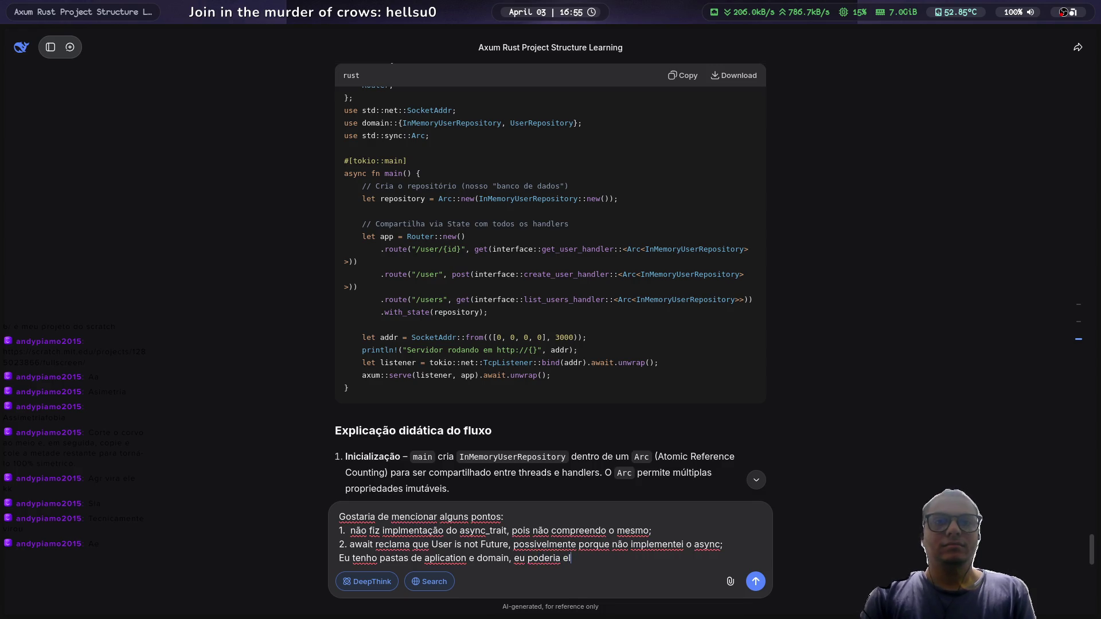
pyautogui.write('ev')
pyautogui.press('BackSpace')
pyautogui.press('BackSpace')
pyautogui.press('BackSpace')
pyautogui.write('leva')
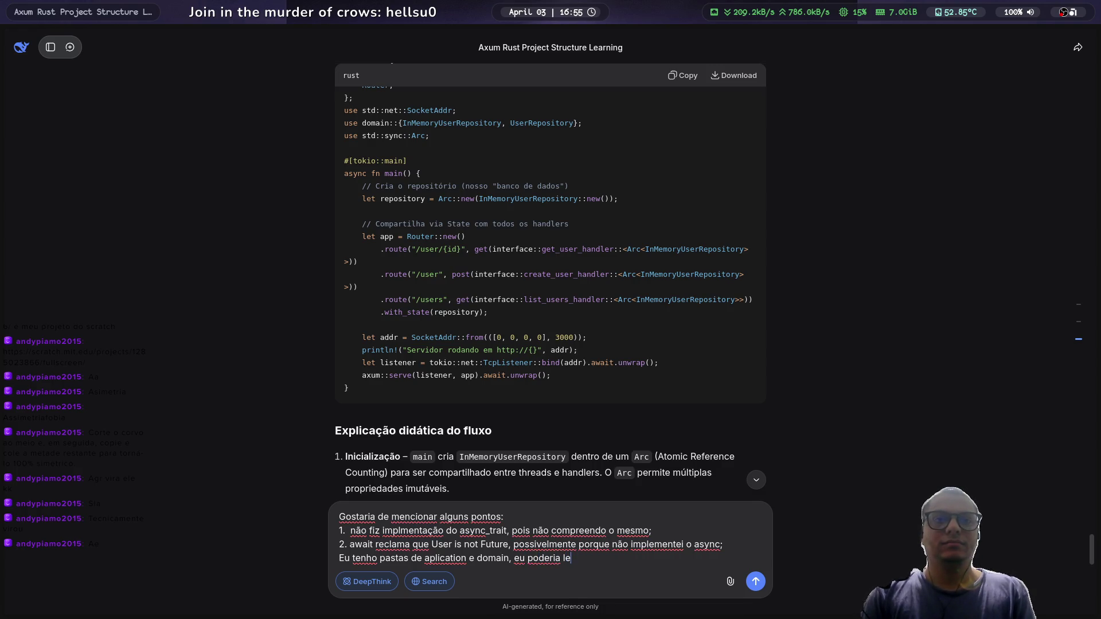
pyautogui.press('BackSpace')
pyautogui.press('BackSpace')
pyautogui.press('BackSpace')
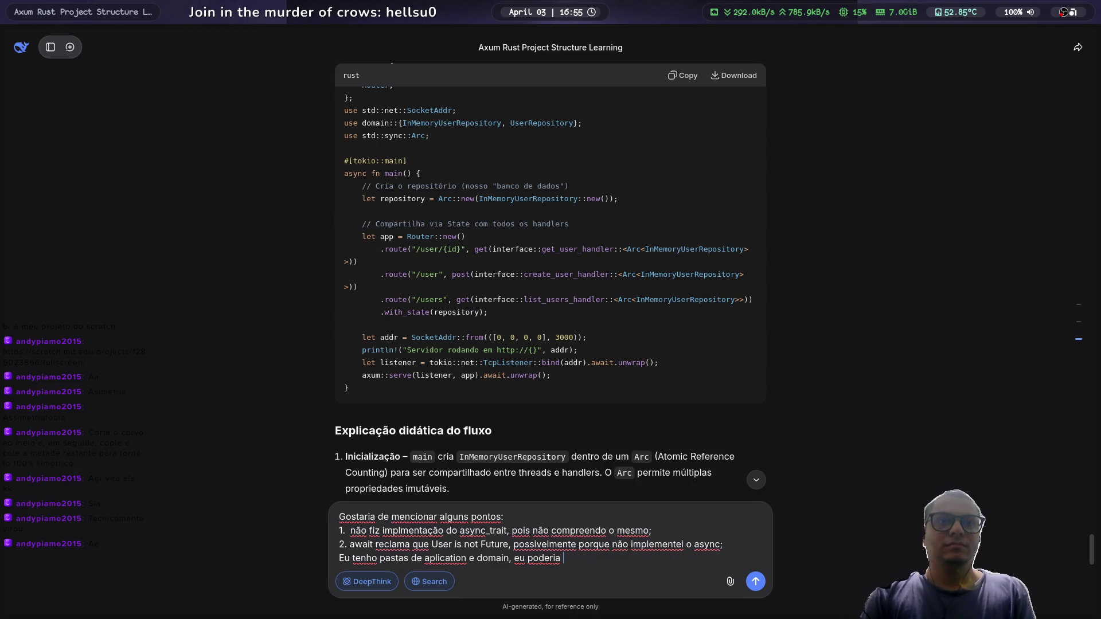
pyautogui.hotkey('ctrl', 'BackSpace')
pyautogui.hotkey('ctrl', 'BackSpace')
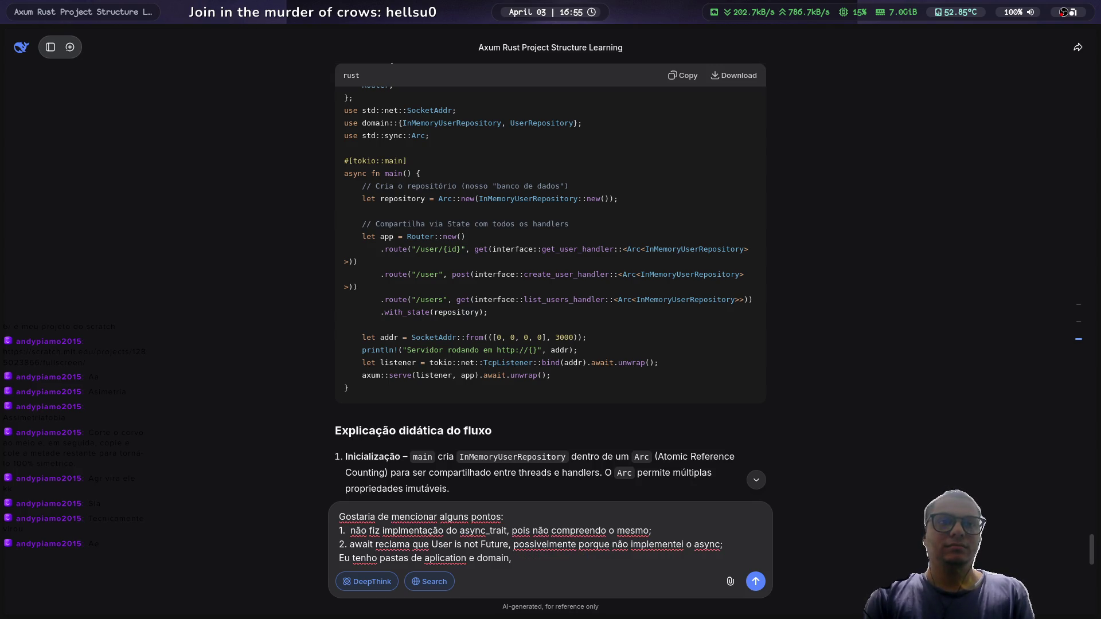
# Step: Check the folder names in the Neovim tree, opening domain/mod.rs
pyautogui.press('super+1')
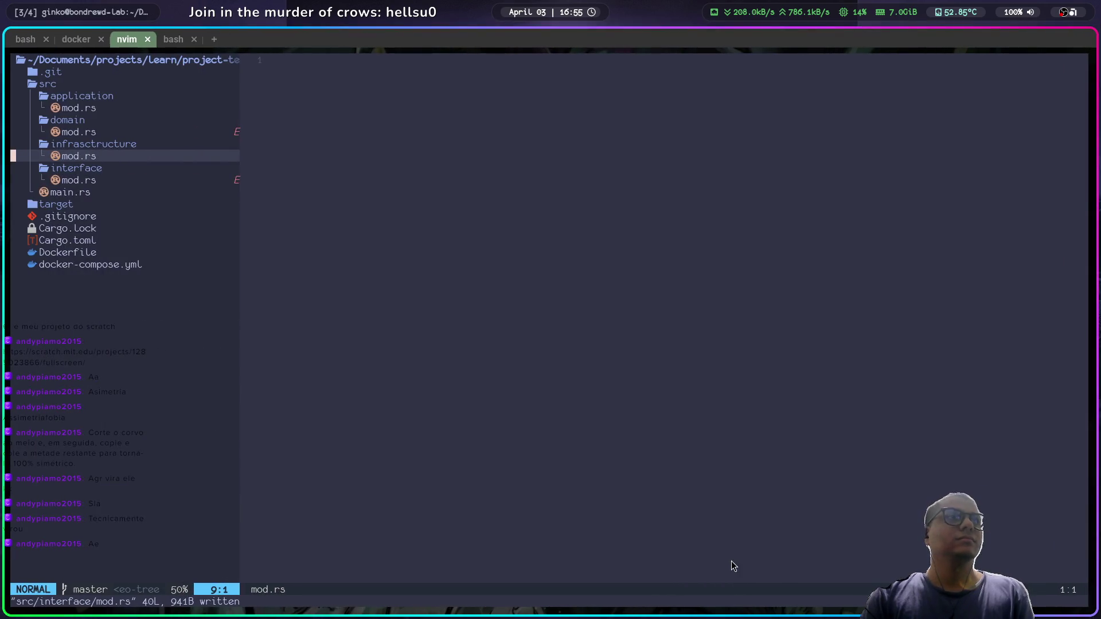
pyautogui.press('k')
pyautogui.press('k')
pyautogui.press('k')
pyautogui.press('j')
pyautogui.press('Return')
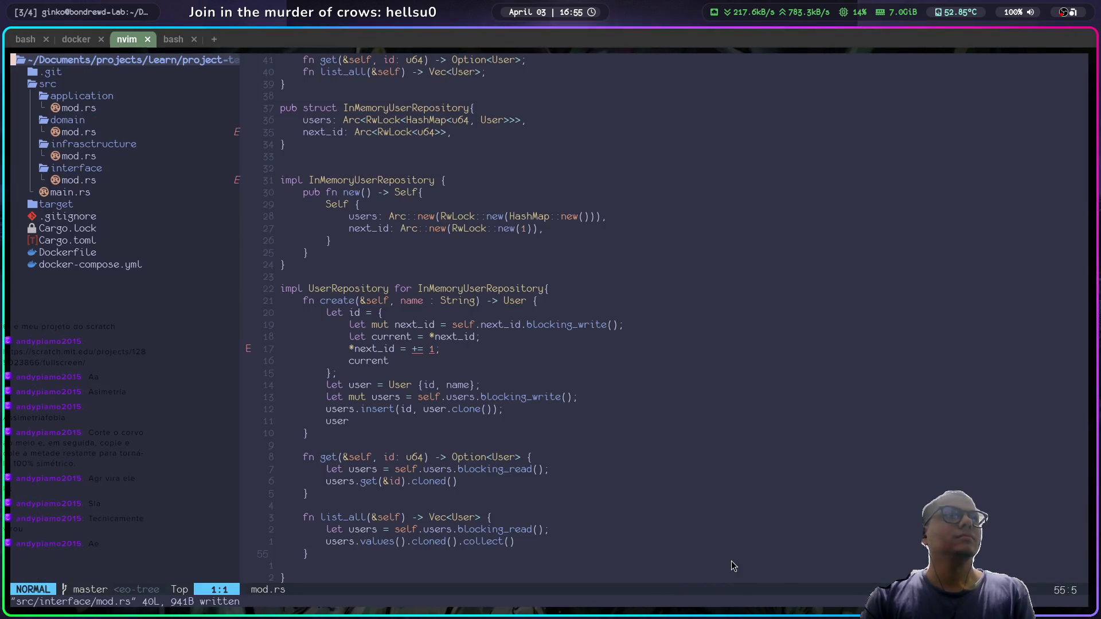
pyautogui.press('j')
pyautogui.press('j')
pyautogui.press('j')
pyautogui.press('super+2')
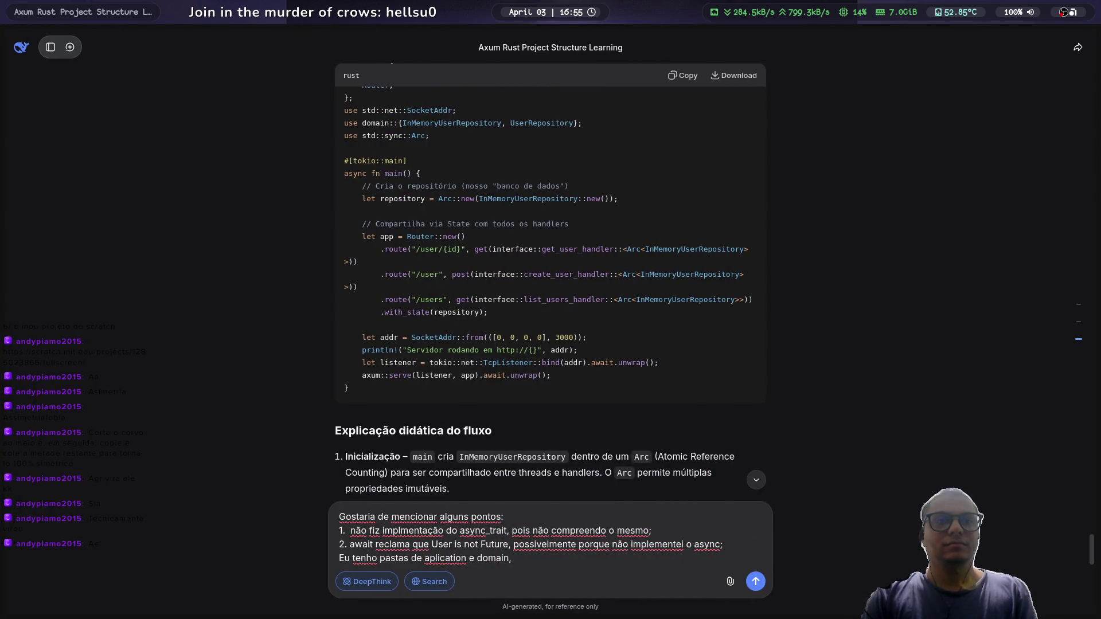
# Step: Complete point 3, listing domain, infrastructure, interface and asking if the routes could go there
pyautogui.press('BackSpace')
pyautogui.press('BackSpace')
pyautogui.press('BackSpace')
pyautogui.press('BackSpace')
pyautogui.press('BackSpace')
pyautogui.press('BackSpace')
pyautogui.write(', domain')
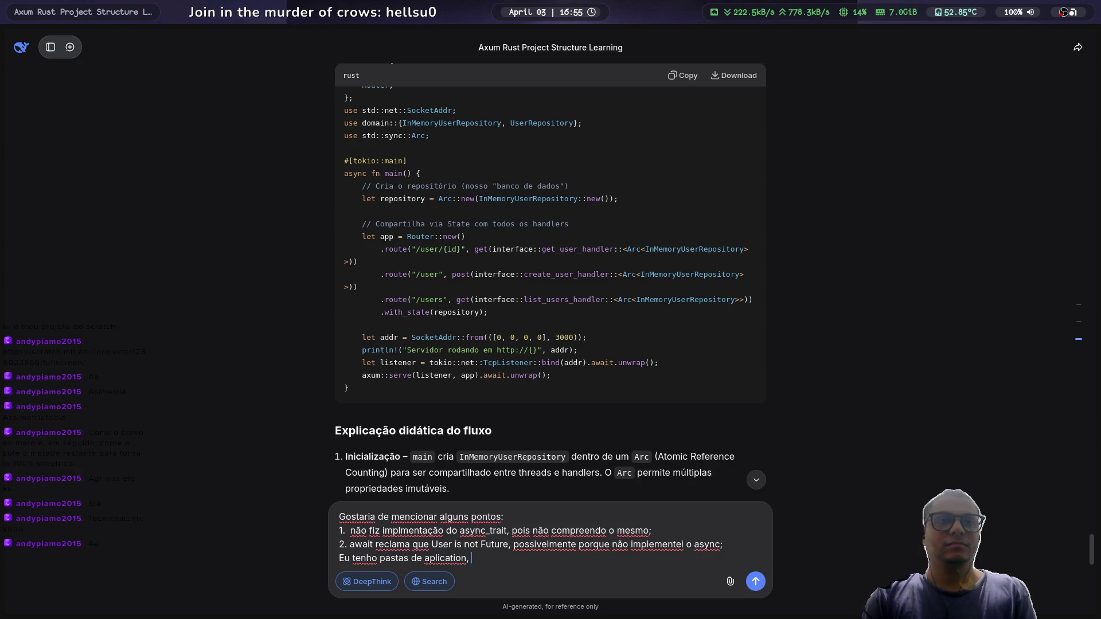
pyautogui.press('BackSpace')
pyautogui.write(', in')
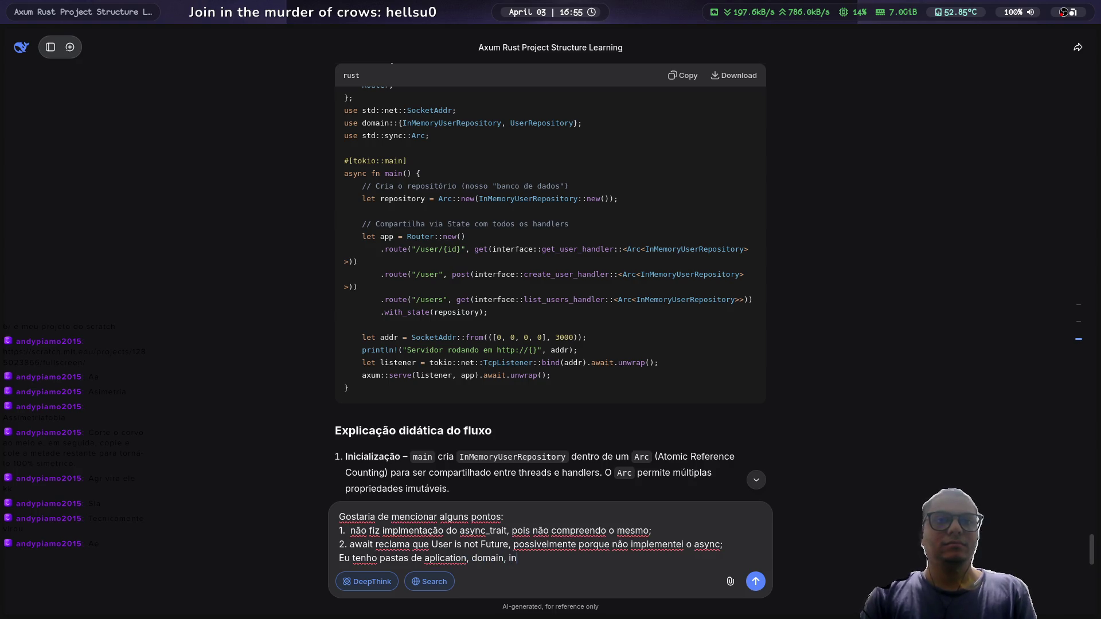
pyautogui.write('fra')
pyautogui.write('crt')
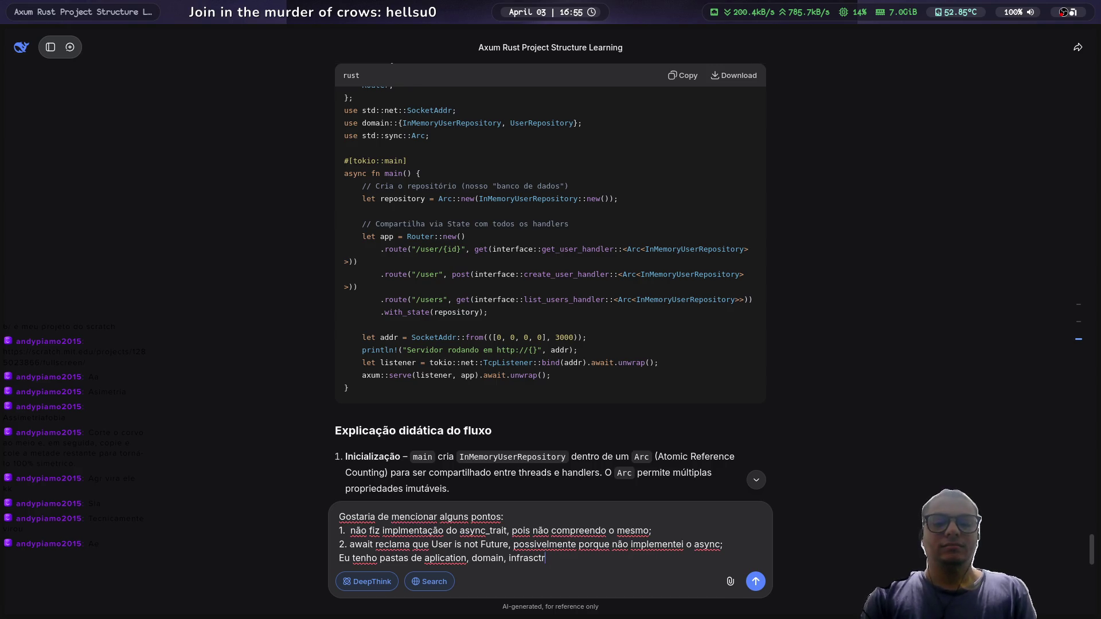
pyautogui.write('uctui')
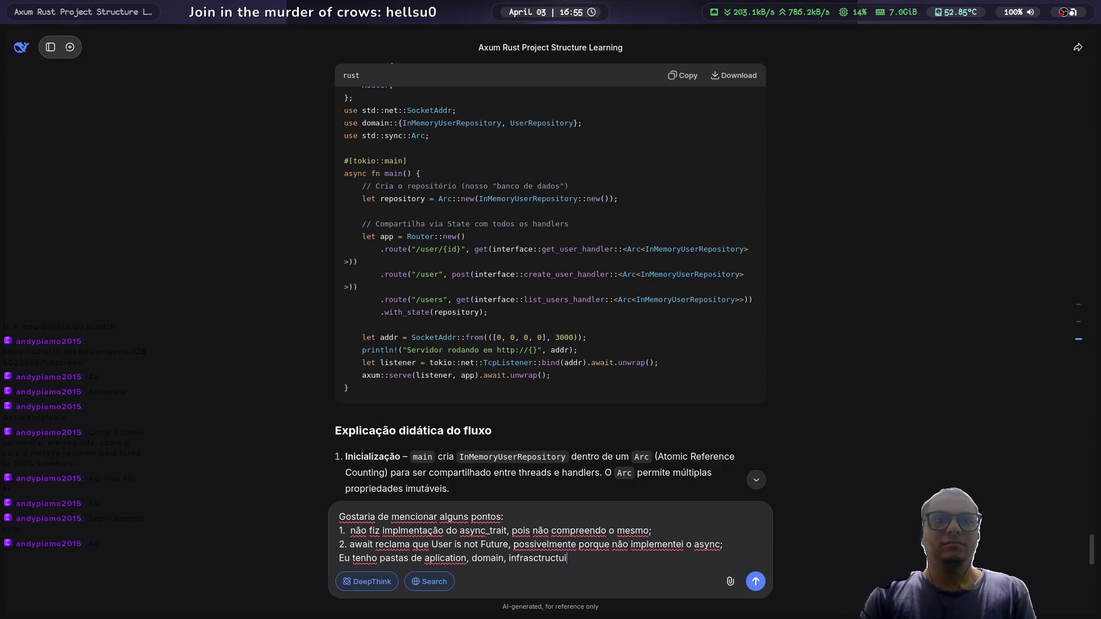
pyautogui.press('super+1')
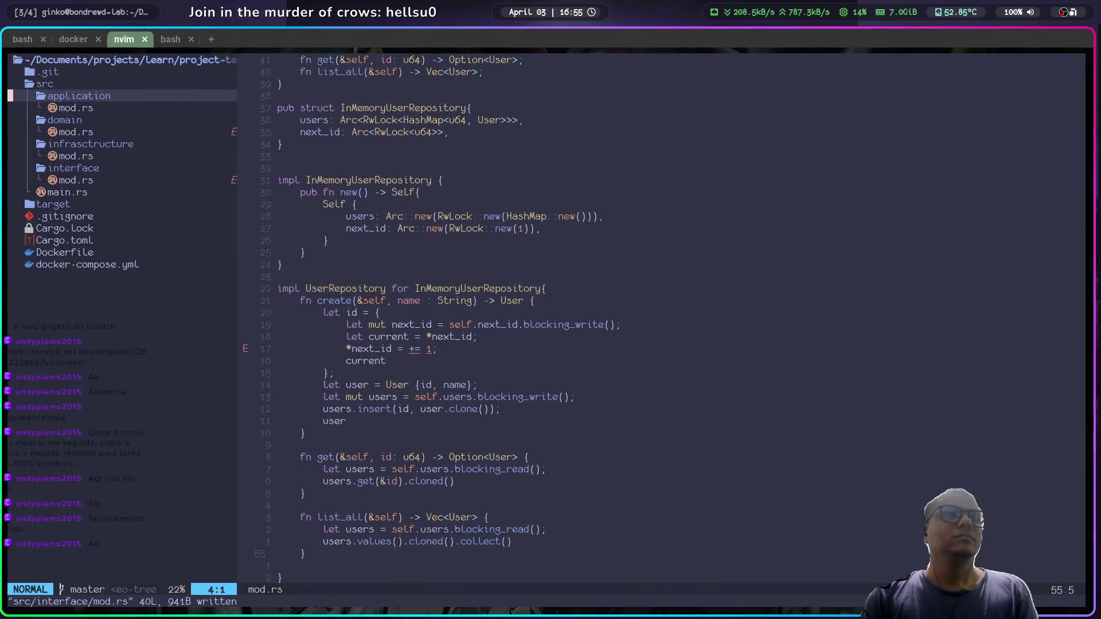
pyautogui.press('super+2')
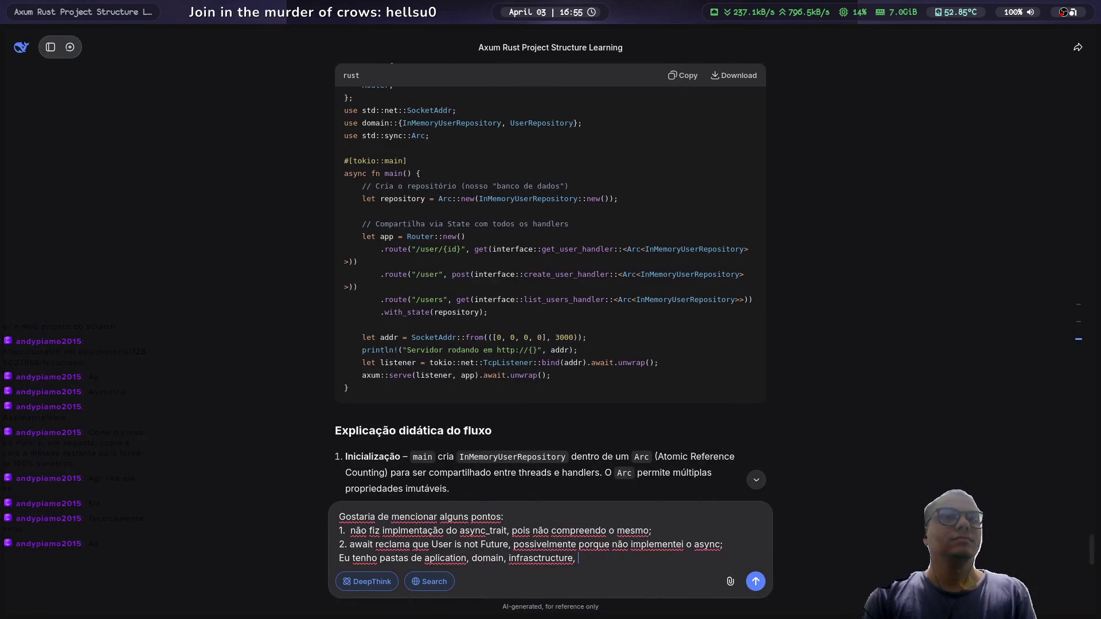
pyautogui.write('inter')
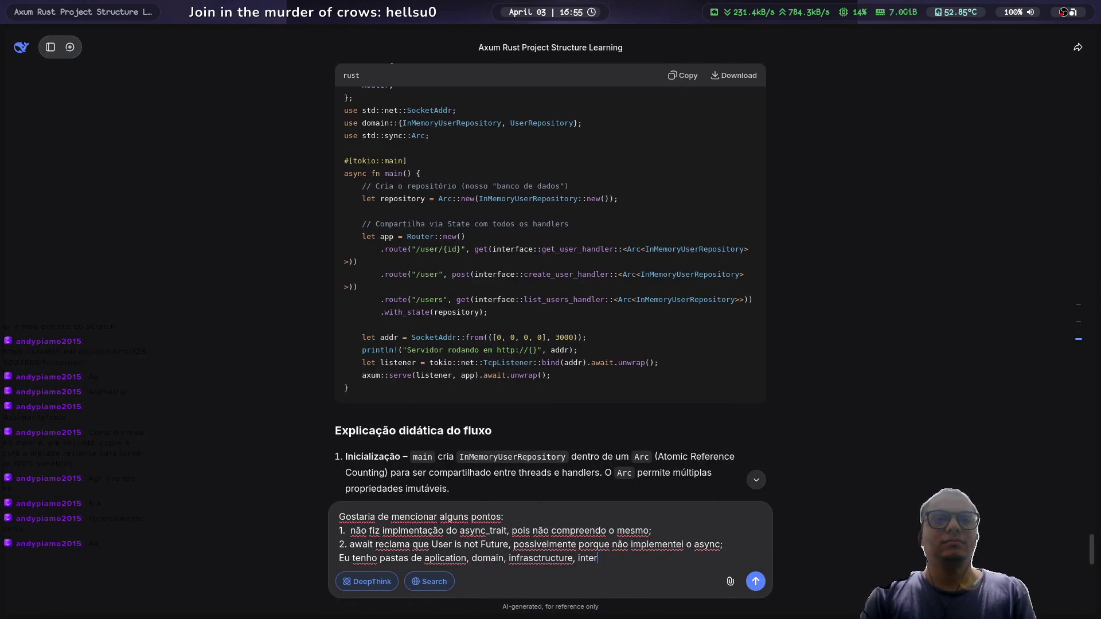
pyautogui.press('BackSpace')
pyautogui.write('farface')
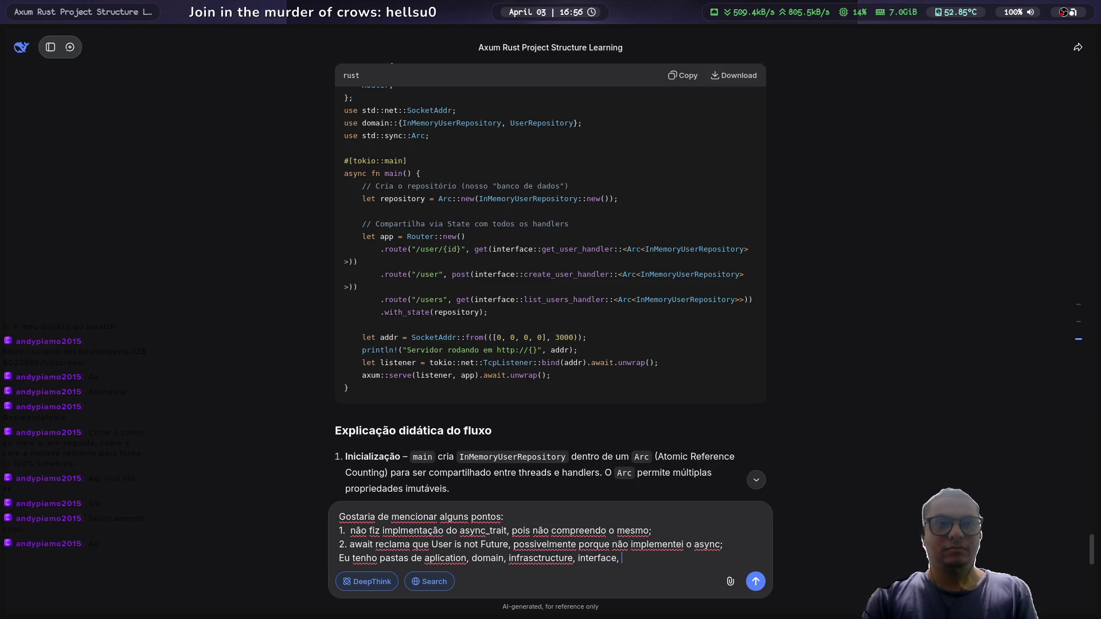
pyautogui.write(' essas ')
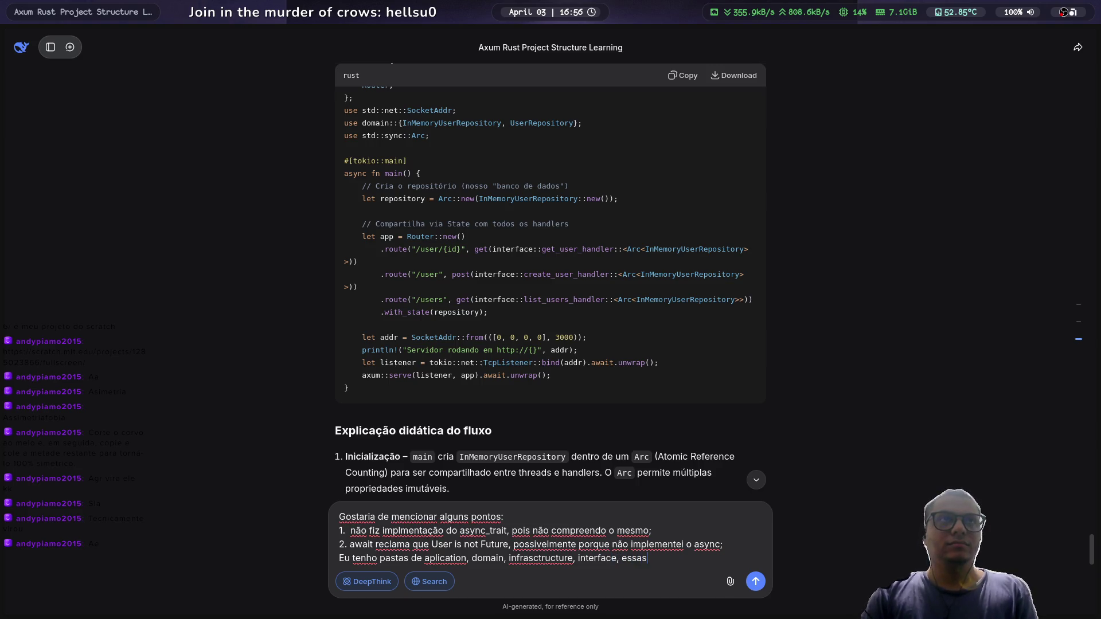
pyautogui.write('rod')
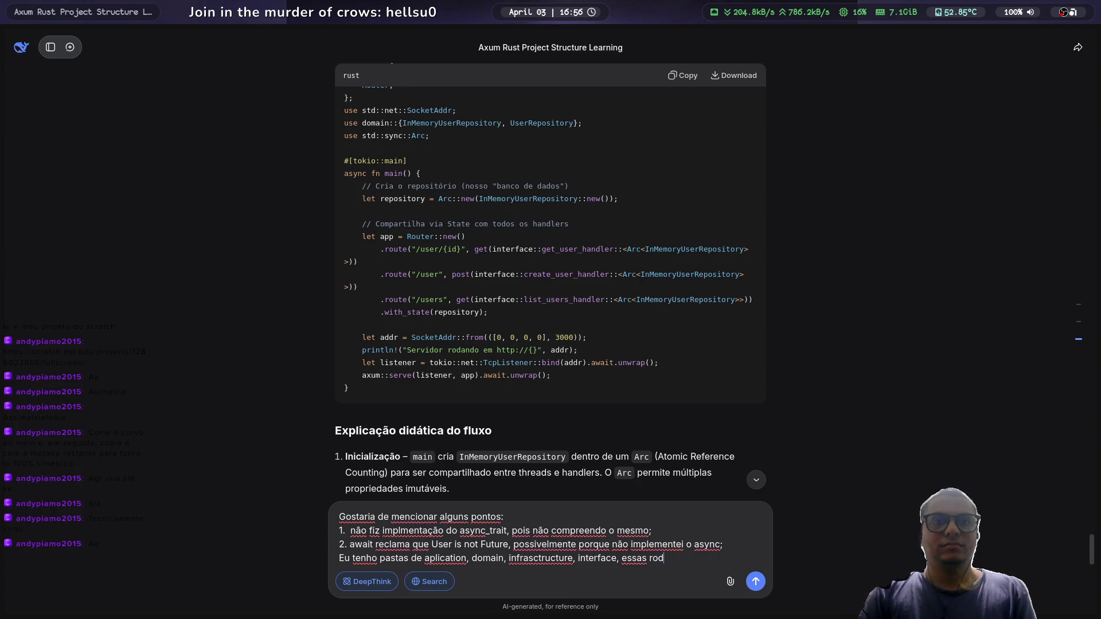
pyautogui.press('BackSpace')
pyautogui.write('tas poderiam')
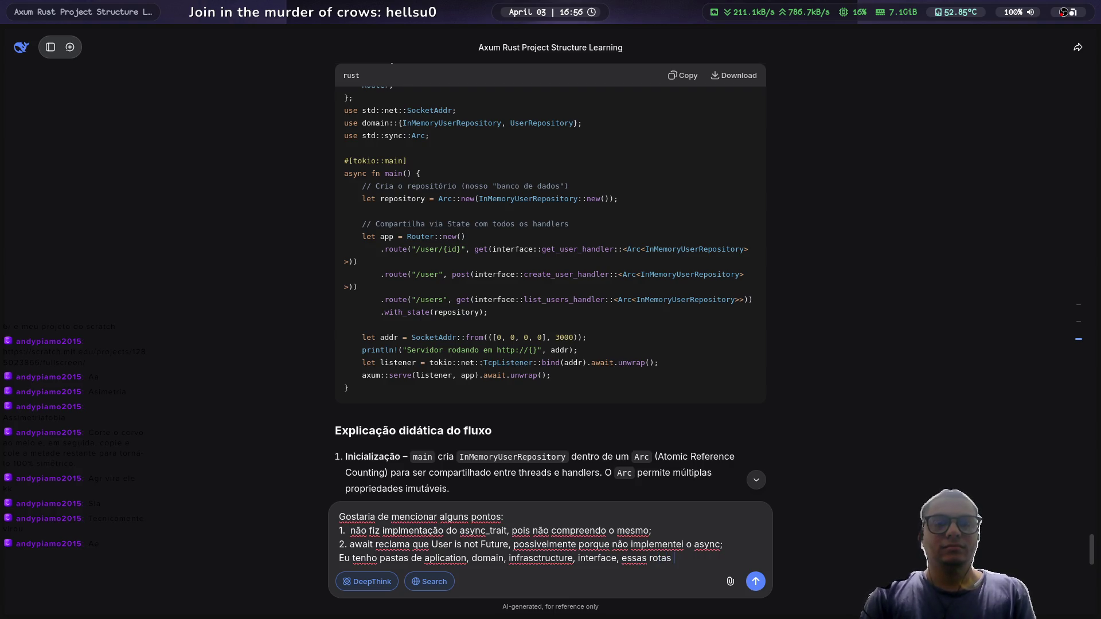
pyautogui.write(' ir para')
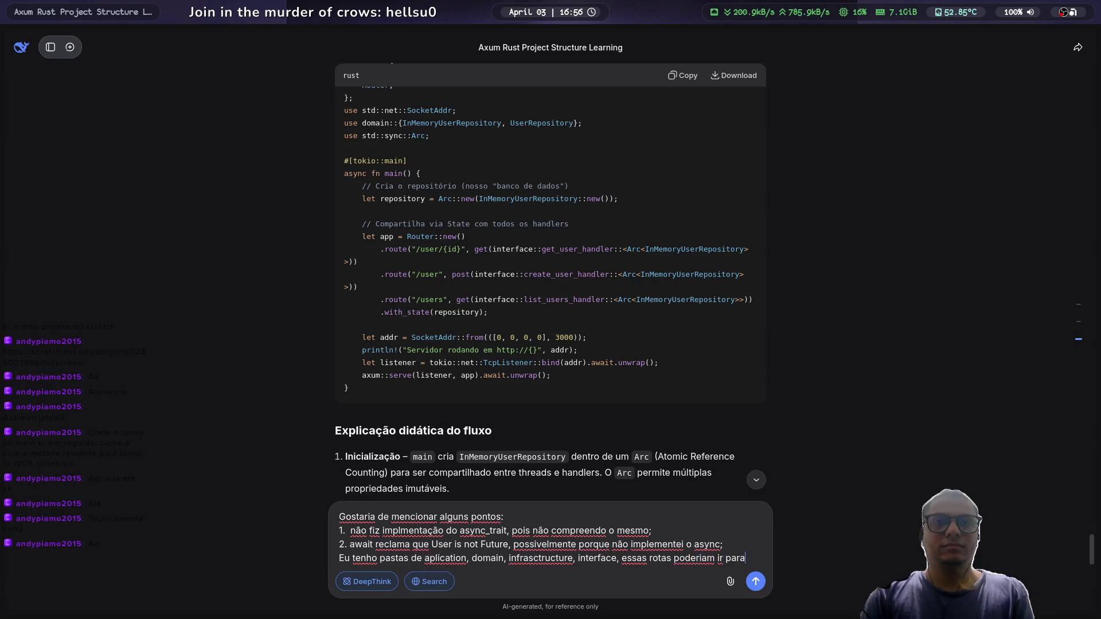
pyautogui.write(' algum des')
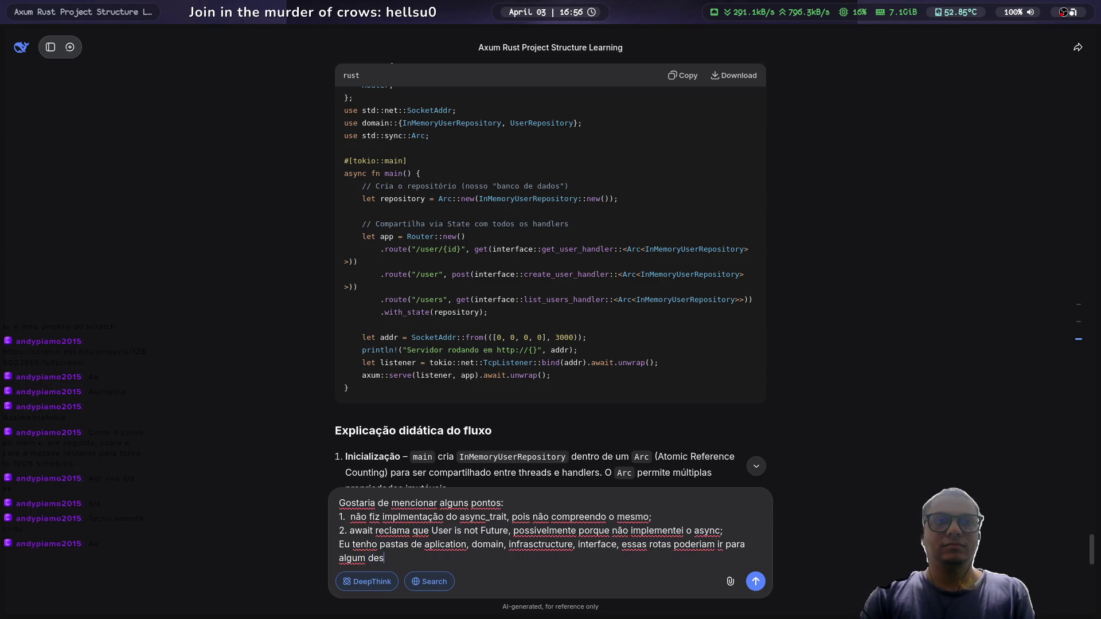
pyautogui.write('sas ptas ?')
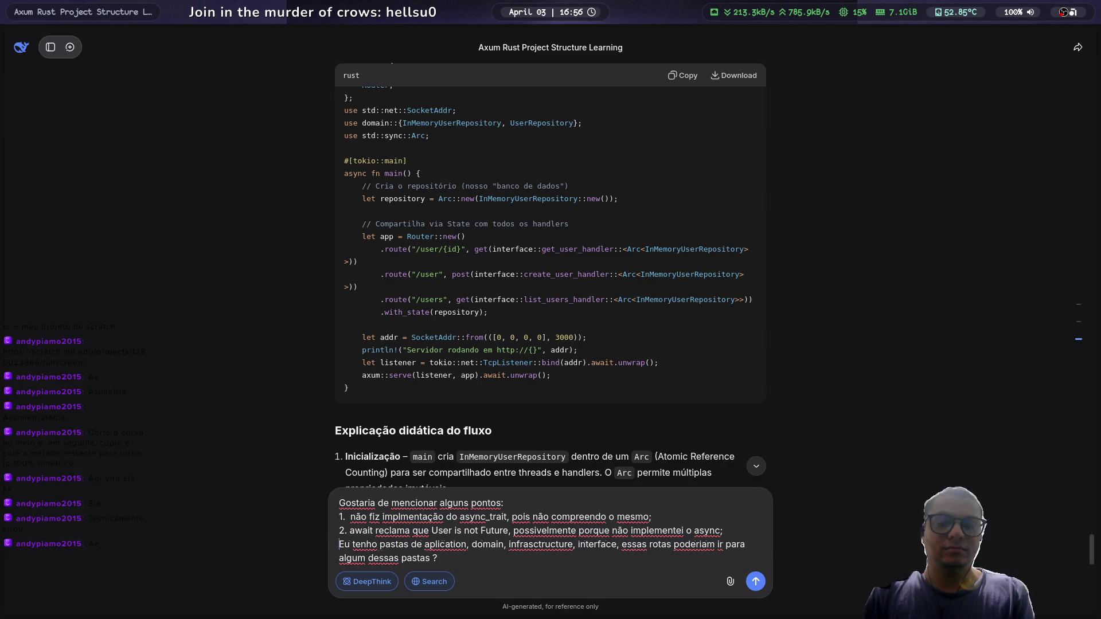
pyautogui.write('3.')
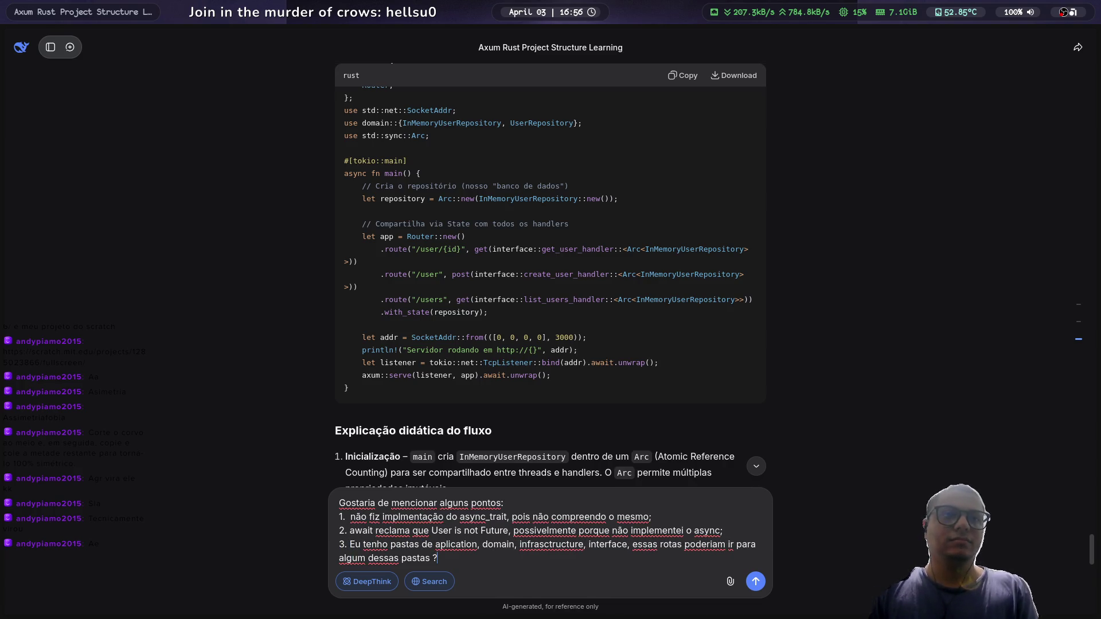
# Step: Start point 4, '4. Eu ainda não fiz implementação', then bring up the process manager and quit prompt
pyautogui.hotkey('shift', 'Return')
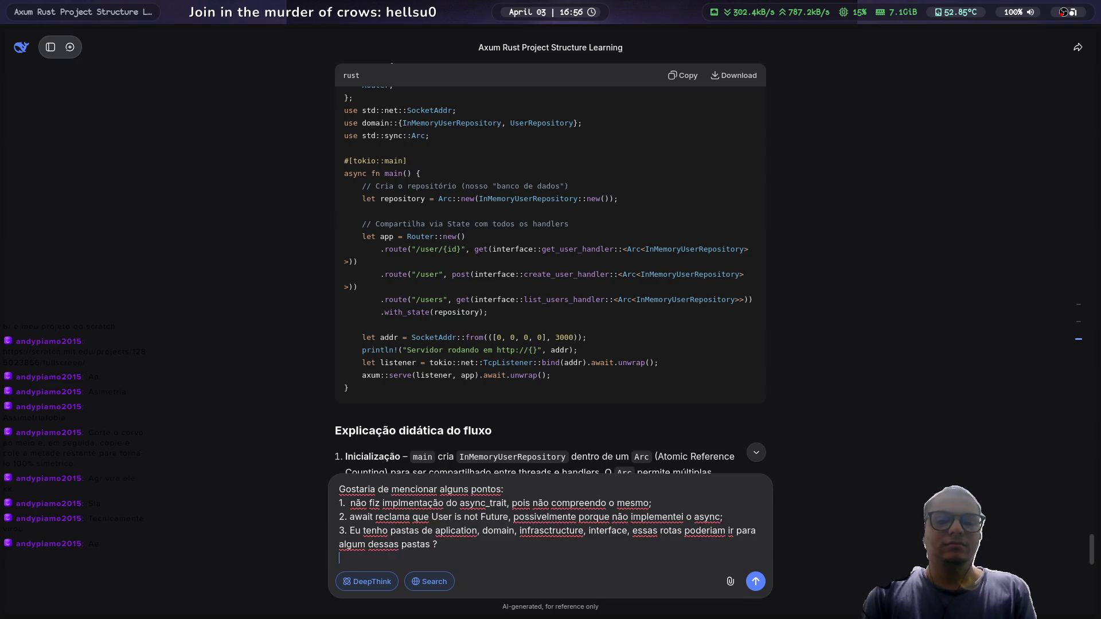
pyautogui.write('4. Eu ainda ')
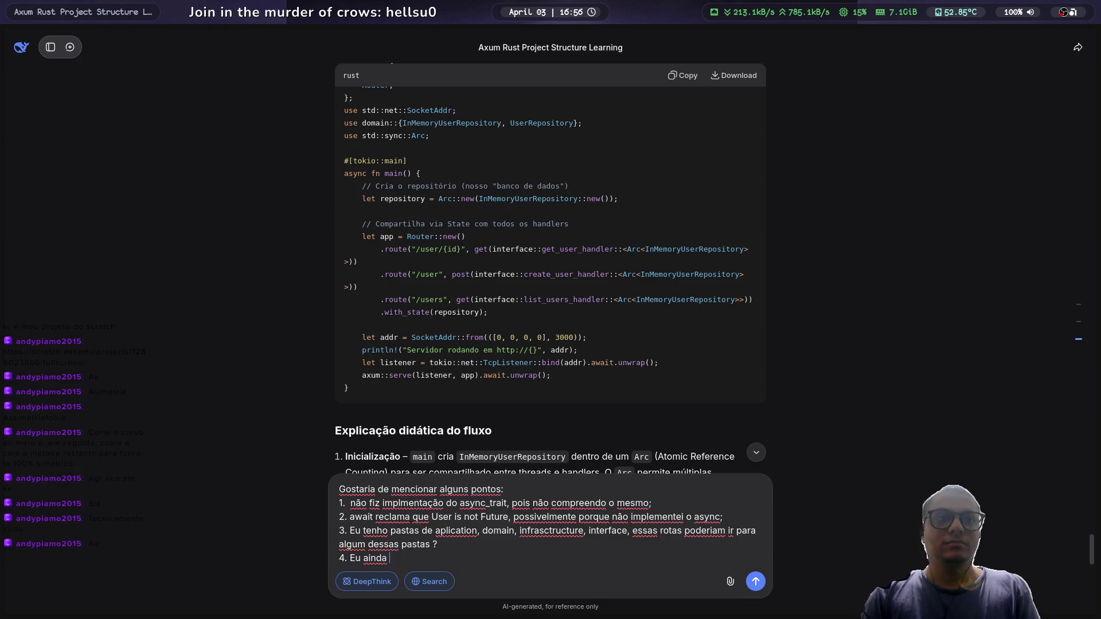
pyautogui.write('não fis')
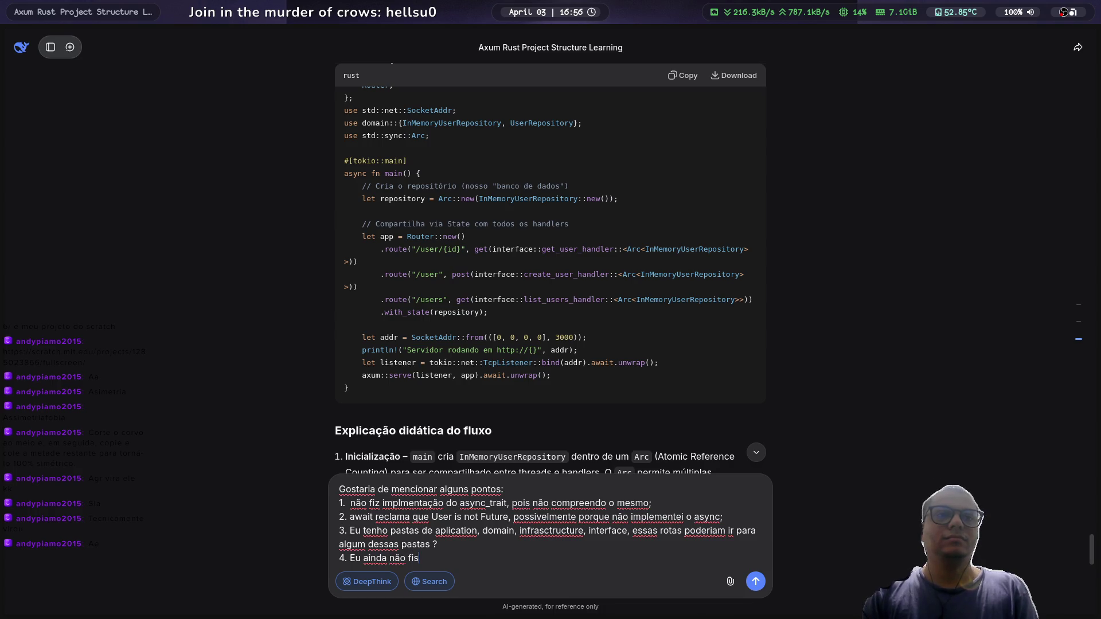
pyautogui.press('BackSpace')
pyautogui.write('z a implementação')
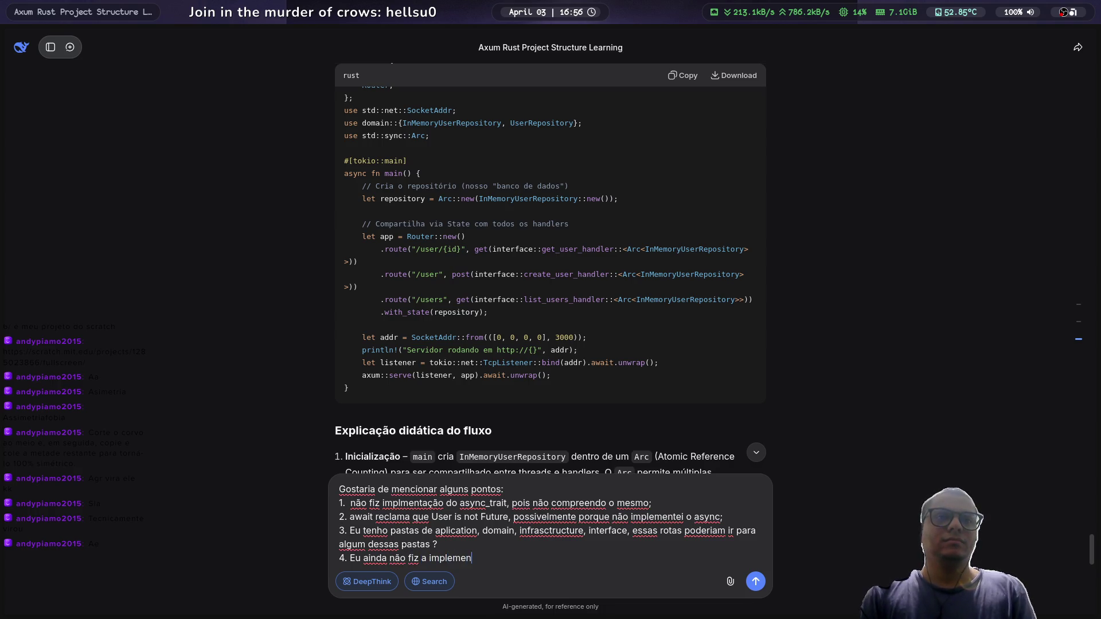
pyautogui.hotkey('shift', 'Escape')
pyautogui.hotkey('ctrl', 'q')
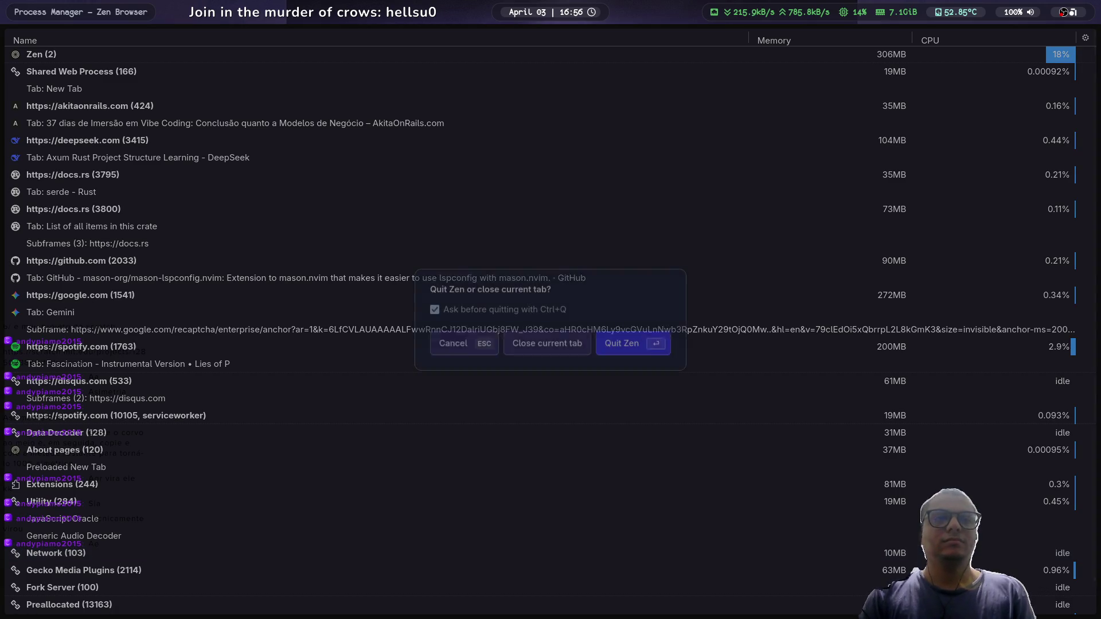
# Step: Dismiss the quit prompt and process manager, then continue point 4 saying main.rs isn't done yet
pyautogui.press('Escape')
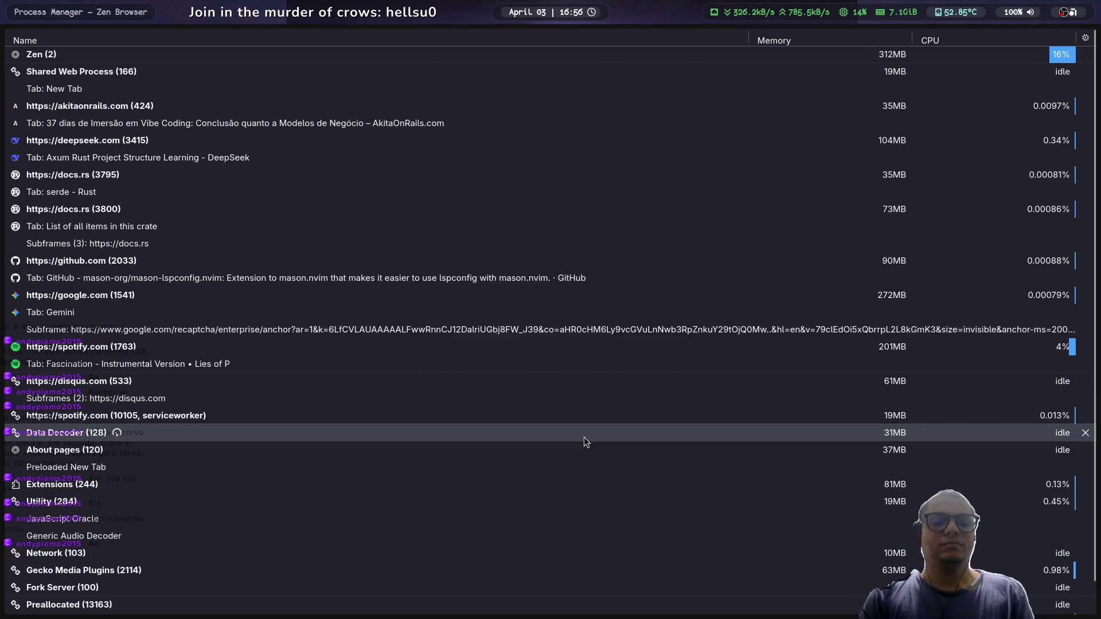
pyautogui.hotkey('ctrl', 'w')
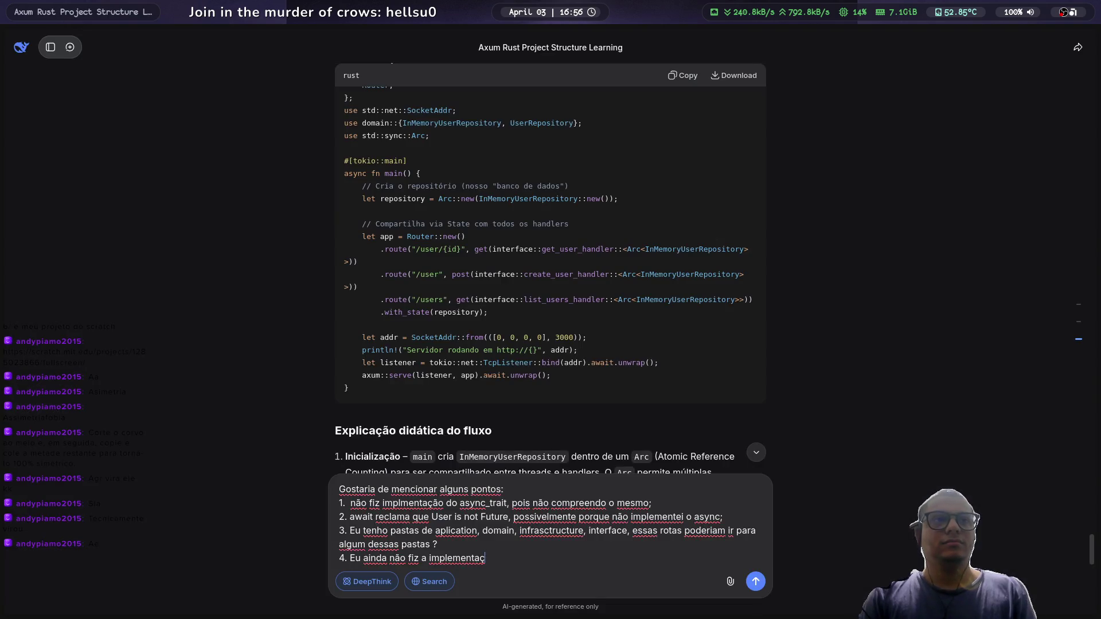
pyautogui.write('ão do')
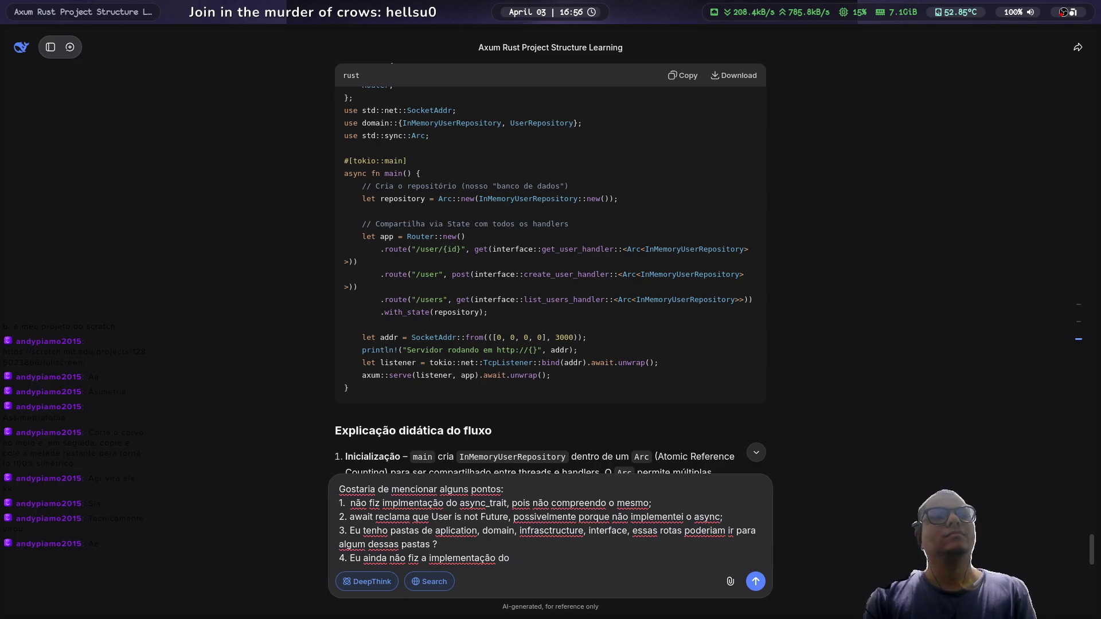
pyautogui.write(' main')
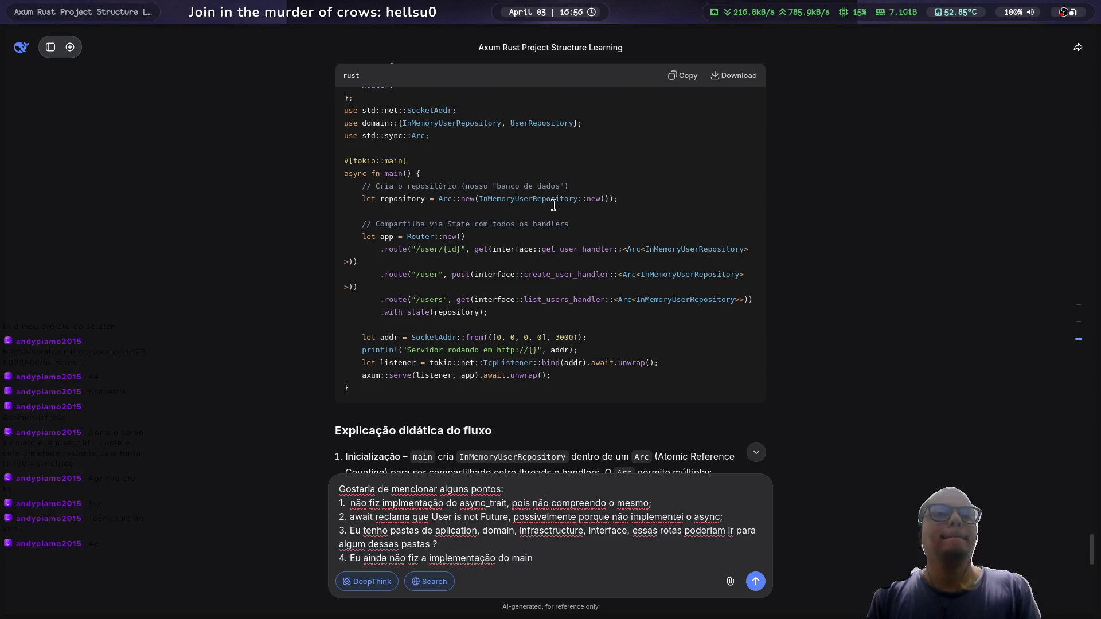
pyautogui.scroll(2, 544, 240)
pyautogui.press('BackSpace')
pyautogui.write('.')
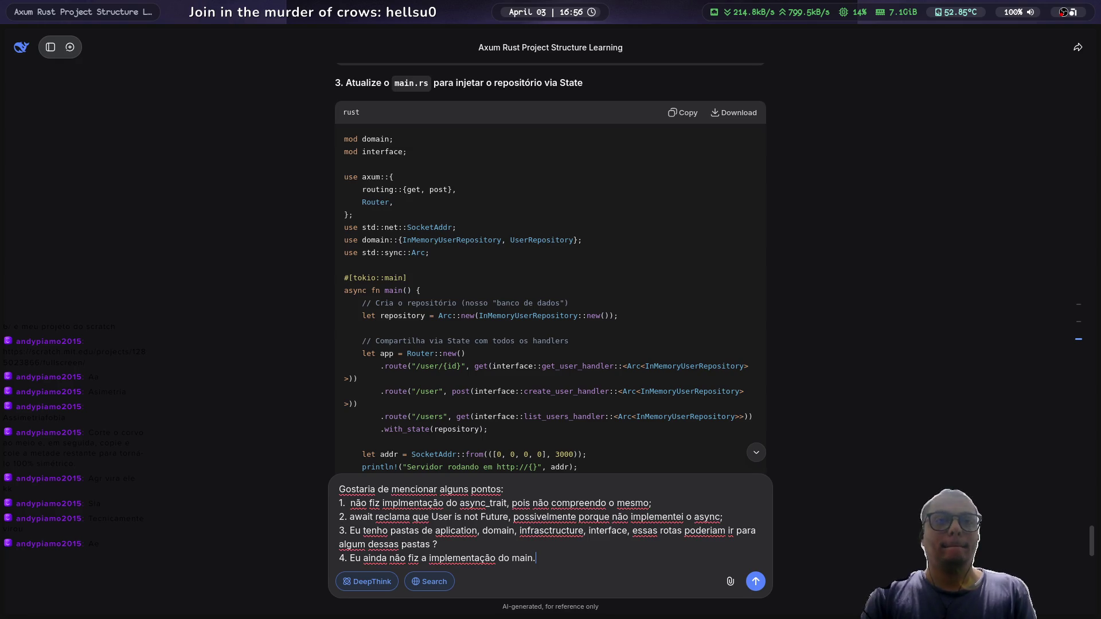
pyautogui.write('rs, mas o ')
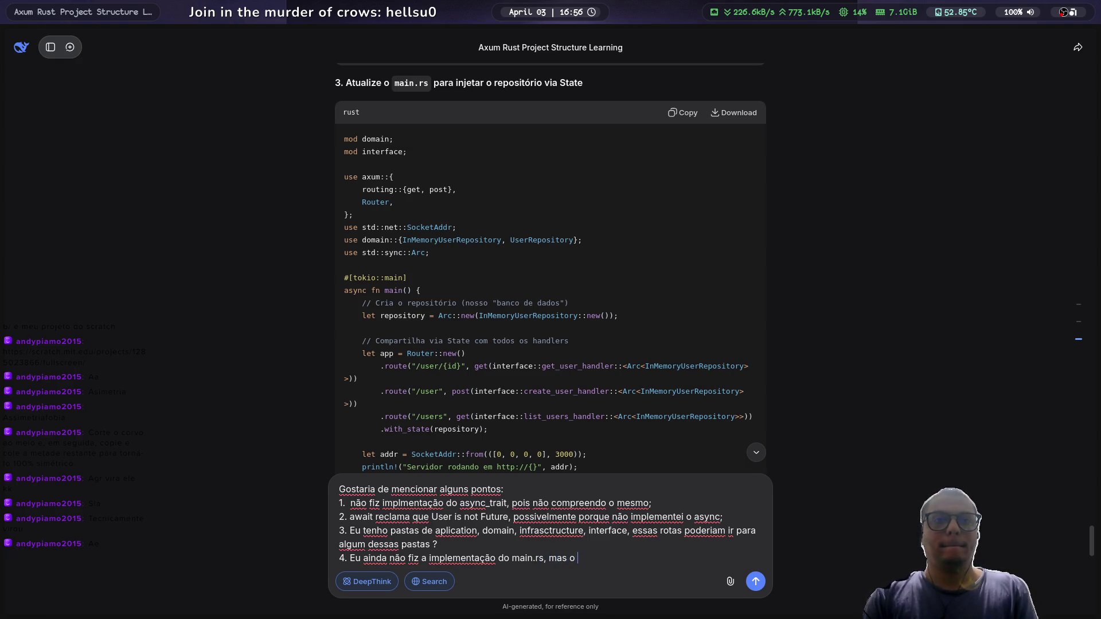
pyautogui.write('resto foi')
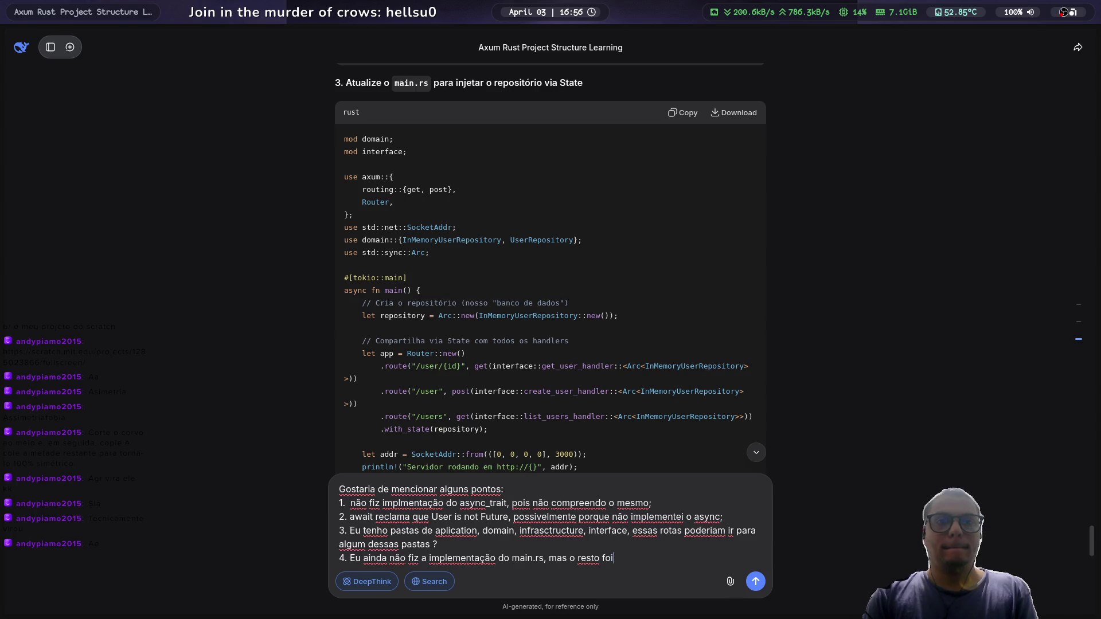
pyautogui.write(' feito, se')
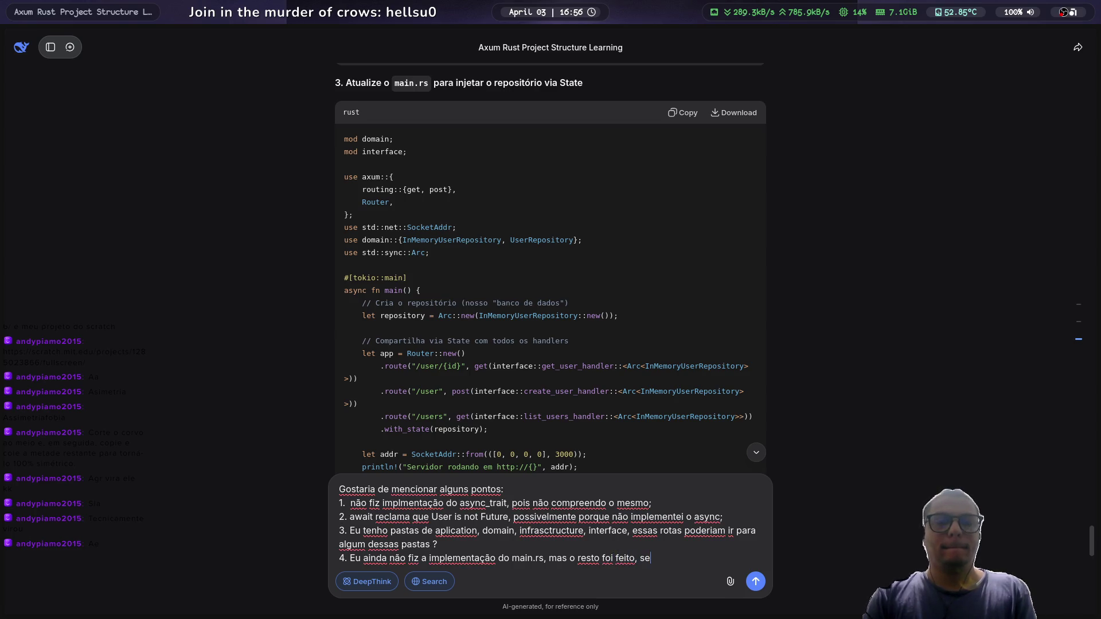
pyautogui.write(' quiser part')
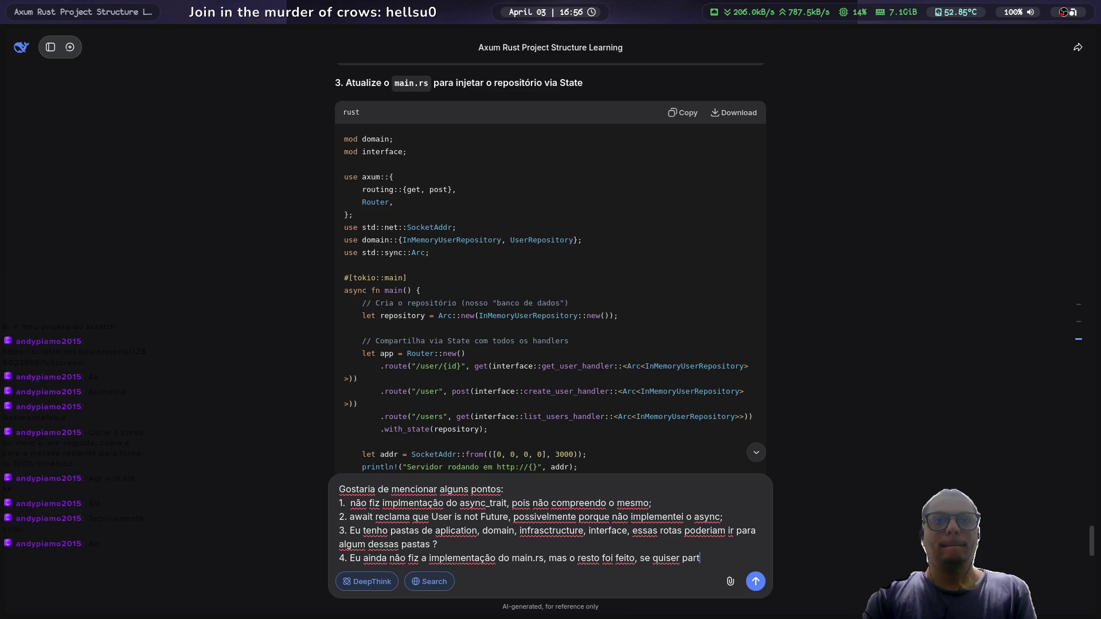
# Step: End by asking DeepSeek to explain first before continuing, and send the four-point message
pyautogui.press('BackSpace')
pyautogui.press('BackSpace')
pyautogui.press('BackSpace')
pyautogui.press('BackSpace')
pyautogui.write('exploc')
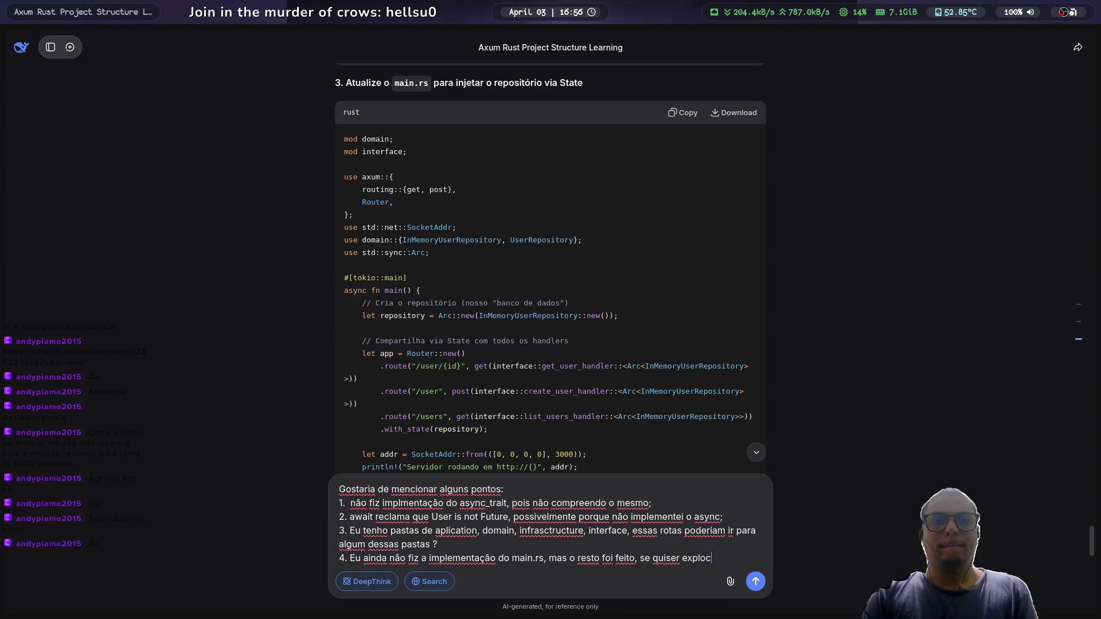
pyautogui.press('BackSpace')
pyautogui.press('BackSpace')
pyautogui.write('icar pri')
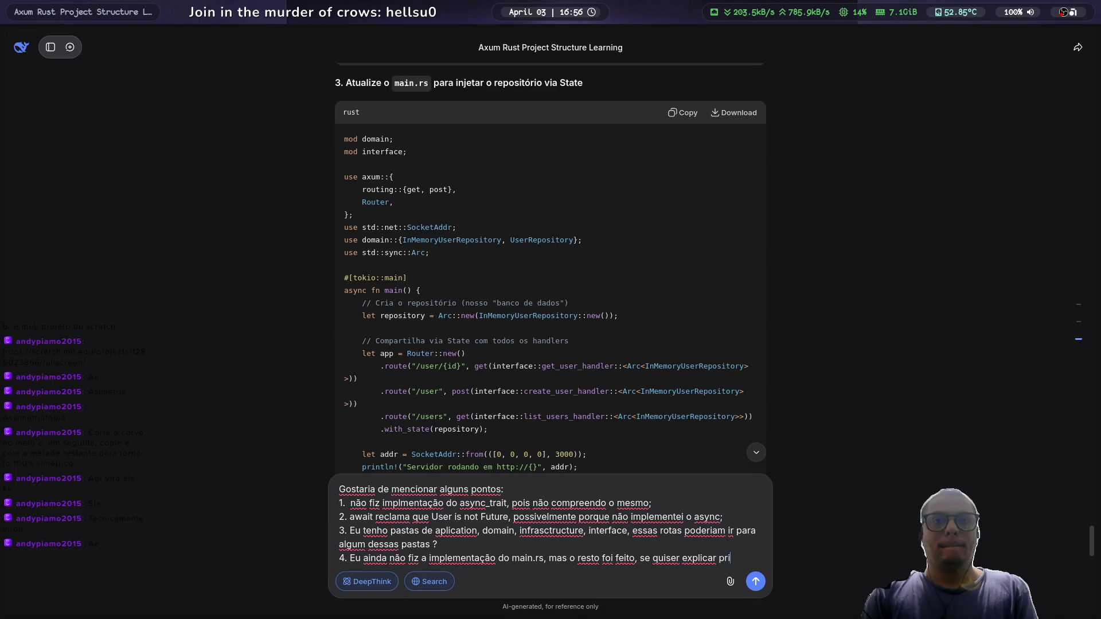
pyautogui.write('meiro depo')
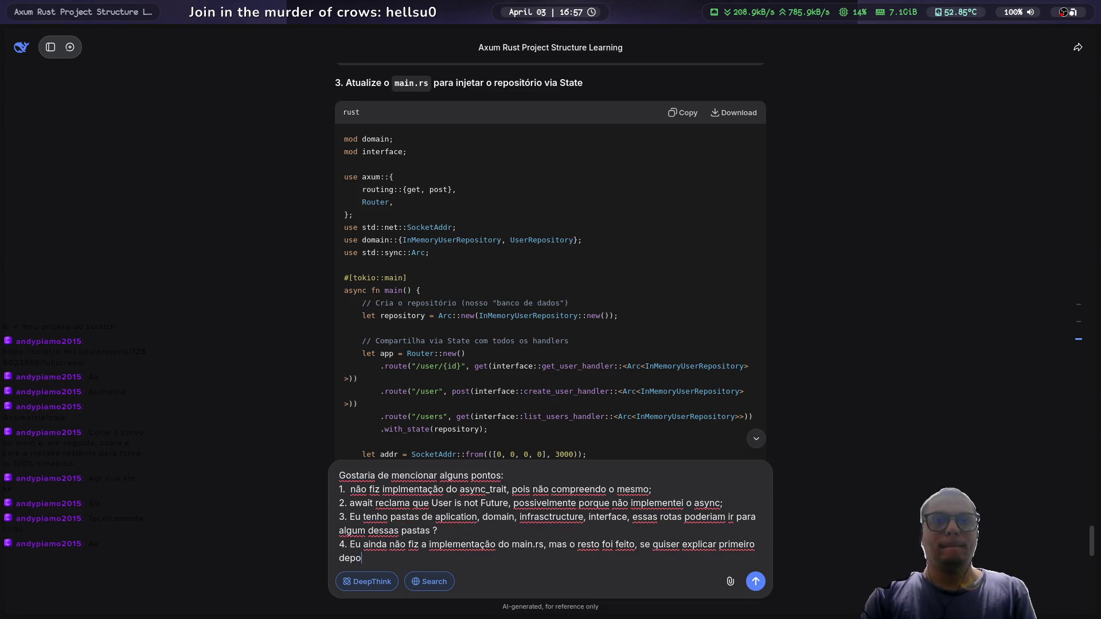
pyautogui.write('is podemos par')
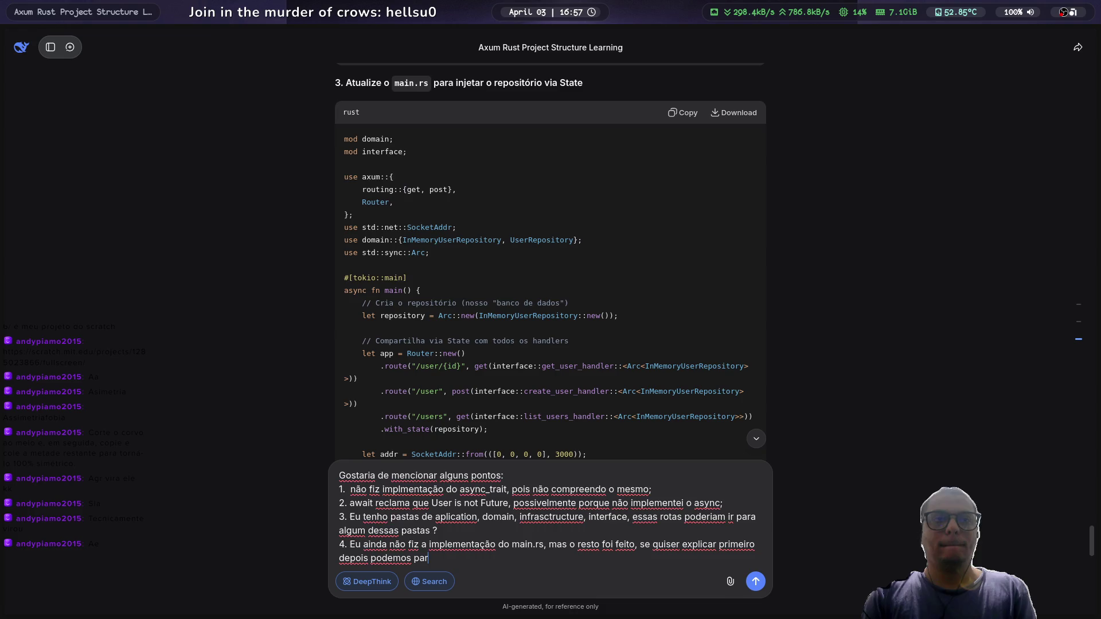
pyautogui.write('tir desse ponto.')
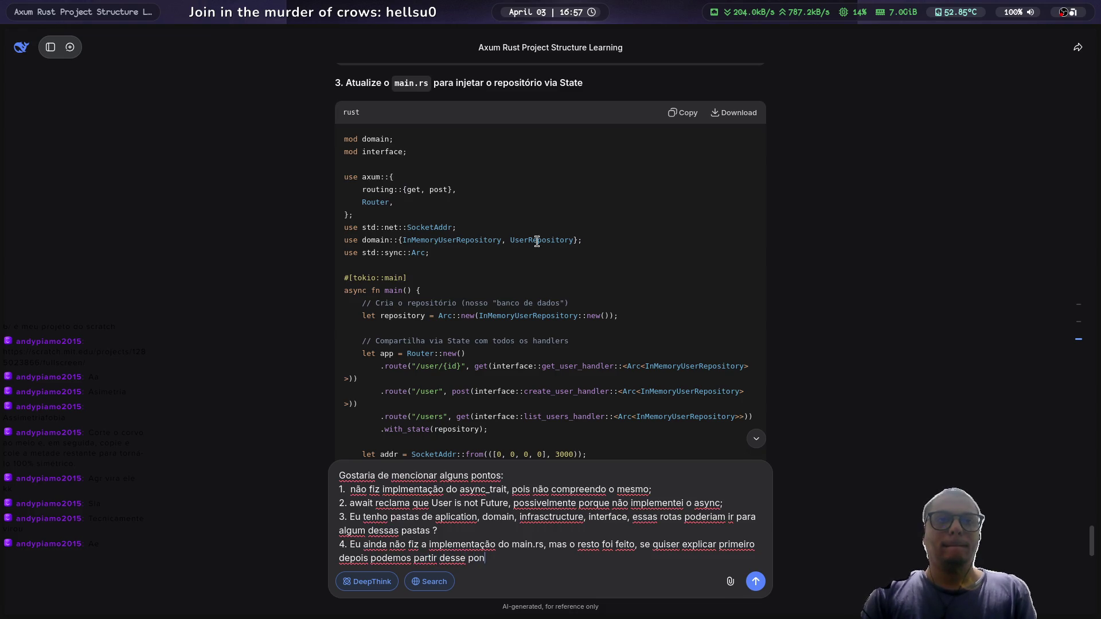
pyautogui.press('Return')
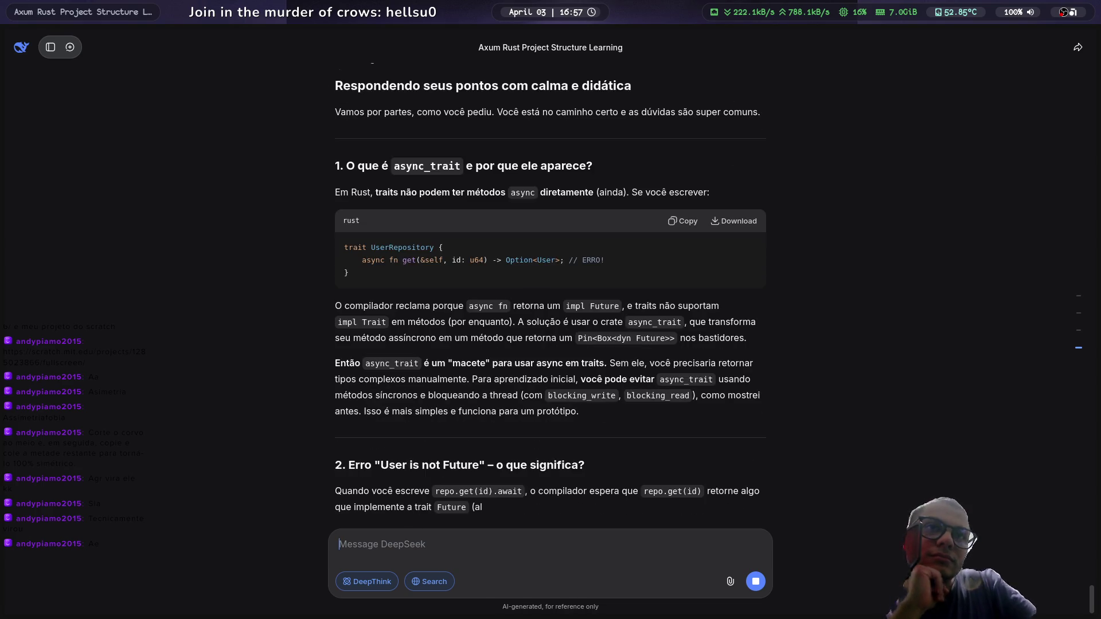
# Step: Scroll up to DeepSeek's 'Thought for 7 seconds' reply, then switch to the async_trait docs.rs tab
pyautogui.scroll(2, 521, 301)
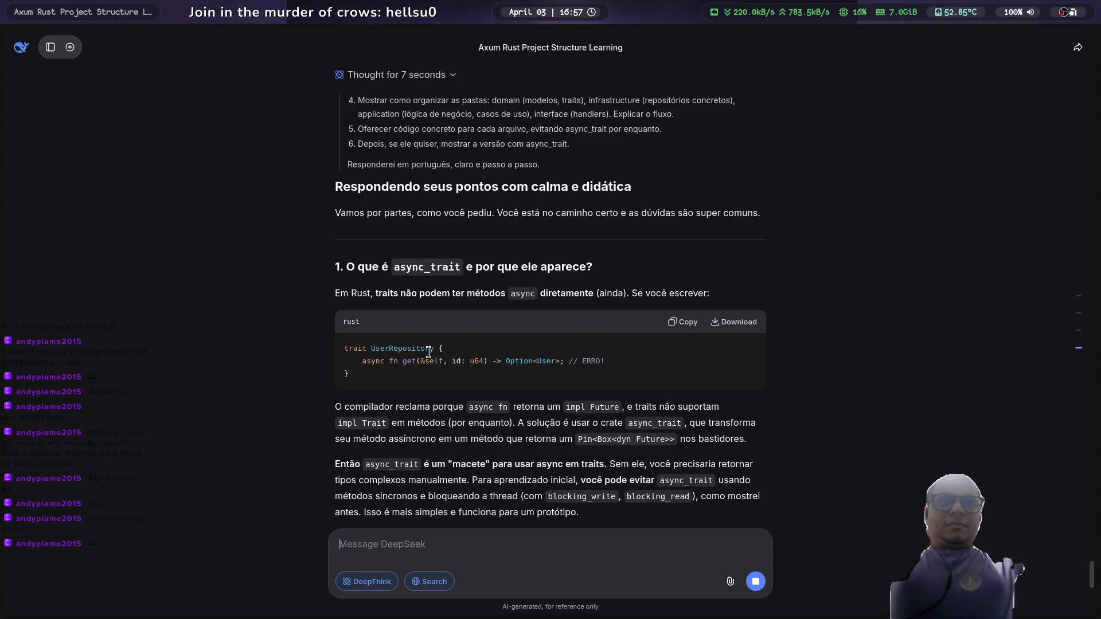
pyautogui.hotkey('ctrl', 'Tab')
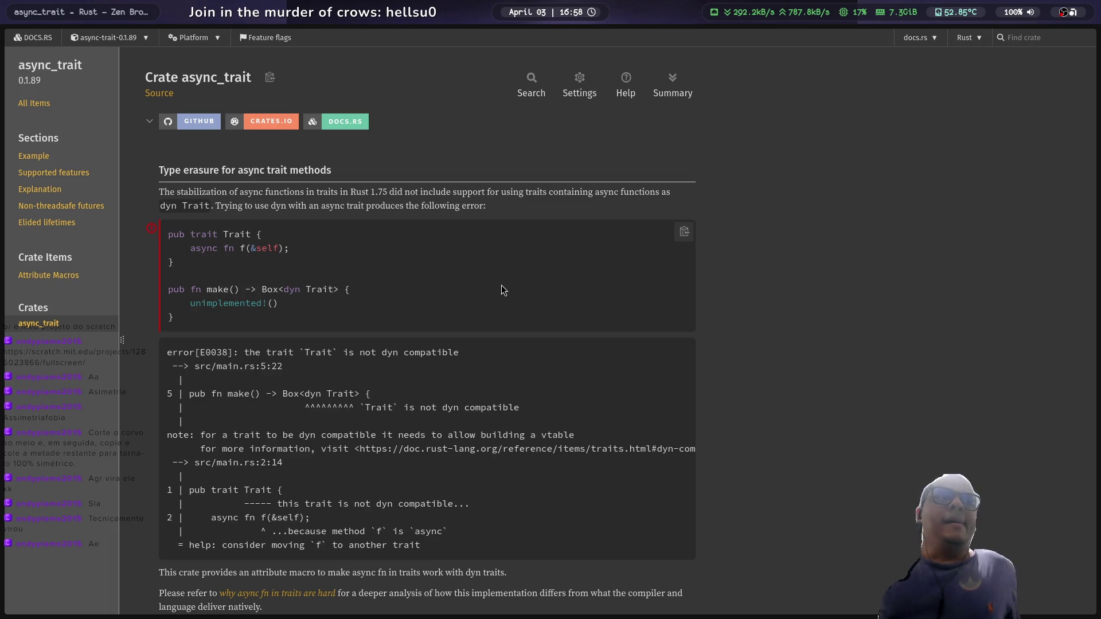
# Step: Open the async-trait GitHub repository from docs.rs and scroll through its README
pyautogui.click(190, 122)
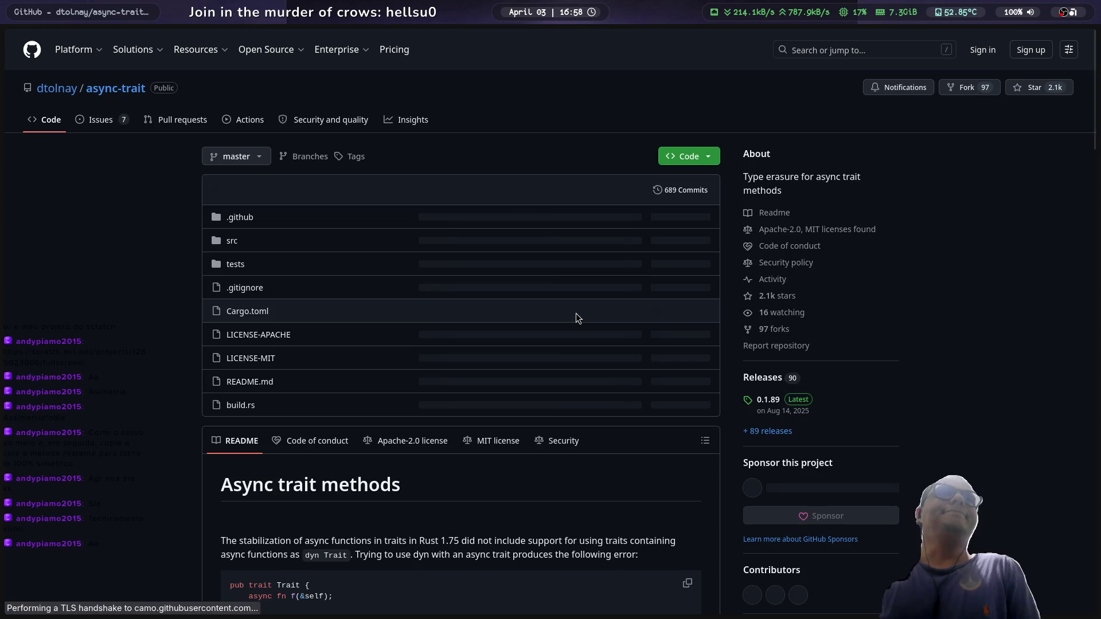
pyautogui.scroll(-3, 576, 313)
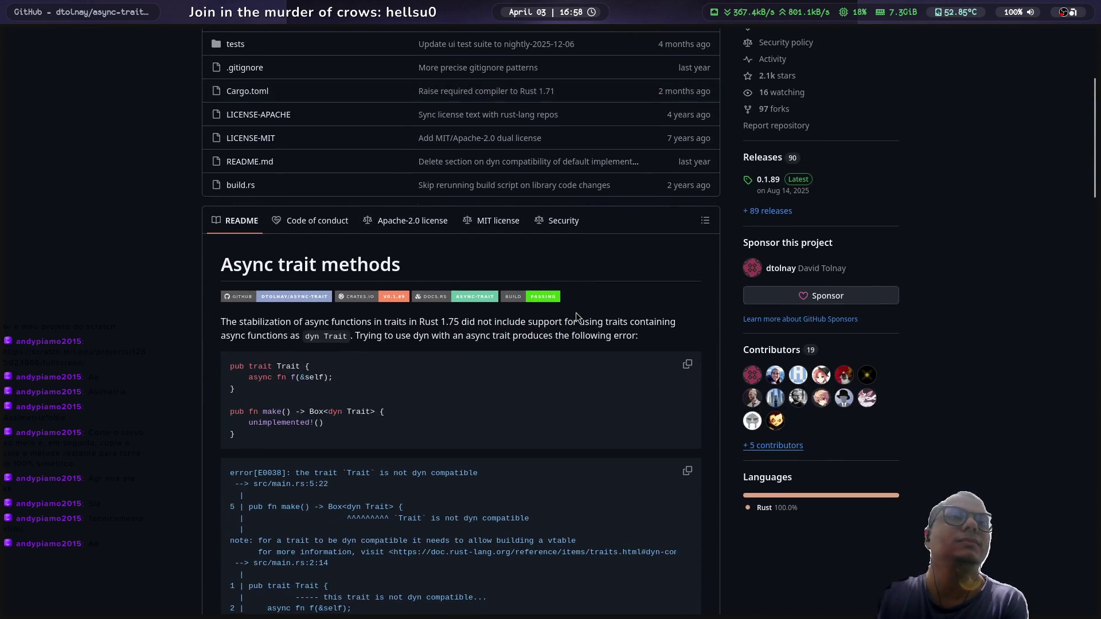
pyautogui.scroll(3, 576, 312)
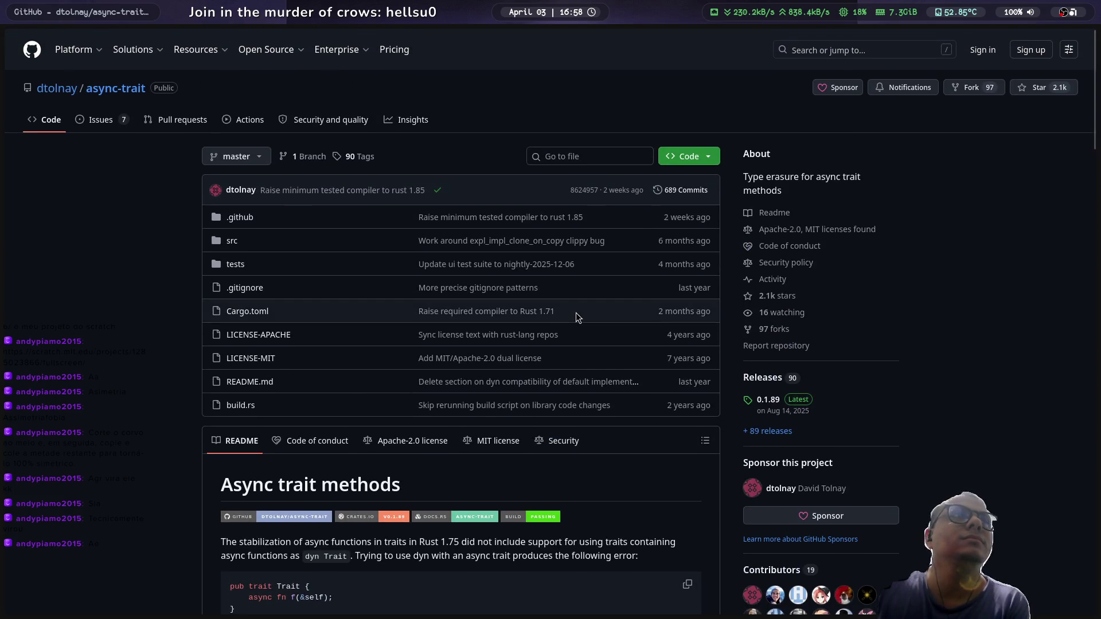
pyautogui.scroll(-3, 576, 312)
pyautogui.scroll(3, 576, 312)
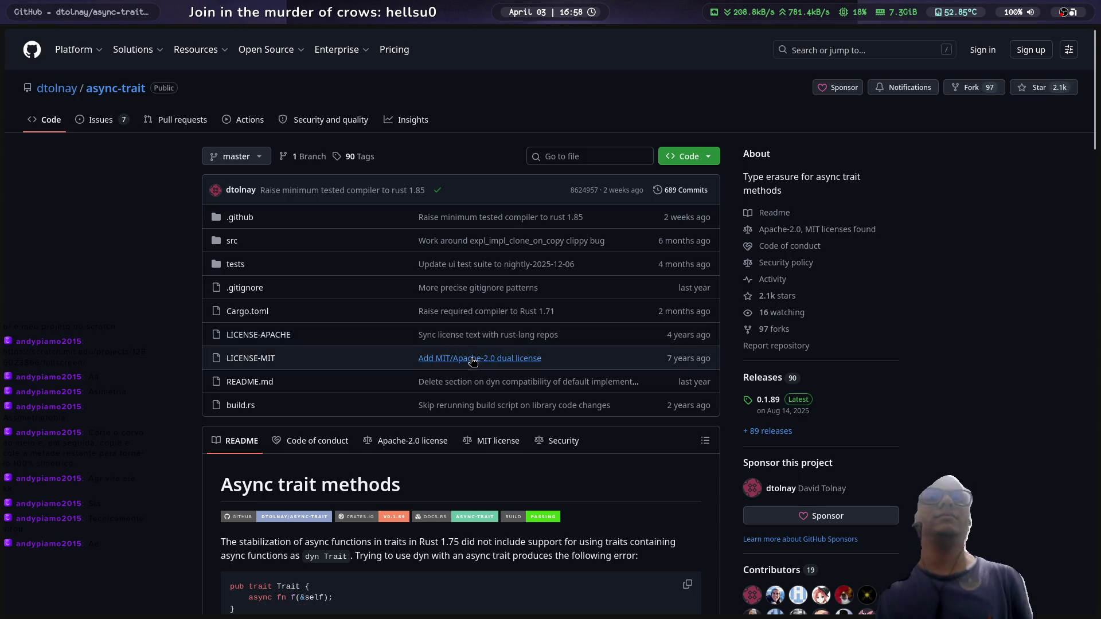
# Step: Close the GitHub tab and review DeepSeek's advice on dropping .await for blocking_* methods
pyautogui.moveTo(6, 190)
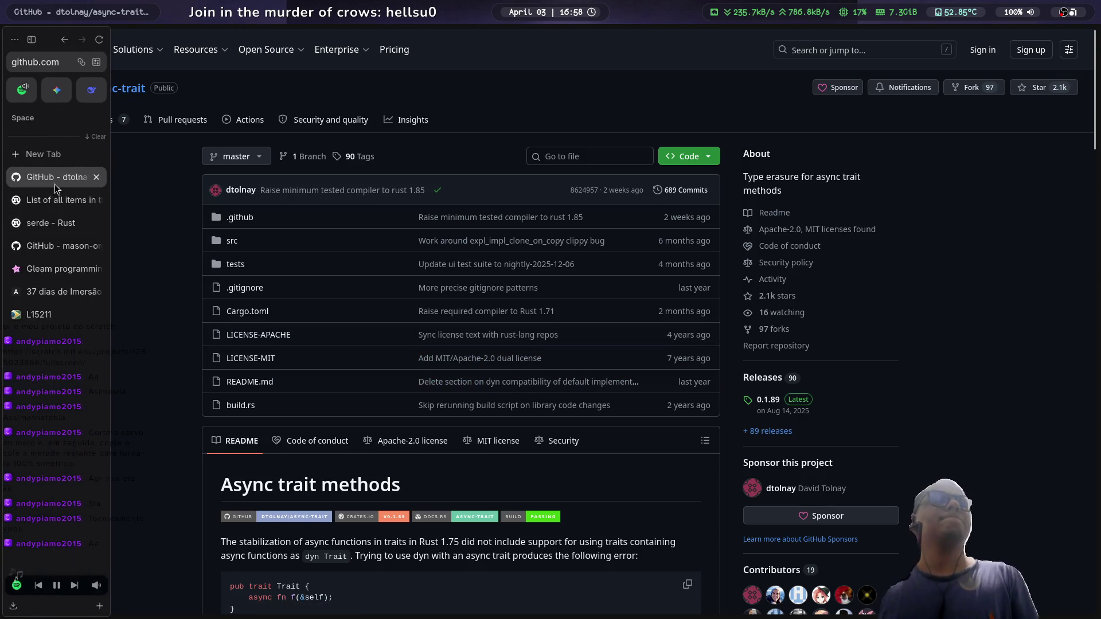
pyautogui.click(95, 177)
pyautogui.scroll(-4, 476, 321)
pyautogui.scroll(2, 476, 321)
pyautogui.scroll(-3, 476, 322)
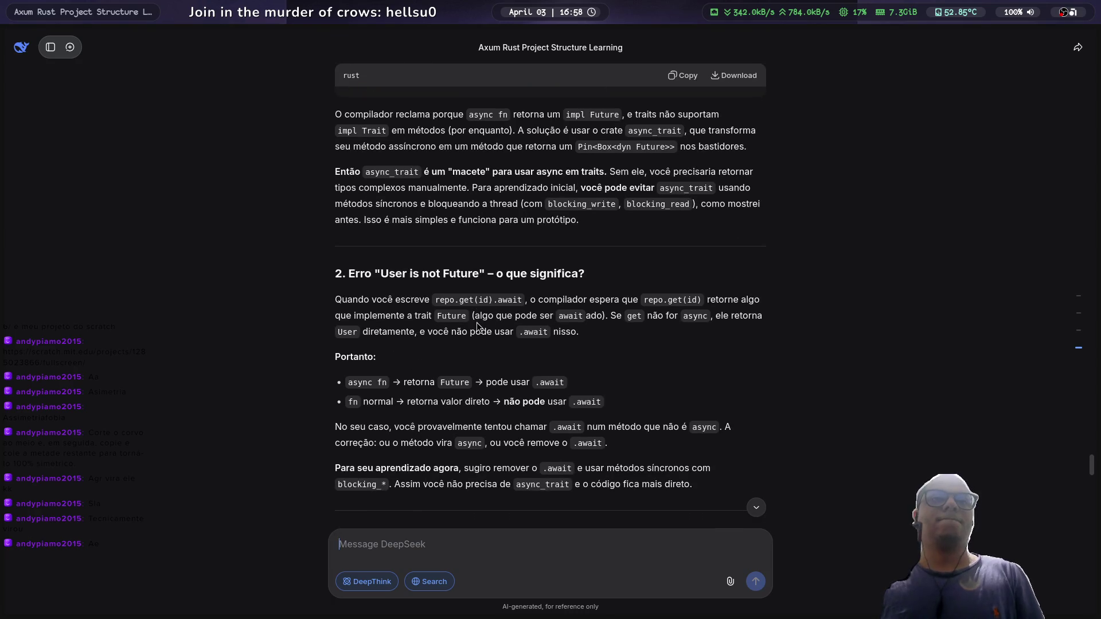
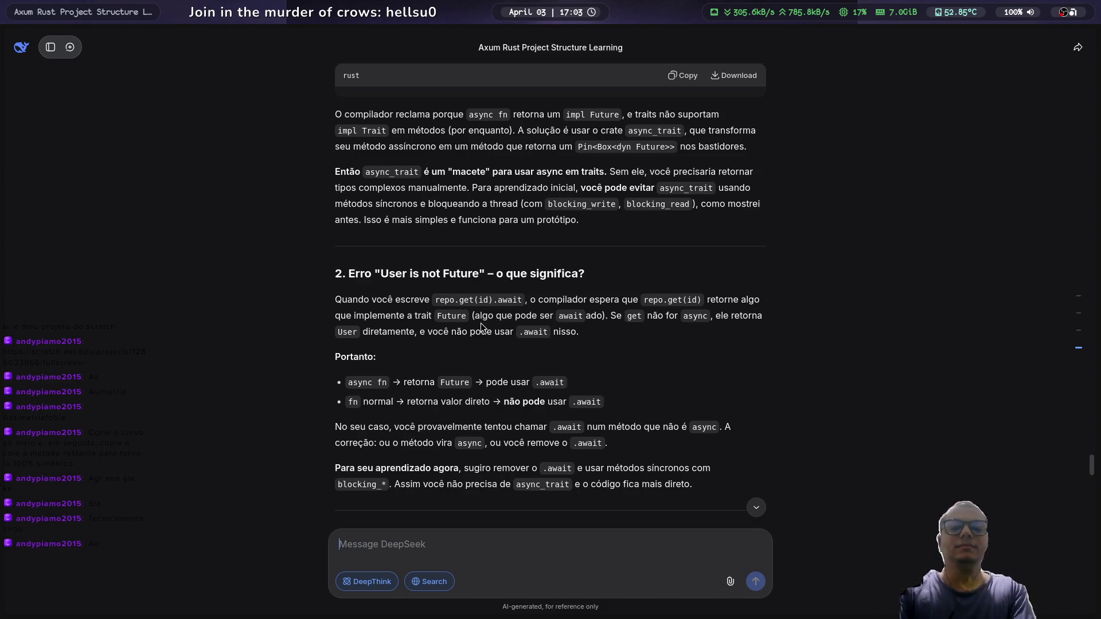
# Step: Glance at the editor workspace, then scroll further through the DeepSeek chat
pyautogui.press('super+2')
pyautogui.press('super+1')
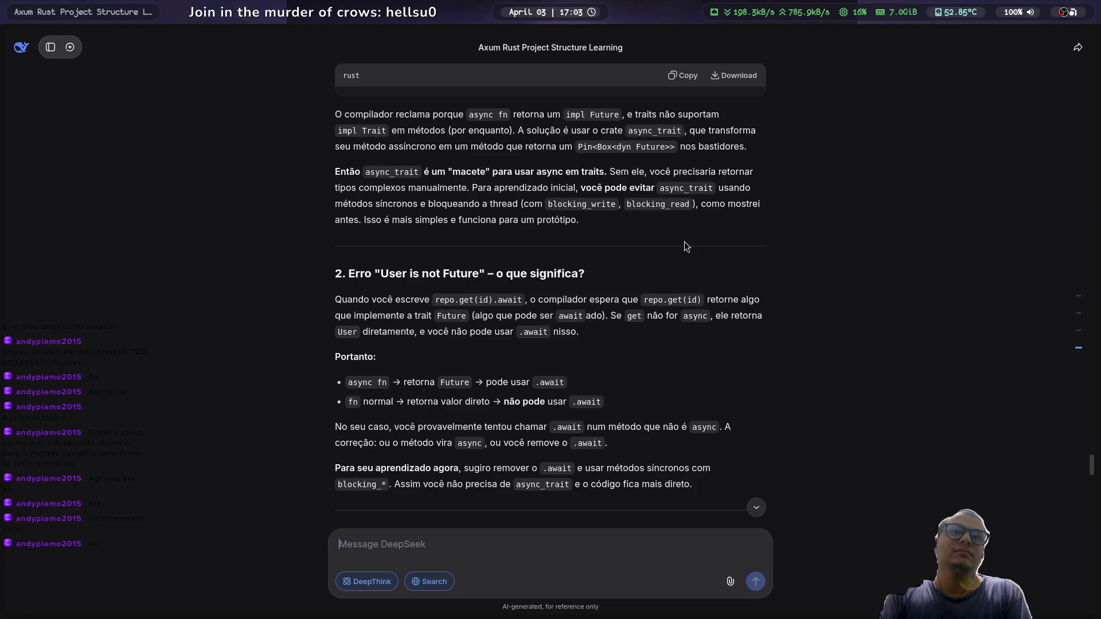
pyautogui.scroll(-2, 647, 247)
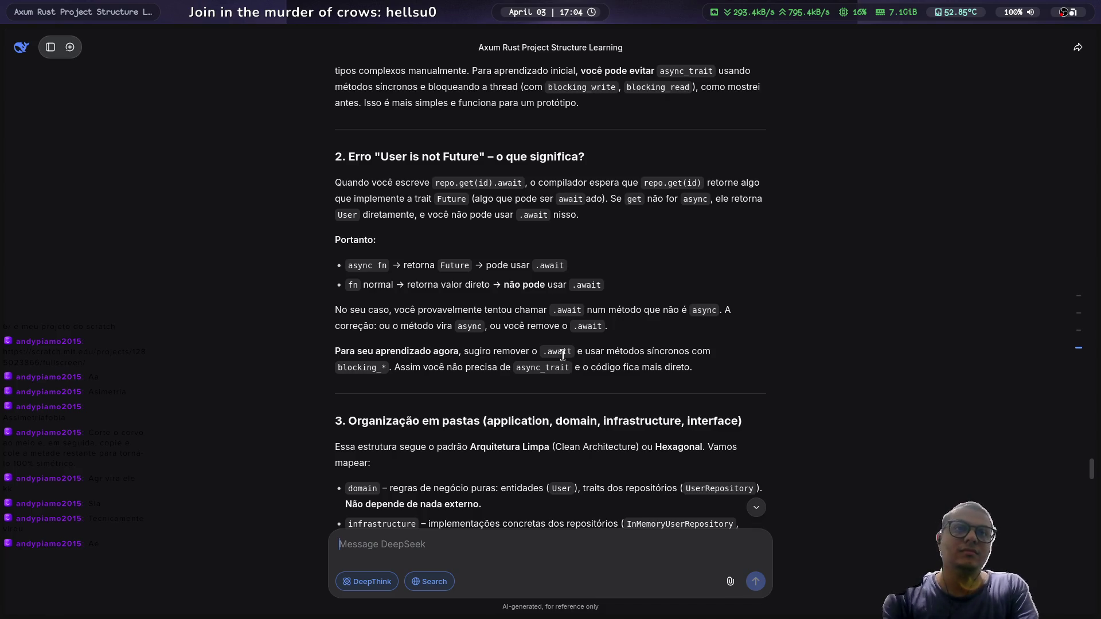
# Step: In Neovim, walk the neo-tree project tree to src/interface/mod.rs and open it
pyautogui.press('super+1')
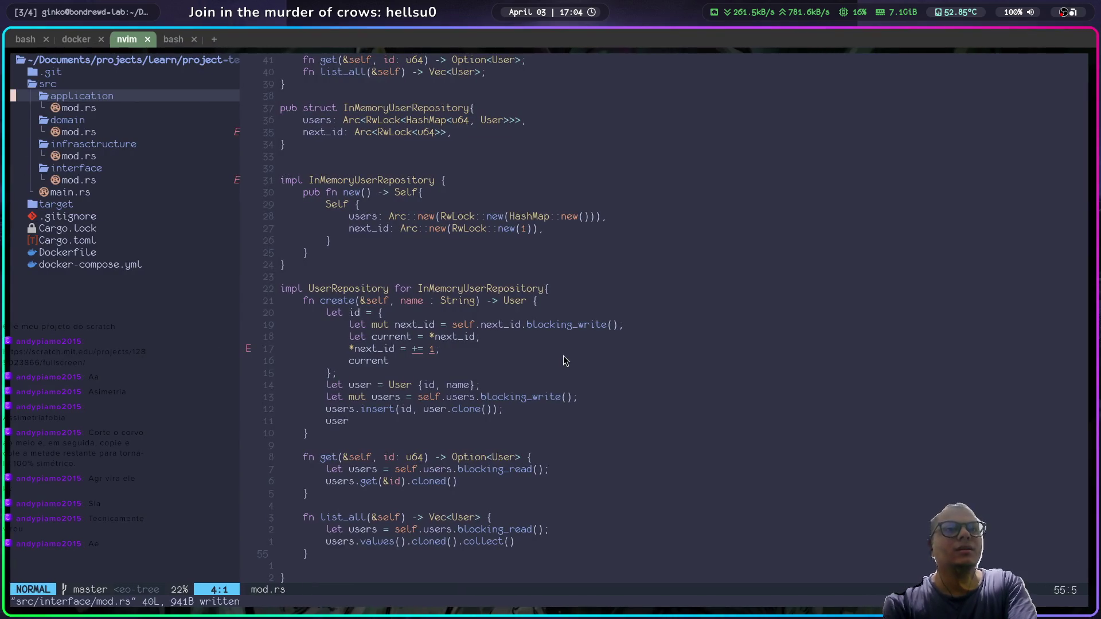
pyautogui.press('j')
pyautogui.press('j')
pyautogui.press('j')
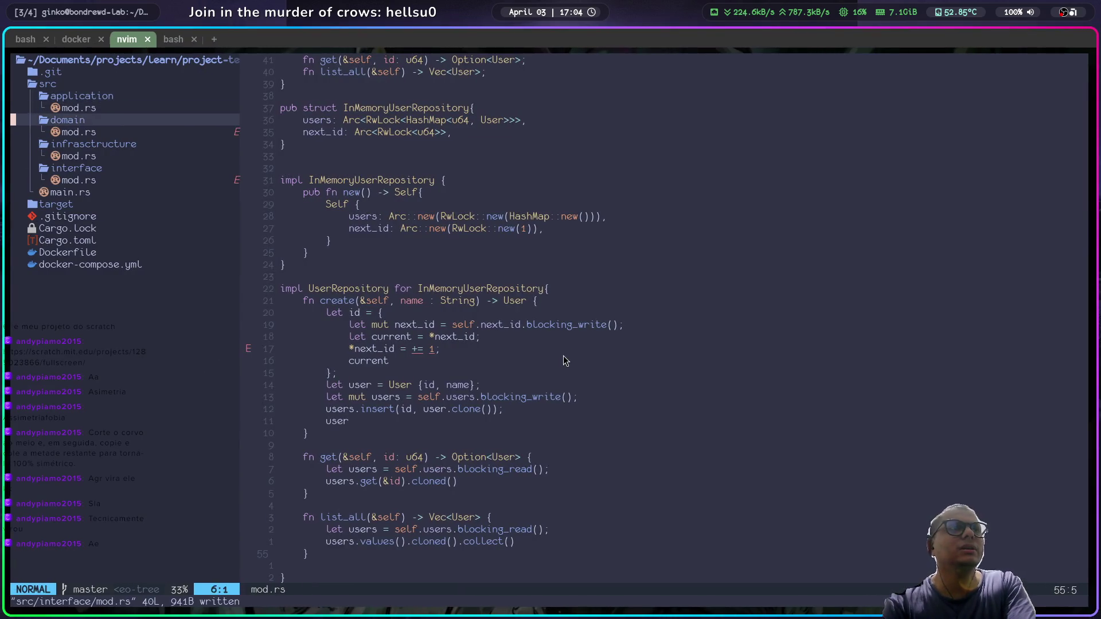
pyautogui.press('k')
pyautogui.press('k')
pyautogui.press('k')
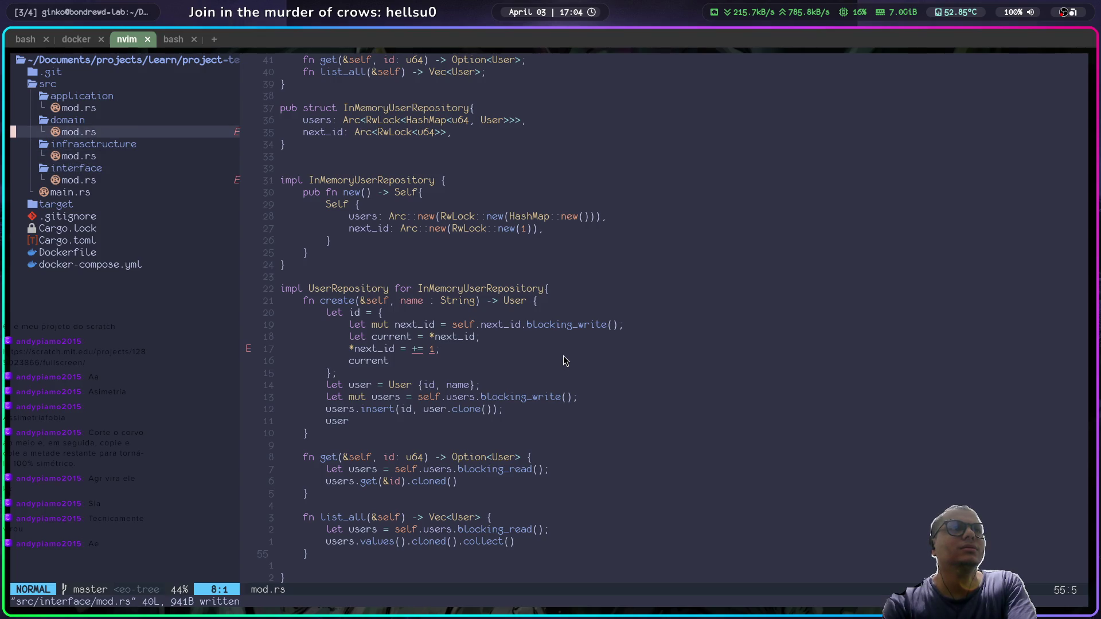
pyautogui.hotkey('ctrl', 'n')
pyautogui.press('k')
pyautogui.press('k')
pyautogui.press('k')
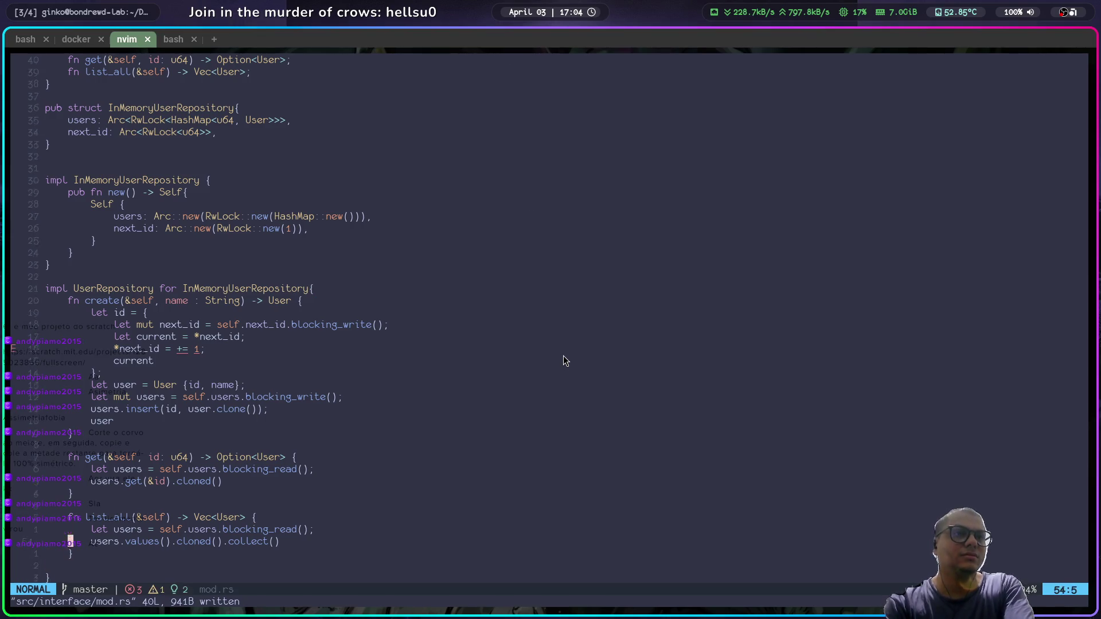
pyautogui.hotkey('ctrl', 'n')
pyautogui.press('j')
pyautogui.press('j')
pyautogui.press('j')
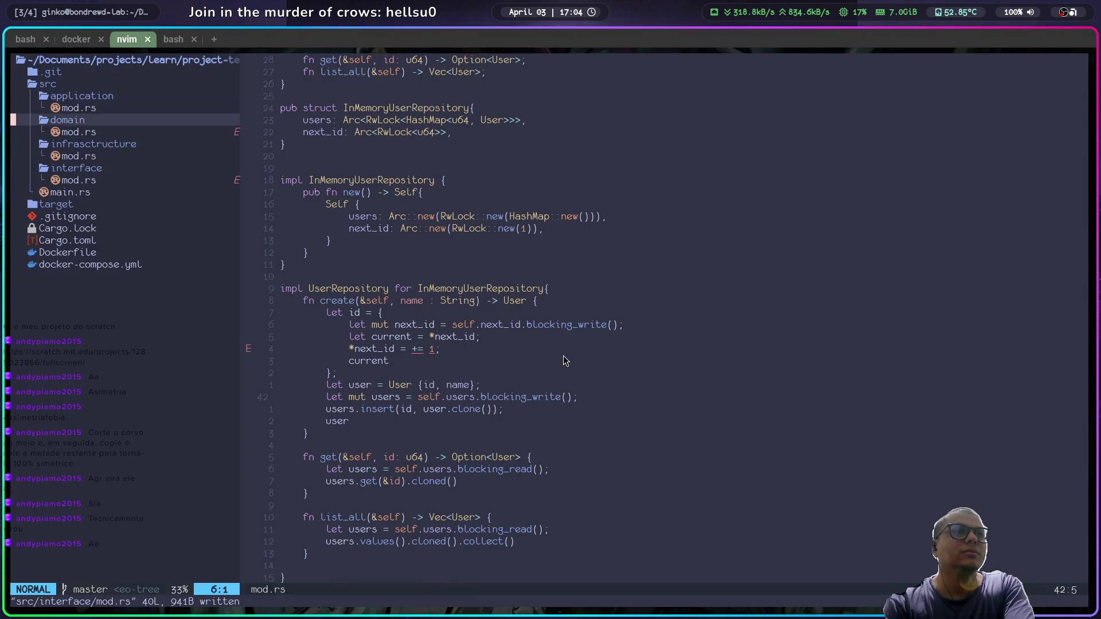
pyautogui.press('k')
pyautogui.press('k')
# Step: Put the cursor at the start of list_users_handler, then return to the DeepSeek chat
pyautogui.press('k')
pyautogui.press('k')
pyautogui.press('k')
pyautogui.press('j')
pyautogui.press('j')
pyautogui.press('j')
pyautogui.press('j')
pyautogui.press('Return')
pyautogui.press('j')
pyautogui.press('j')
pyautogui.press('j')
pyautogui.press('j')
pyautogui.press('j')
pyautogui.press('k')
pyautogui.press('k')
pyautogui.press('k')
pyautogui.press('k')
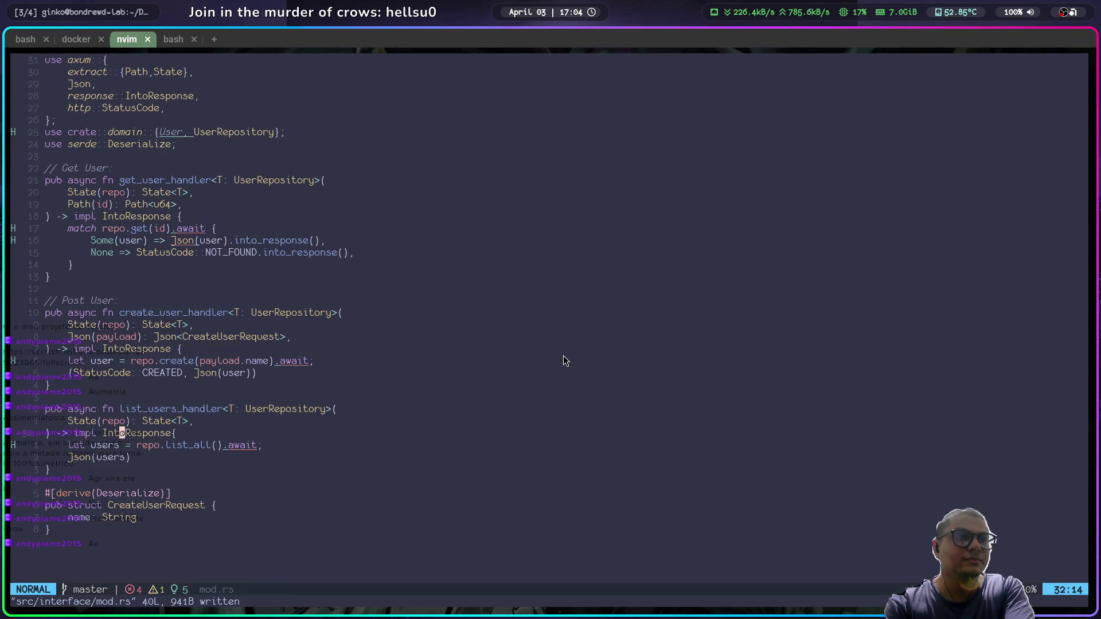
pyautogui.press('k')
pyautogui.press('h')
pyautogui.press('h')
pyautogui.press('h')
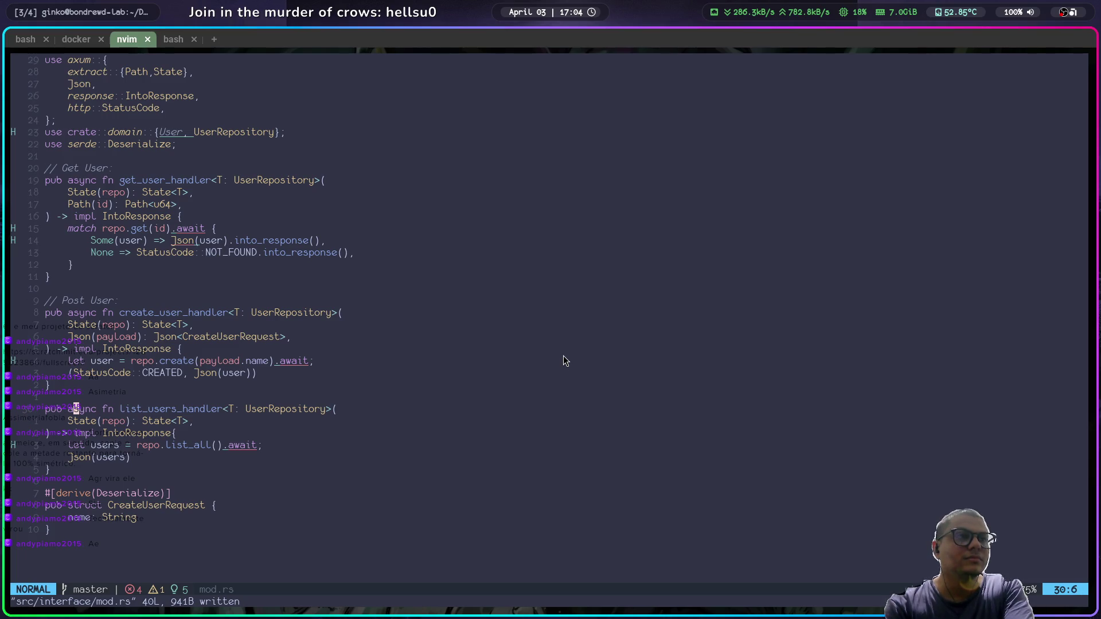
pyautogui.hotkey('alt', 'Tab')
pyautogui.hotkey('alt', 'Tab')
pyautogui.hotkey('alt', 'Tab')
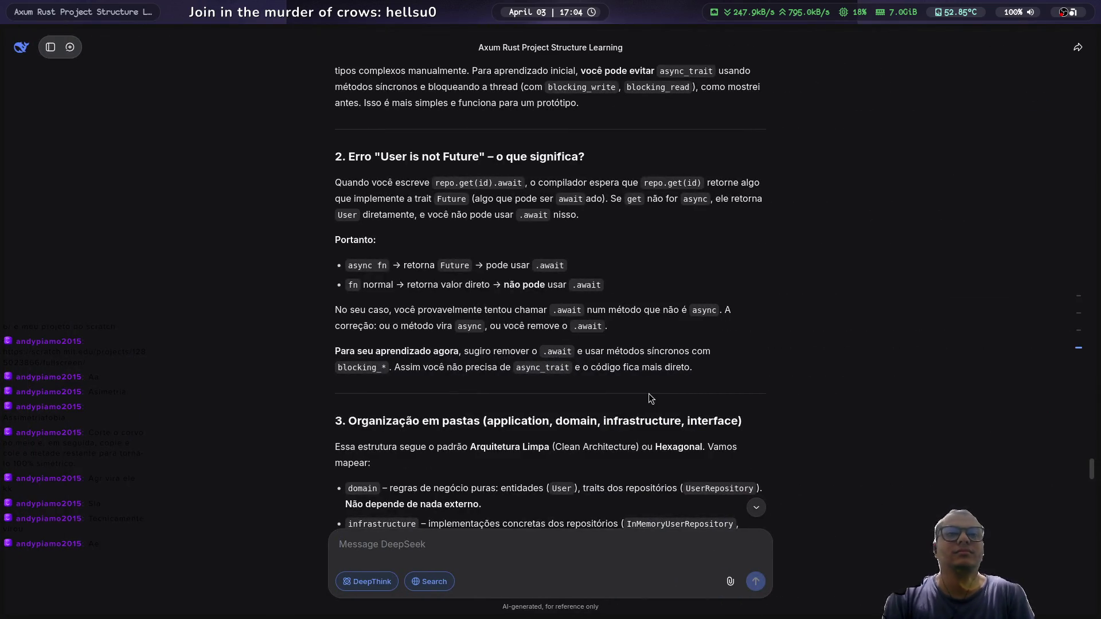
pyautogui.scroll(6, 648, 393)
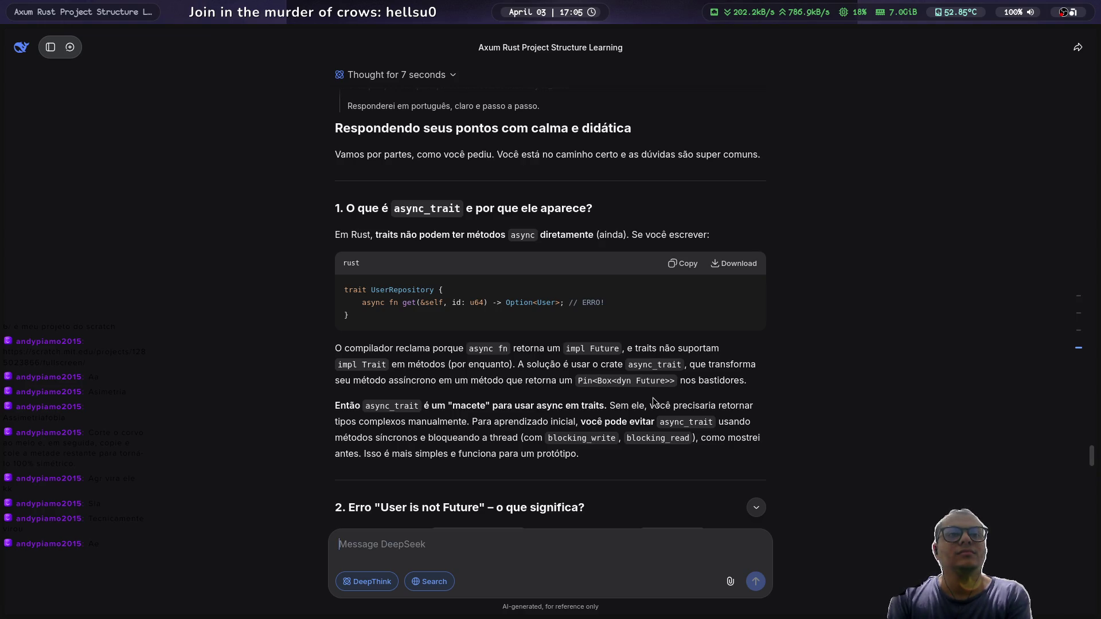
pyautogui.scroll(3, 653, 397)
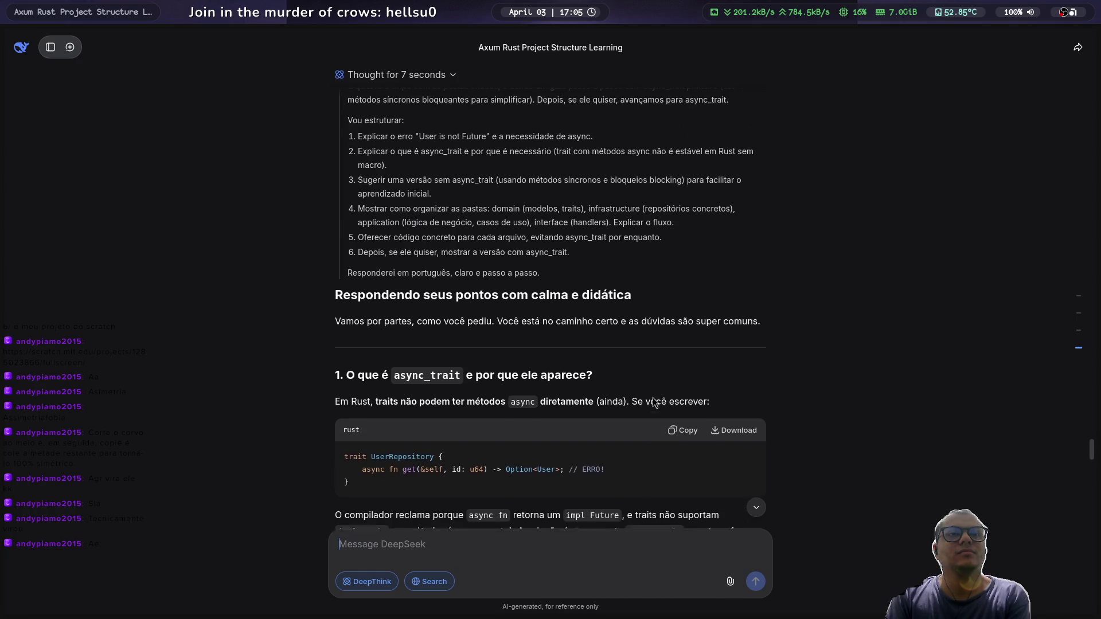
pyautogui.scroll(-1, 653, 397)
pyautogui.moveTo(2, 197)
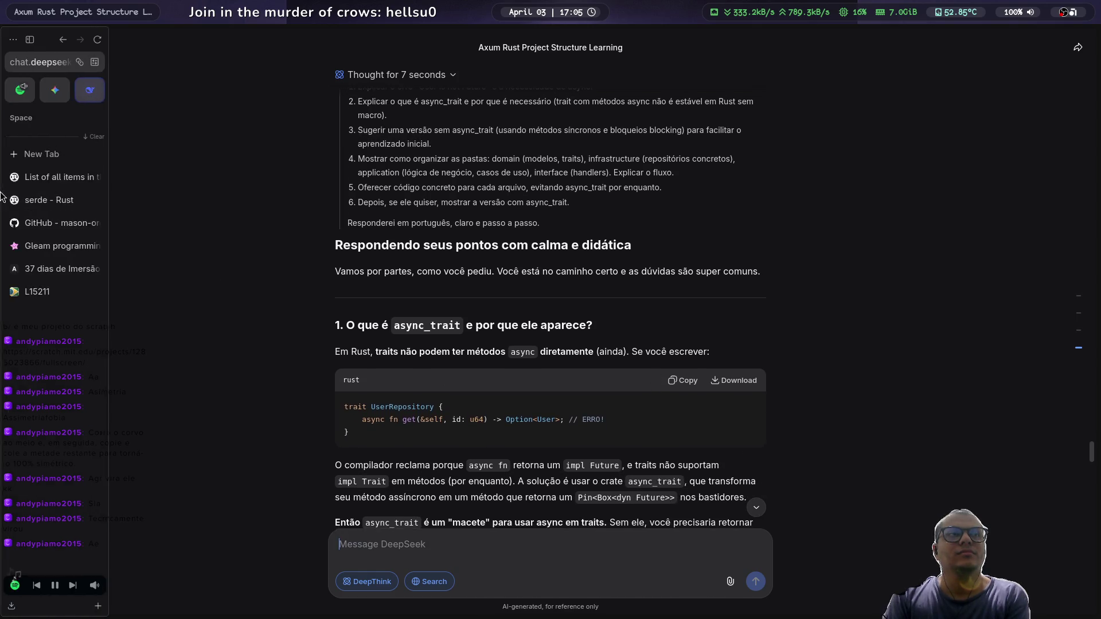
# Step: On the axum docs.rs tab, search for 'async', correcting the 'axync' typo
pyautogui.click(46, 179)
pyautogui.click(531, 84)
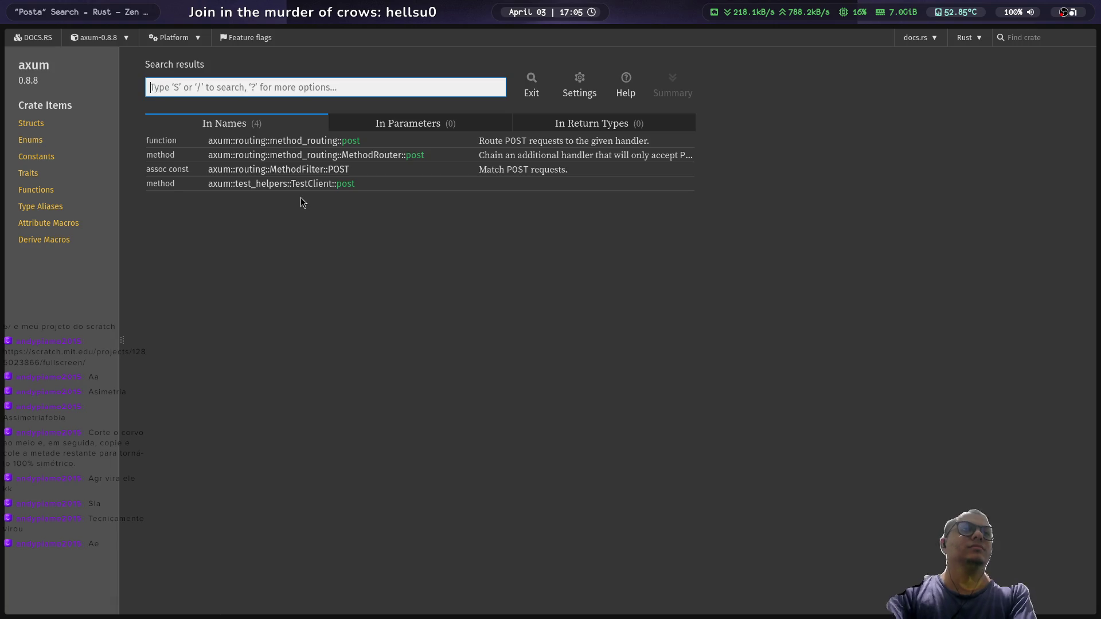
pyautogui.write('axync')
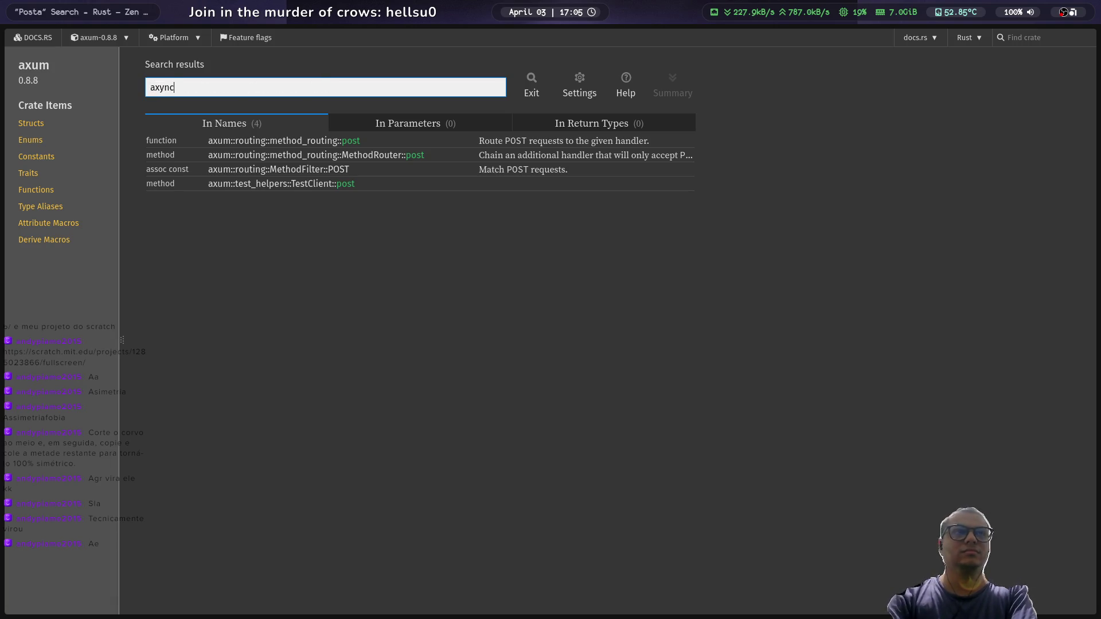
pyautogui.press('Left')
pyautogui.press('Left')
pyautogui.press('Left')
pyautogui.press('BackSpace')
pyautogui.write('s')
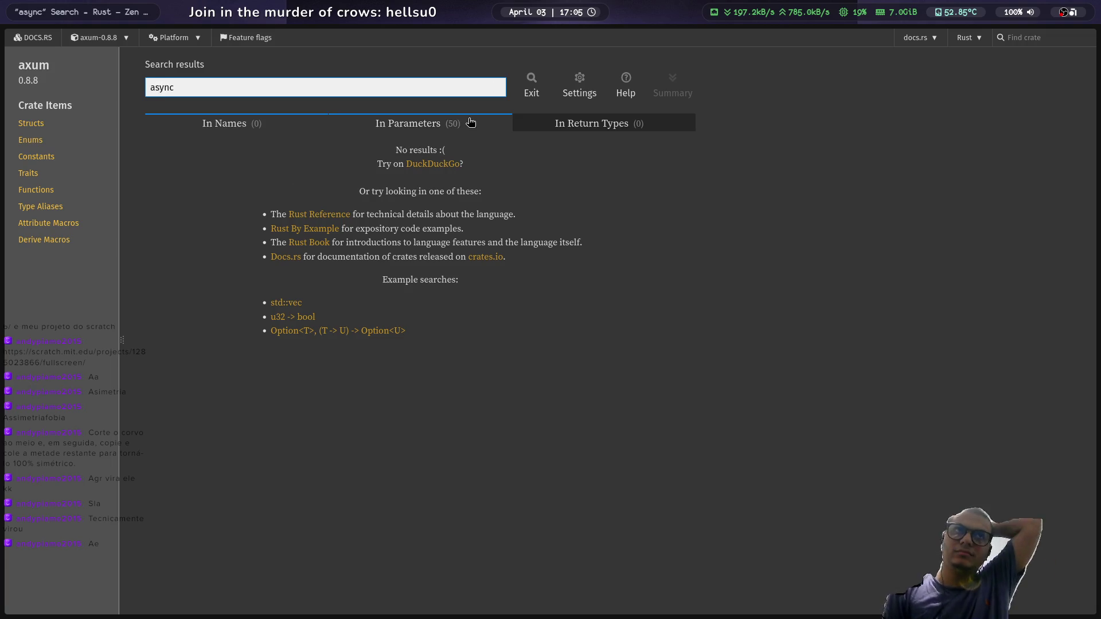
# Step: Check the In Parameters results, then show axum 0.8.8's full Structs list
pyautogui.click(460, 120)
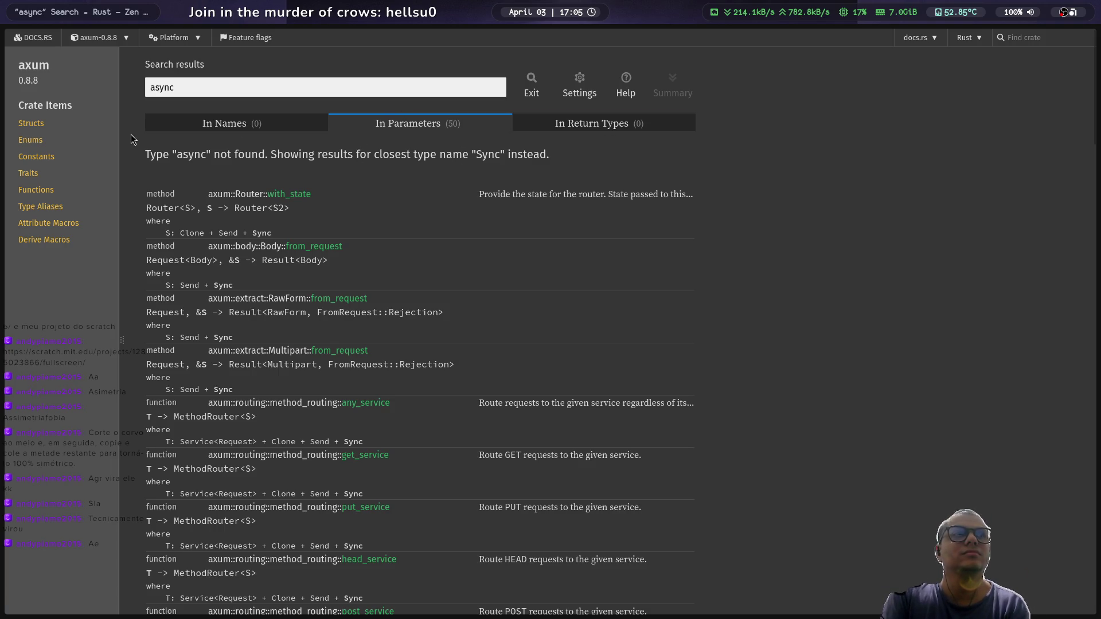
pyautogui.click(60, 126)
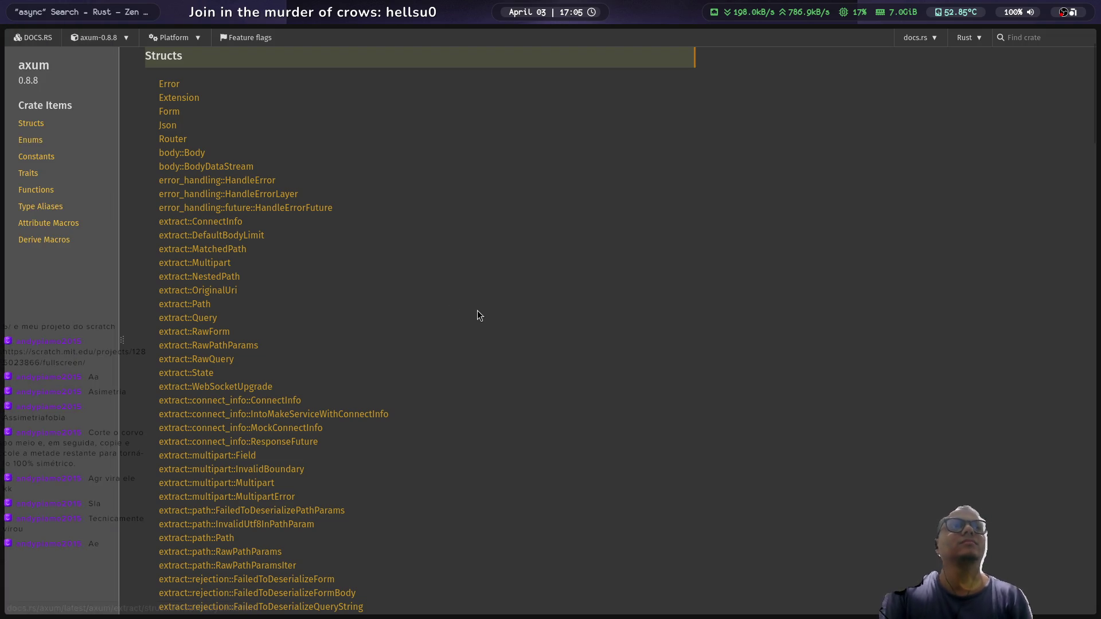
pyautogui.press('super+1')
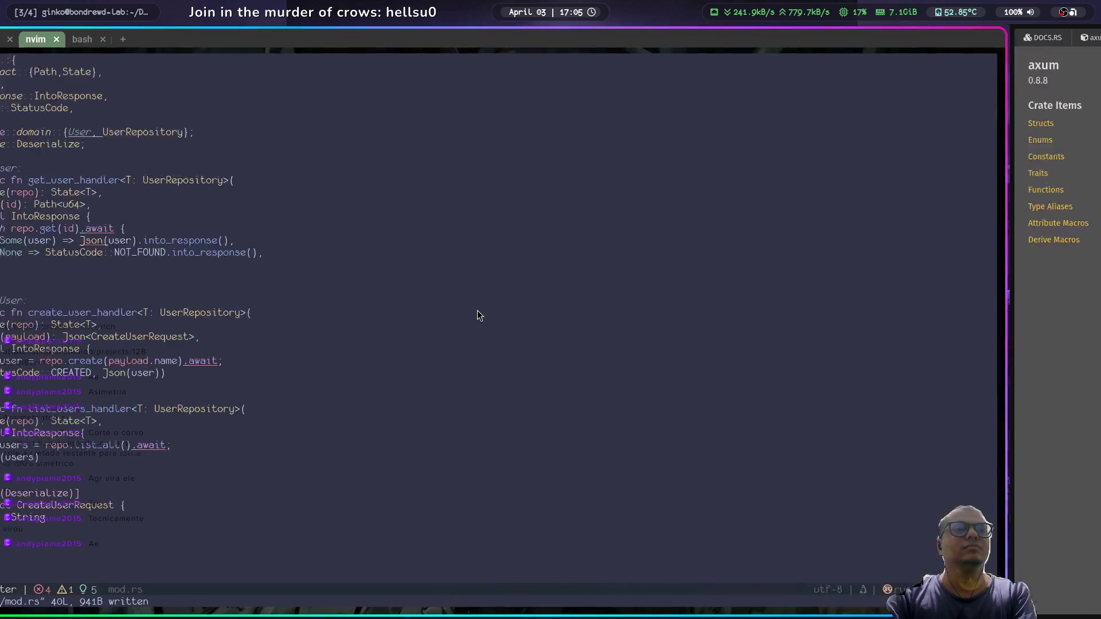
pyautogui.press('super+2')
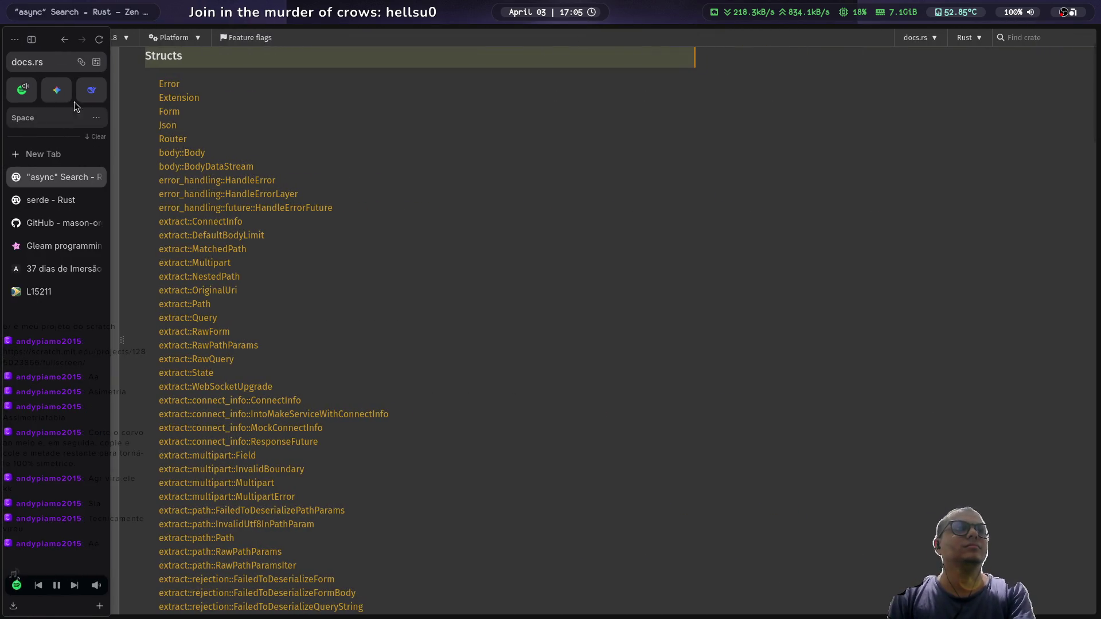
# Step: Reread DeepSeek's section 2 advice on dropping .await, then return to Neovim
pyautogui.click(88, 89)
pyautogui.scroll(-8, 523, 419)
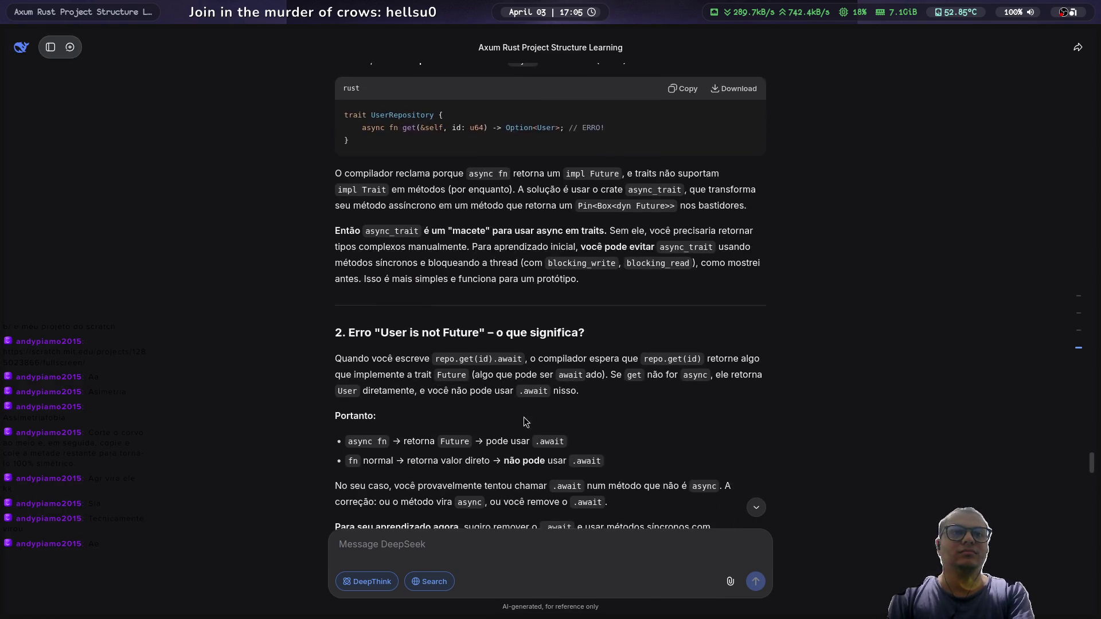
pyautogui.scroll(2, 524, 421)
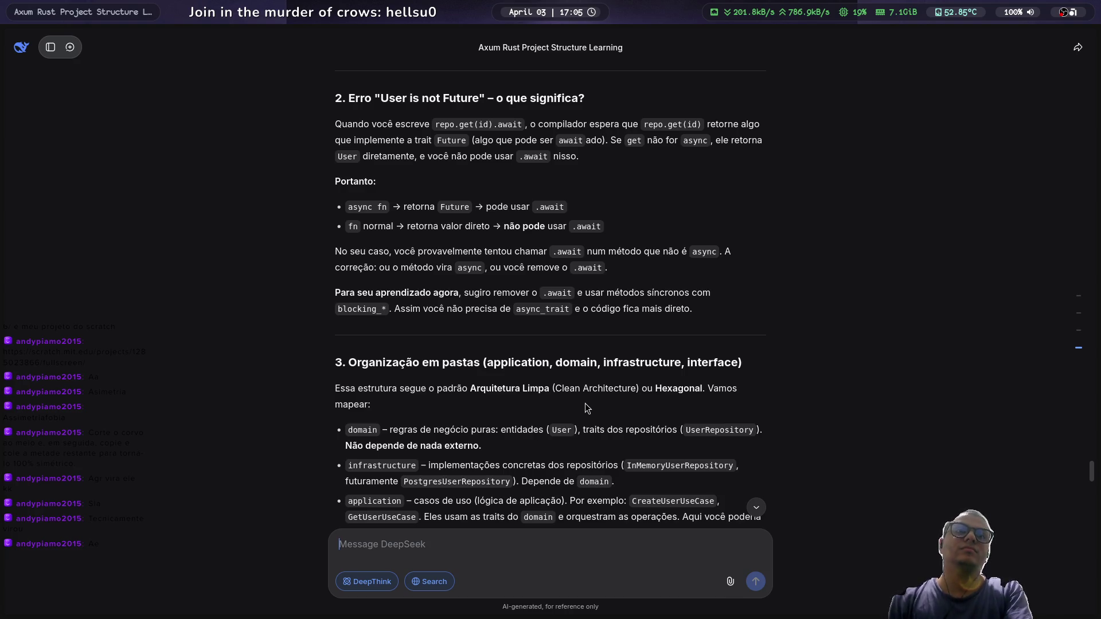
pyautogui.hotkey('alt', 'Tab')
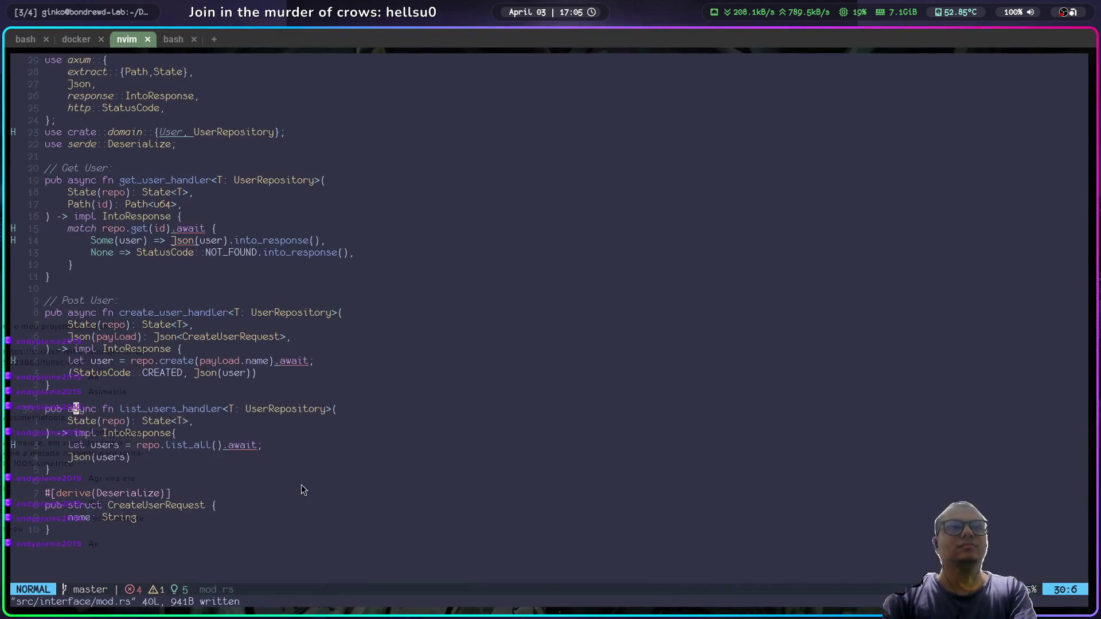
# Step: Remove .await from the repo create call in create_user_handler and save with :w
pyautogui.press('k')
pyautogui.press('k')
pyautogui.press('k')
pyautogui.press('l')
pyautogui.press('l')
pyautogui.press('w')
pyautogui.press('w')
pyautogui.press('w')
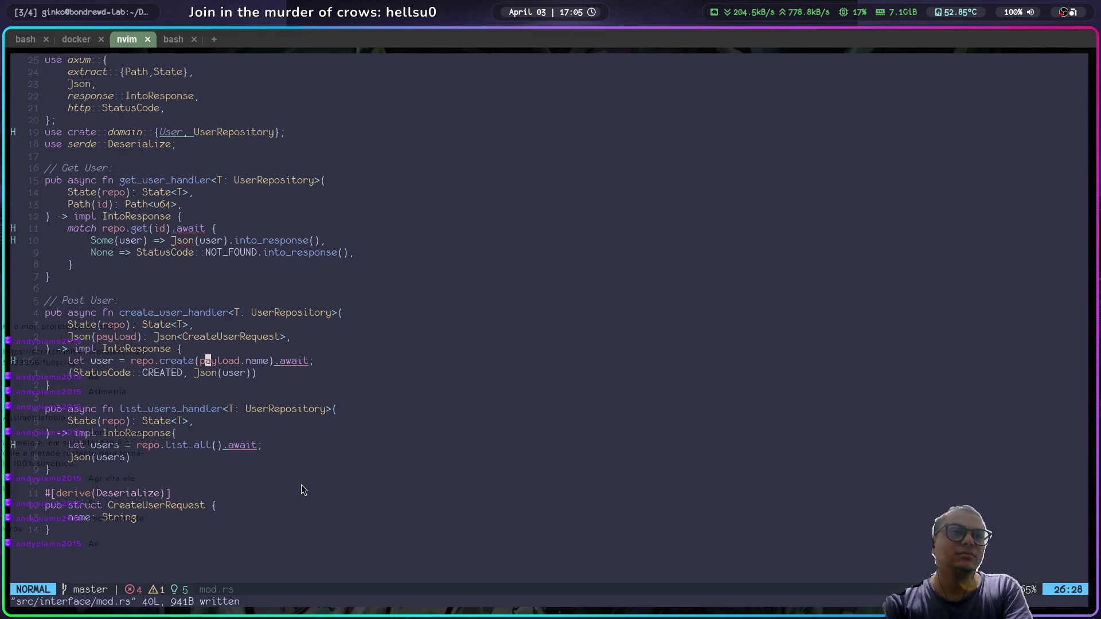
pyautogui.press('x')
pyautogui.press('d')
pyautogui.press('w')
pyautogui.press('j')
pyautogui.press('j')
pyautogui.press(':')
pyautogui.write('w')
pyautogui.press('Return')
pyautogui.press('j')
pyautogui.press('j')
pyautogui.press('j')
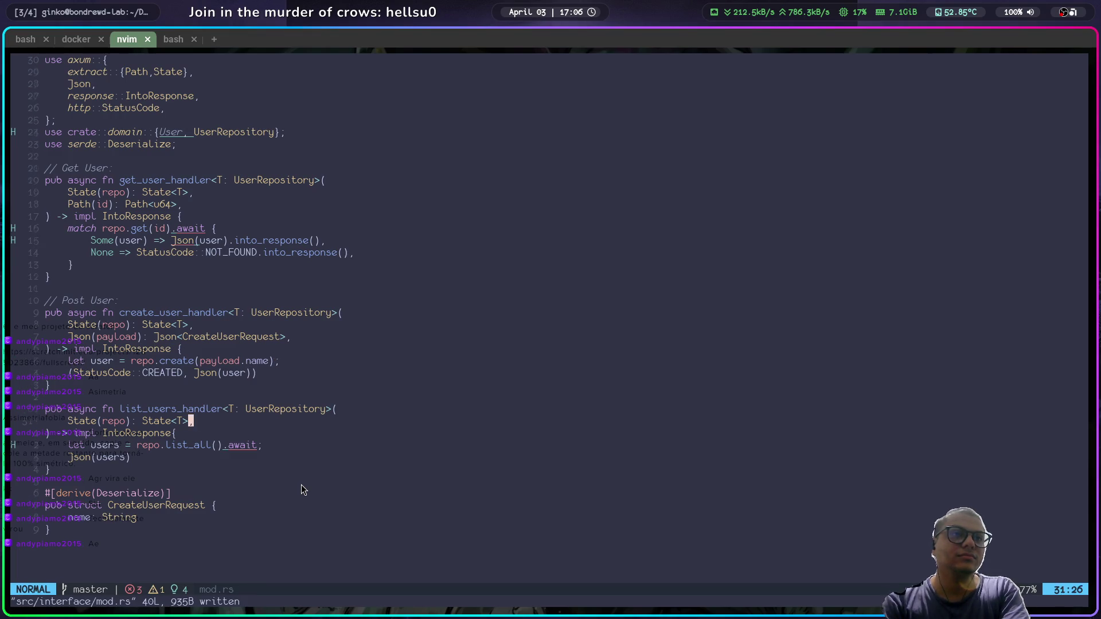
# Step: Remove .await from the list_all call and save the file
pyautogui.press('k')
pyautogui.press('$')
pyautogui.press('h')
pyautogui.press('h')
pyautogui.press('h')
pyautogui.press('x')
pyautogui.write('jk$bdw')
pyautogui.write(':w')
pyautogui.press('Return')
# Step: Remove .await from repo.get(id) in get_user_handler's match line and save
pyautogui.press('k')
pyautogui.press('k')
pyautogui.press('k')
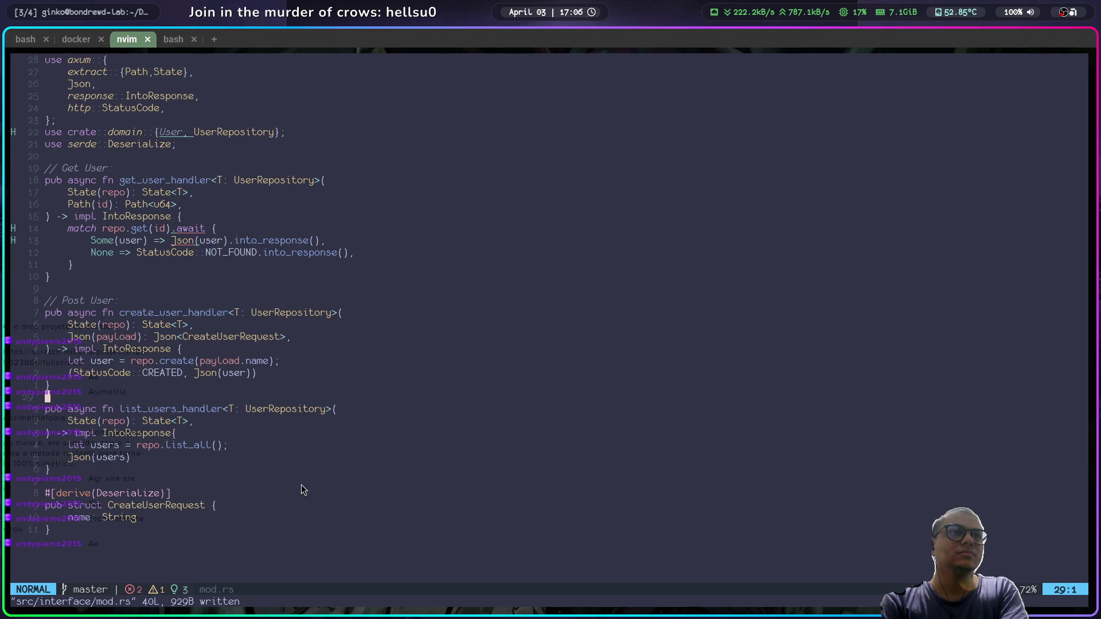
pyautogui.press('k')
pyautogui.press('k')
pyautogui.press('k')
pyautogui.press('$')
pyautogui.press('j')
pyautogui.press('h')
pyautogui.press('h')
pyautogui.press('h')
pyautogui.press('d')
pyautogui.press('w')
pyautogui.press('i')
pyautogui.press('BackSpace')
pyautogui.press('Escape')
pyautogui.write(':w')
pyautogui.press('Return')
# Step: Show Diagnostics for UserRepository in get_user_handler, then switch to the DeepSeek chat
pyautogui.press('k')
pyautogui.press('k')
pyautogui.press('k')
pyautogui.press('k')
pyautogui.press('j')
pyautogui.press('j')
pyautogui.press('j')
pyautogui.press('j')
pyautogui.press('k')
pyautogui.press('k')
pyautogui.press('k')
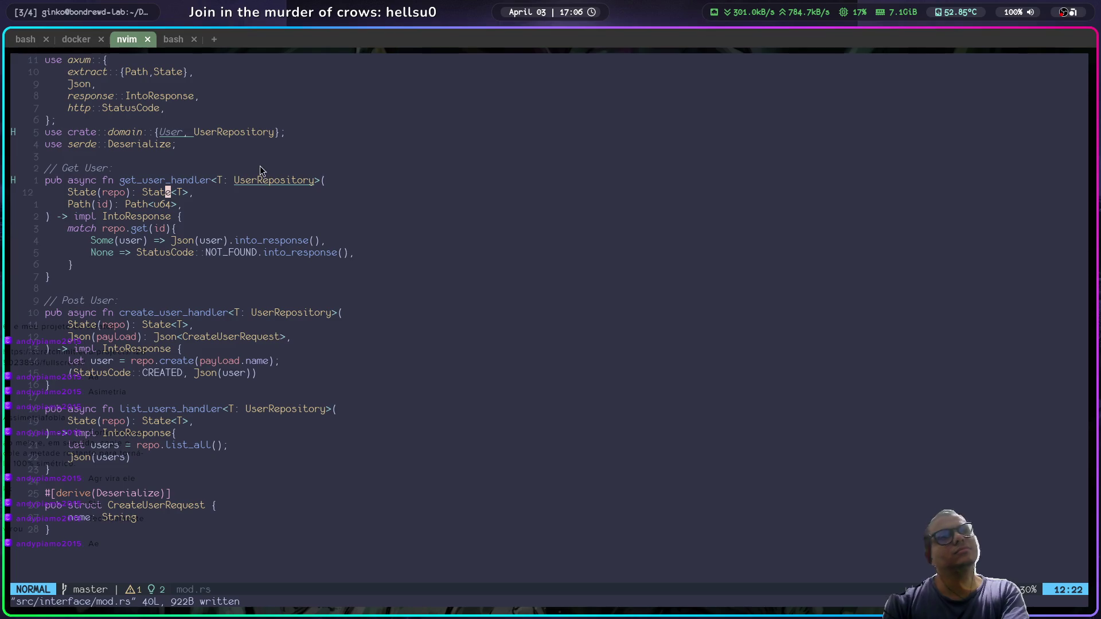
pyautogui.rightClick(278, 182)
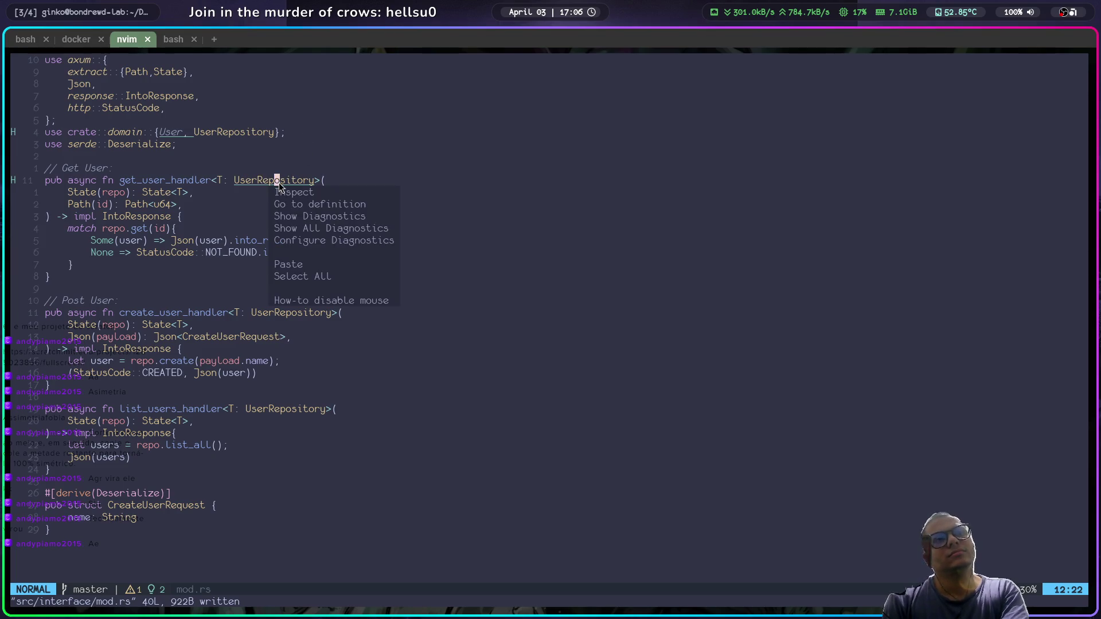
pyautogui.click(355, 217)
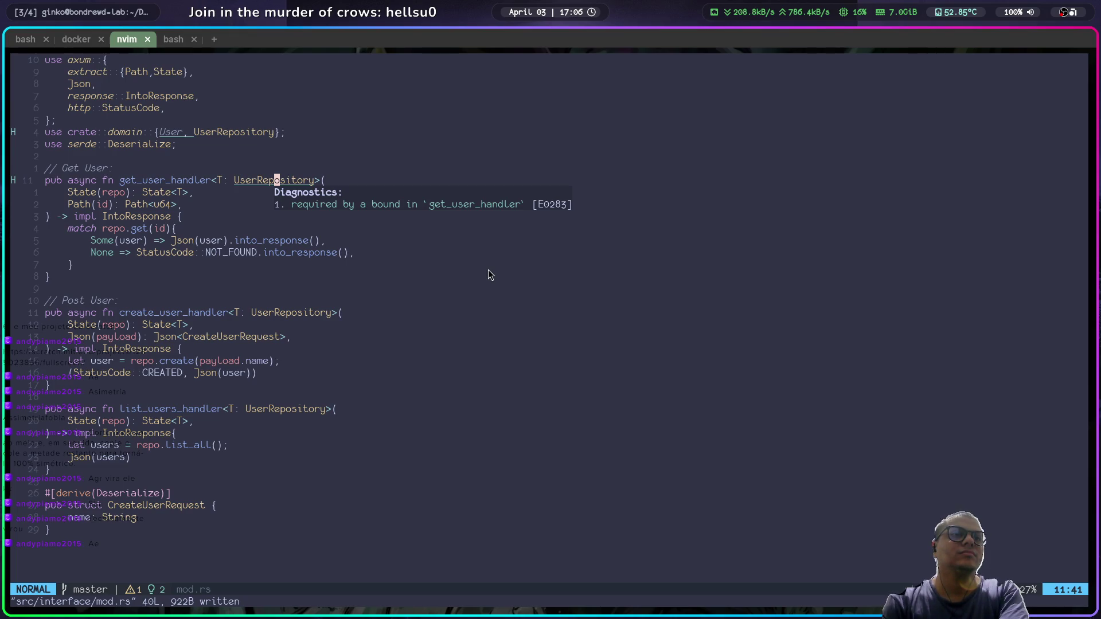
pyautogui.press('super+2')
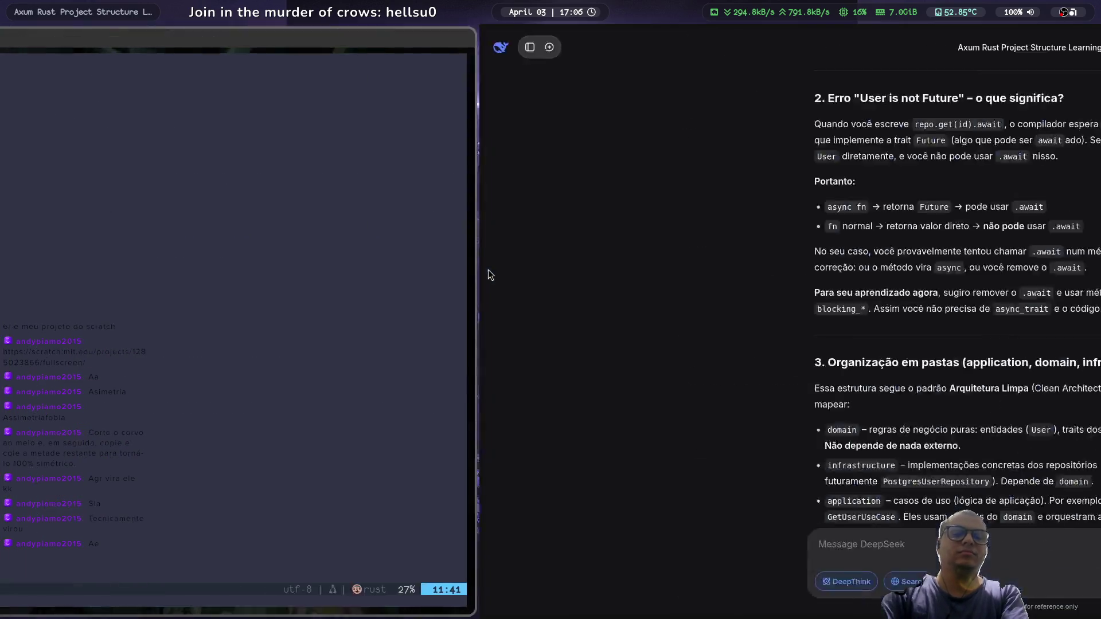
# Step: Scroll DeepSeek's reply to section 3 on domain, infrastructure, application and interface folders
pyautogui.scroll(-5, 488, 270)
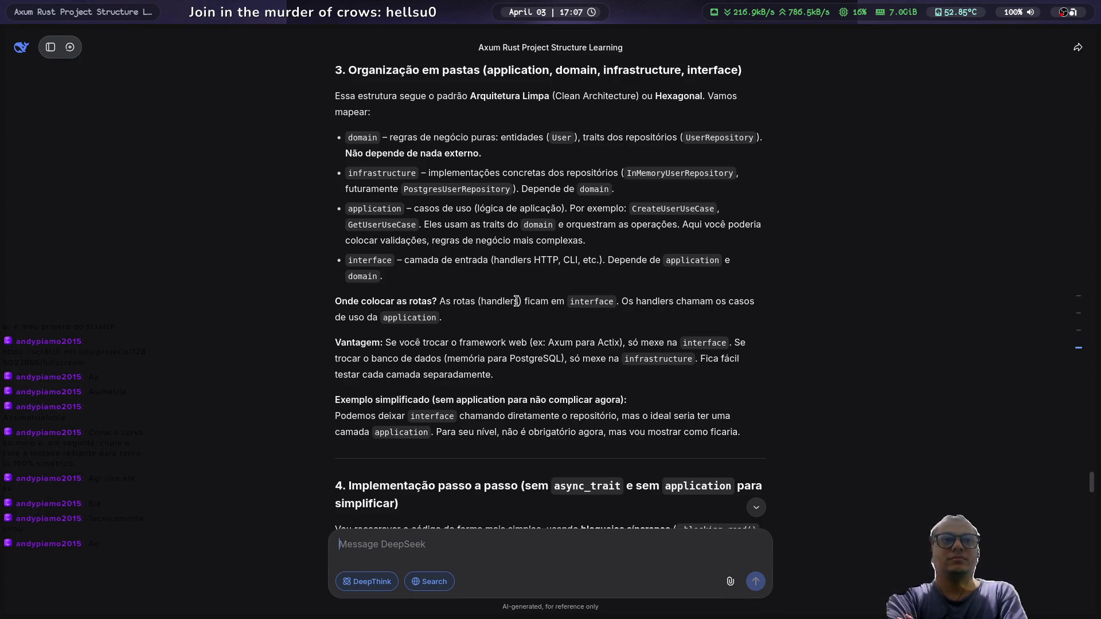
pyautogui.scroll(-1, 516, 300)
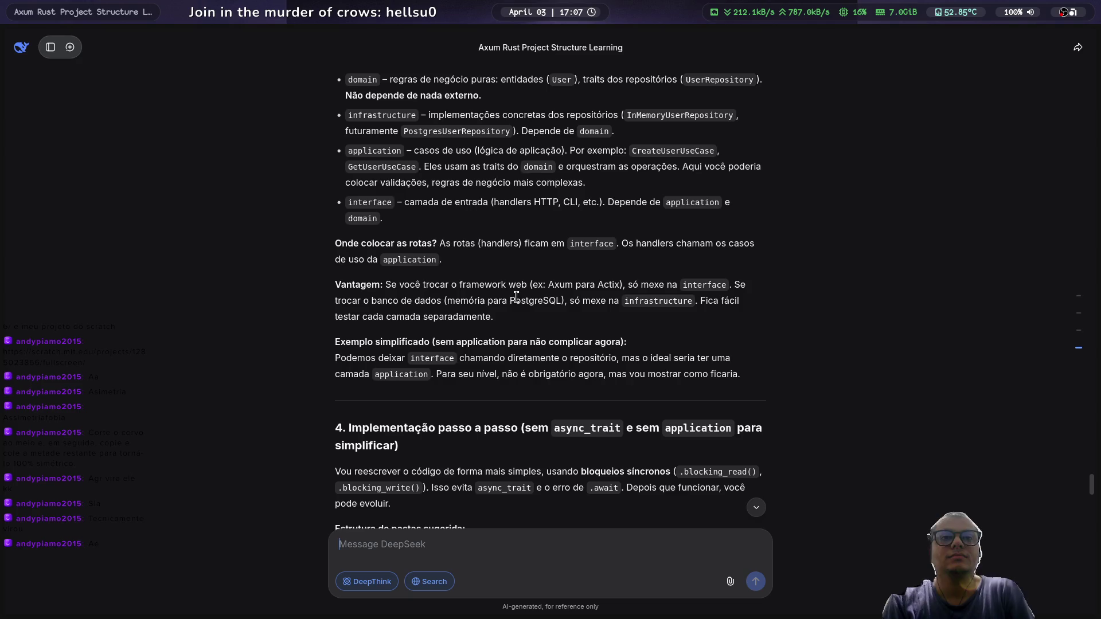
# Step: Scroll through the suggested folder tree and the domain/mod.rs code in DeepSeek's answer
pyautogui.scroll(-1, 516, 296)
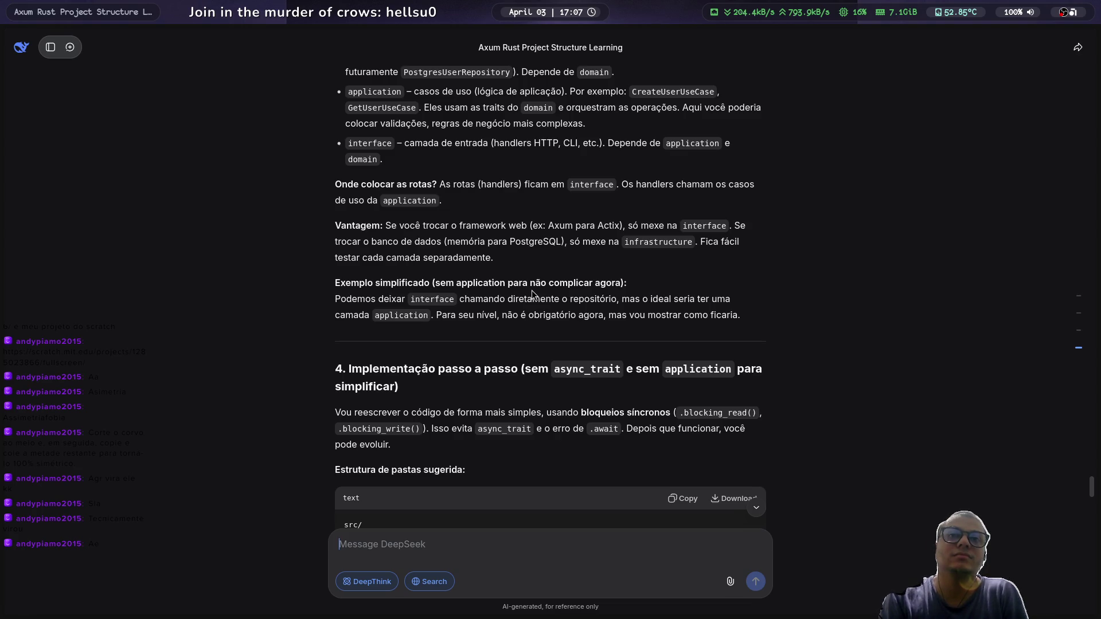
pyautogui.scroll(-1, 532, 294)
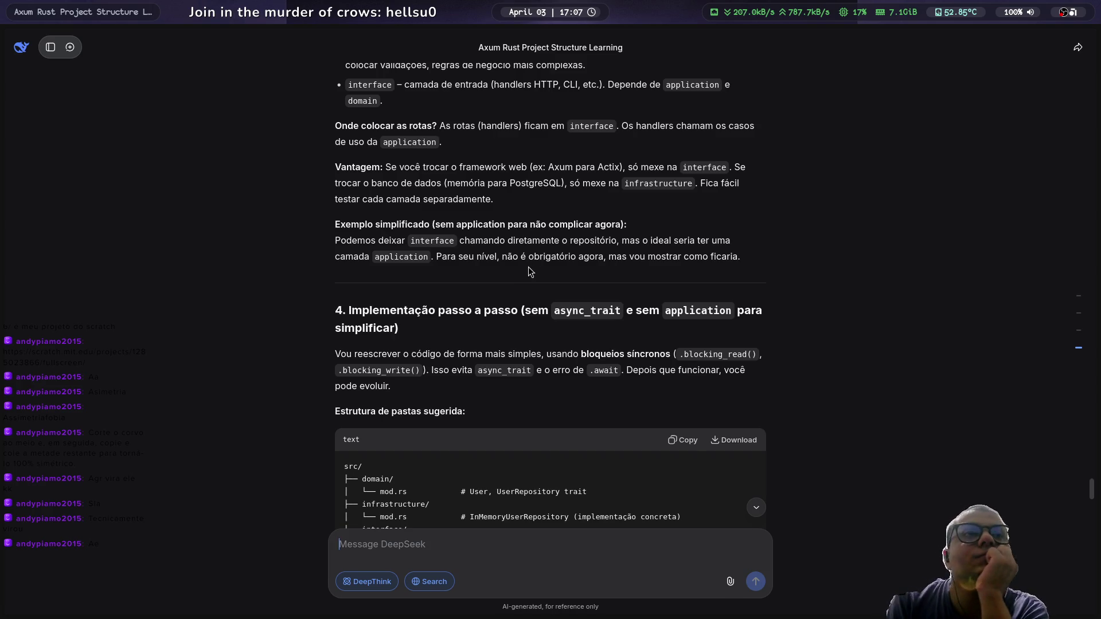
pyautogui.scroll(-1, 528, 267)
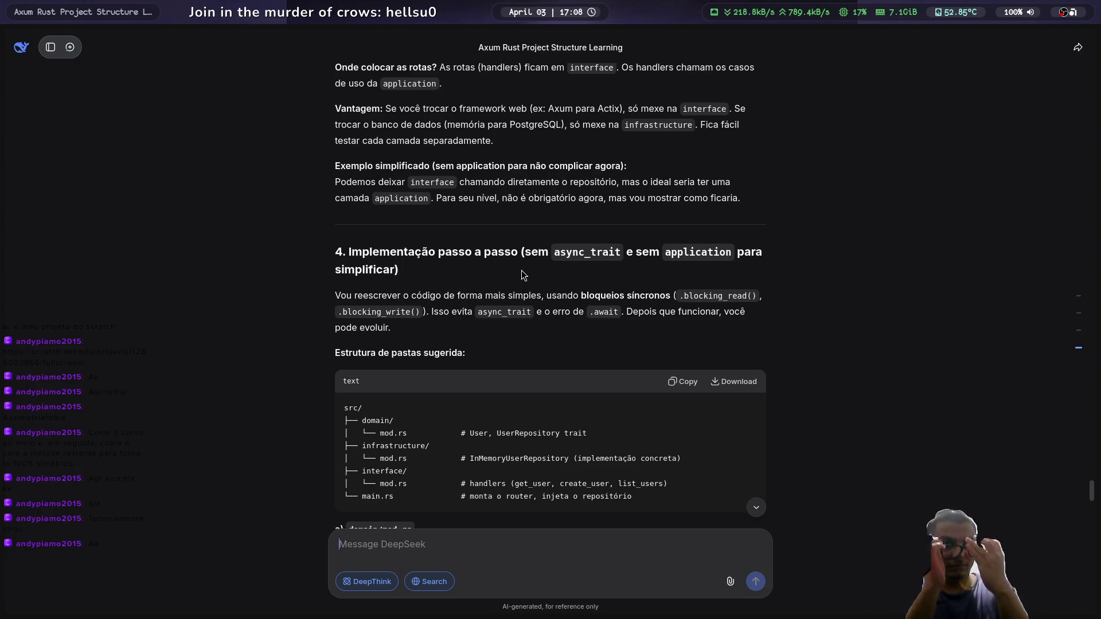
pyautogui.scroll(3, 527, 258)
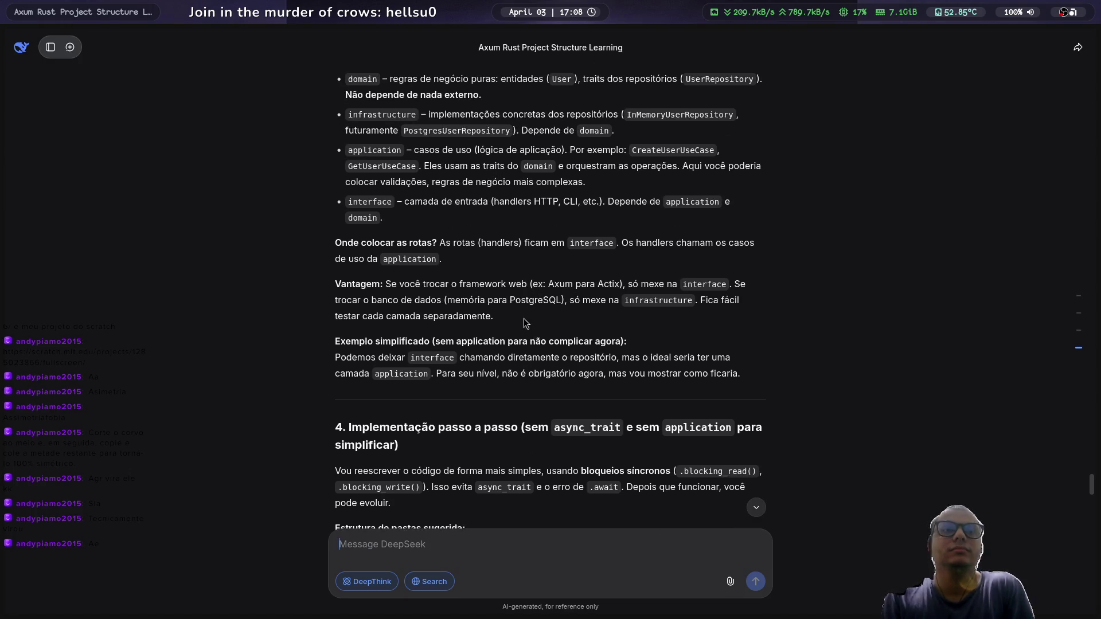
pyautogui.scroll(1, 529, 340)
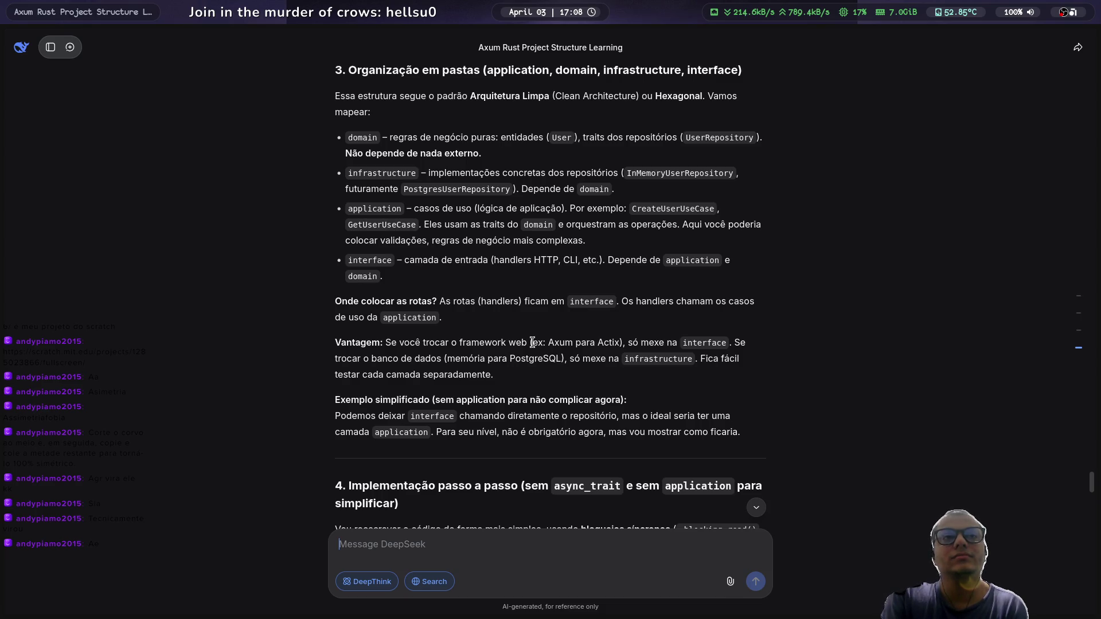
pyautogui.scroll(-3, 532, 342)
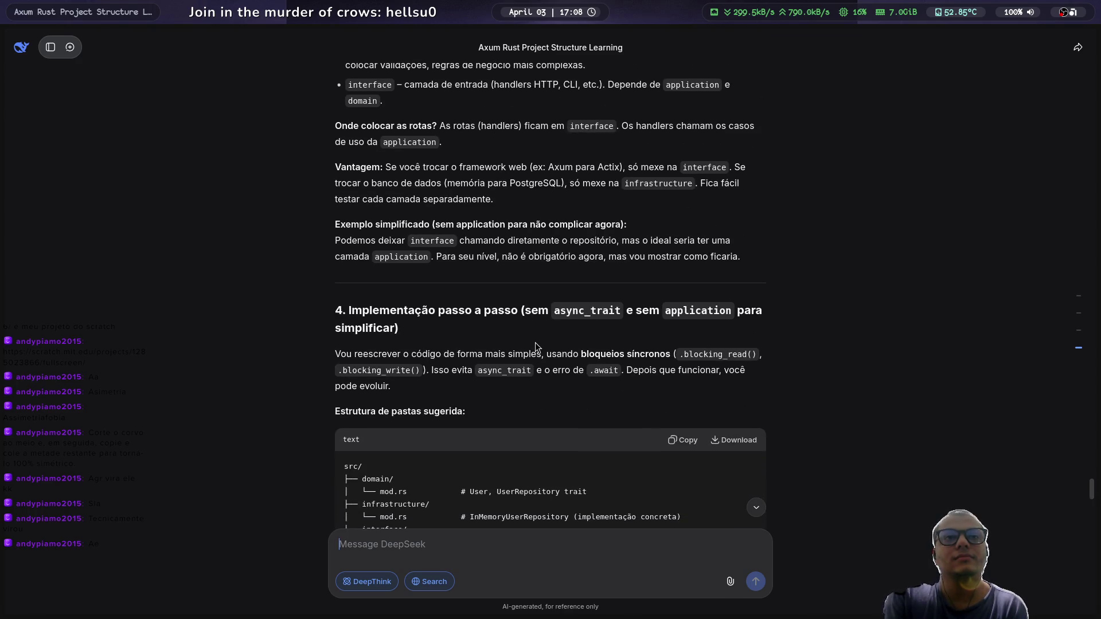
pyautogui.scroll(-2, 536, 344)
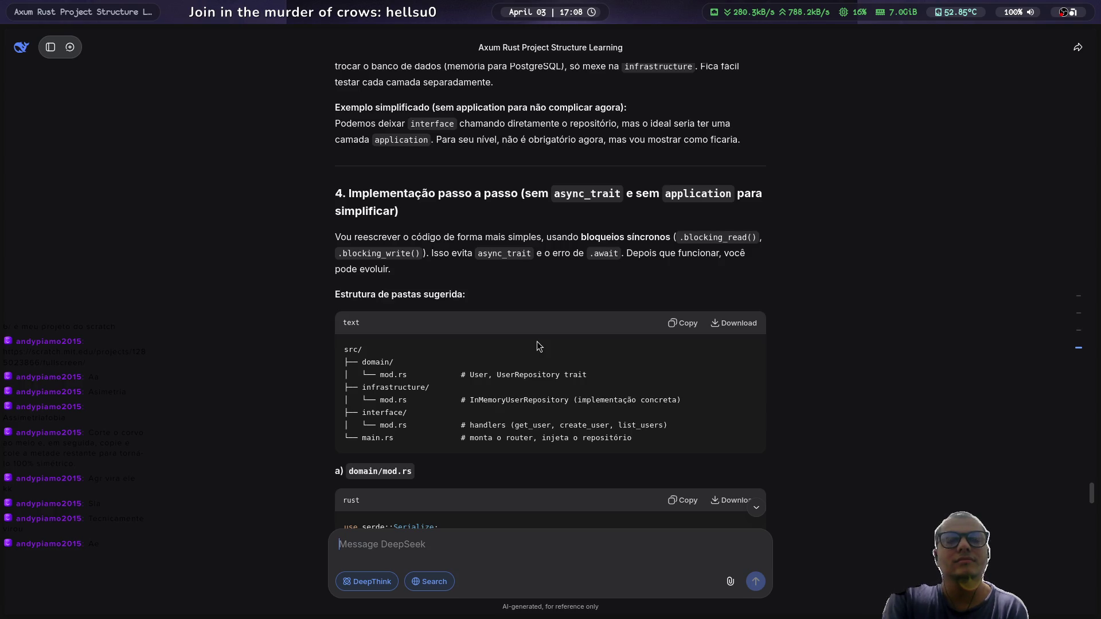
pyautogui.scroll(-2, 536, 341)
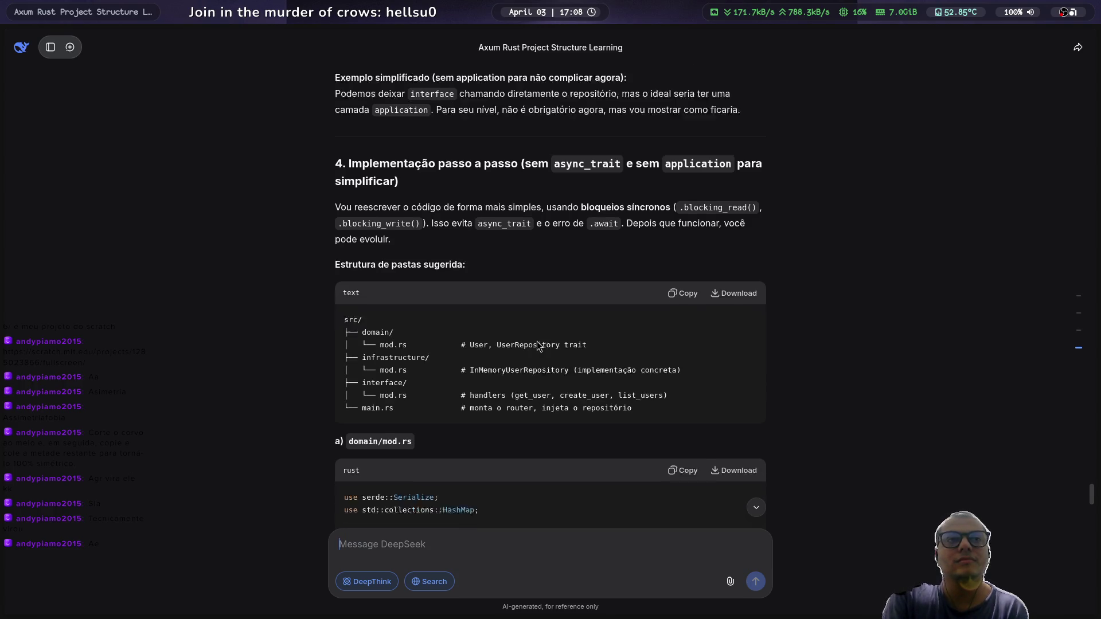
pyautogui.scroll(-2, 538, 341)
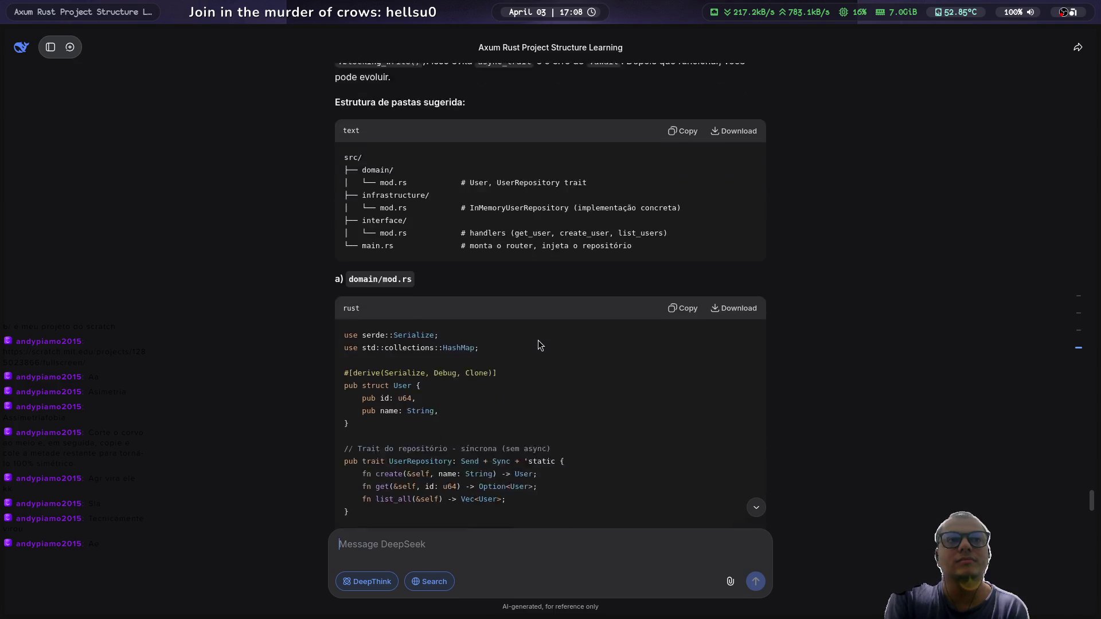
pyautogui.scroll(-1, 539, 341)
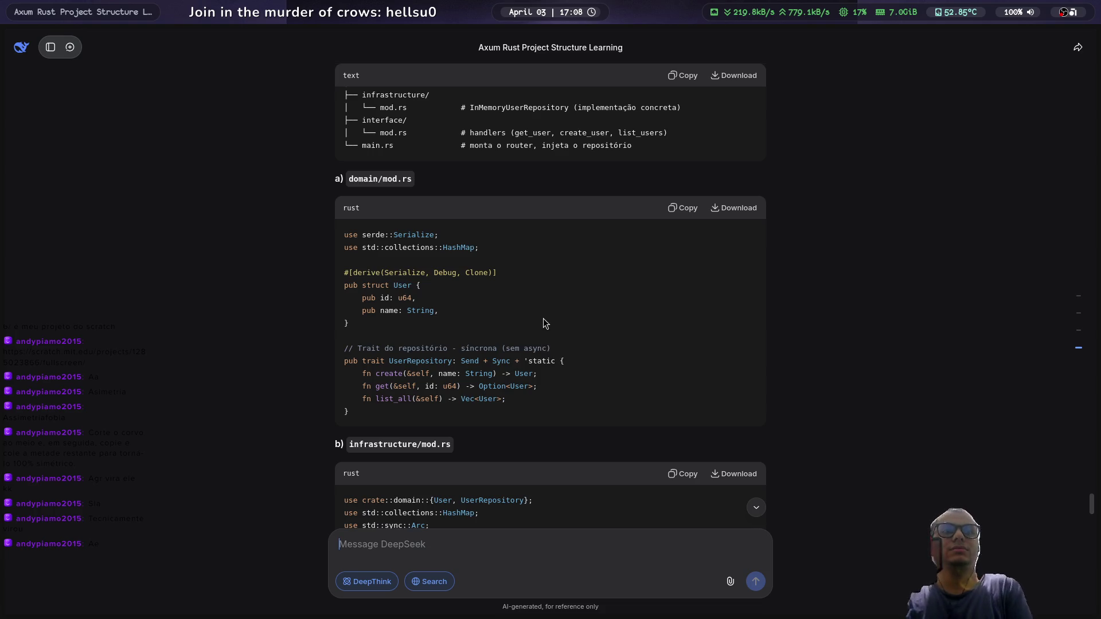
# Step: Scroll on to the infrastructure/mod.rs InMemoryUserRepository code, then return to Neovim
pyautogui.scroll(2, 531, 305)
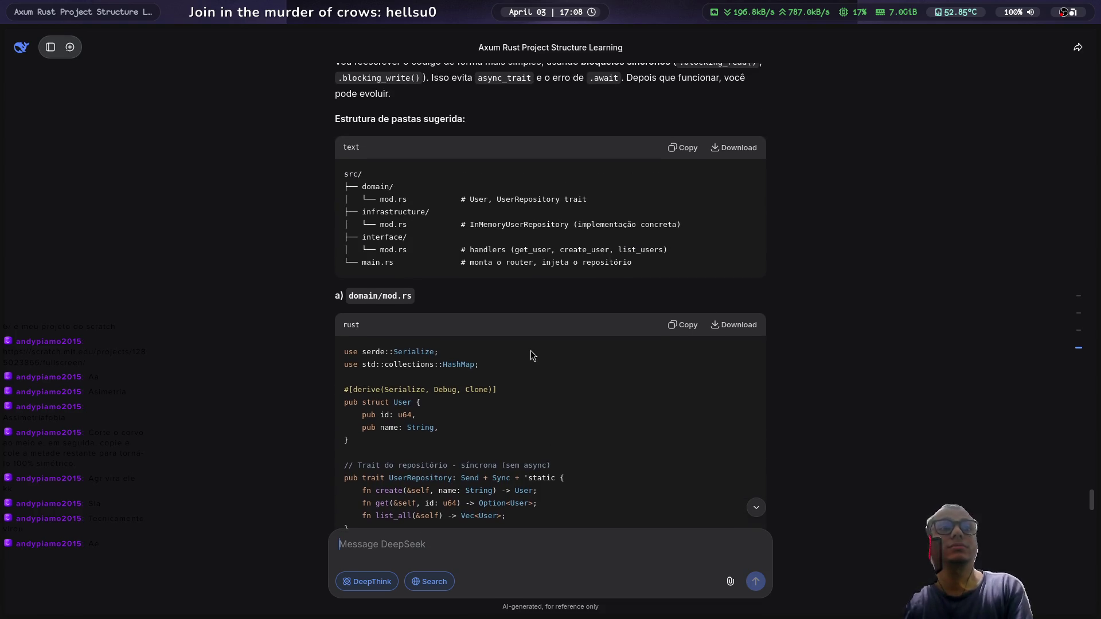
pyautogui.scroll(-1, 556, 346)
pyautogui.scroll(-1, 590, 355)
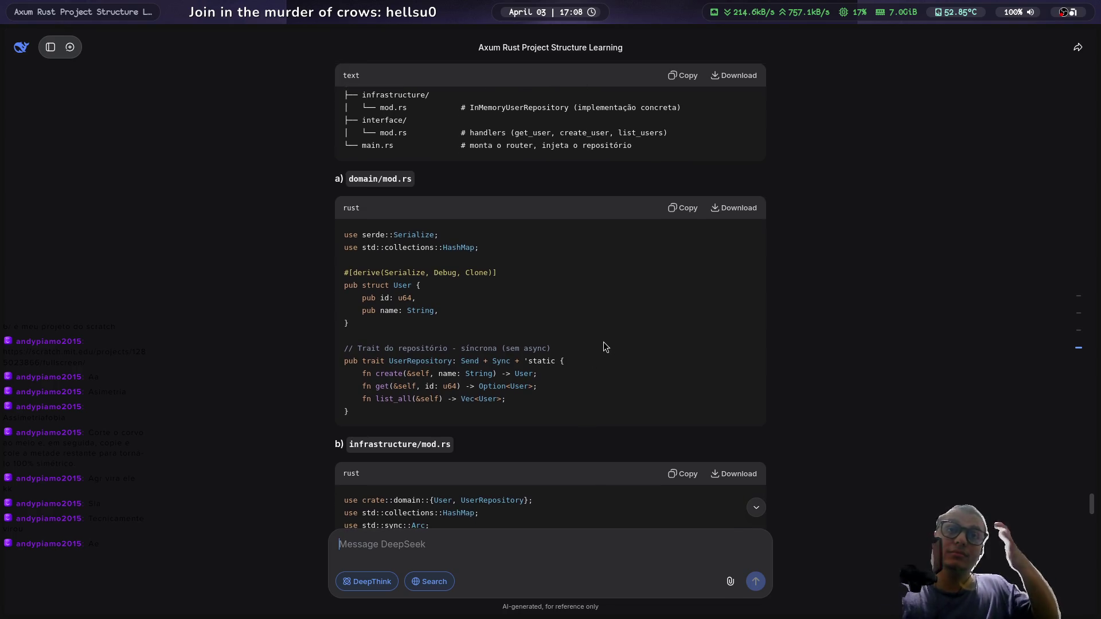
pyautogui.scroll(-5, 587, 325)
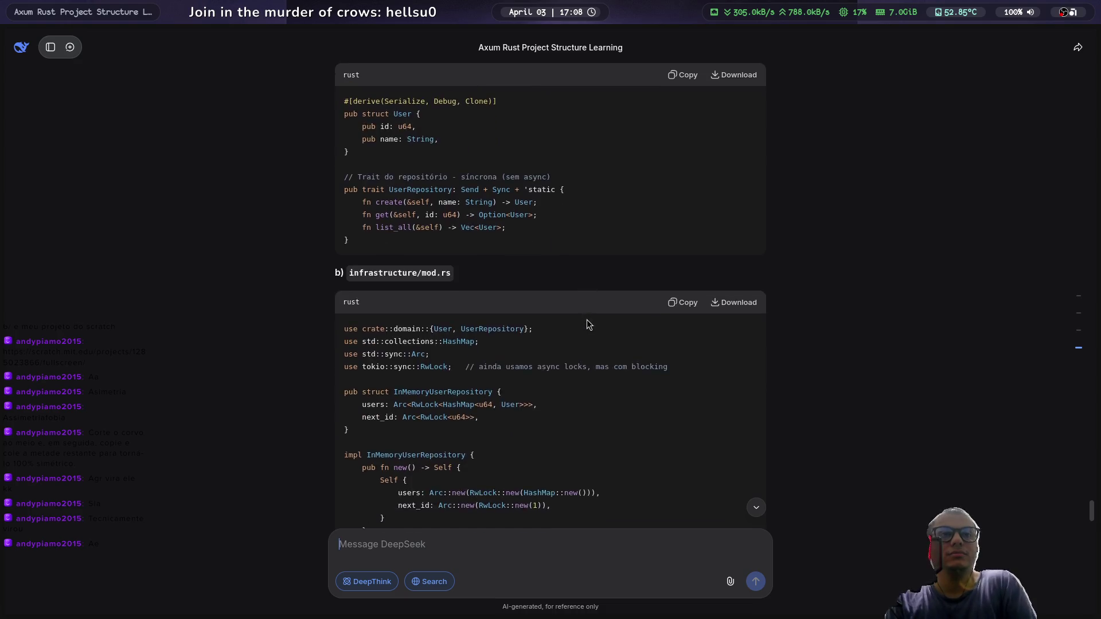
pyautogui.scroll(-3, 587, 318)
pyautogui.scroll(3, 585, 313)
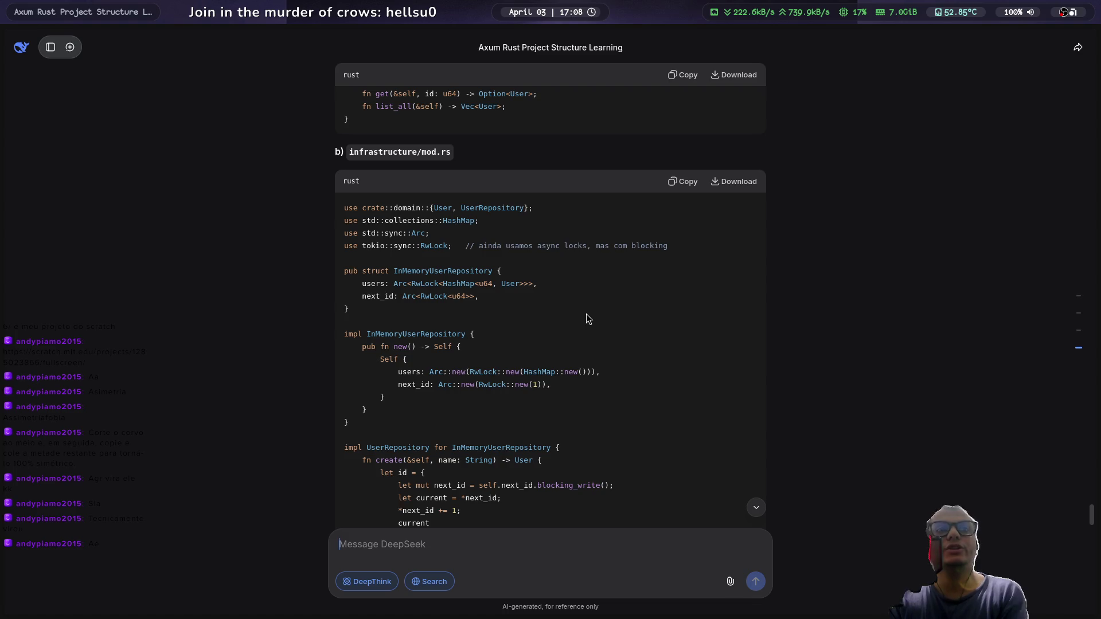
pyautogui.scroll(-1, 586, 314)
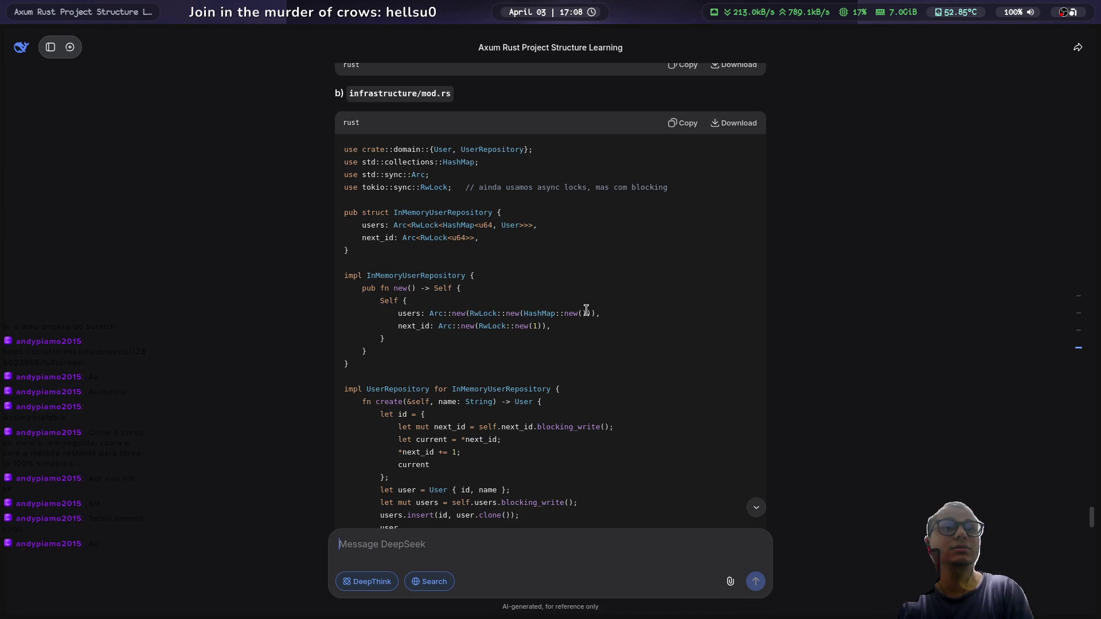
pyautogui.scroll(-1, 605, 314)
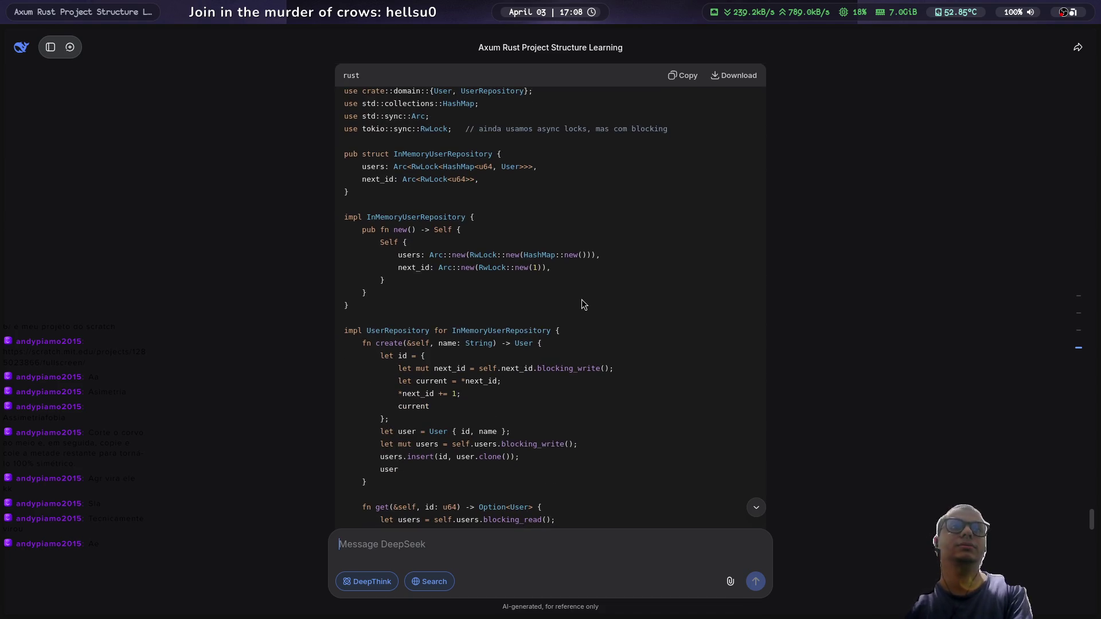
pyautogui.press('super+1')
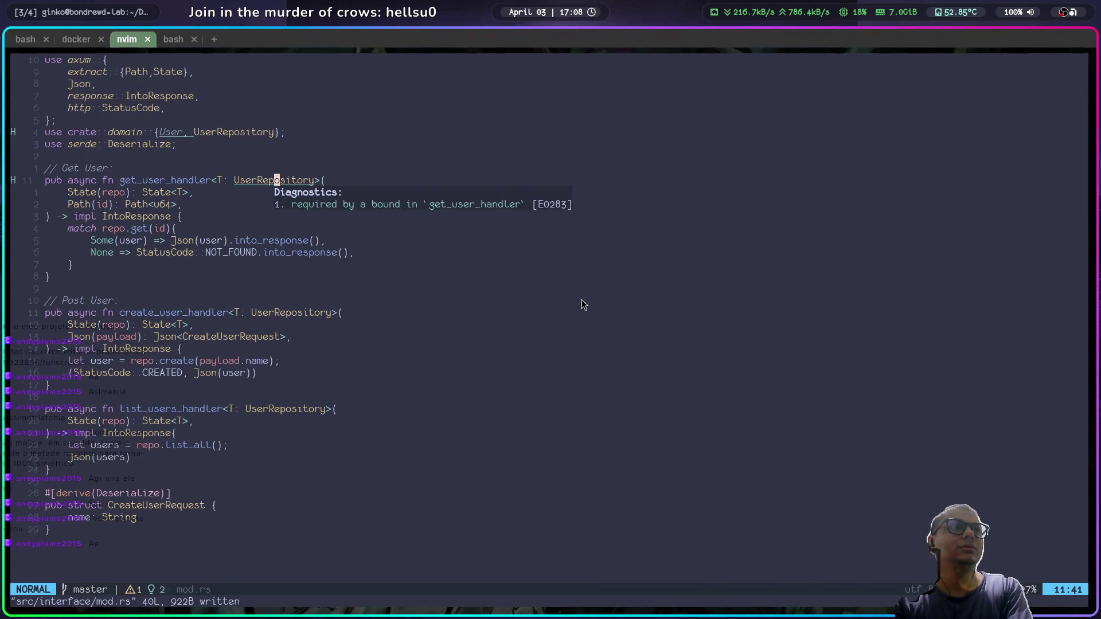
# Step: Close the diagnostics popup and open the empty infrastructure/mod.rs from neo-tree
pyautogui.press('j')
pyautogui.press('k')
pyautogui.press('k')
pyautogui.press('j')
pyautogui.press('j')
pyautogui.press('j')
pyautogui.press('space')
pyautogui.press('e')
pyautogui.press('j')
pyautogui.press('j')
pyautogui.press('j')
pyautogui.press('j')
pyautogui.press('j')
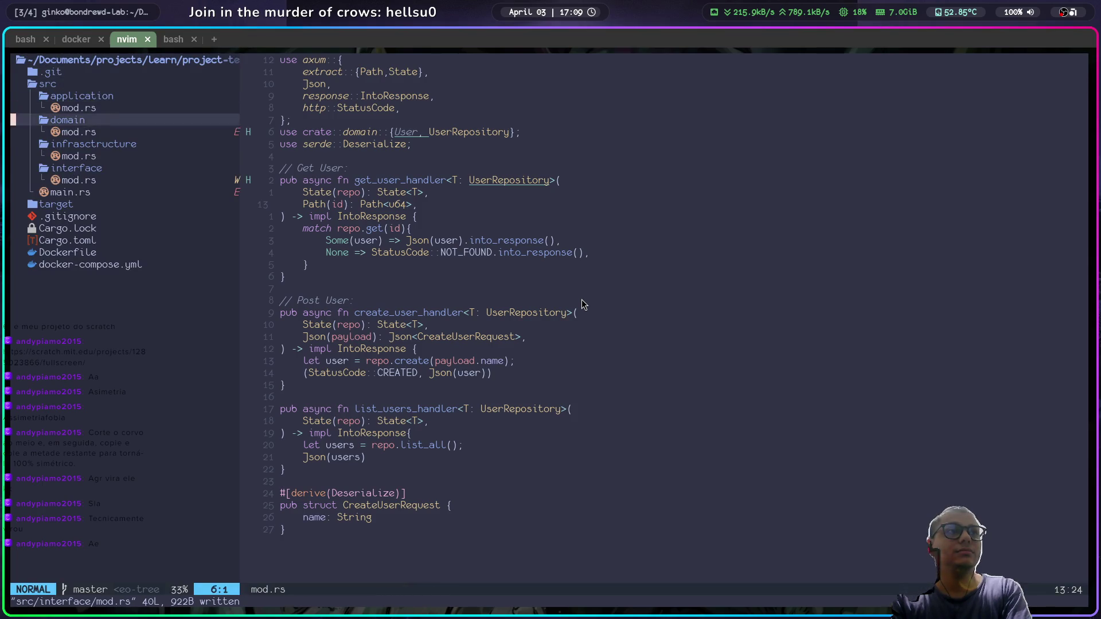
pyautogui.press('j')
pyautogui.press('j')
pyautogui.press('j')
pyautogui.press('Return')
# Step: Bring up DeepSeek's InMemoryUserRepository code as a reference for writing the file
pyautogui.hotkey('alt', 'Tab')
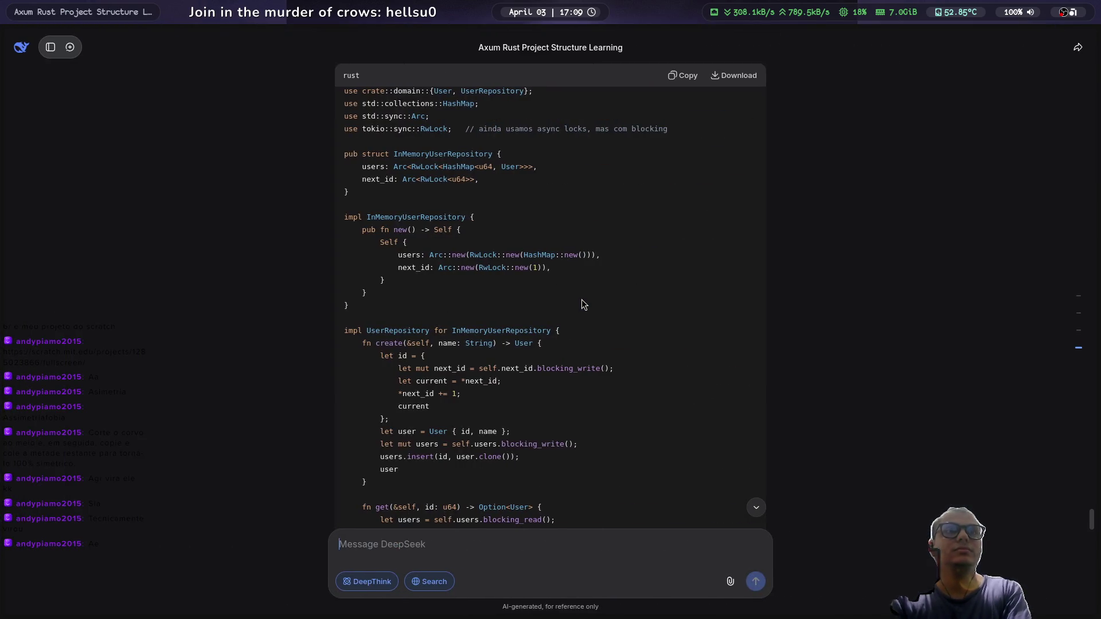
pyautogui.scroll(3, 582, 300)
pyautogui.scroll(-1, 567, 301)
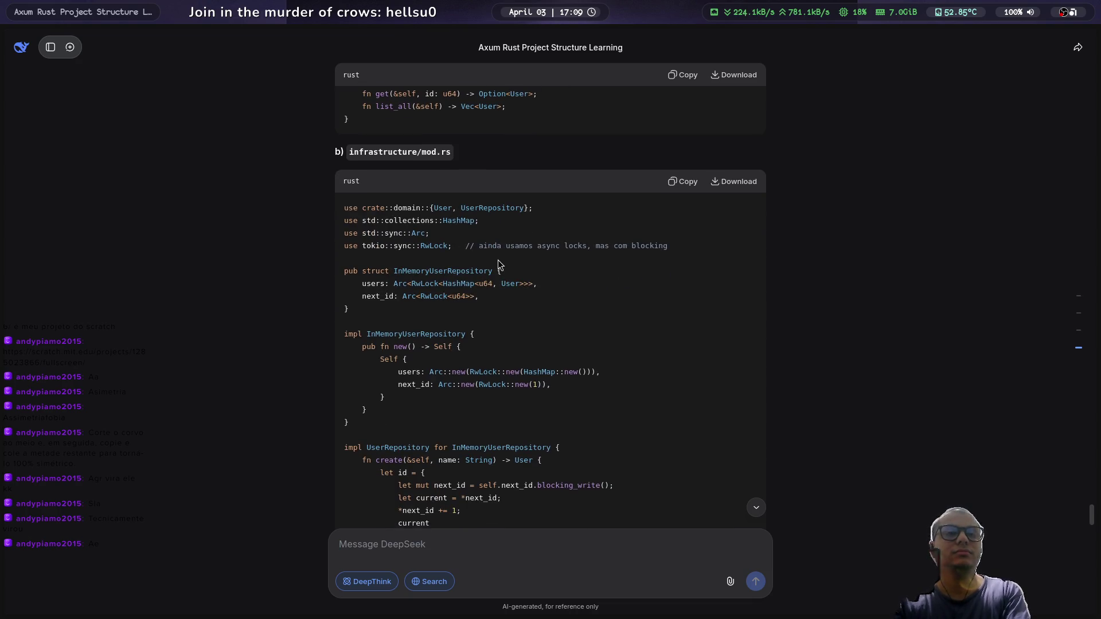
pyautogui.hotkey('alt', 'Tab')
pyautogui.hotkey('alt', 'Tab')
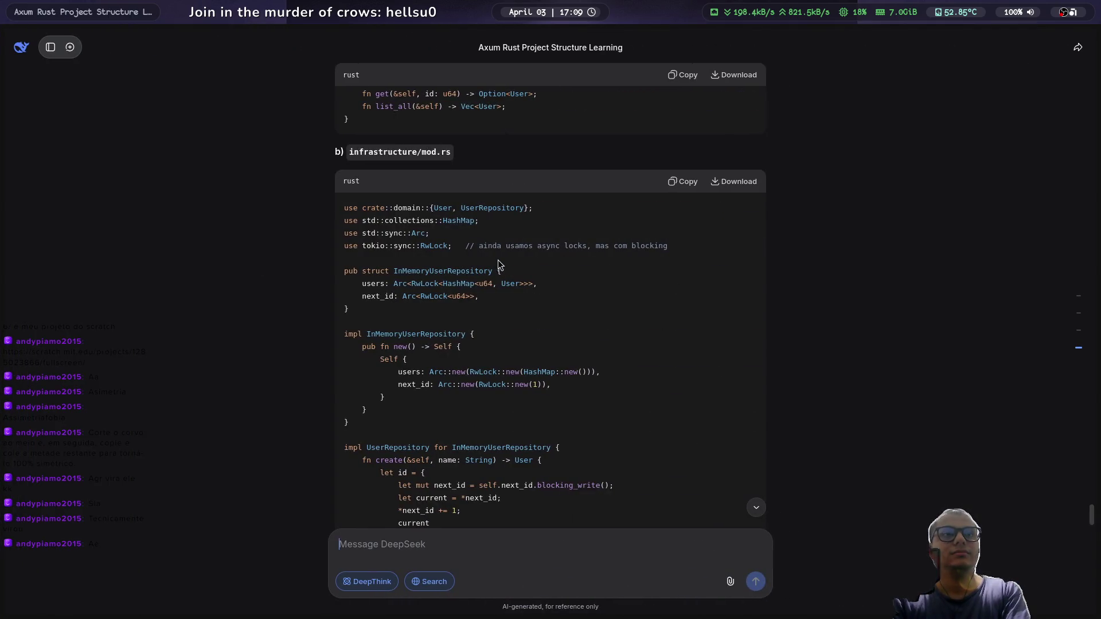
pyautogui.hotkey('alt', 'Tab')
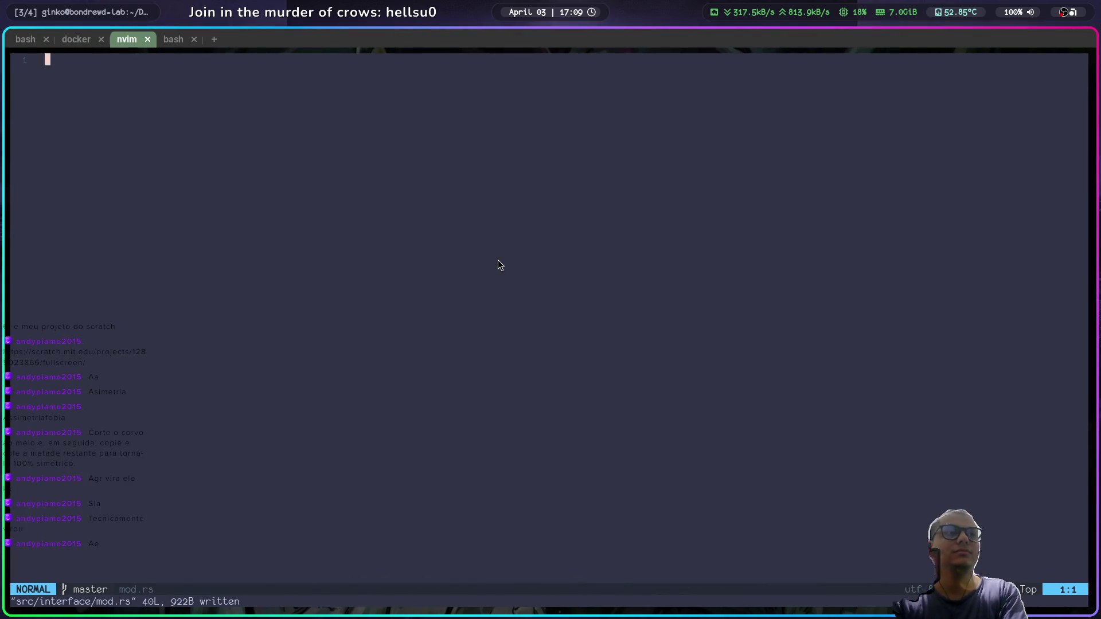
# Step: Write the first import, use crate::domain::{User, UserRepository}, checking the chat's code
pyautogui.write('iuse')
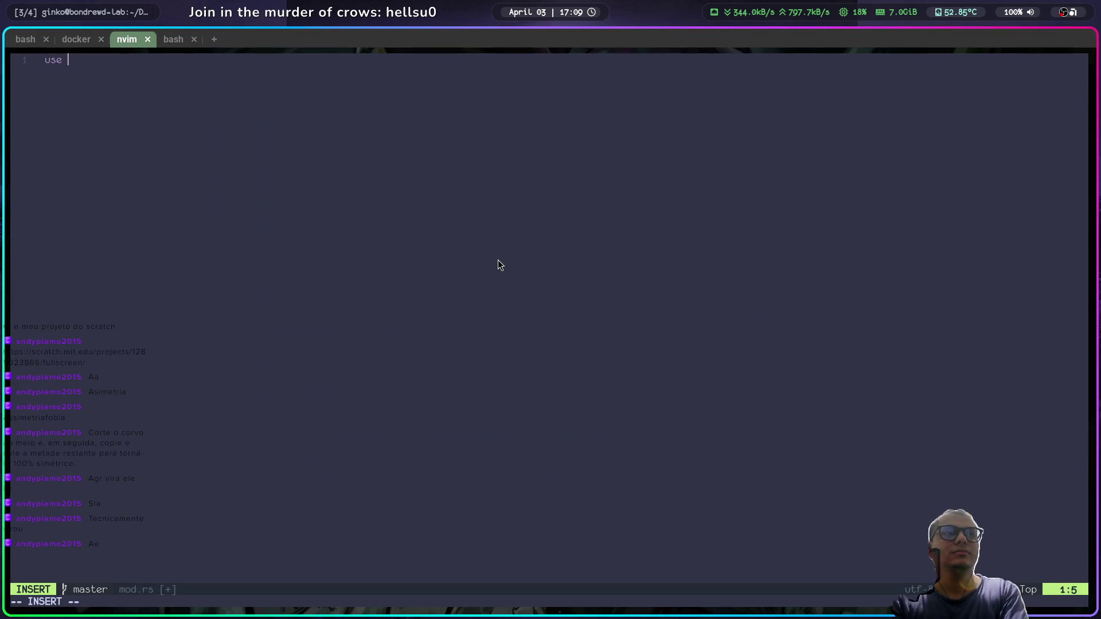
pyautogui.hotkey('alt', 'Tab')
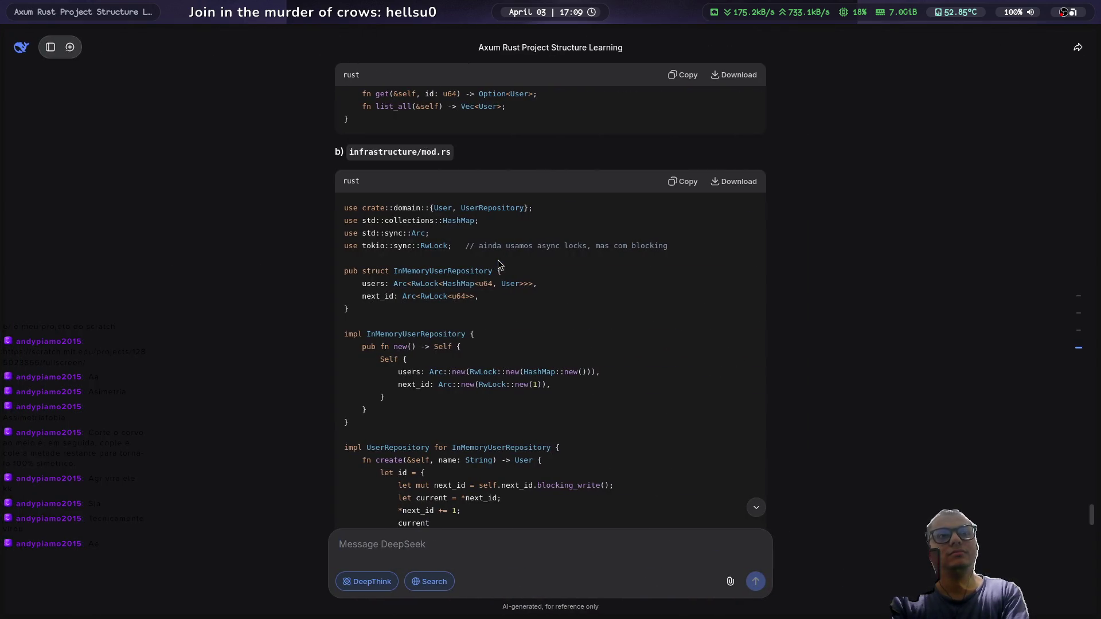
pyautogui.hotkey('alt', 'Tab')
pyautogui.write('cr')
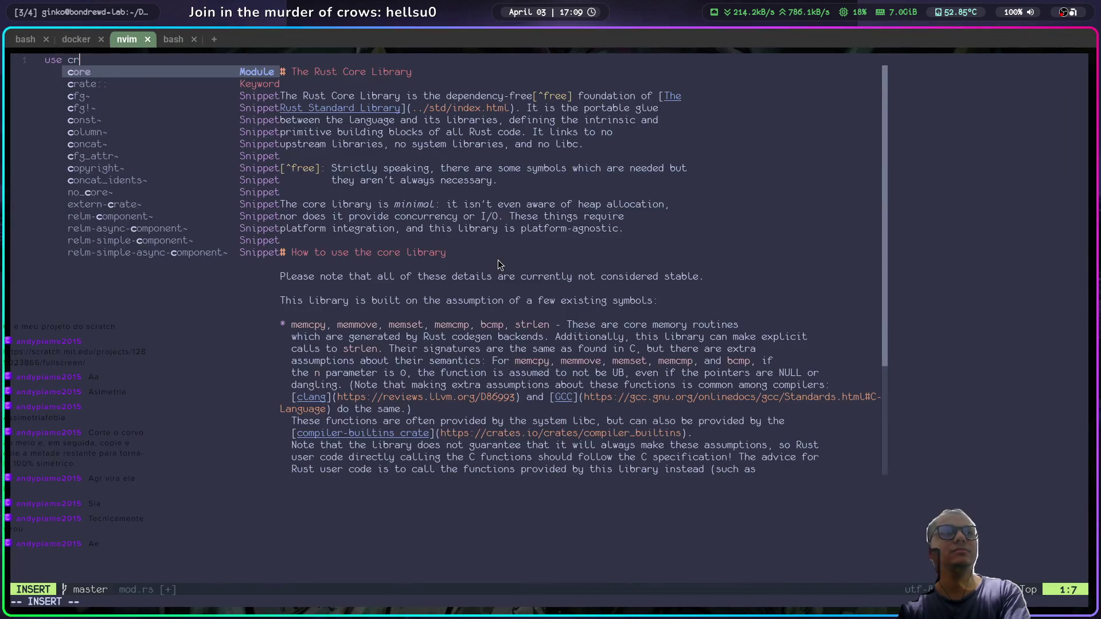
pyautogui.write('eate::')
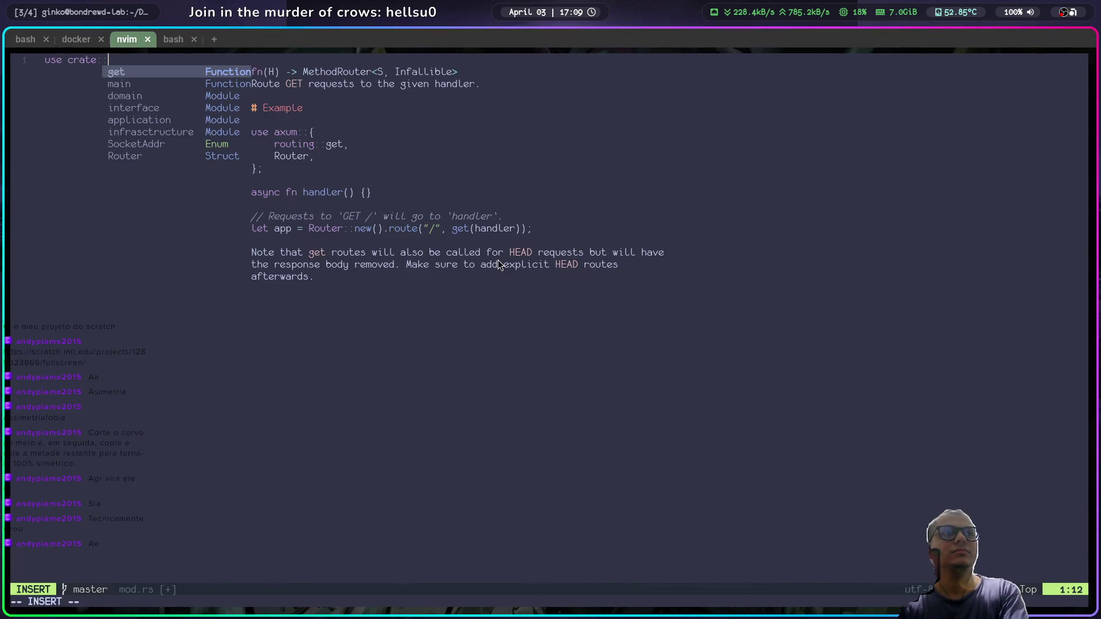
pyautogui.write('domain::{')
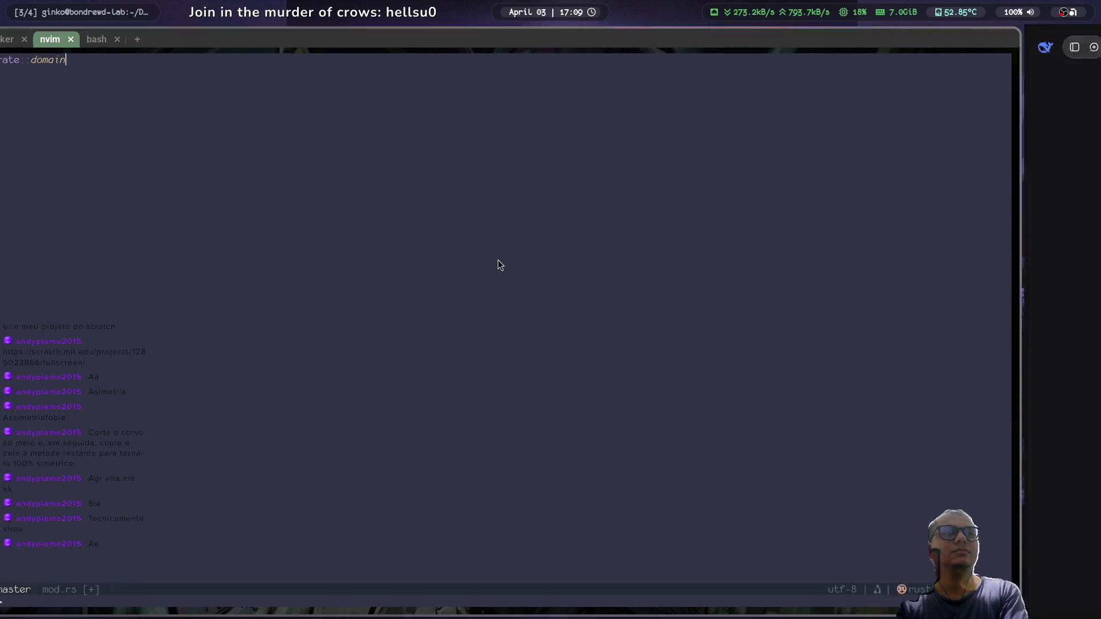
pyautogui.hotkey('alt', 'Tab')
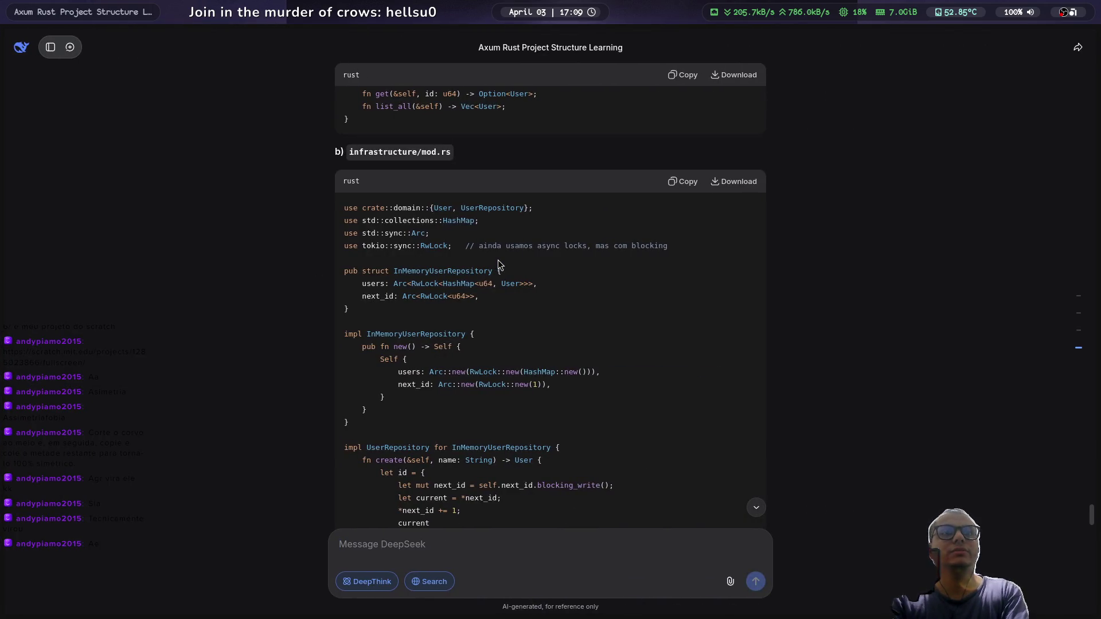
pyautogui.hotkey('alt', 'Tab')
pyautogui.write('::{')
pyautogui.press('Escape')
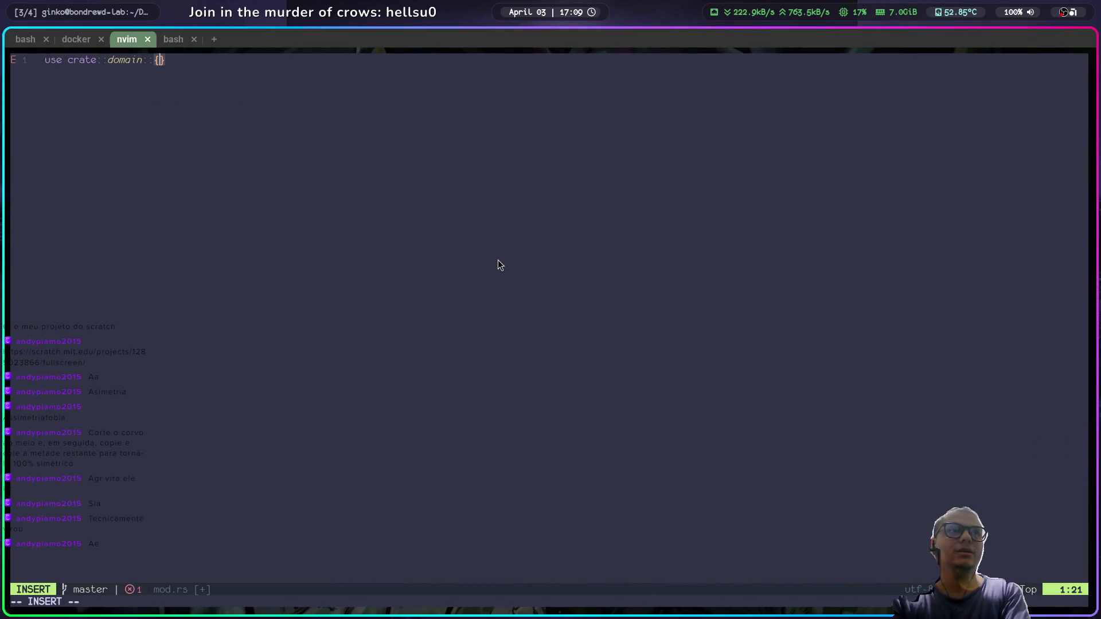
pyautogui.write('User, ')
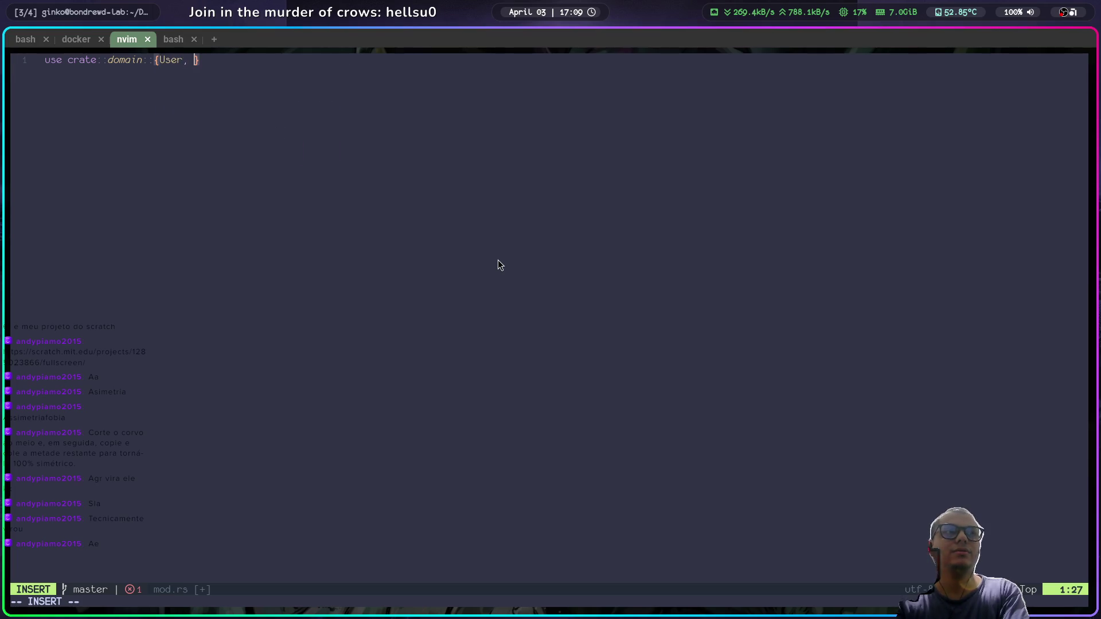
pyautogui.write('UserRepository')
pyautogui.press('Escape')
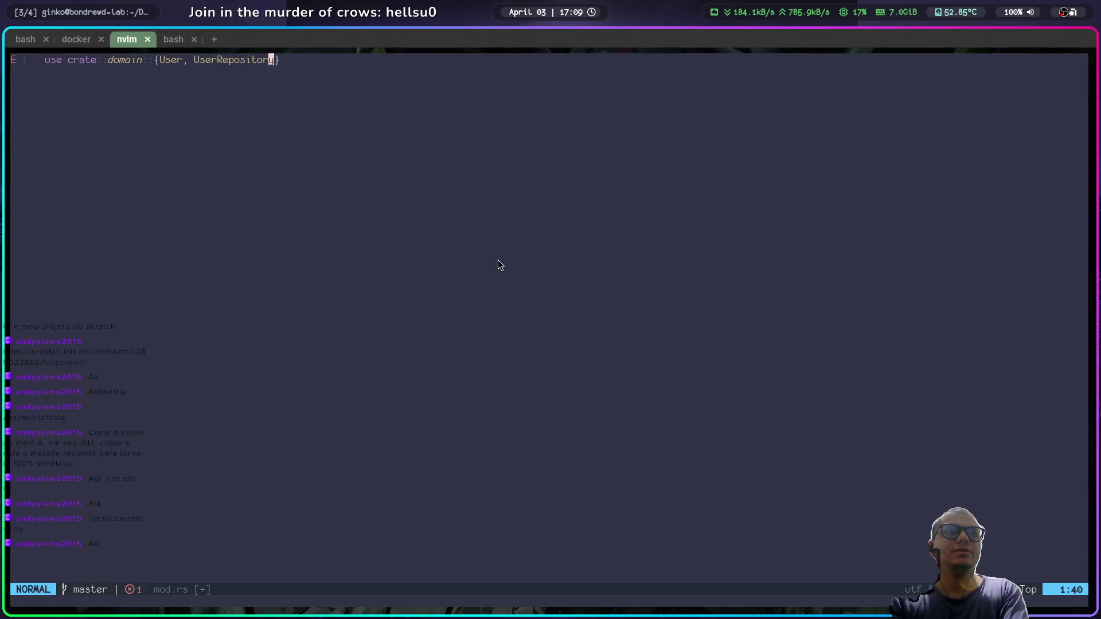
pyautogui.press('o')
# Step: Add use std::collections::HashMap via LSP completions and start a third use line
pyautogui.press('super+2')
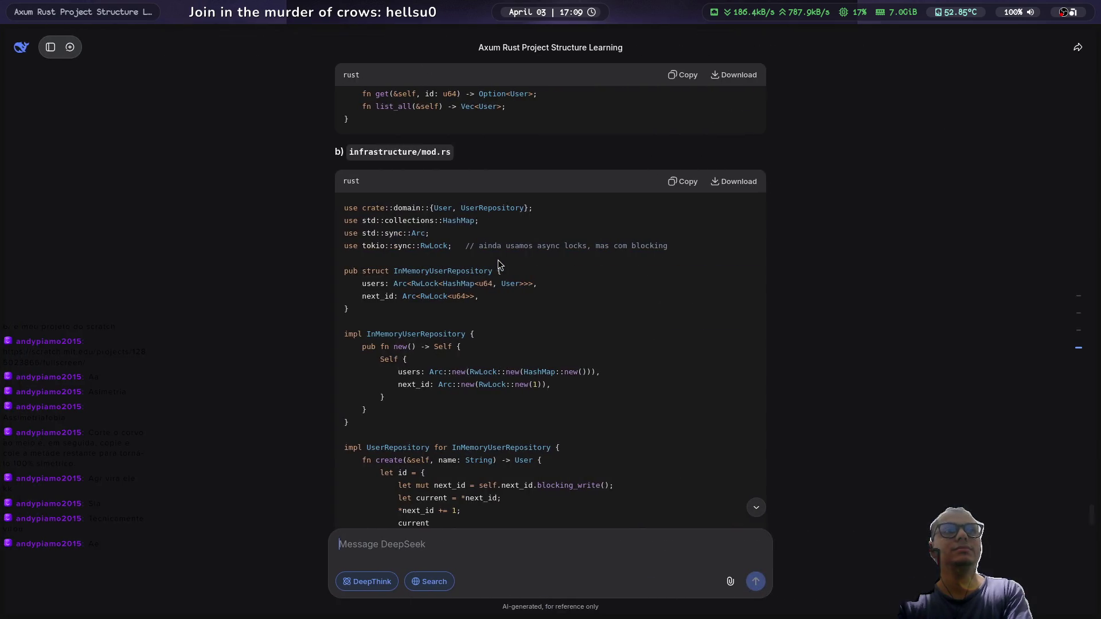
pyautogui.press('super+1')
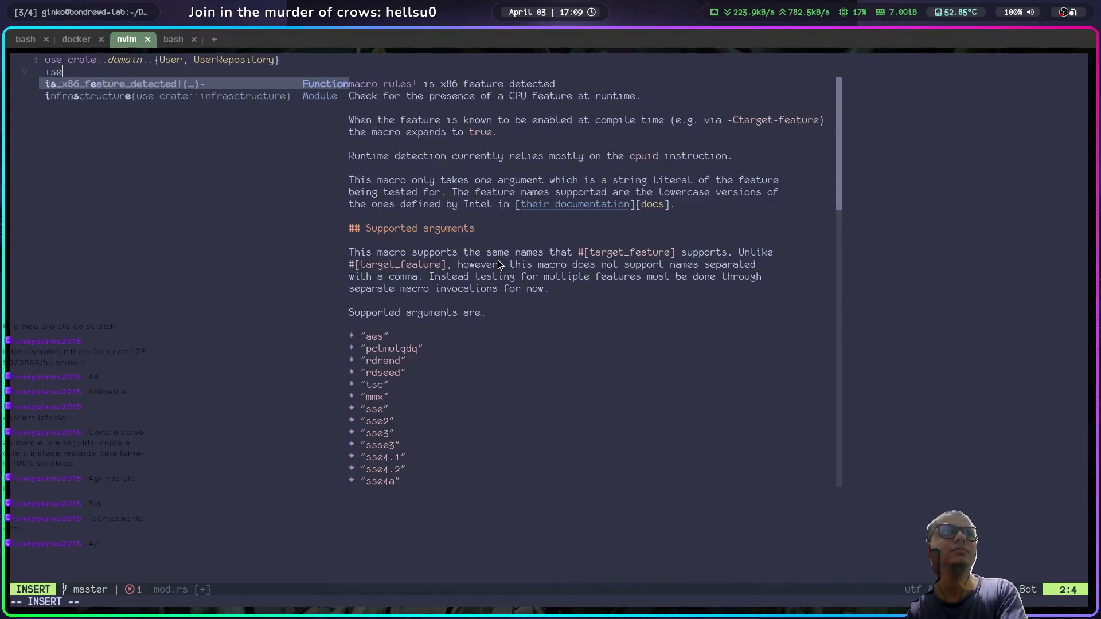
pyautogui.write('use')
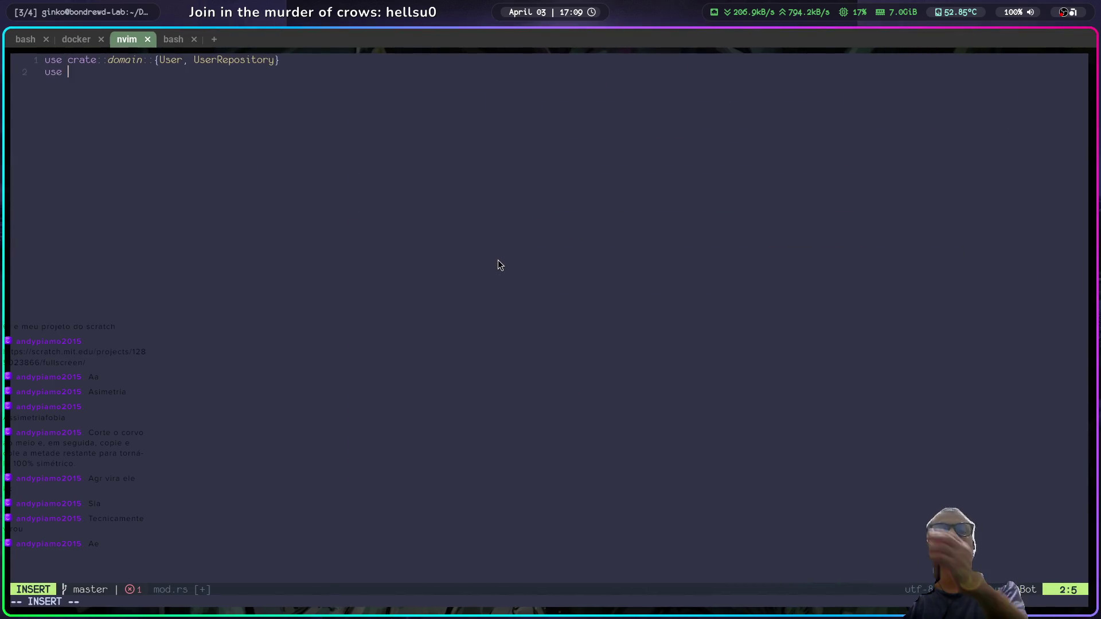
pyautogui.press('Escape')
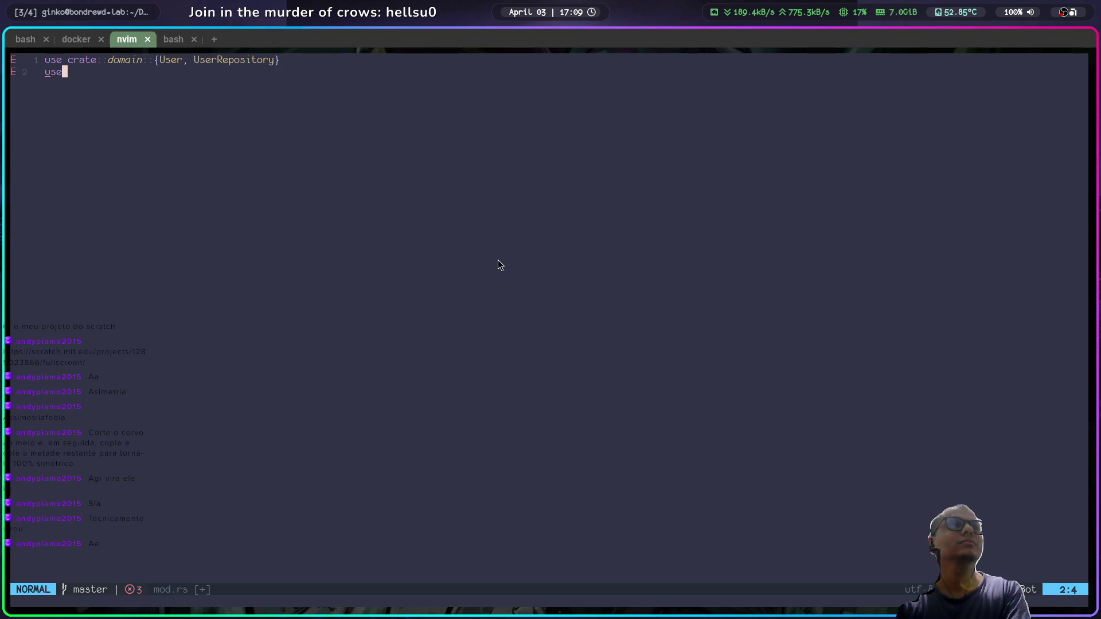
pyautogui.press('super+2')
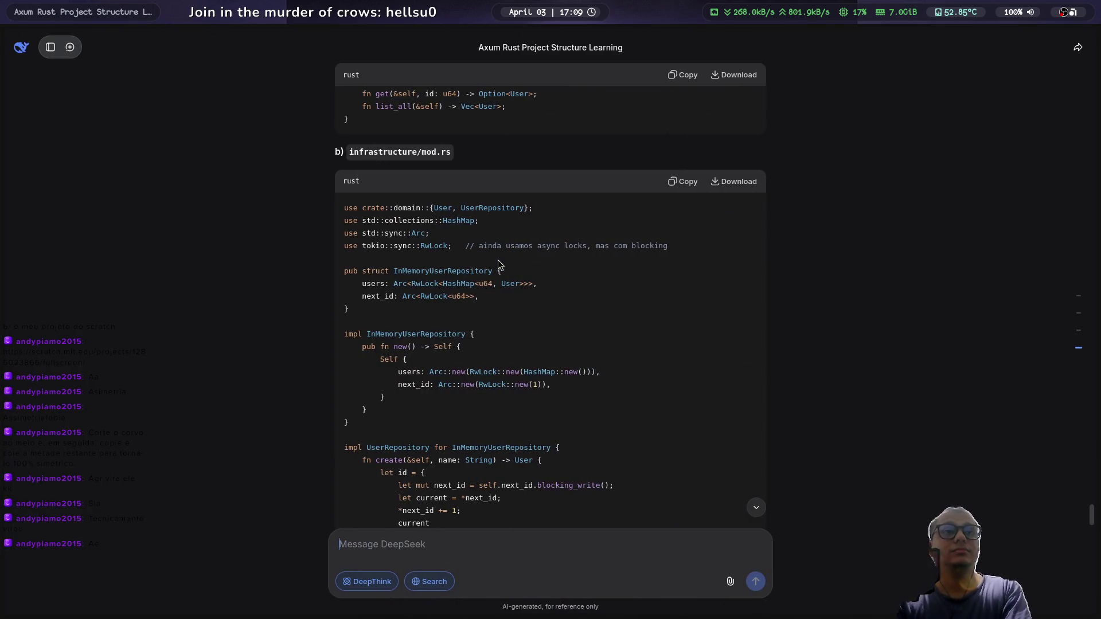
pyautogui.press('super+1')
pyautogui.write('astd::')
pyautogui.press('super+2')
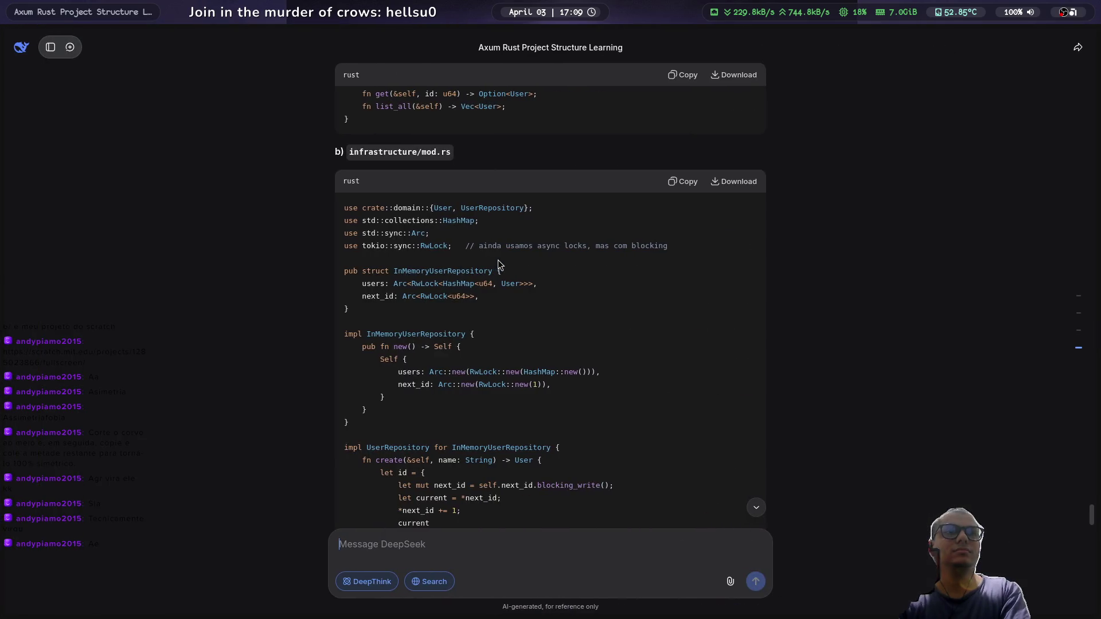
pyautogui.press('super+1')
pyautogui.write('col')
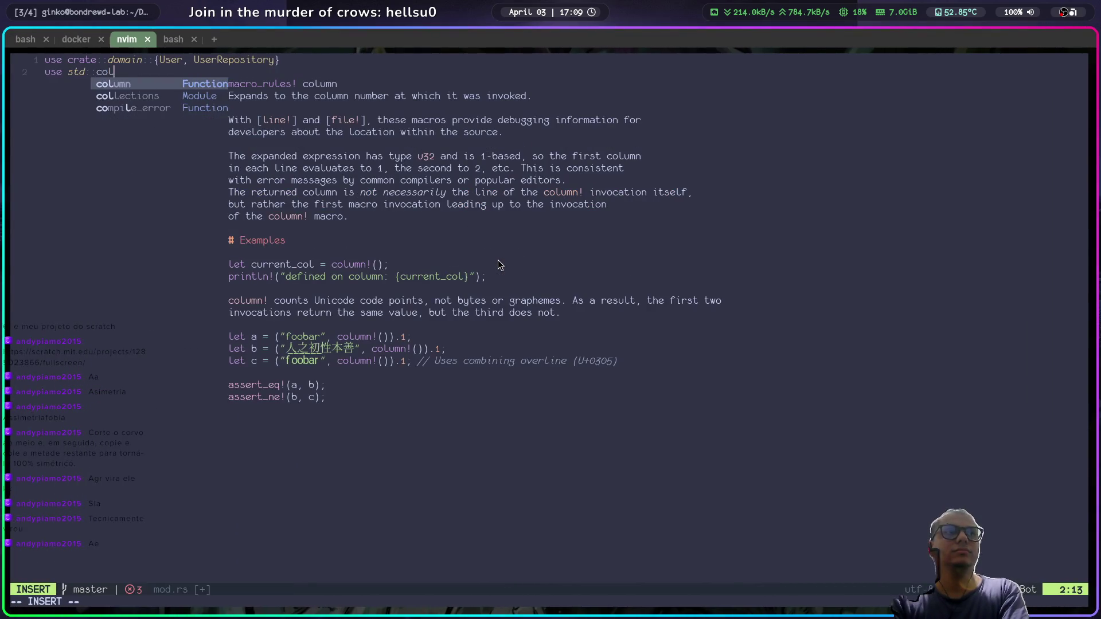
pyautogui.press('Return')
pyautogui.write('::')
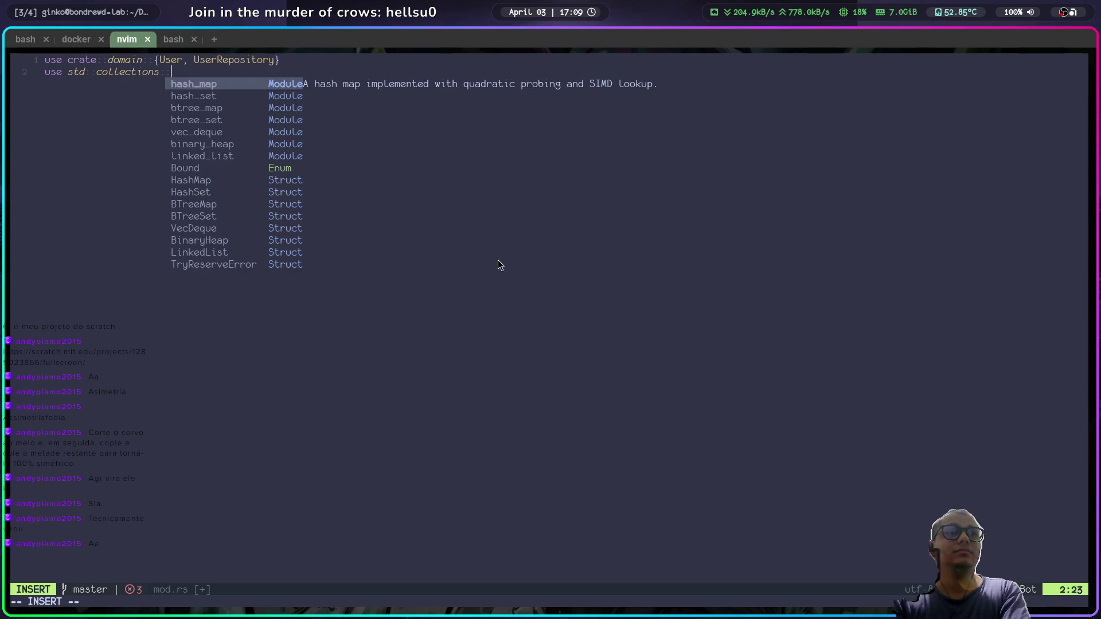
pyautogui.press('super+2')
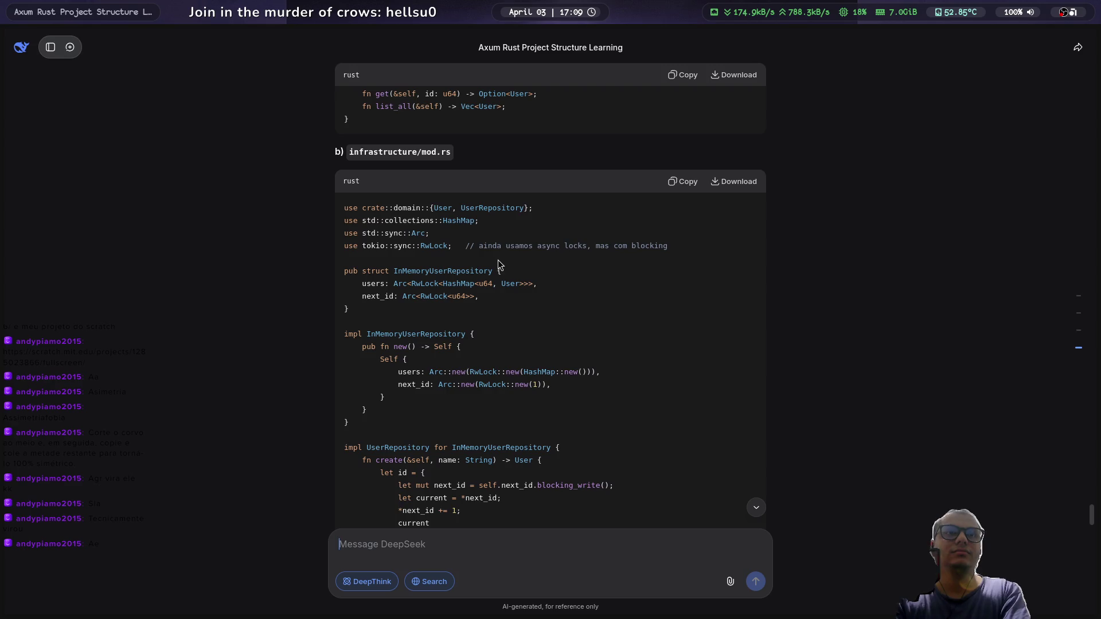
pyautogui.press('super+1')
pyautogui.write('HashMap')
pyautogui.press('Return')
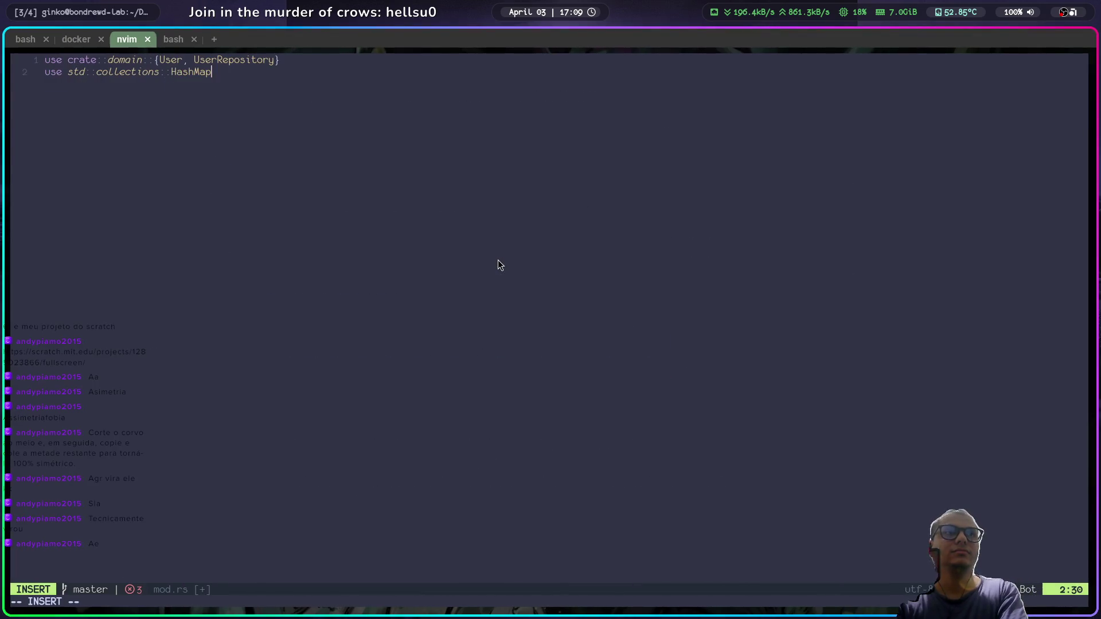
pyautogui.write('us')
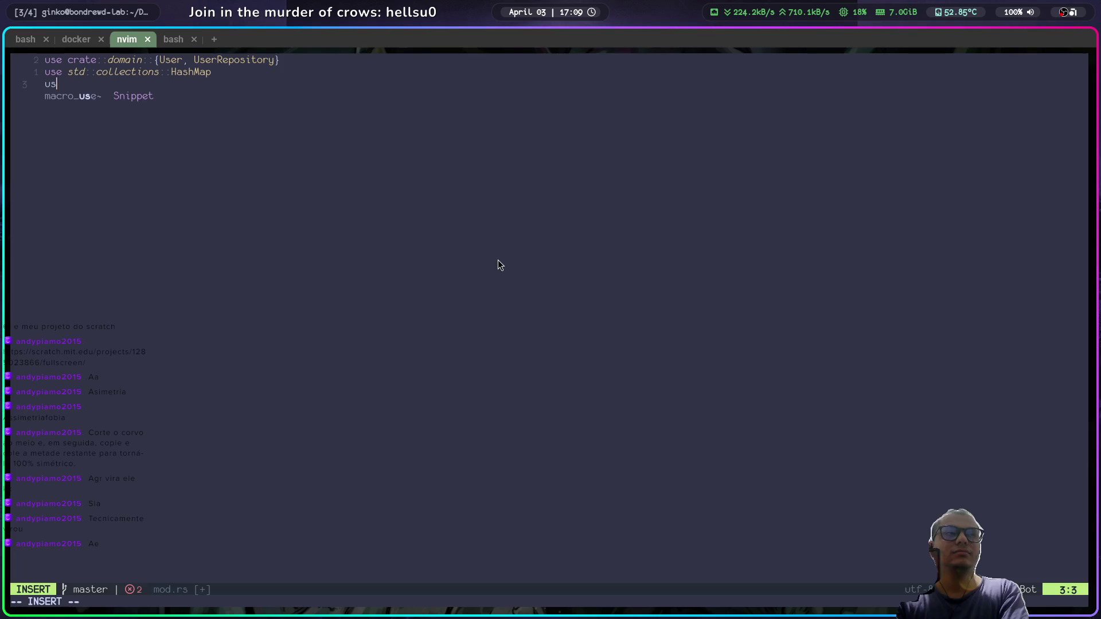
pyautogui.write('e std')
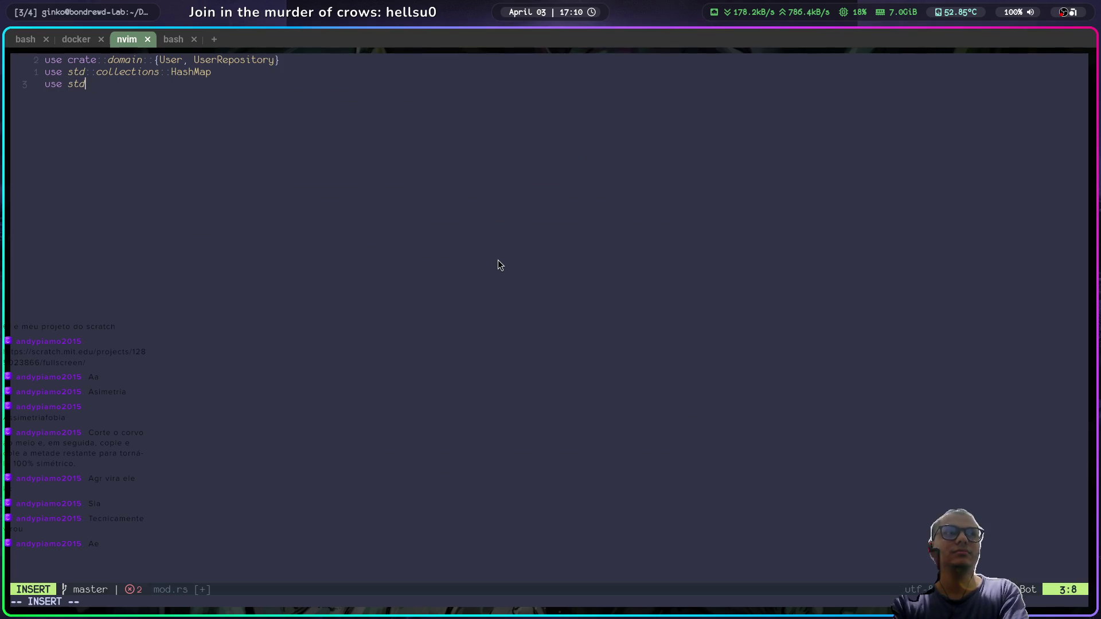
# Step: Complete the std::sync::Arc import, checking the chat reference for the path
pyautogui.press('super+2')
pyautogui.press('super+1')
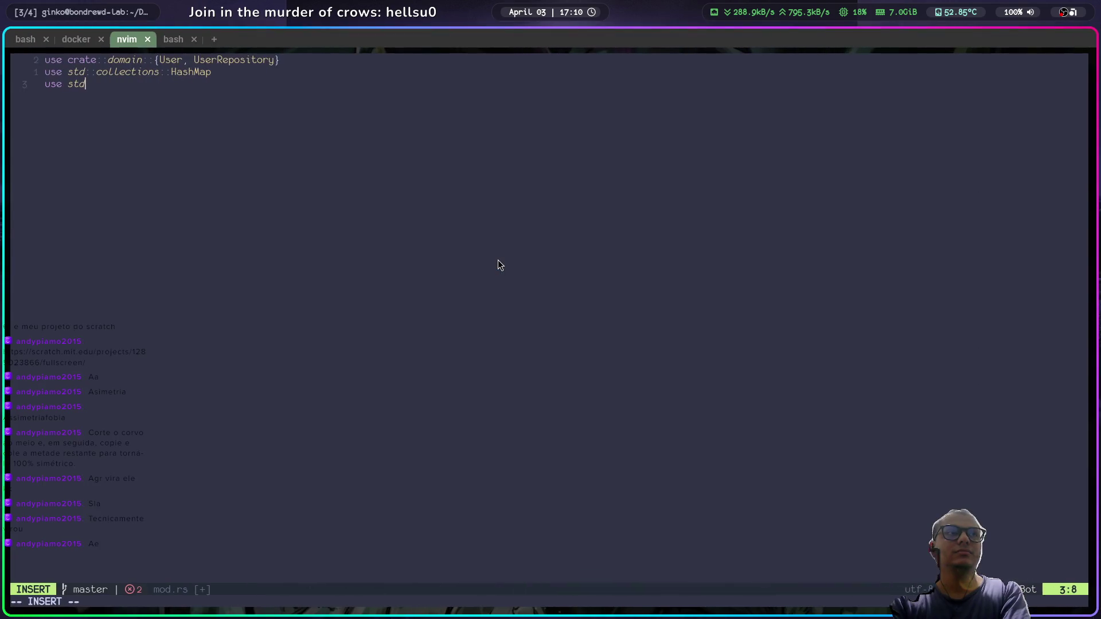
pyautogui.write('::sync ')
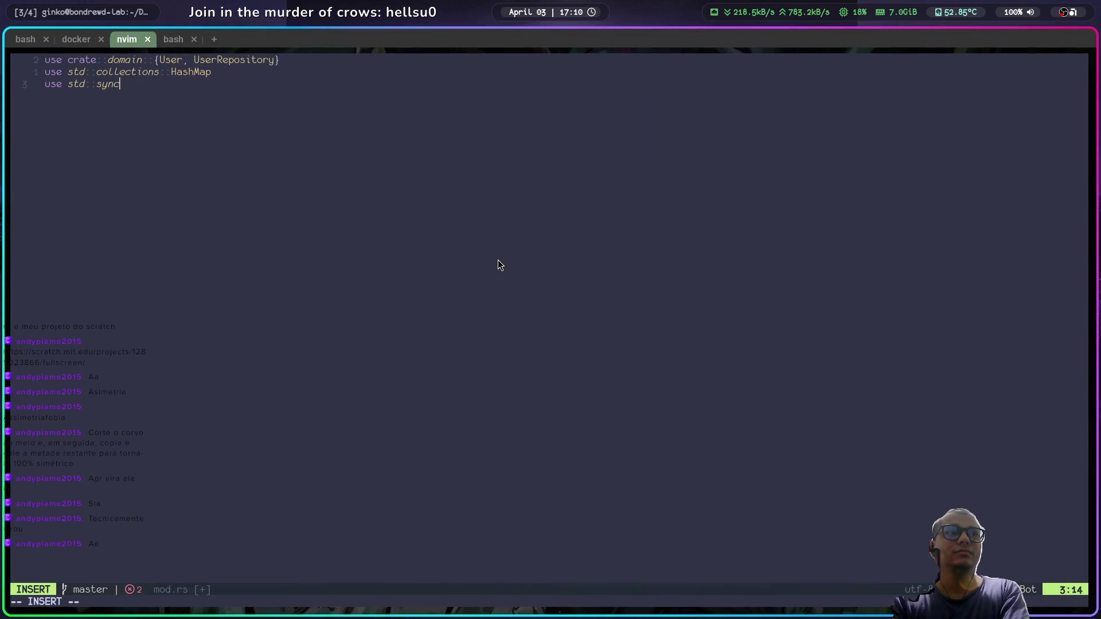
pyautogui.write('::')
pyautogui.press('super+2')
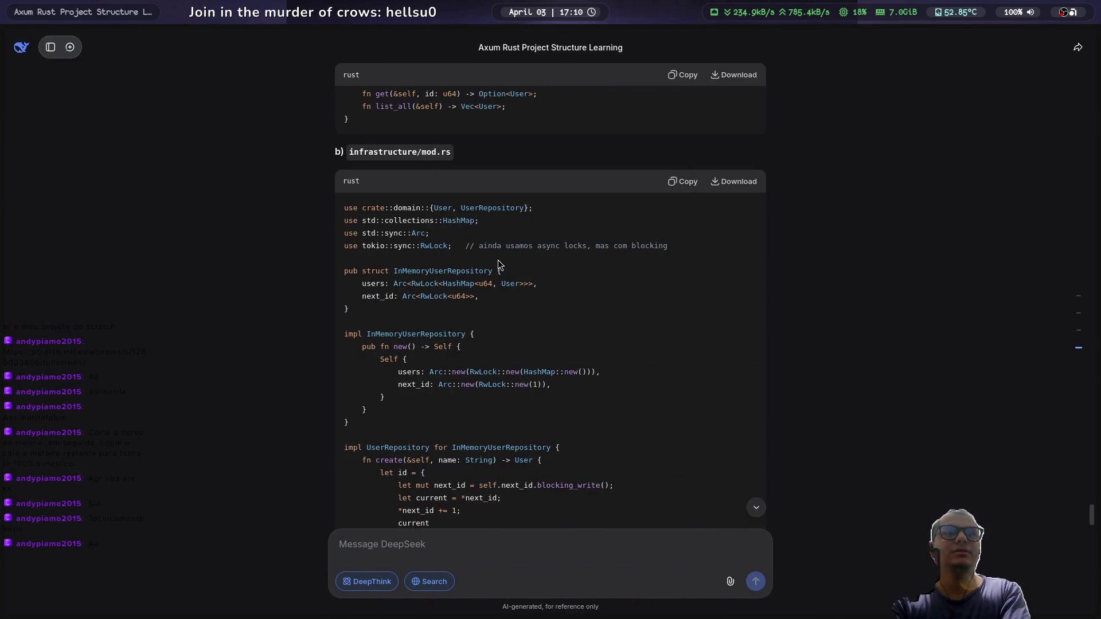
pyautogui.press('super+1')
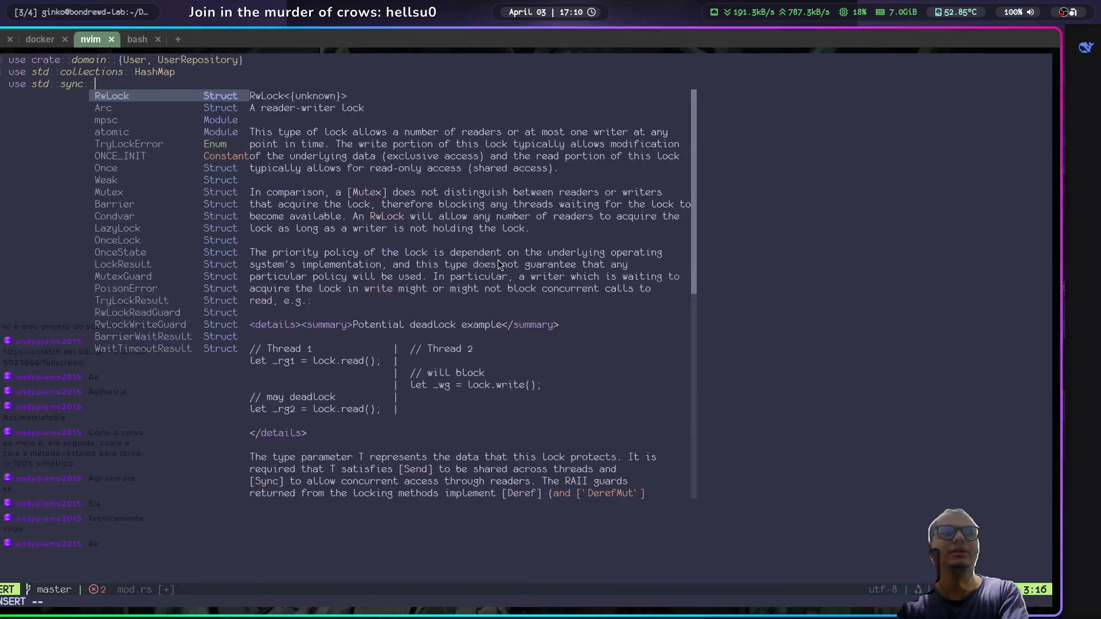
pyautogui.write('Ar')
pyautogui.press('Return')
pyautogui.press('Return')
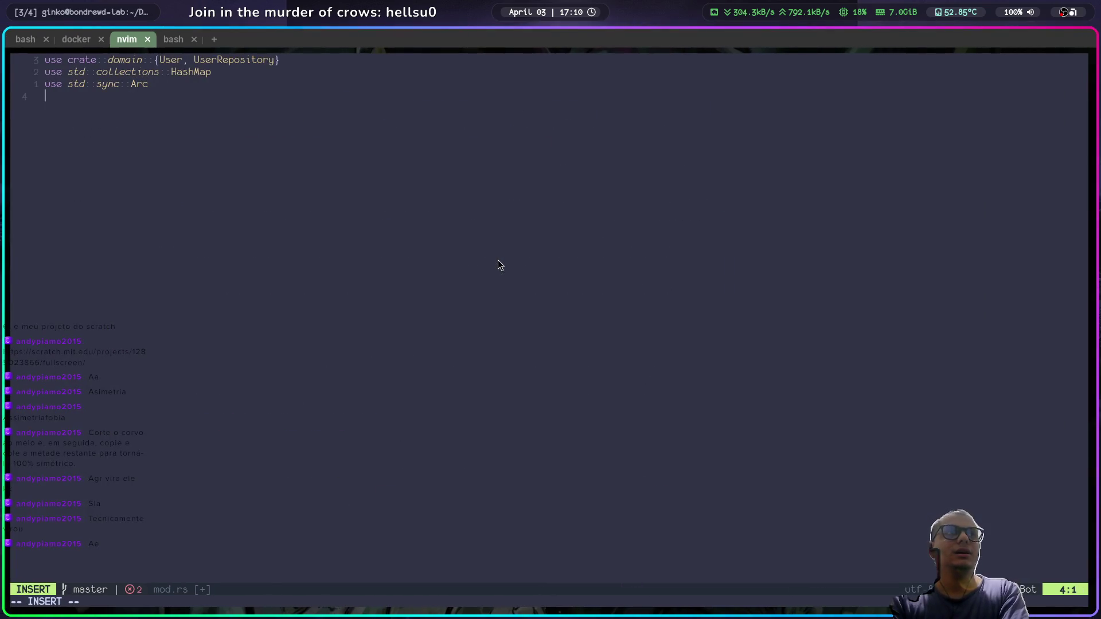
# Step: Add a 'use tokio::sync::RwLock;' import on the next line
pyautogui.write('use ')
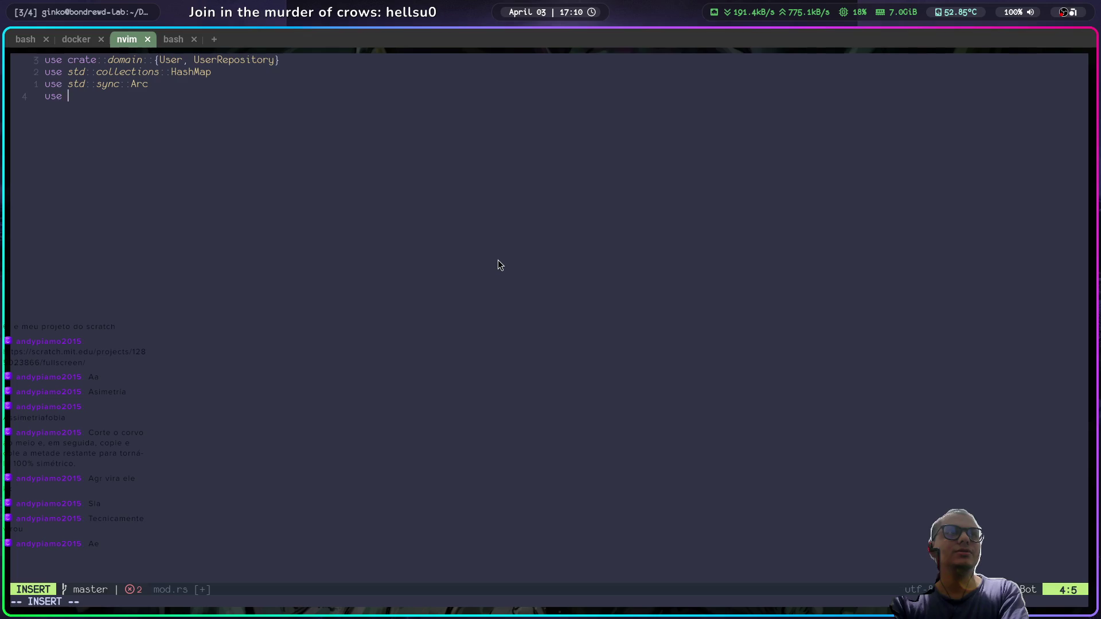
pyautogui.write('std')
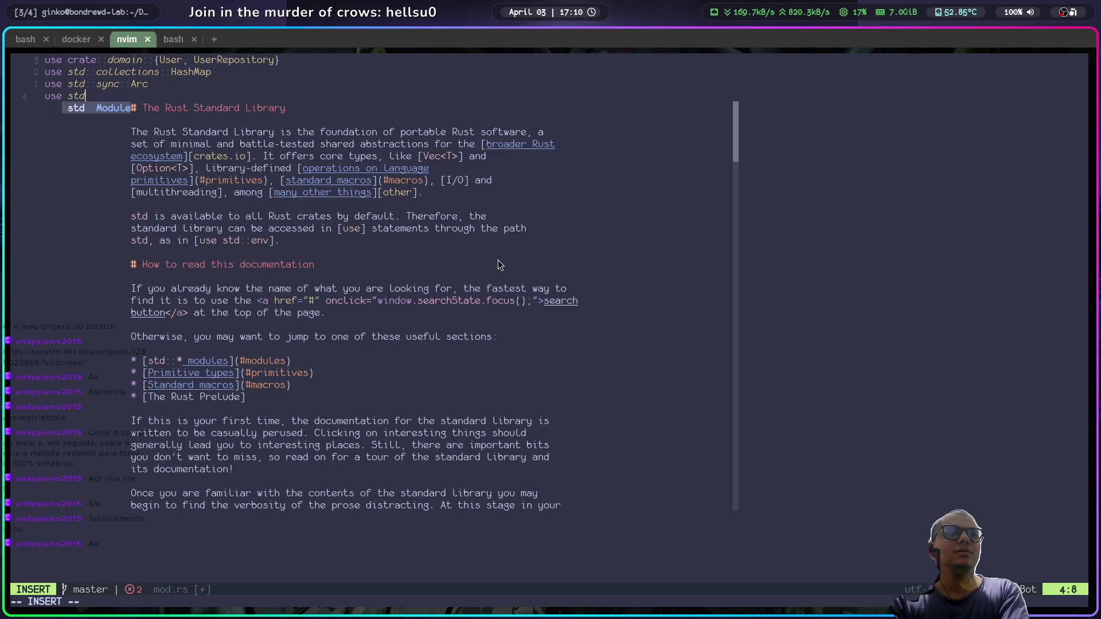
pyautogui.write('::')
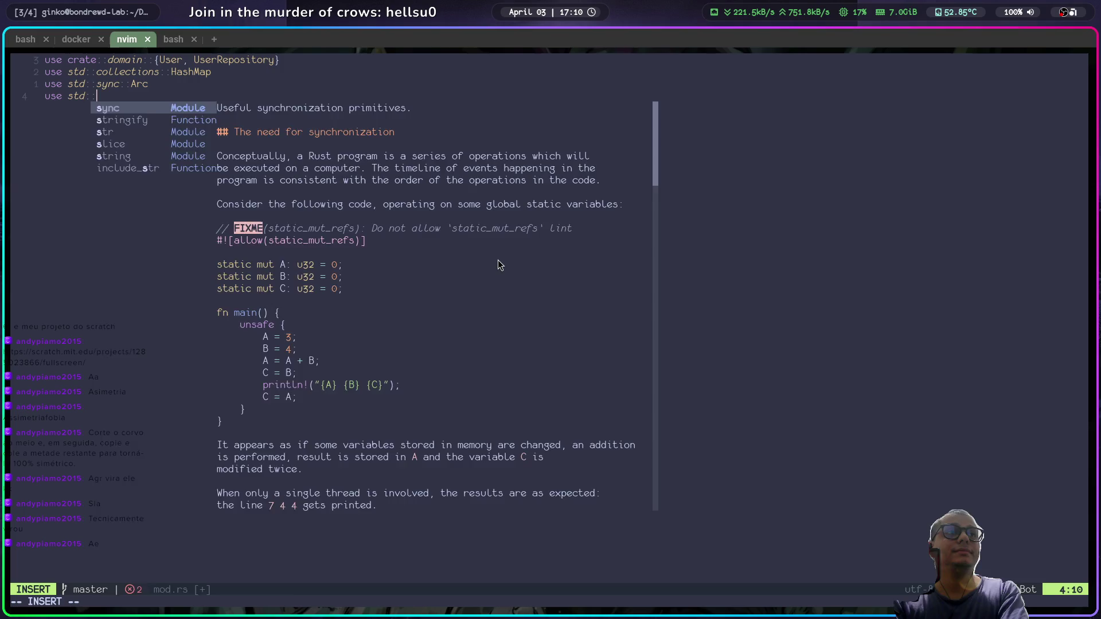
pyautogui.press('BackSpace')
pyautogui.press('BackSpace')
pyautogui.press('BackSpace')
pyautogui.press('BackSpace')
pyautogui.press('BackSpace')
pyautogui.write('tok')
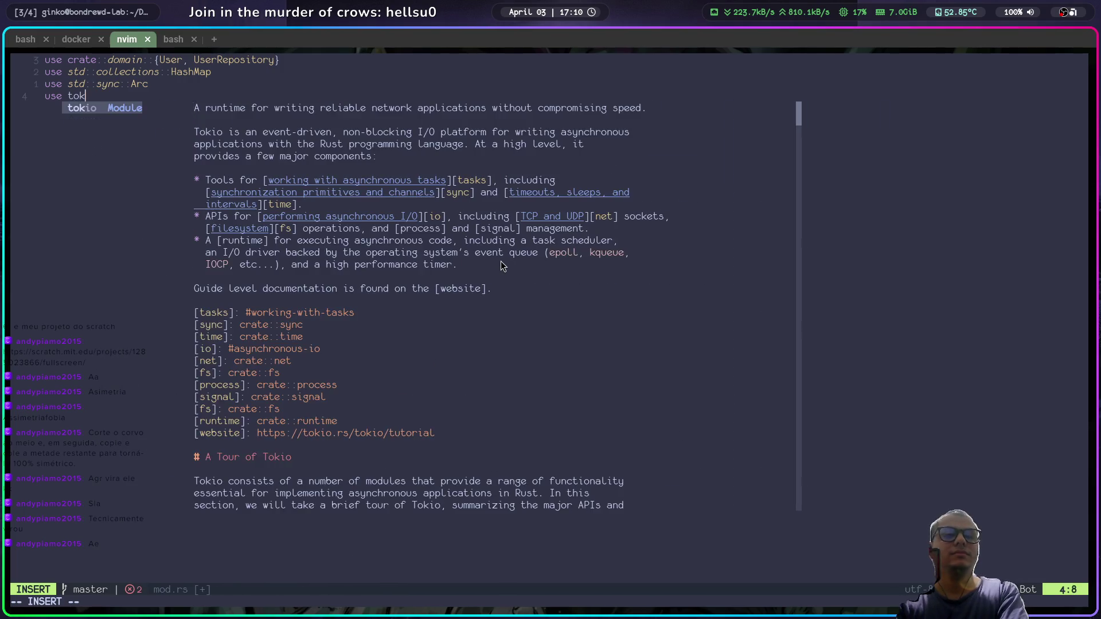
pyautogui.write('io::')
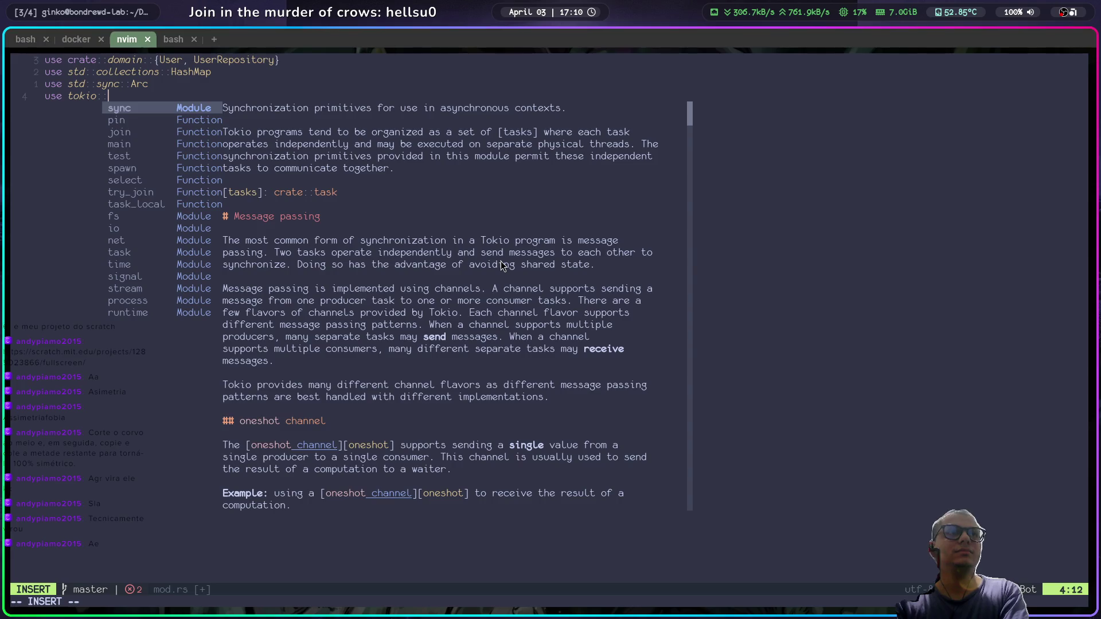
pyautogui.hotkey('alt', 'Tab')
pyautogui.hotkey('alt', 'Tab')
pyautogui.write('sync')
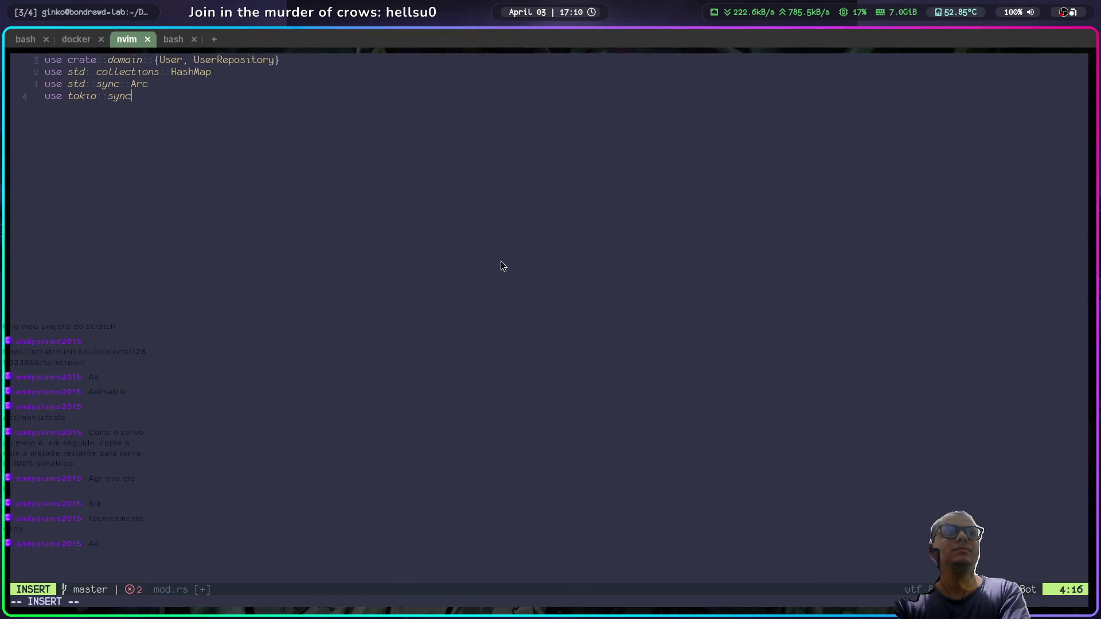
pyautogui.write('::')
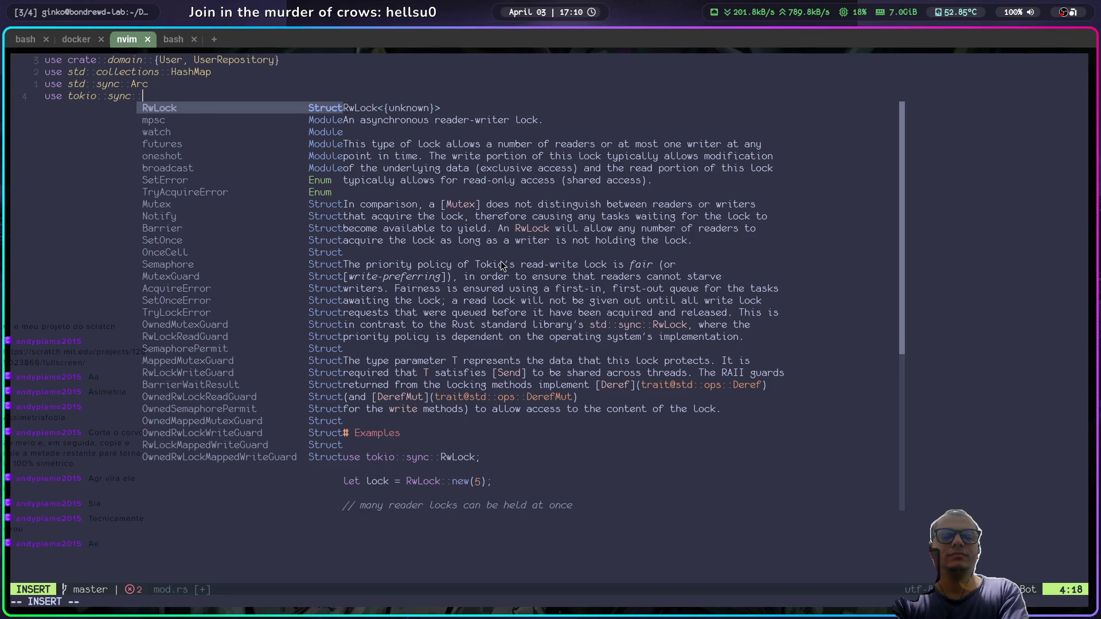
pyautogui.write('Rw')
pyautogui.press('Return')
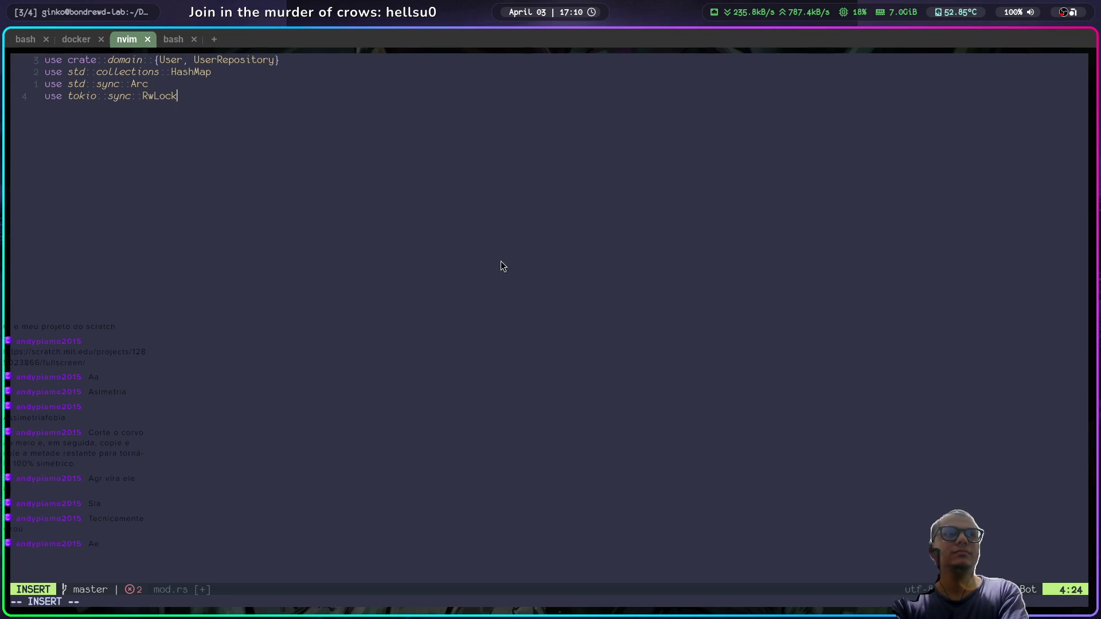
pyautogui.write(';')
# Step: Append semicolons to the Arc and HashMap import lines
pyautogui.press('Up')
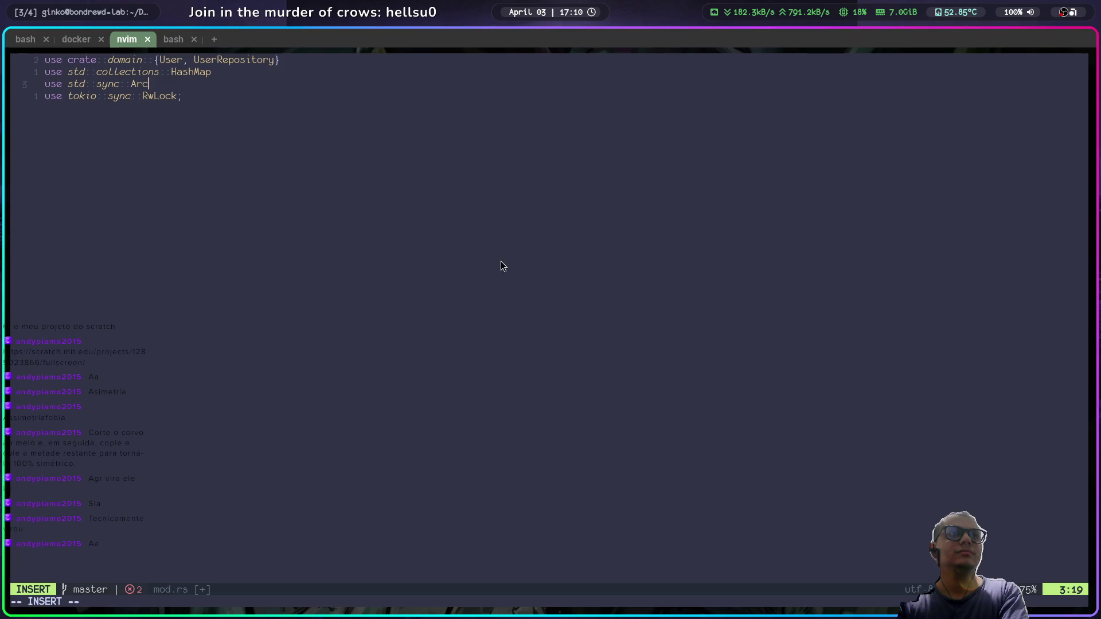
pyautogui.write(';')
pyautogui.press('Up')
pyautogui.press('End')
pyautogui.write(';')
pyautogui.press('Escape')
pyautogui.press('k')
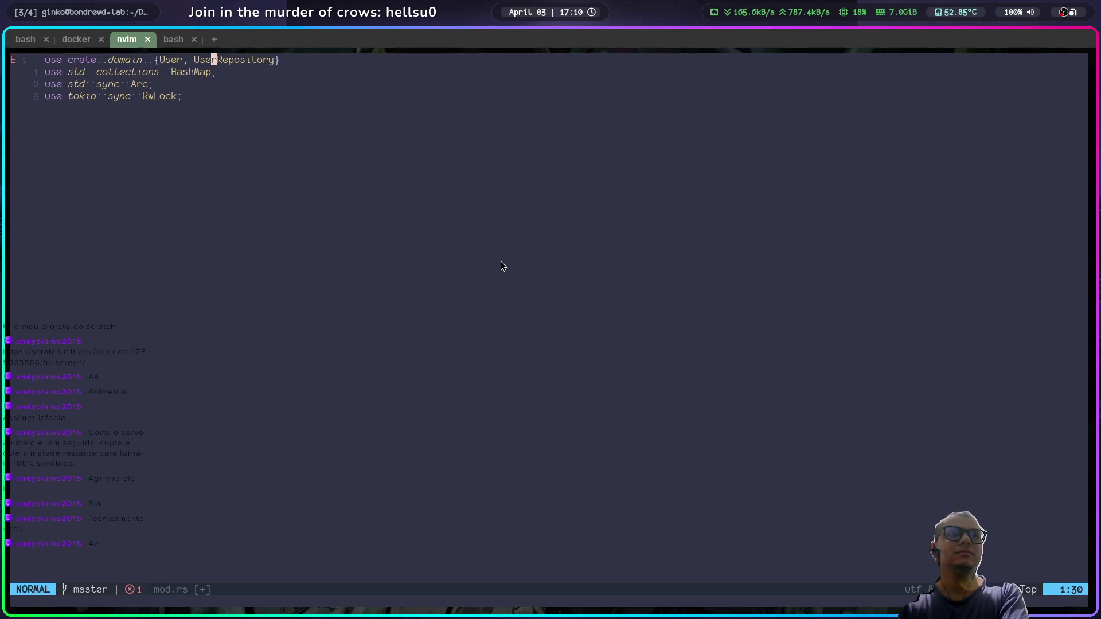
pyautogui.press('b')
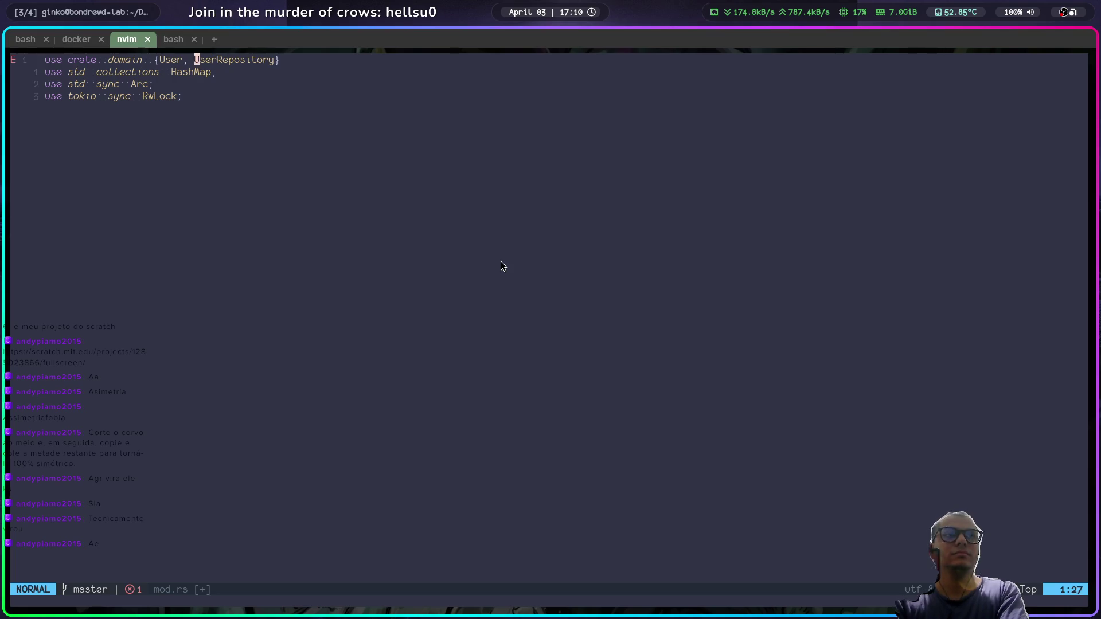
# Step: Add the missing semicolon after the closing brace of the first domain import
pyautogui.press('super+p')
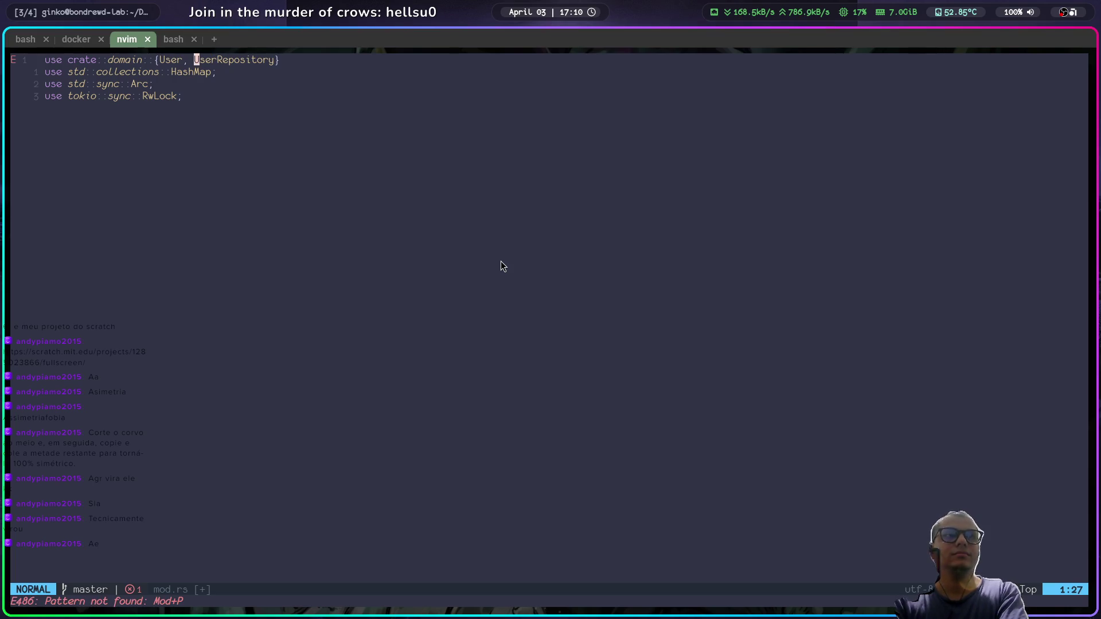
pyautogui.press('k')
pyautogui.press('j')
pyautogui.press('k')
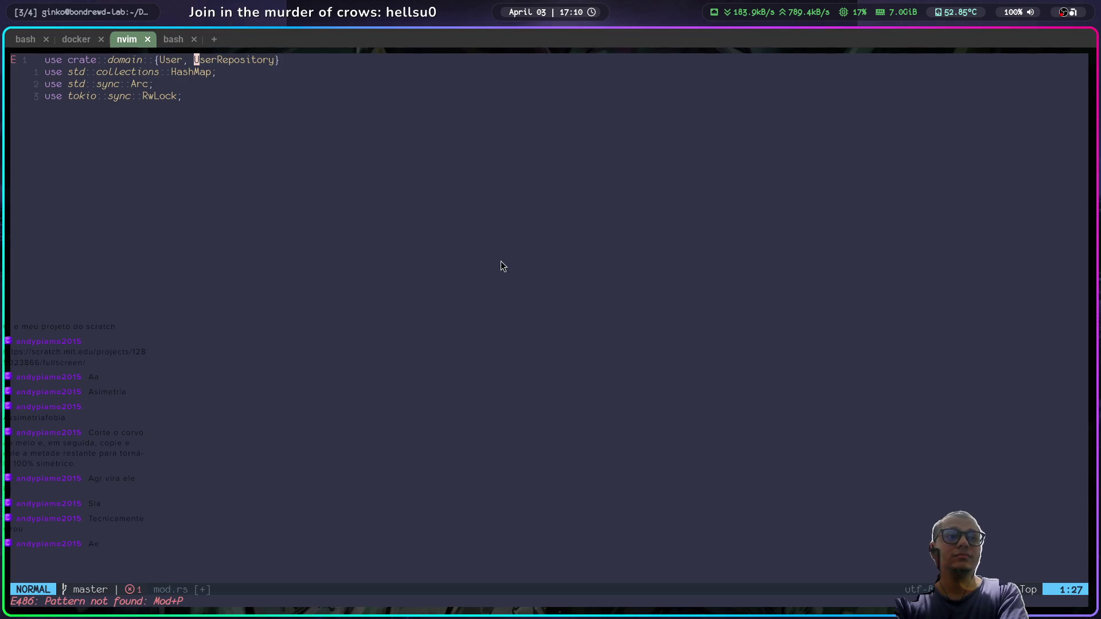
pyautogui.press('l')
pyautogui.press('l')
pyautogui.press('l')
pyautogui.press('a')
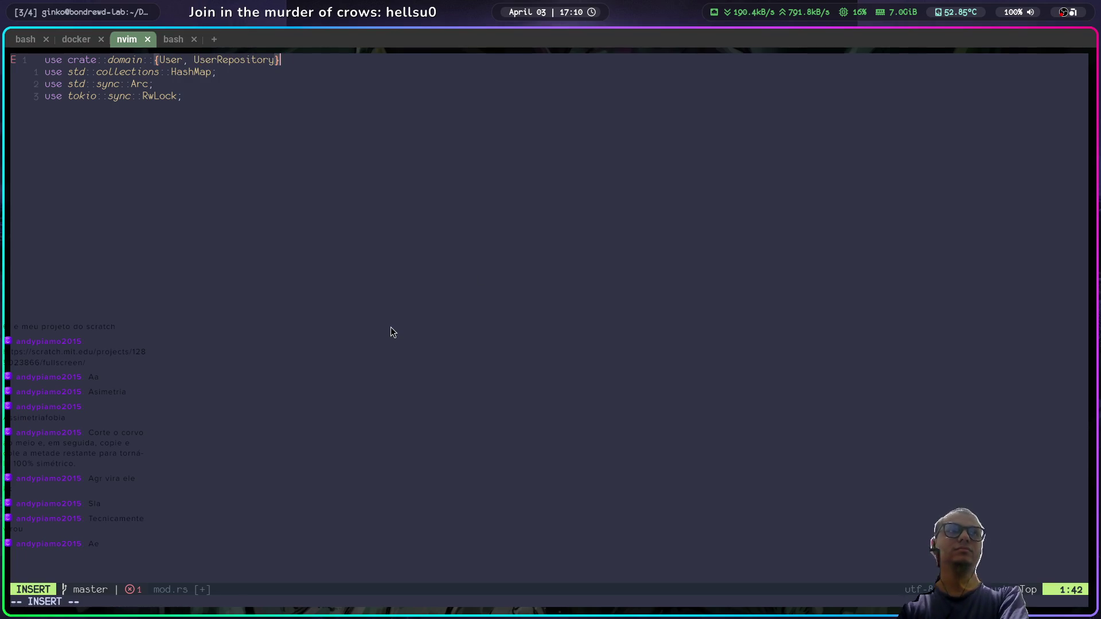
pyautogui.write(';')
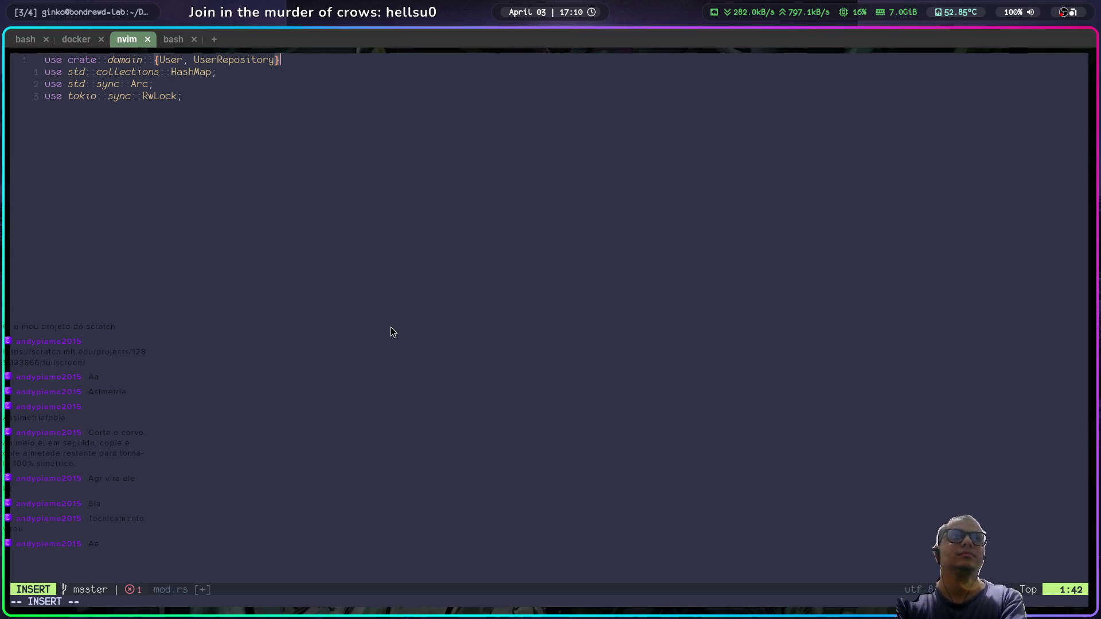
pyautogui.press('Escape')
pyautogui.press('Escape')
pyautogui.press('a')
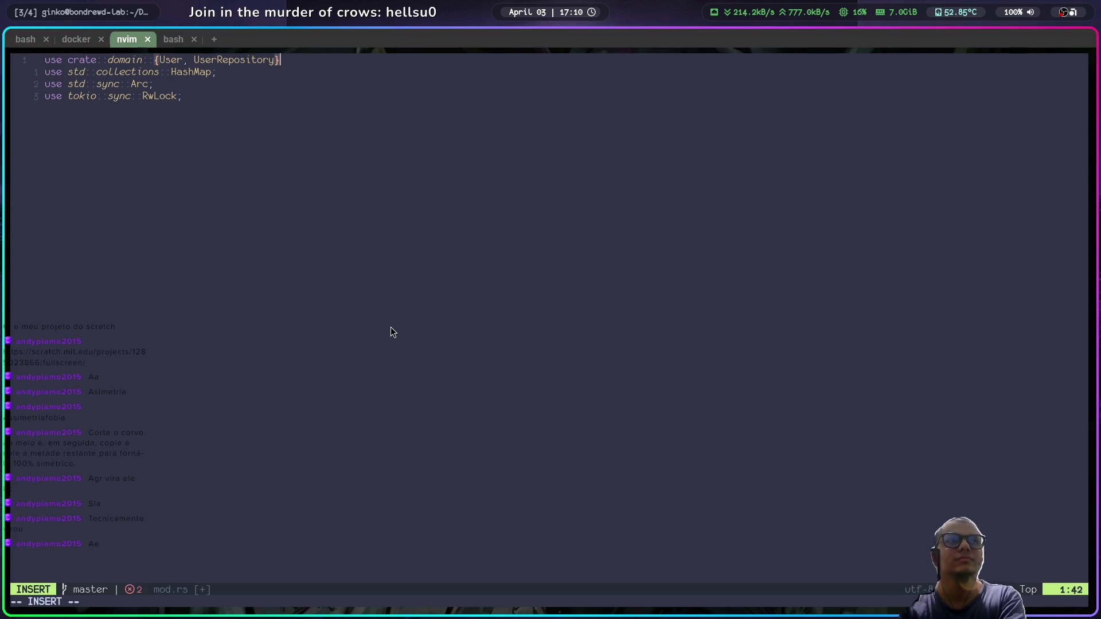
pyautogui.write(';')
pyautogui.press('BackSpace')
pyautogui.press('BackSpace')
pyautogui.press('BackSpace')
pyautogui.press('Escape')
pyautogui.press('j')
pyautogui.press('j')
pyautogui.press('j')
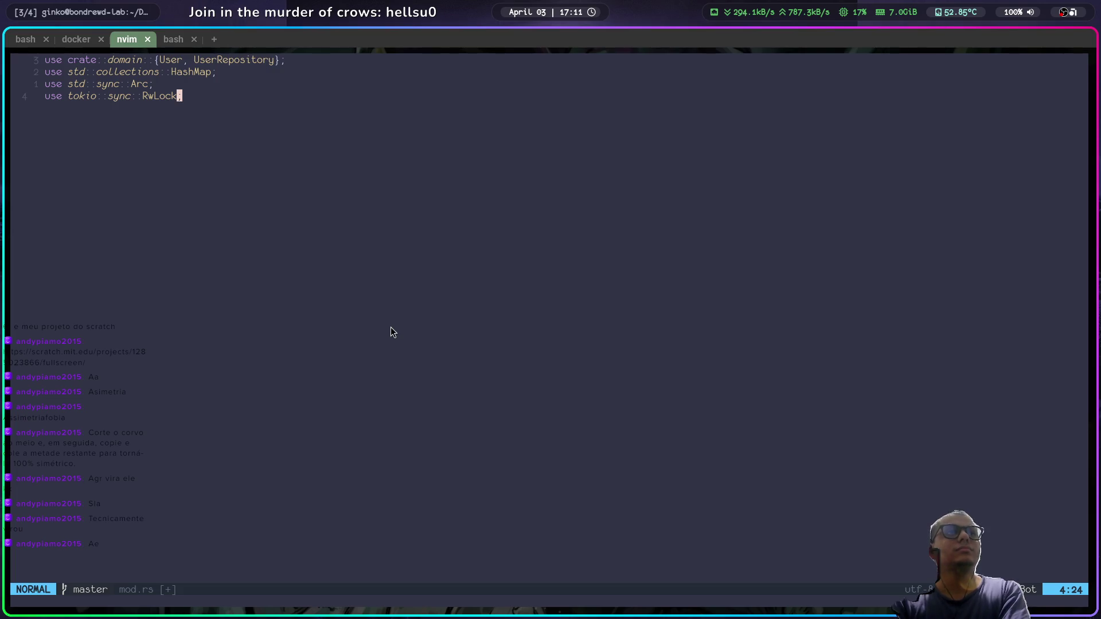
# Step: Begin a 'pub struct' declaration on a new line below the imports
pyautogui.press('o')
pyautogui.hotkey('alt', 'Tab')
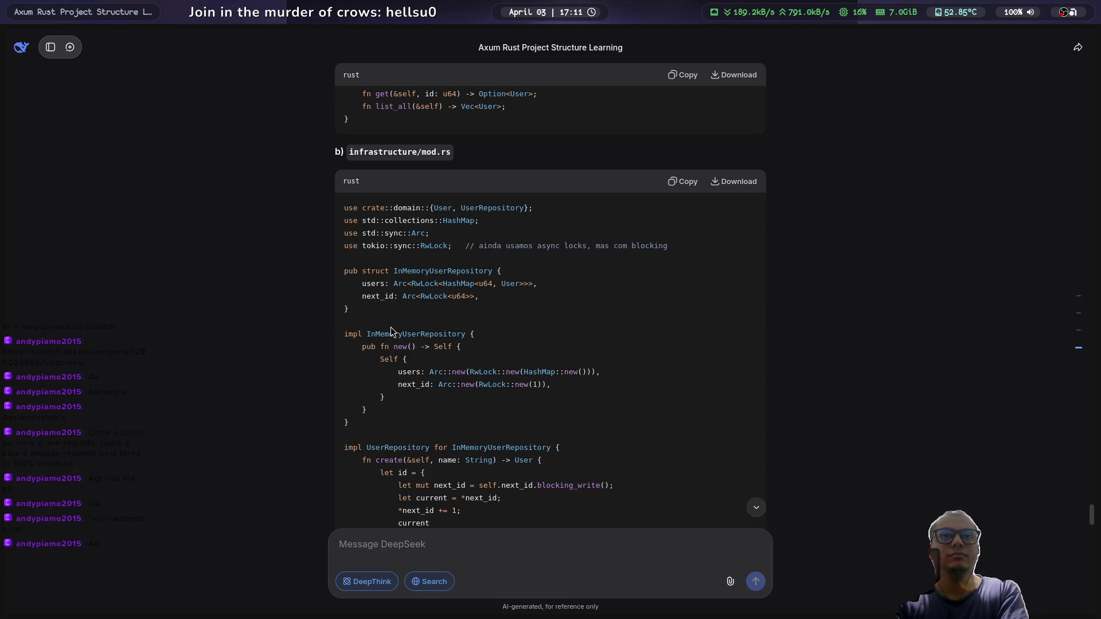
pyautogui.hotkey('alt', 'Tab')
pyautogui.press('Return')
pyautogui.write('pub struct')
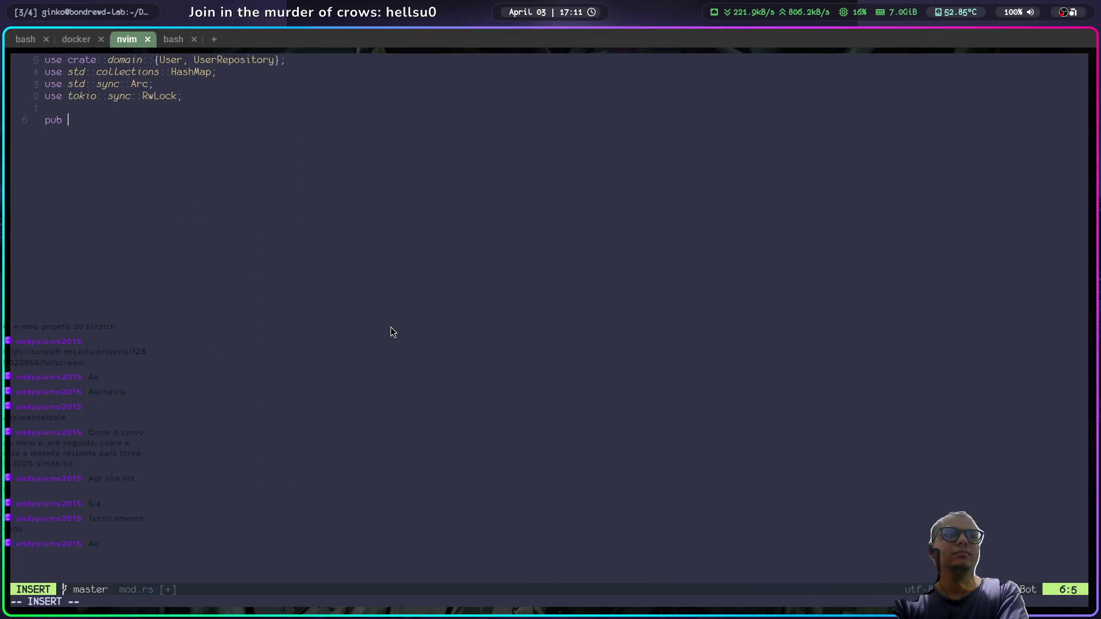
pyautogui.hotkey('alt', 'Tab')
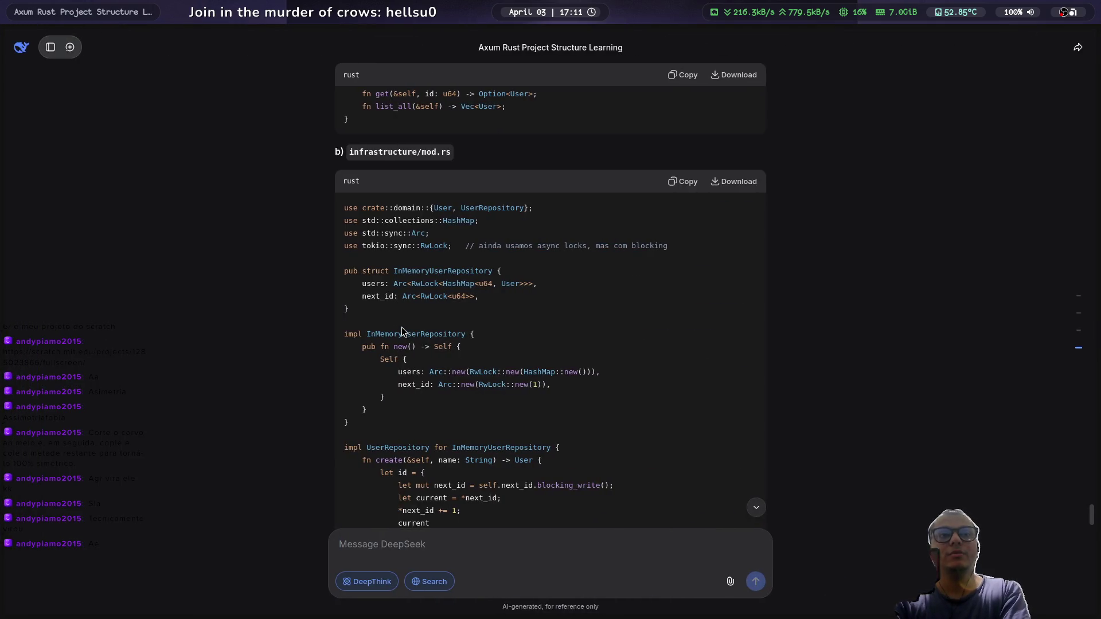
pyautogui.hotkey('alt', 'Tab')
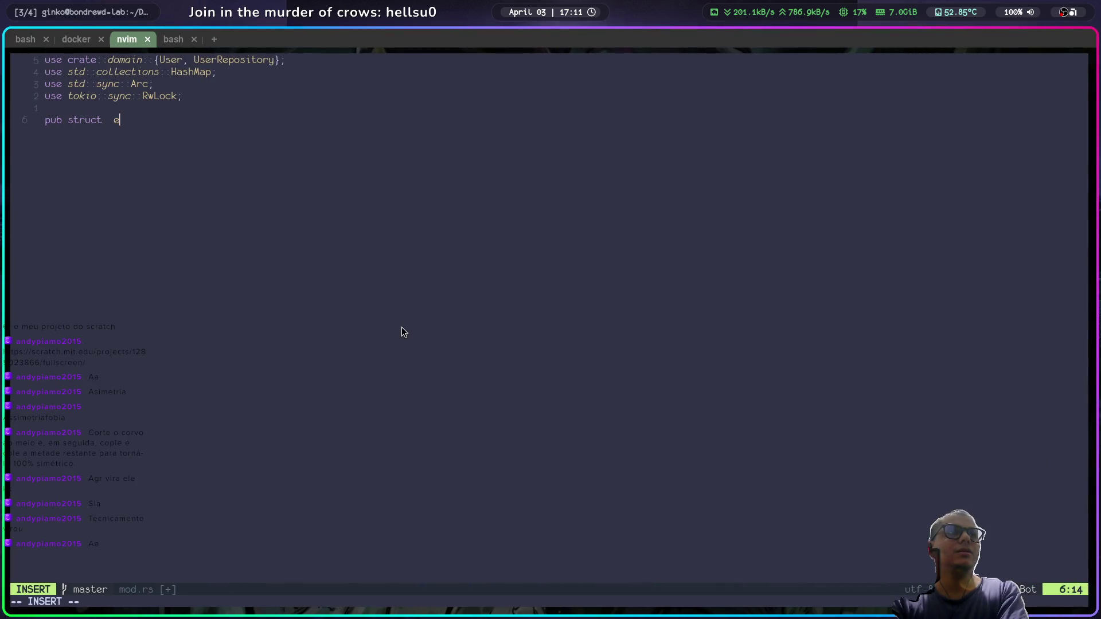
pyautogui.press('Escape')
pyautogui.press('space')
# Step: Open src/domain/mod.rs from the neo-tree file tree
pyautogui.press('e')
pyautogui.press('j')
pyautogui.press('j')
pyautogui.press('j')
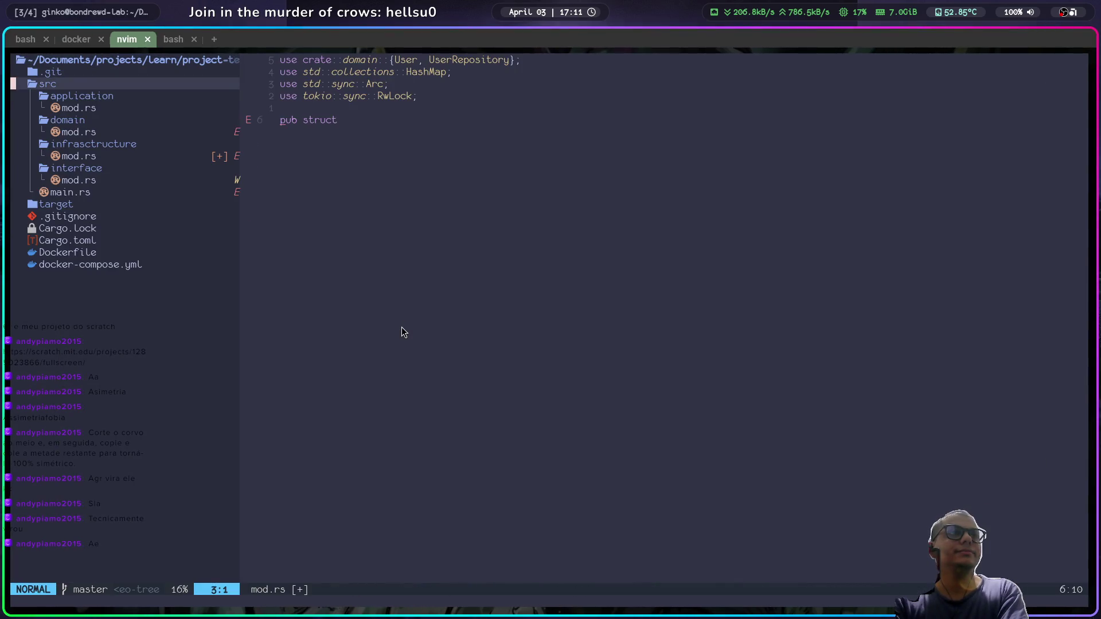
pyautogui.press('j')
pyautogui.press('j')
pyautogui.press('j')
pyautogui.press('Return')
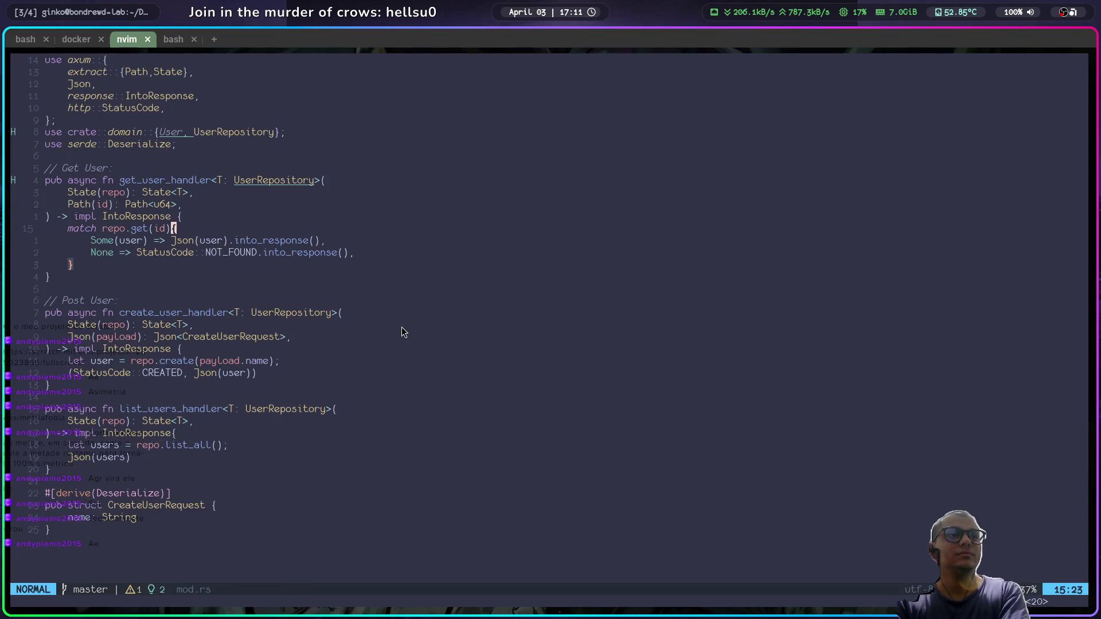
pyautogui.press('space')
pyautogui.press('e')
pyautogui.press('j')
pyautogui.press('j')
pyautogui.press('j')
pyautogui.press('Return')
# Step: Try cutting the InMemoryUserRepository block, then undo after comparing with the reference
pyautogui.press('k')
pyautogui.press('k')
pyautogui.press('k')
pyautogui.press('j')
pyautogui.press('j')
pyautogui.press('v')
pyautogui.press('k')
pyautogui.press('k')
pyautogui.press('k')
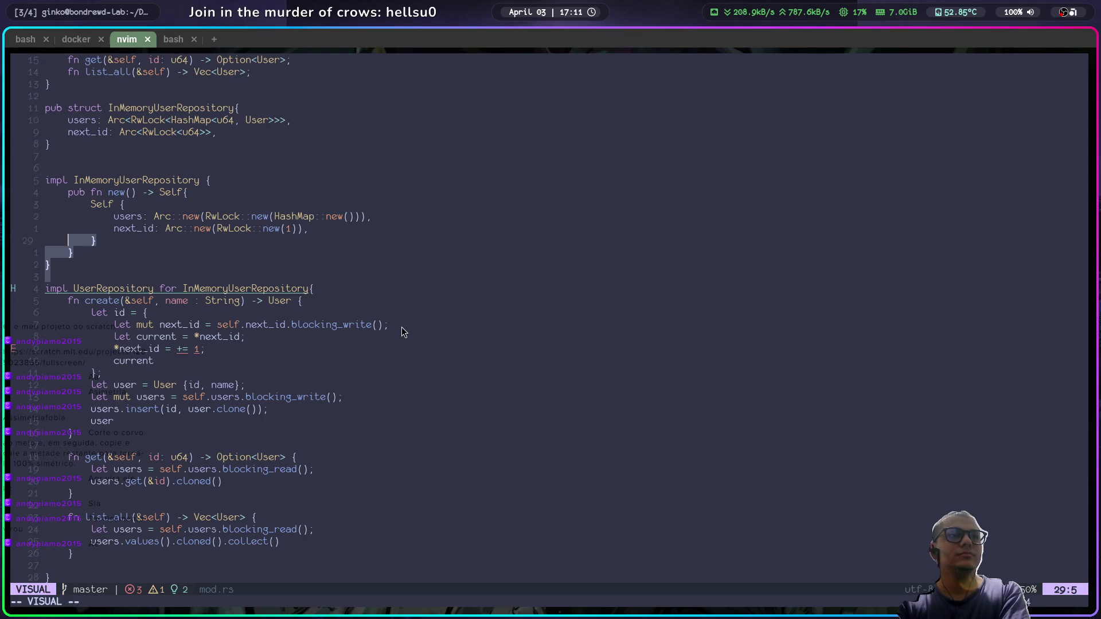
pyautogui.press('k')
pyautogui.press('k')
pyautogui.press('k')
pyautogui.press('h')
pyautogui.press('h')
pyautogui.press('h')
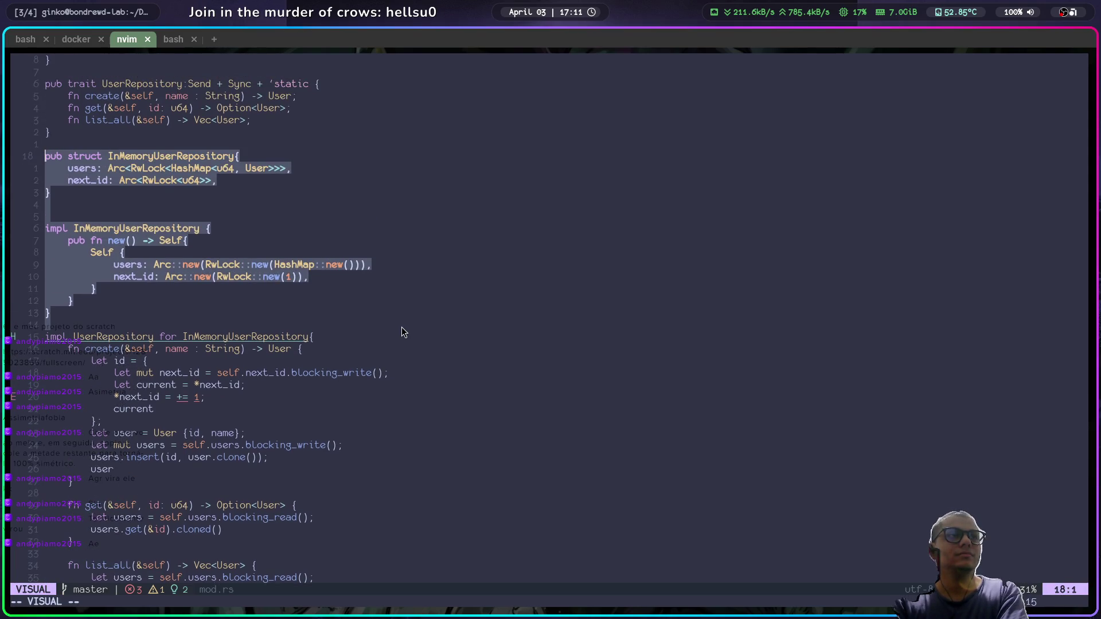
pyautogui.press('d')
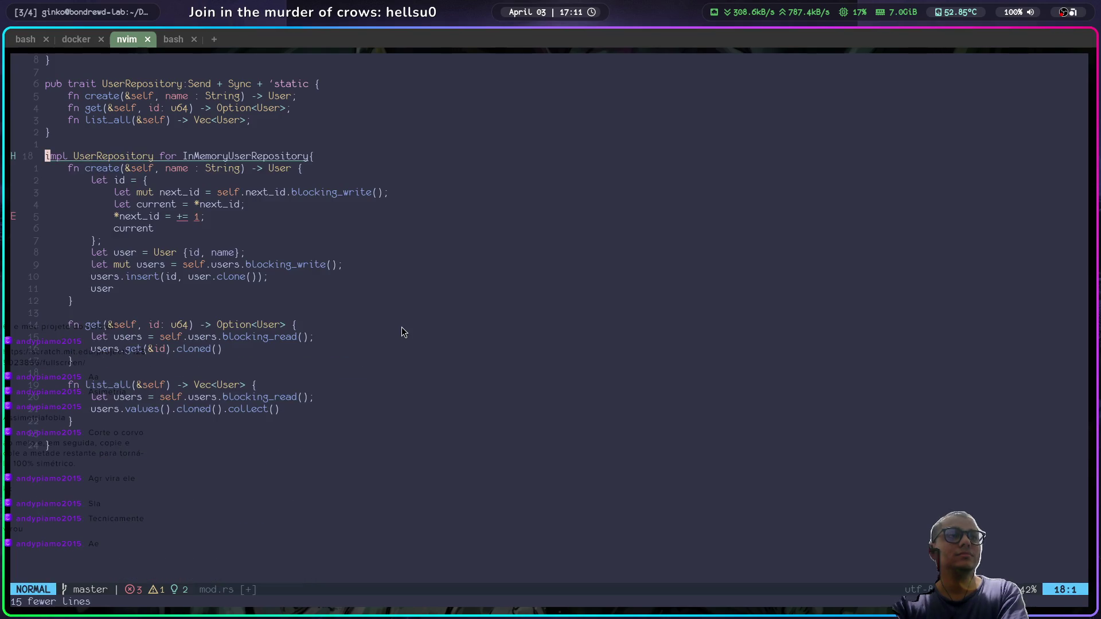
pyautogui.hotkey('alt', 'Tab')
pyautogui.scroll(-5, 401, 328)
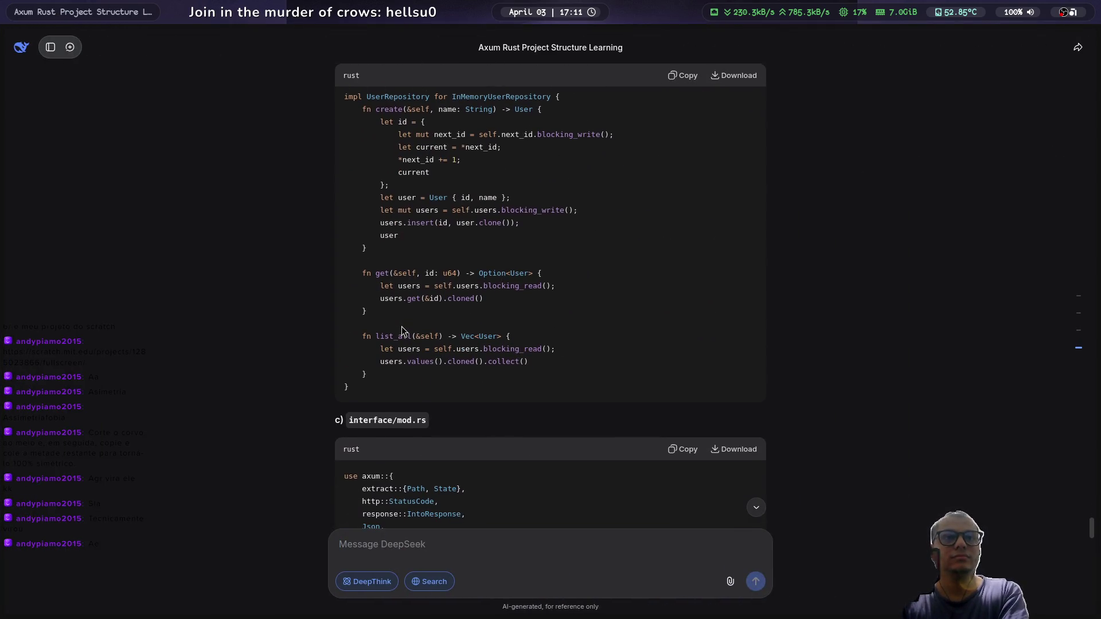
pyautogui.hotkey('alt', 'Tab')
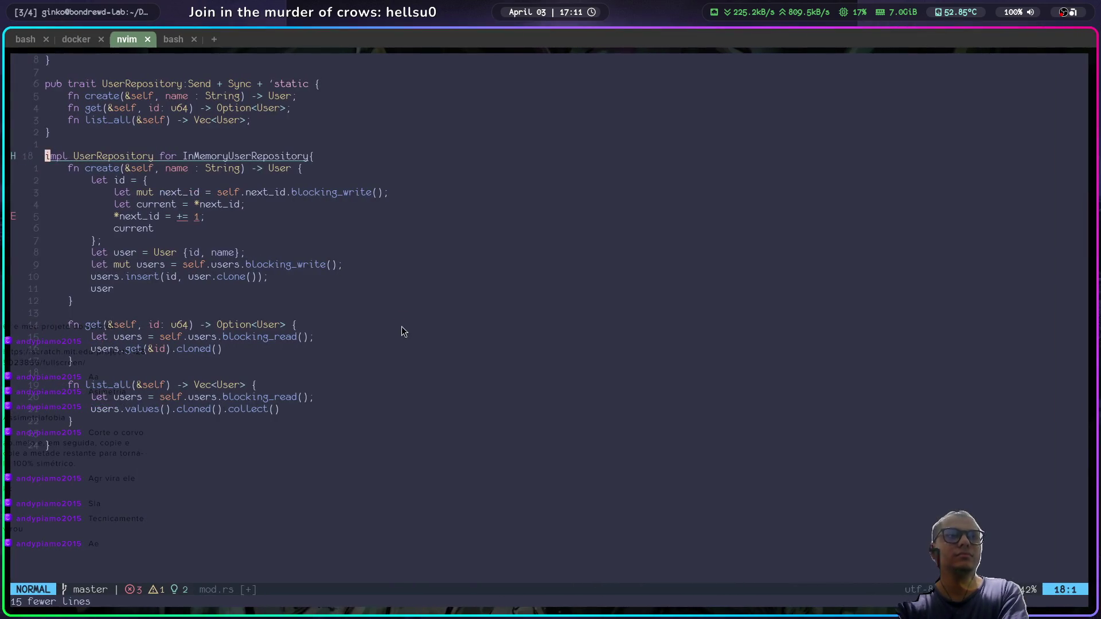
pyautogui.press('u')
# Step: Cut the InMemoryUserRepository struct and both impl blocks to end of file, and save
pyautogui.press('V')
pyautogui.press('j')
pyautogui.press('j')
pyautogui.press('j')
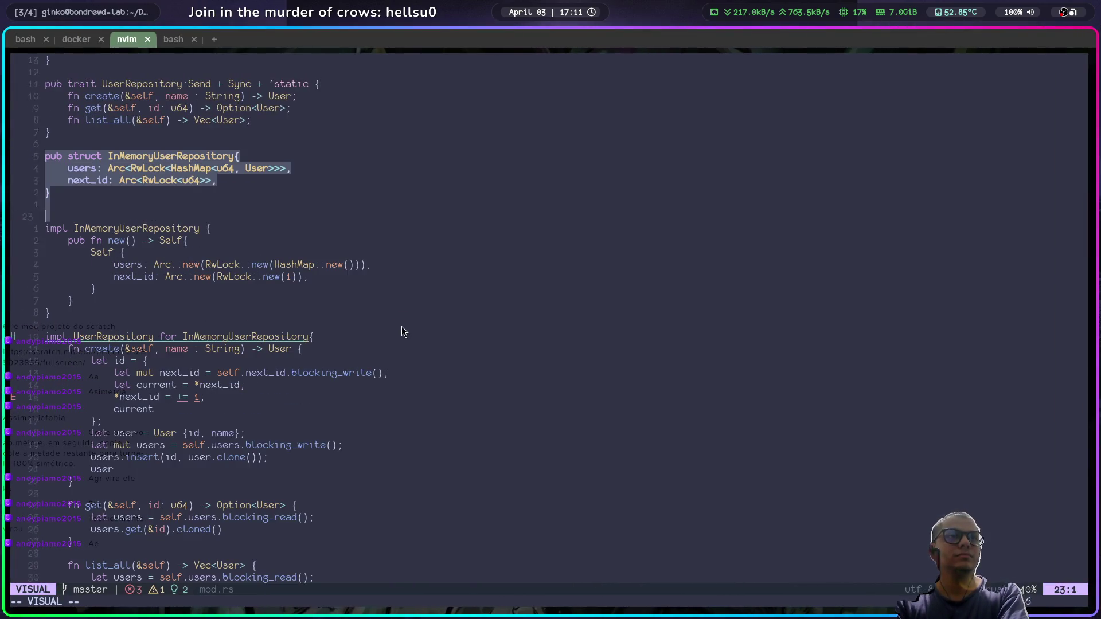
pyautogui.press('j')
pyautogui.press('j')
pyautogui.press('j')
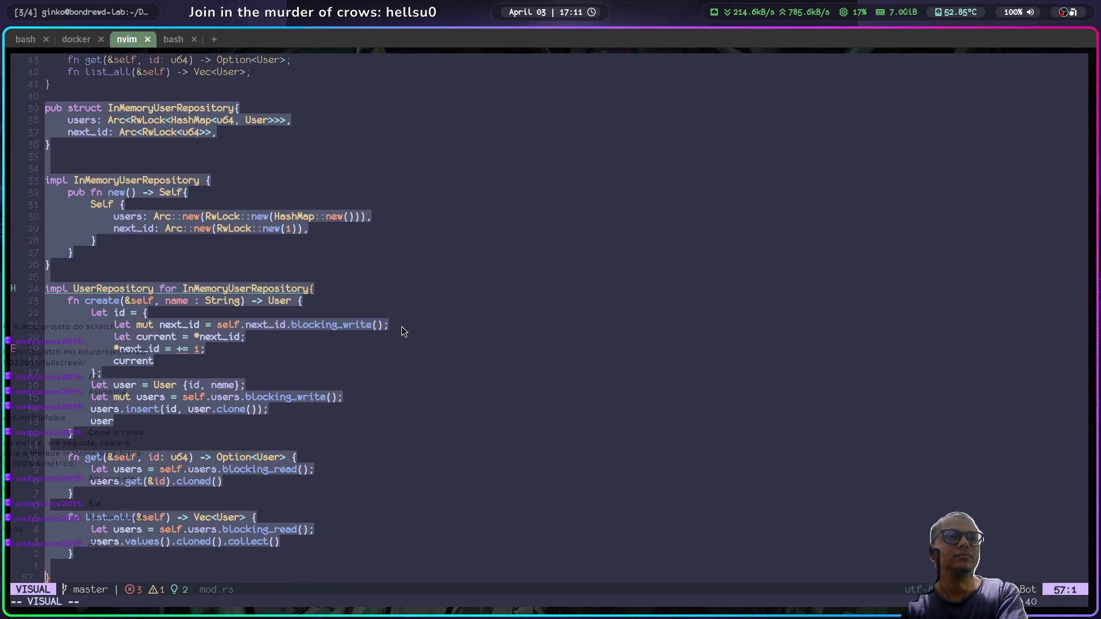
pyautogui.press('d')
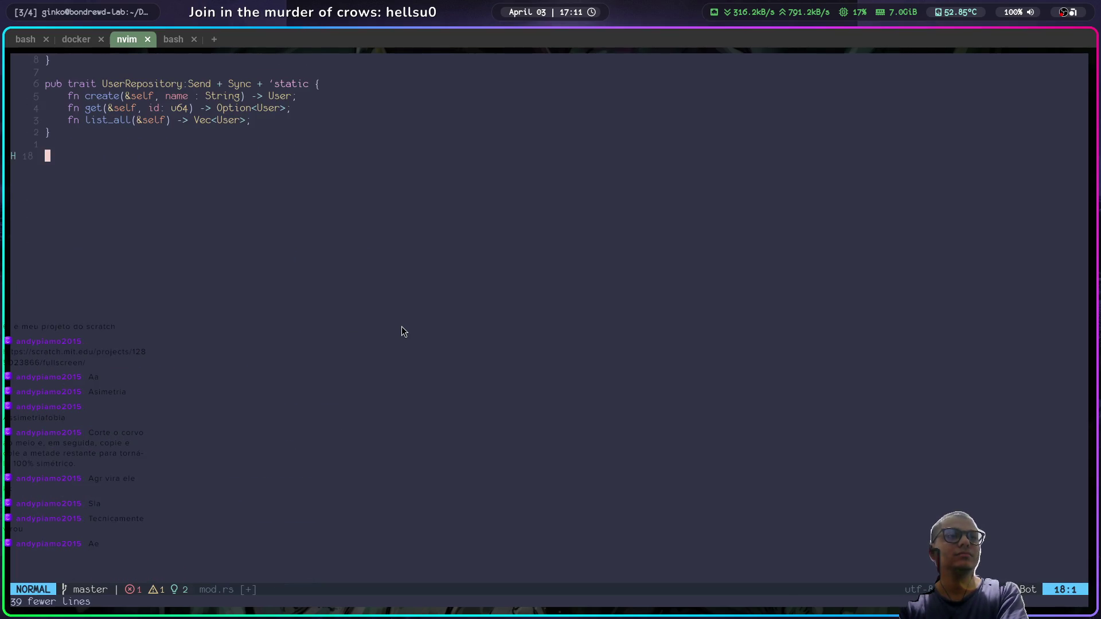
pyautogui.hotkey('ctrl', 's')
# Step: Reopen infrastructure/mod.rs from the file tree
pyautogui.press('space')
pyautogui.press('e')
pyautogui.press('j')
pyautogui.press('j')
pyautogui.press('j')
pyautogui.press('j')
pyautogui.press('j')
pyautogui.press('j')
pyautogui.press('Return')
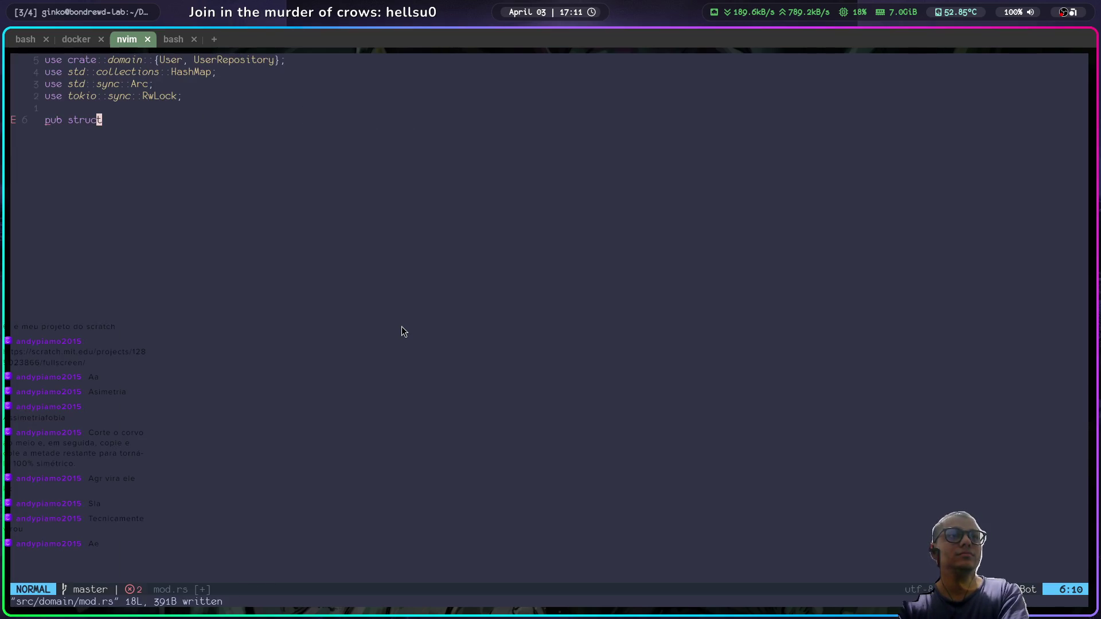
# Step: Paste the InMemoryUserRepository code, remove the stray duplicate word, and save infrastructure/mod.rs
pyautogui.press('p')
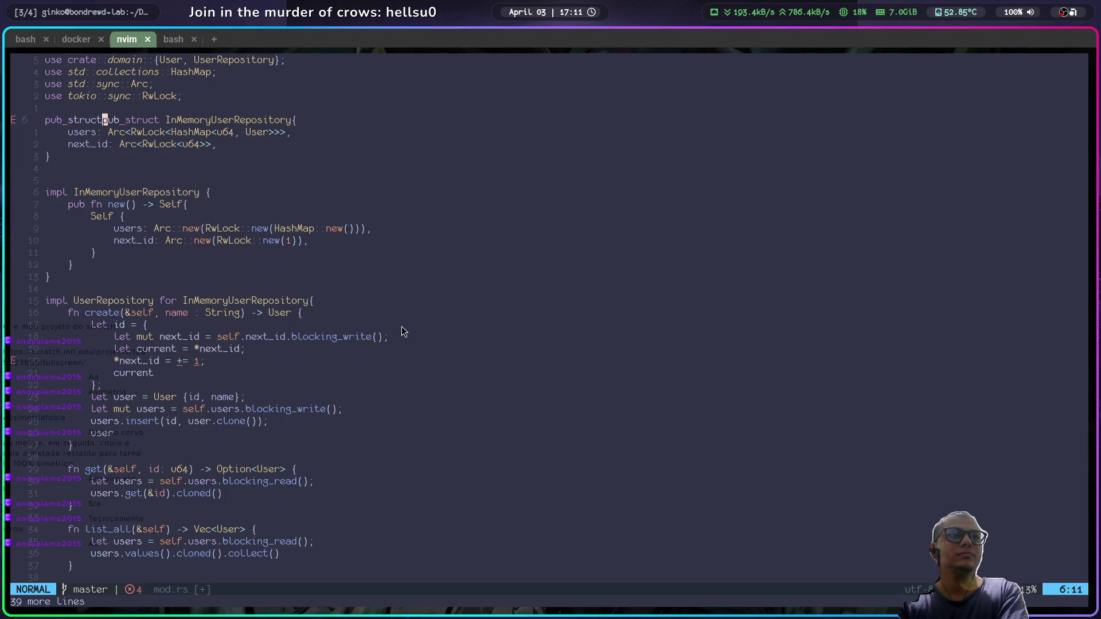
pyautogui.press('h')
pyautogui.press('h')
pyautogui.press('h')
pyautogui.press('h')
pyautogui.press('l')
pyautogui.press('l')
pyautogui.press('l')
pyautogui.press('a')
pyautogui.press('BackSpace')
pyautogui.press('BackSpace')
pyautogui.press('BackSpace')
pyautogui.press('Delete')
pyautogui.press('Escape')
pyautogui.write('bdw')
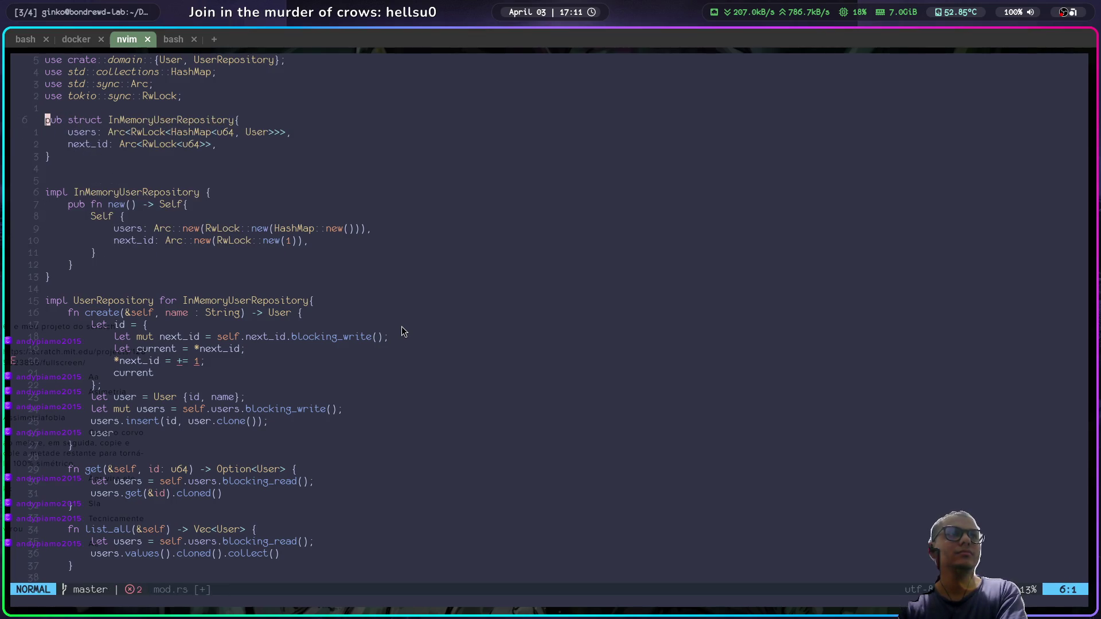
pyautogui.write(':w')
pyautogui.press('Return')
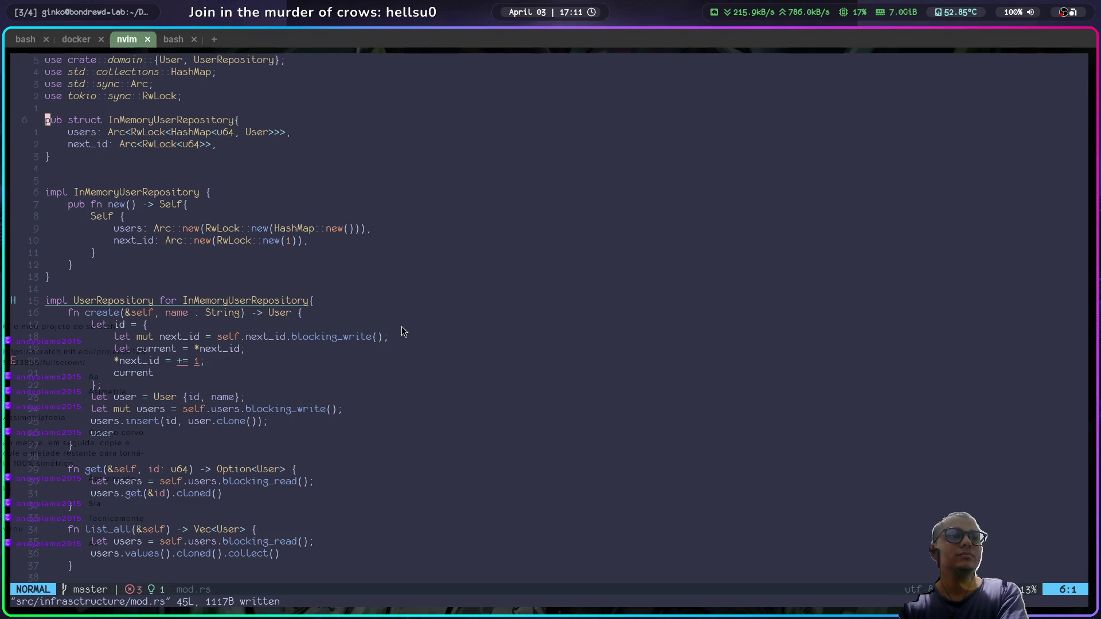
# Step: Review the DeepSeek reference code in the chat
pyautogui.hotkey('alt', 'Tab')
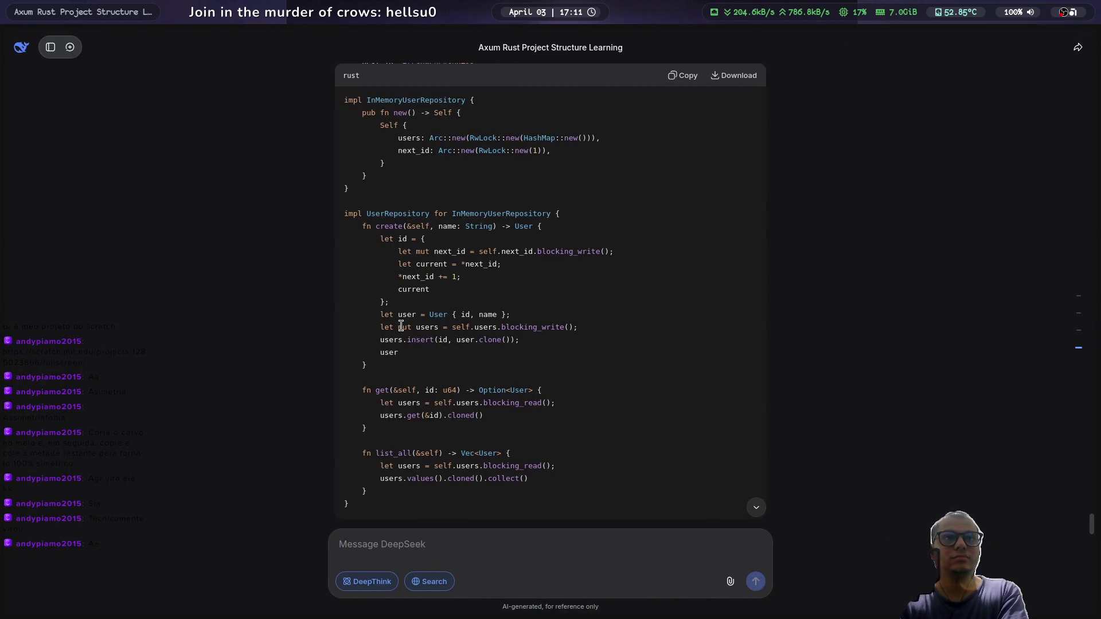
pyautogui.hotkey('alt', 'Tab')
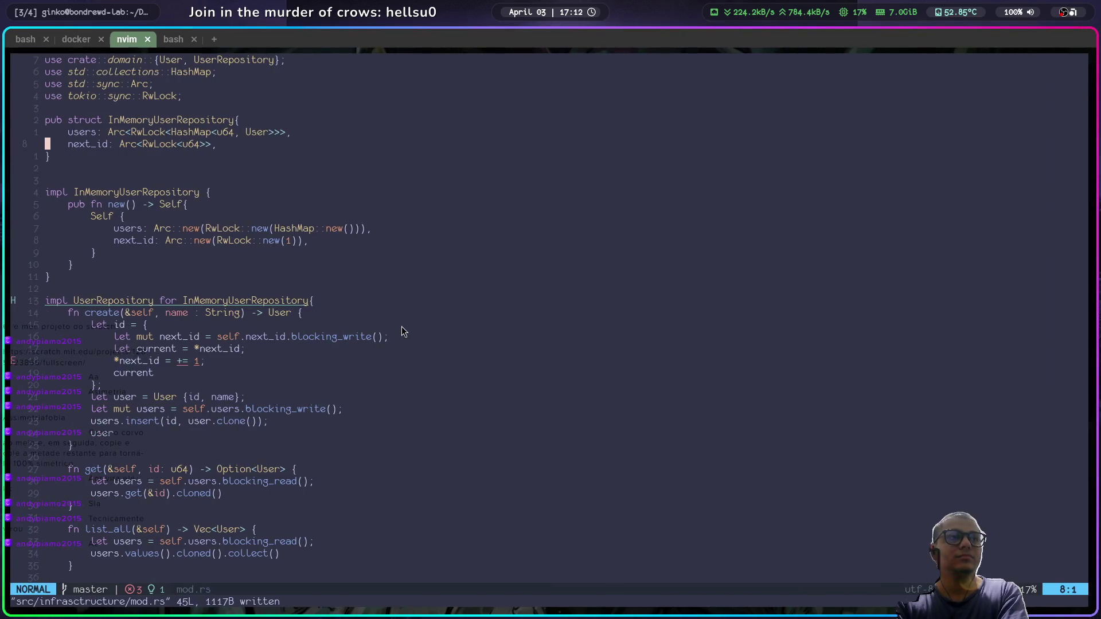
pyautogui.hotkey('alt', 'Tab')
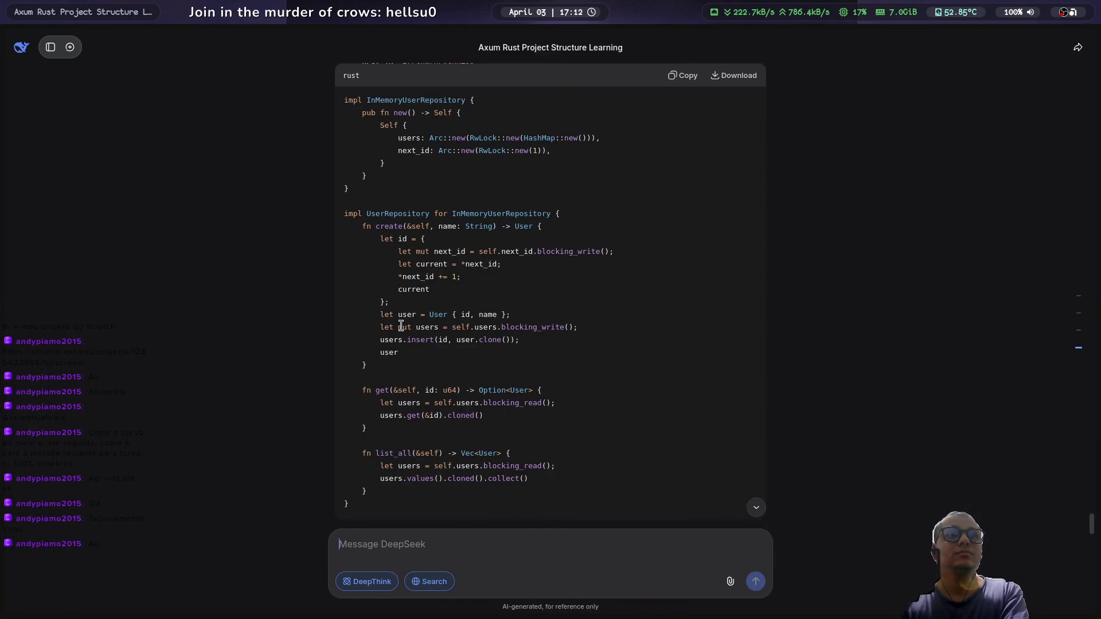
pyautogui.scroll(6, 593, 250)
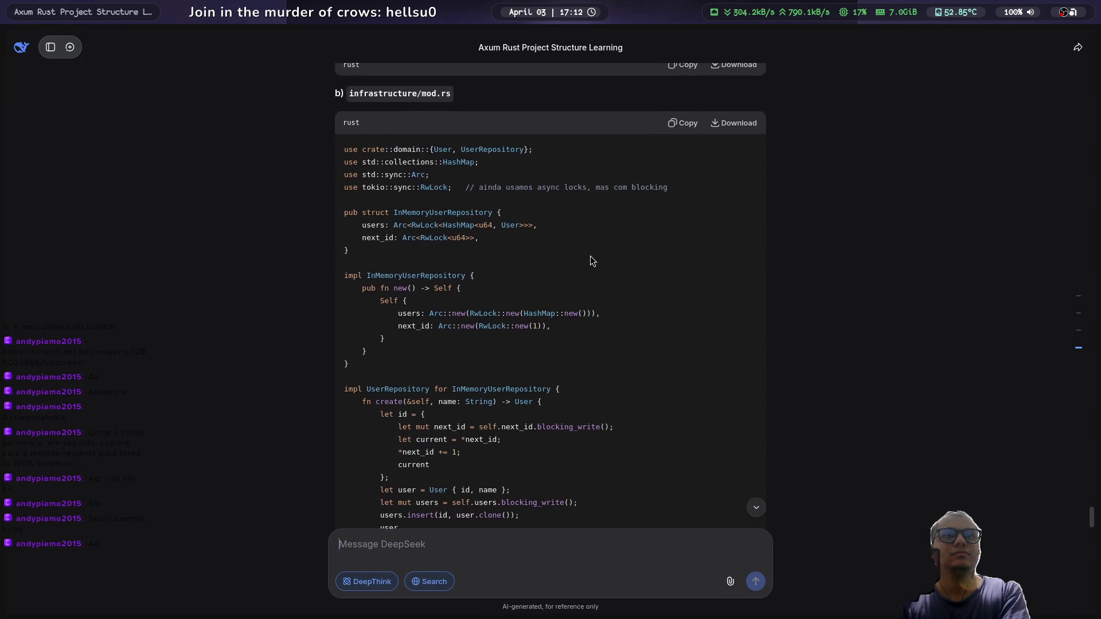
pyautogui.scroll(3, 590, 255)
pyautogui.scroll(-1, 590, 256)
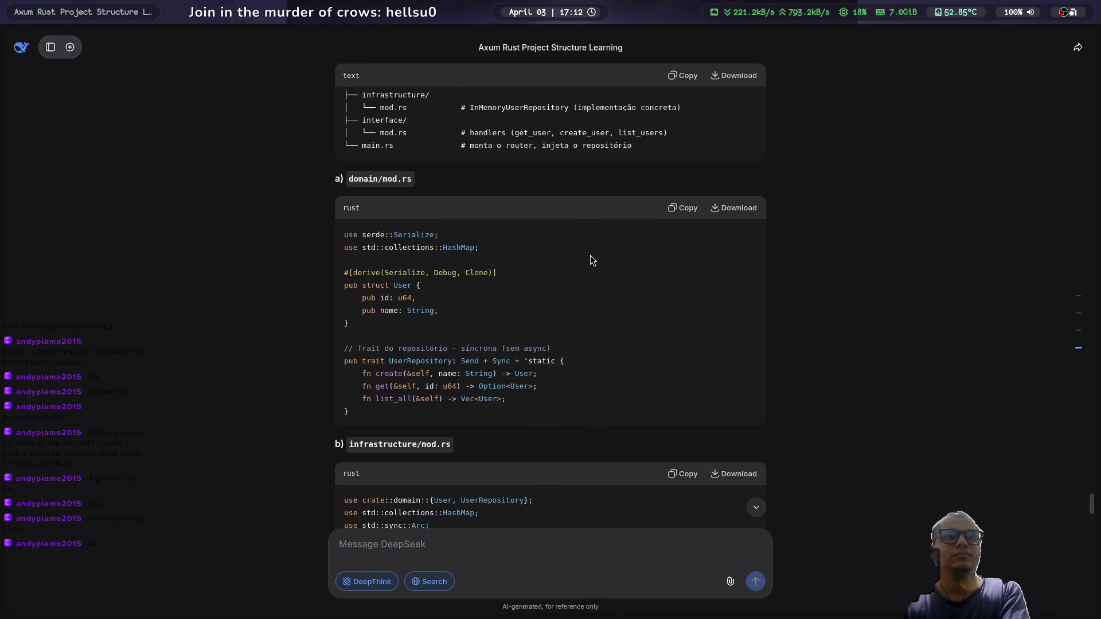
pyautogui.hotkey('alt', 'Tab')
# Step: Open domain/mod.rs from the file tree and compare it with the reference
pyautogui.press('space')
pyautogui.press('e')
pyautogui.press('j')
pyautogui.press('j')
pyautogui.press('j')
pyautogui.press('j')
pyautogui.press('j')
pyautogui.press('j')
pyautogui.press('Return')
pyautogui.hotkey('alt', 'Tab')
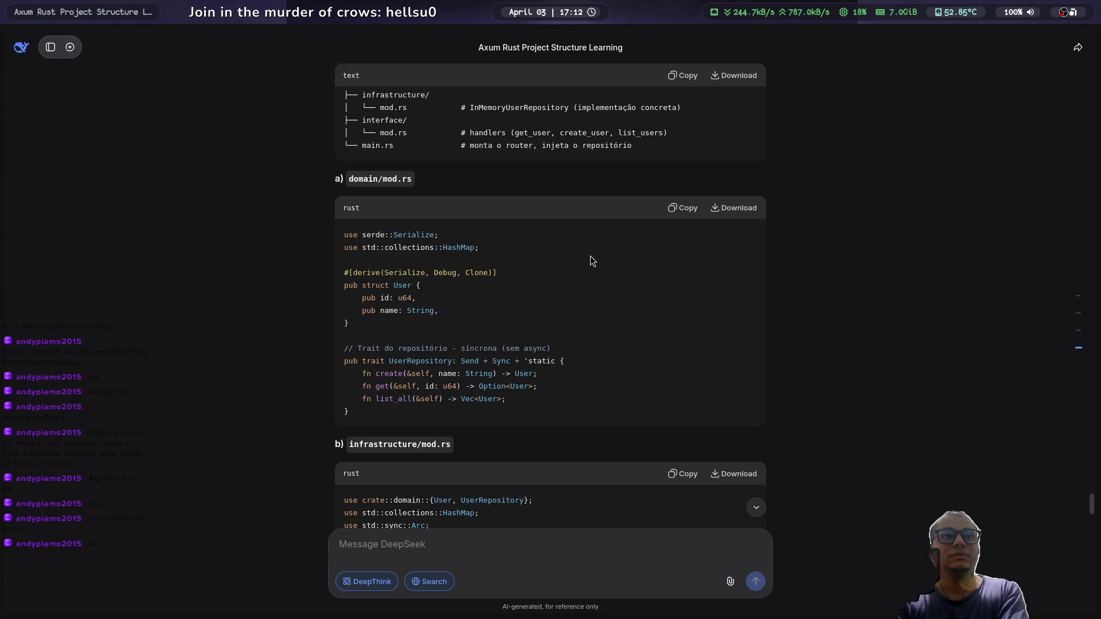
pyautogui.hotkey('alt', 'Tab')
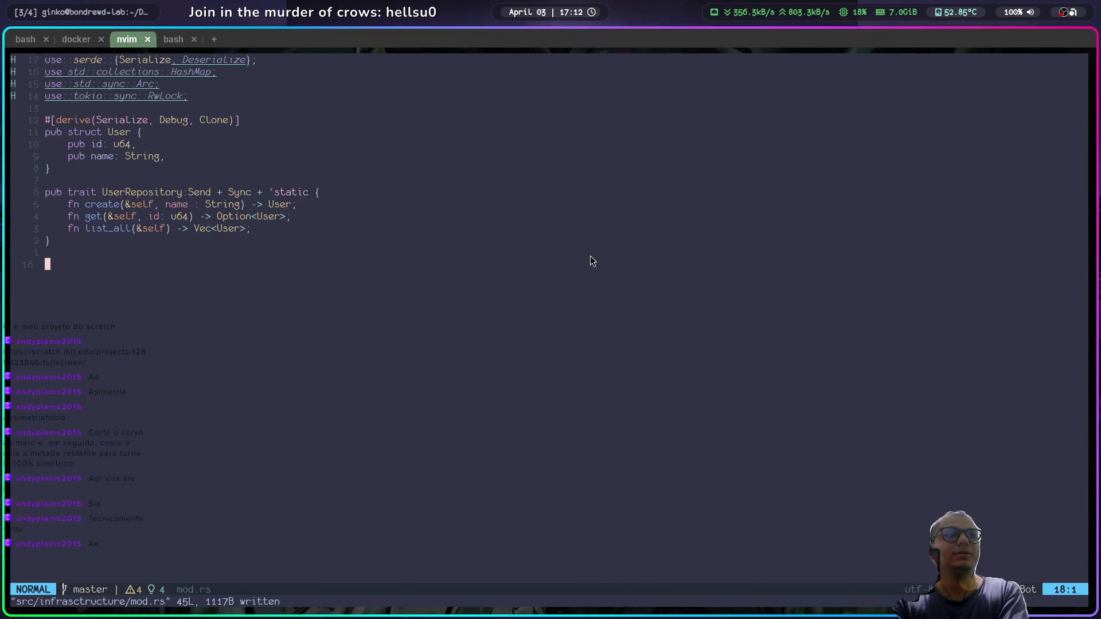
# Step: Delete the trailing blank line at the end of domain/mod.rs
pyautogui.press('k')
pyautogui.press('k')
pyautogui.press('j')
pyautogui.press('j')
pyautogui.press('d')
pyautogui.press('d')
pyautogui.press('k')
pyautogui.press('j')
pyautogui.press('d')
# Step: Delete the HashMap, Arc and RwLock import lines
pyautogui.press('d')
pyautogui.press('k')
pyautogui.press('k')
pyautogui.press('k')
pyautogui.press('k')
pyautogui.press('k')
pyautogui.press('k')
pyautogui.press('k')
pyautogui.press('d')
pyautogui.press('d')
pyautogui.press('k')
pyautogui.press('d')
pyautogui.press('d')
pyautogui.press('k')
pyautogui.press('d')
pyautogui.press('d')
pyautogui.press('k')
pyautogui.press('l')
pyautogui.press('l')
pyautogui.press('l')
pyautogui.press('x')
pyautogui.press('d')
# Step: Remove Deserialize from the serde import, leaving only Serialize, and check the reference
pyautogui.press('t')
pyautogui.press('}')
pyautogui.press('i')
pyautogui.press('BackSpace')
pyautogui.press('Escape')
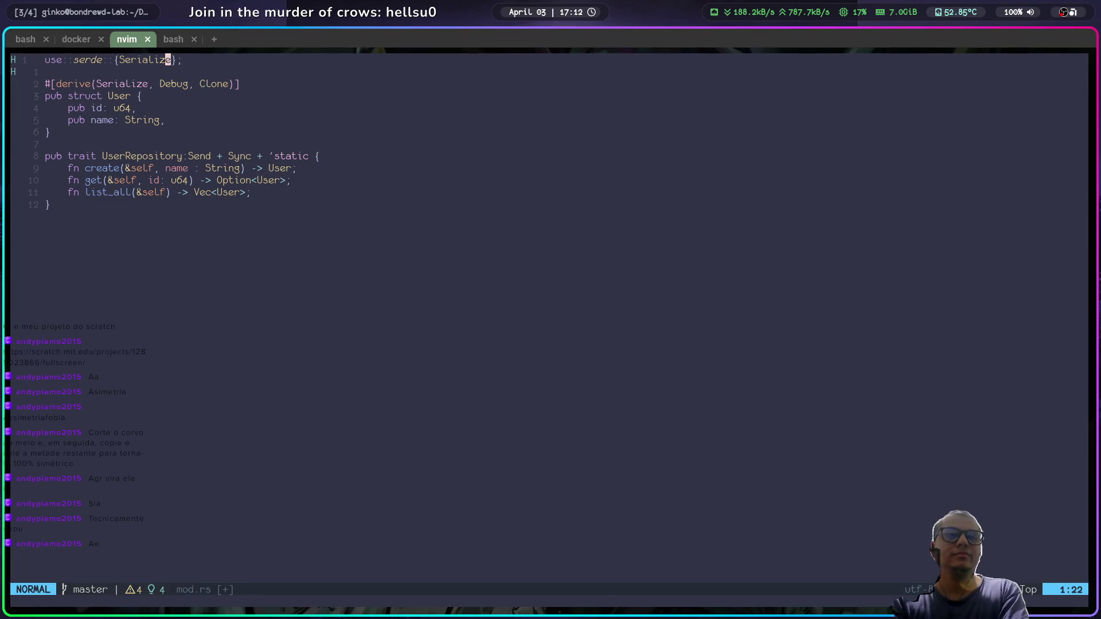
pyautogui.press('super+2')
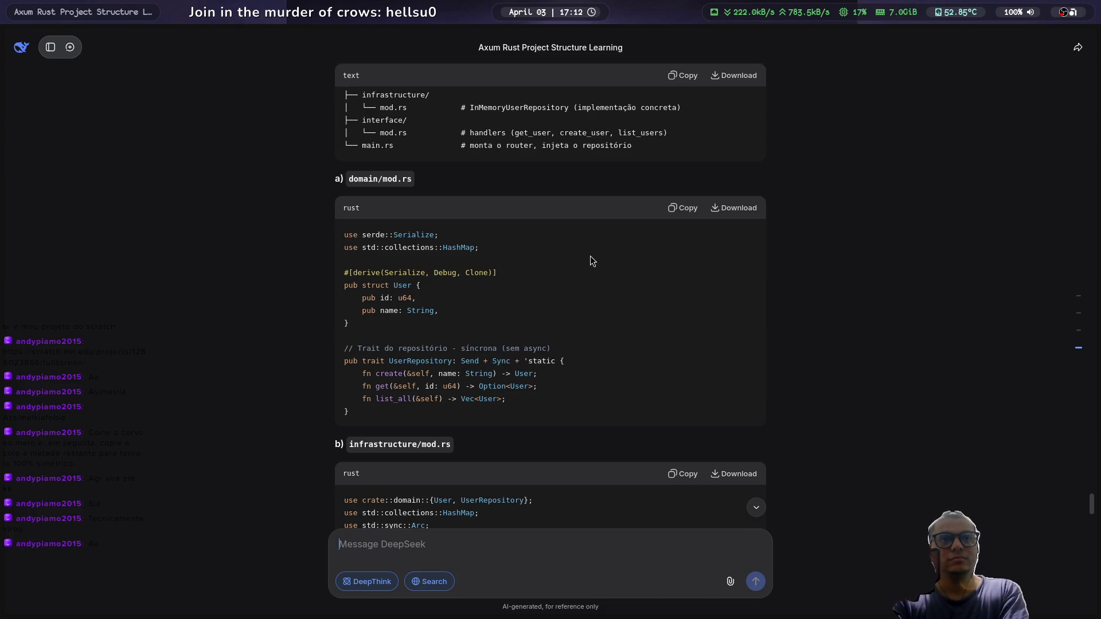
pyautogui.press('super+1')
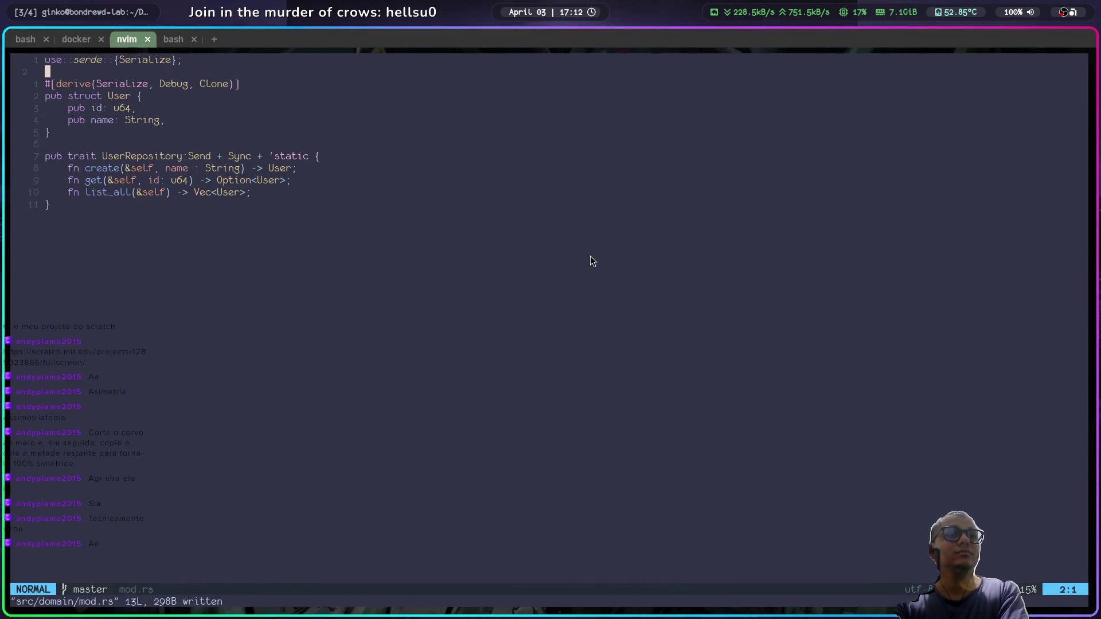
pyautogui.press('super+2')
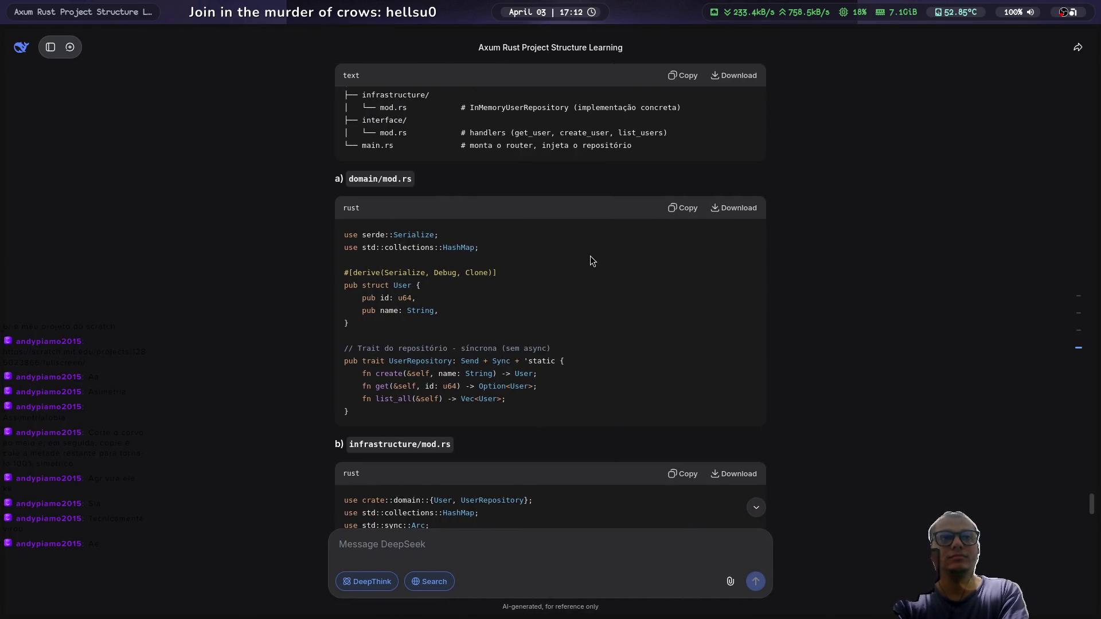
# Step: Clear the stray letter, return to the editor and open src/infrastructure/mod.rs from Neo-tree
pyautogui.scroll(-7, 590, 256)
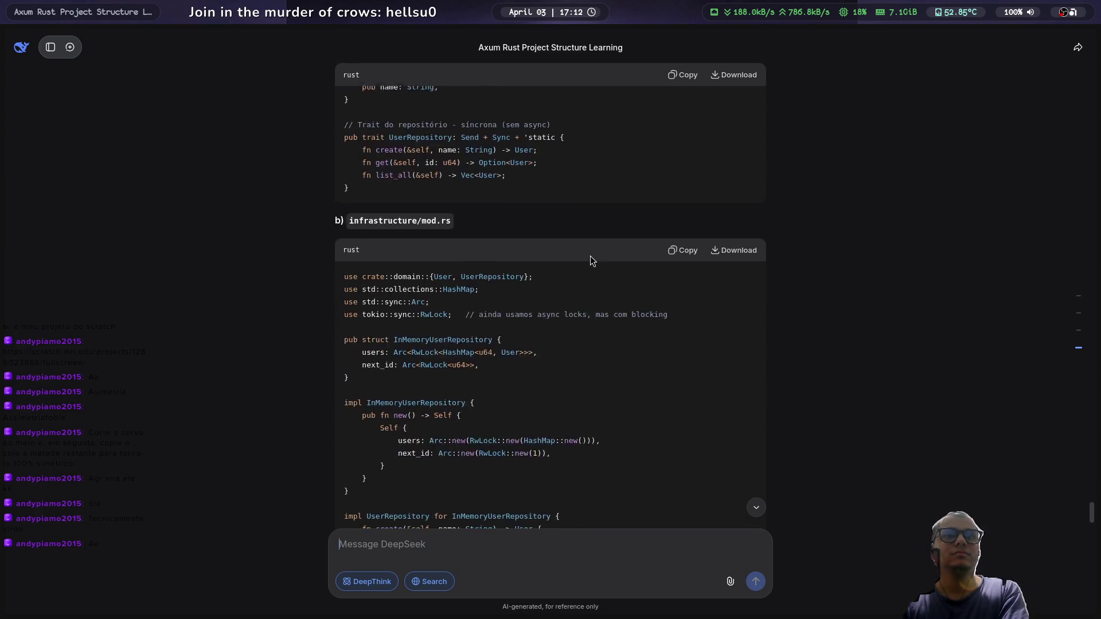
pyautogui.write('e')
pyautogui.press('BackSpace')
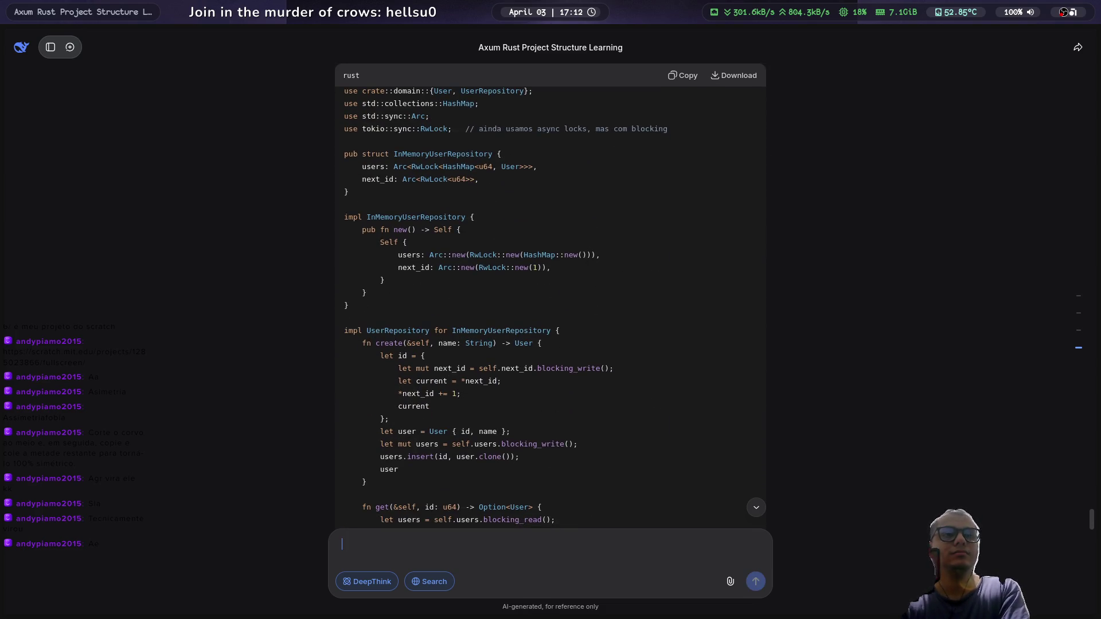
pyautogui.press('super+3')
pyautogui.press('j')
pyautogui.press('j')
pyautogui.press('j')
pyautogui.press('Return')
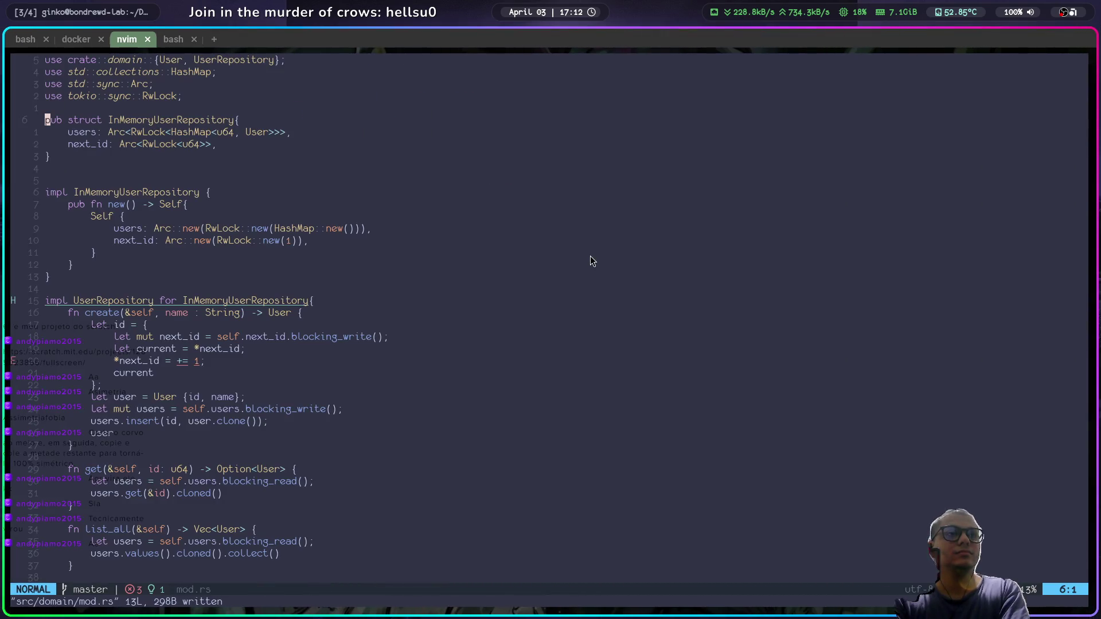
# Step: Save mod.rs with :w and move the cursor to the next_id increment line
pyautogui.write(':w')
pyautogui.press('Return')
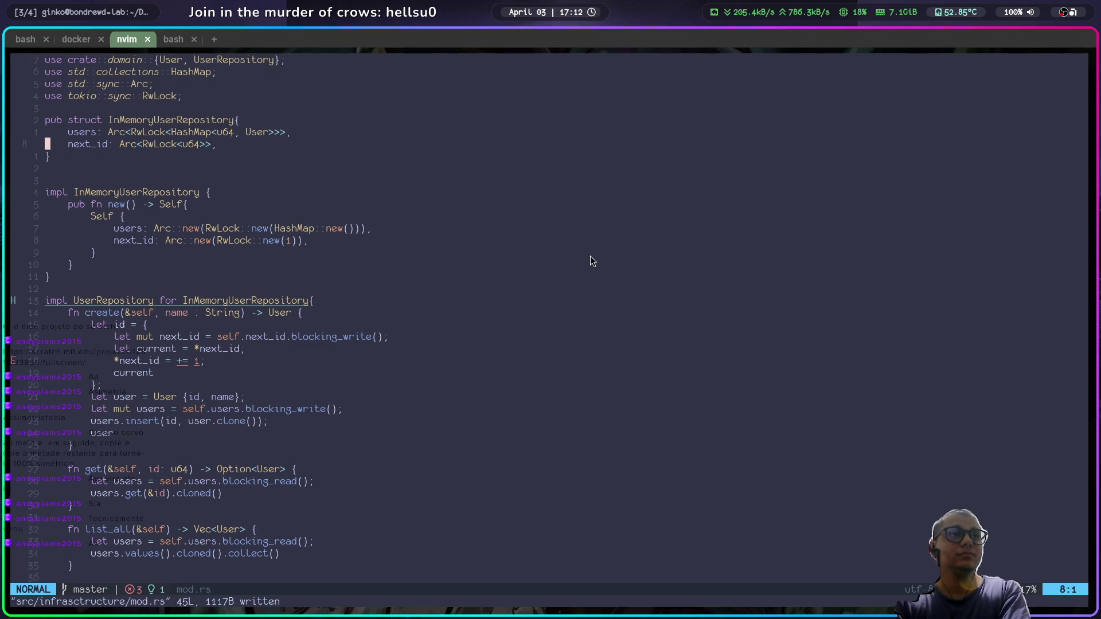
pyautogui.press('j')
pyautogui.press('j')
pyautogui.press('j')
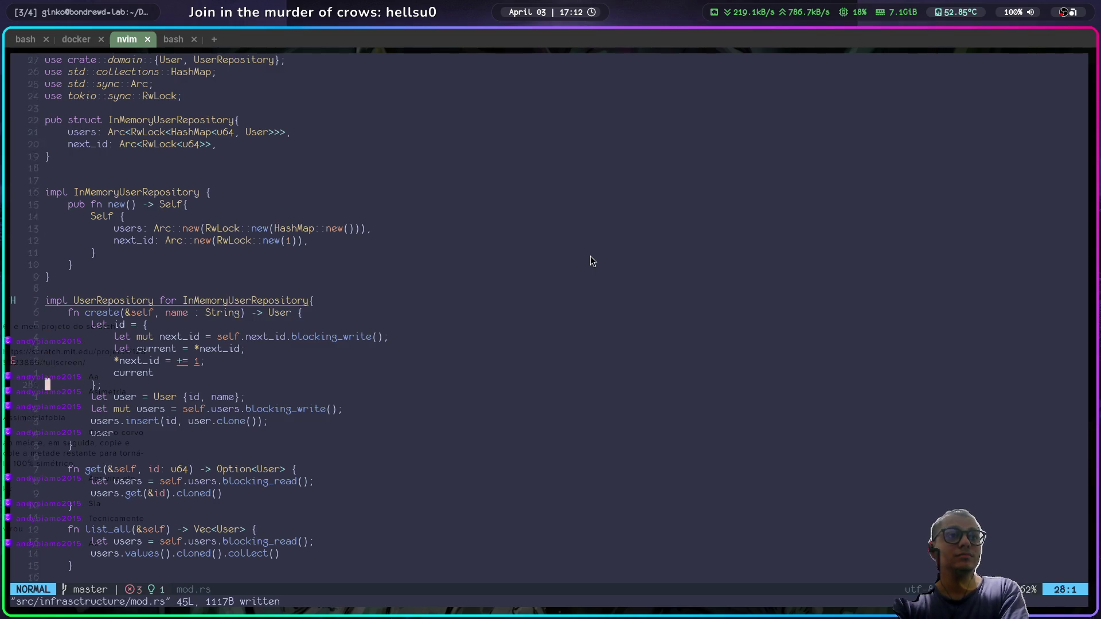
pyautogui.press('k')
pyautogui.press('k')
pyautogui.press('k')
pyautogui.press('l')
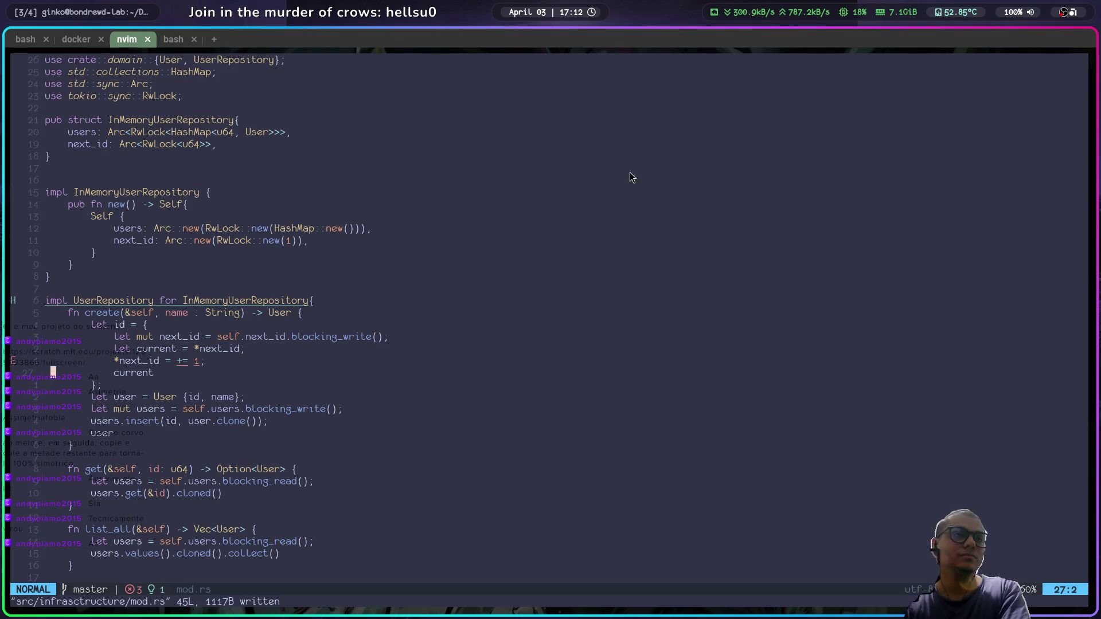
# Step: Show the diagnostics for the `*next_id = += 1` line via the context menu
pyautogui.rightClick(189, 361)
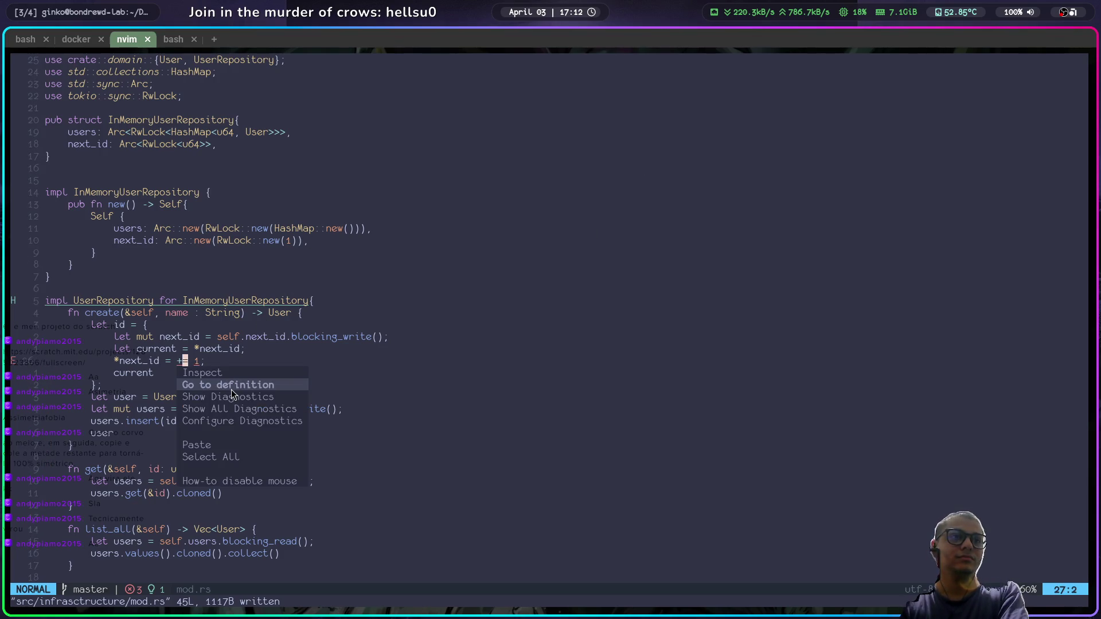
pyautogui.click(231, 386)
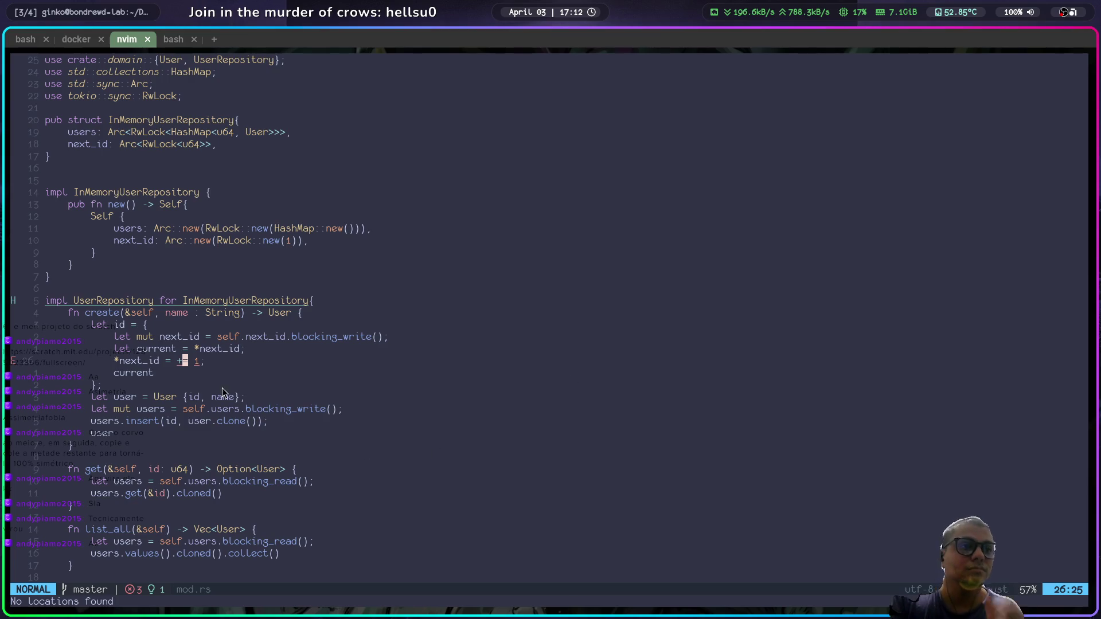
pyautogui.rightClick(185, 350)
pyautogui.click(205, 373)
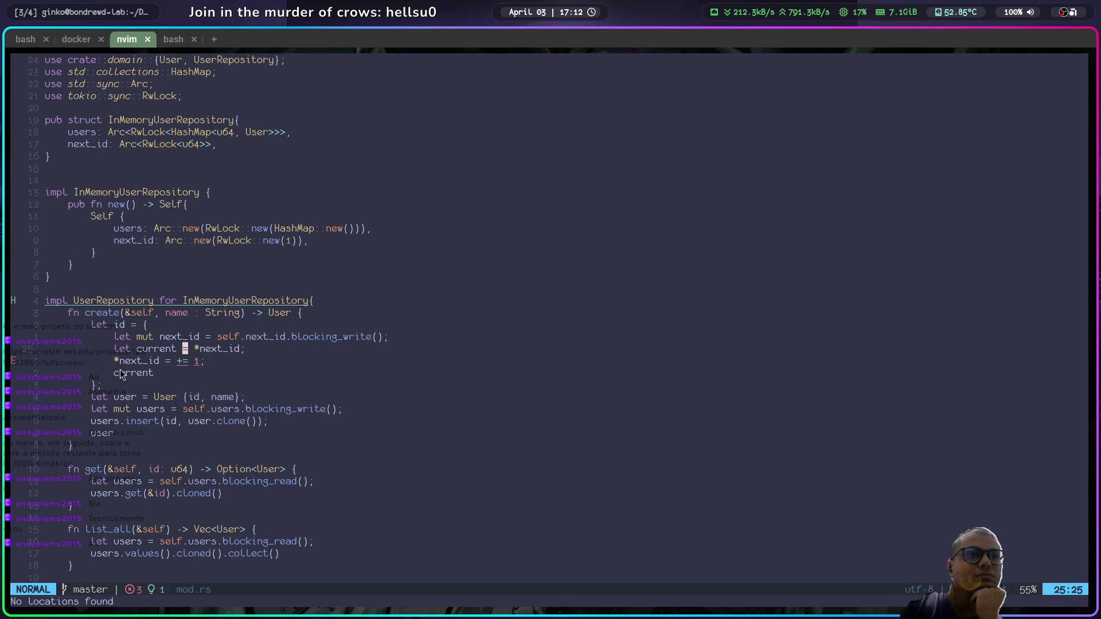
pyautogui.rightClick(179, 361)
pyautogui.click(228, 401)
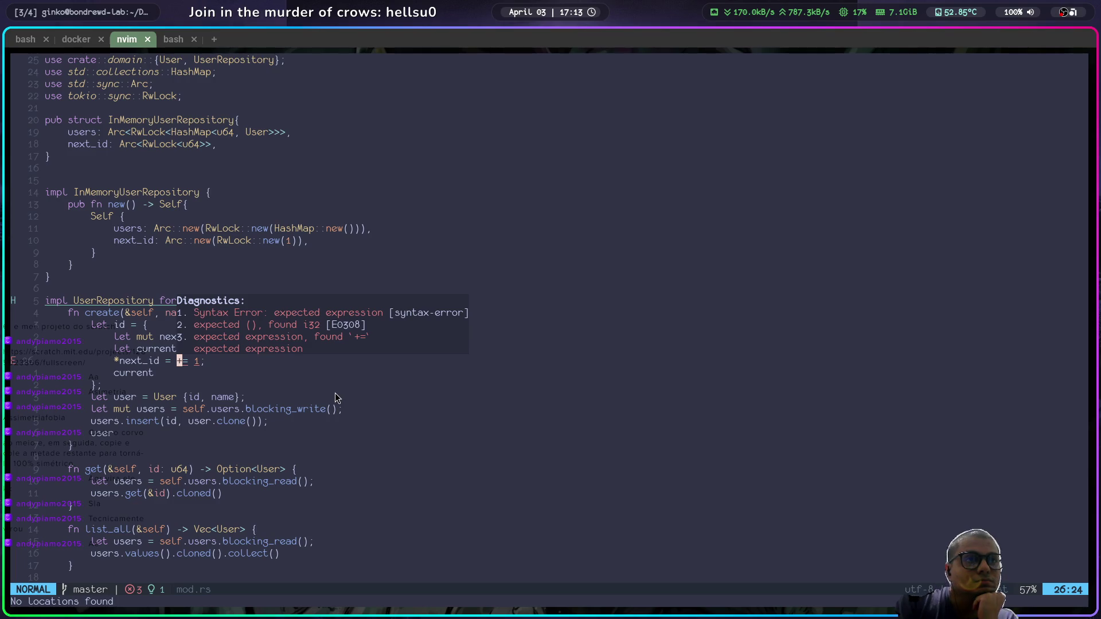
# Step: Close the diagnostics popup, leave visual mode and toggle the file tree
pyautogui.press('v')
pyautogui.press('Escape')
pyautogui.scroll(-1, 624, 543)
pyautogui.write(':q')
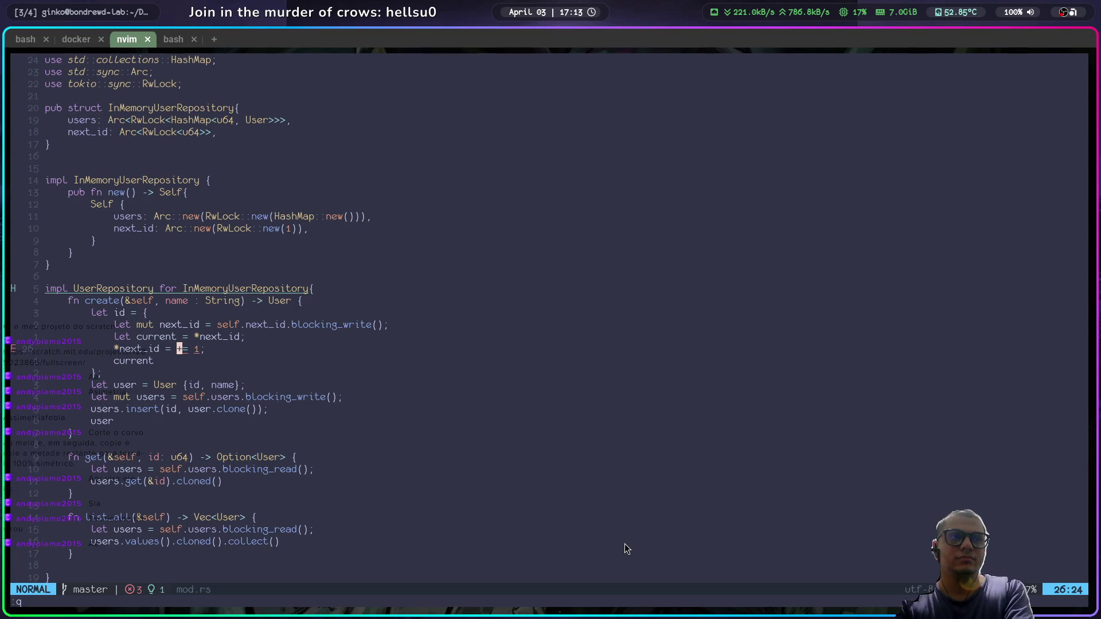
pyautogui.press('space')
pyautogui.press('e')
pyautogui.press('space')
# Step: Close the file tree and reset the last shell tab to a cleared home directory
pyautogui.press('e')
pyautogui.hotkey('ctrl', 'Tab')
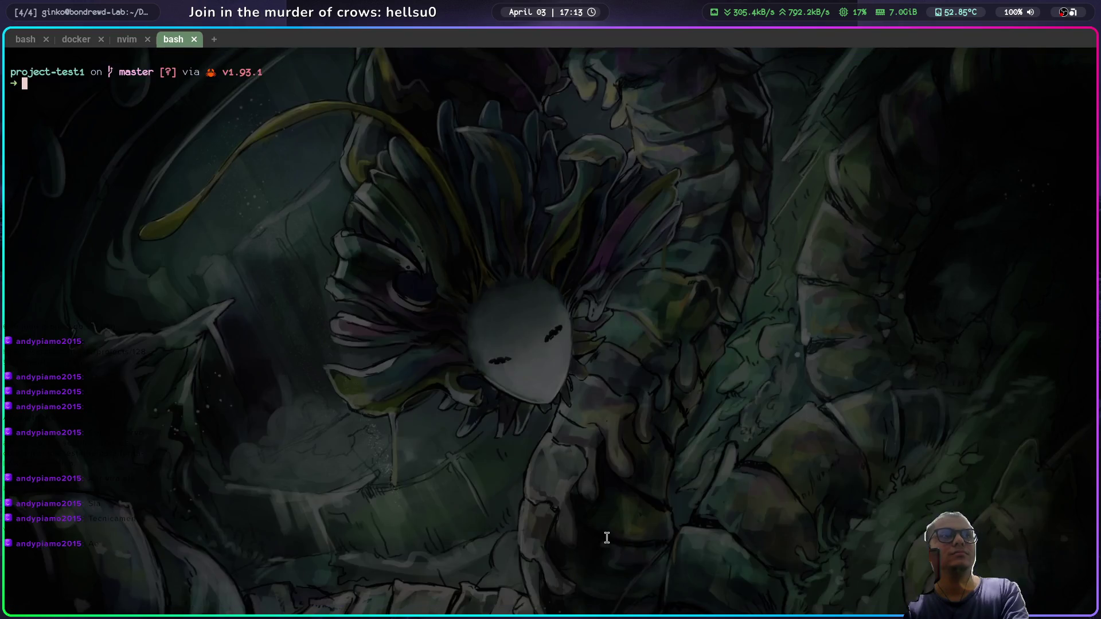
pyautogui.write('cd')
pyautogui.press('Return')
pyautogui.write('clear')
pyautogui.press('Return')
# Step: Launch Neovim inside the ~/.config/nvim config folder
pyautogui.write('cd .config/nvim/')
pyautogui.press('Return')
pyautogui.write('nvim')
pyautogui.press('Return')
# Step: Expand lua/plugins and browse the editor folder's plugin files
pyautogui.press('j')
pyautogui.press('k')
pyautogui.press('k')
pyautogui.press('Return')
pyautogui.press('j')
pyautogui.press('j')
pyautogui.press('Return')
pyautogui.press('j')
pyautogui.press('j')
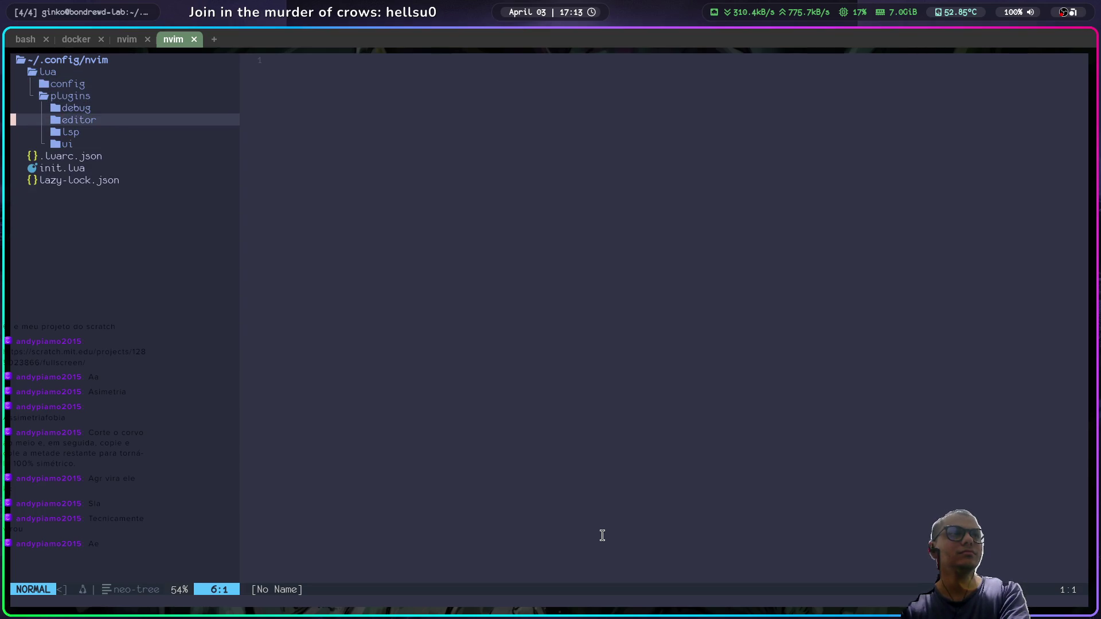
pyautogui.press('Return')
pyautogui.press('j')
# Step: Expand the lsp folder and open lspconfig.lua
pyautogui.press('j')
pyautogui.press('j')
pyautogui.press('k')
pyautogui.press('k')
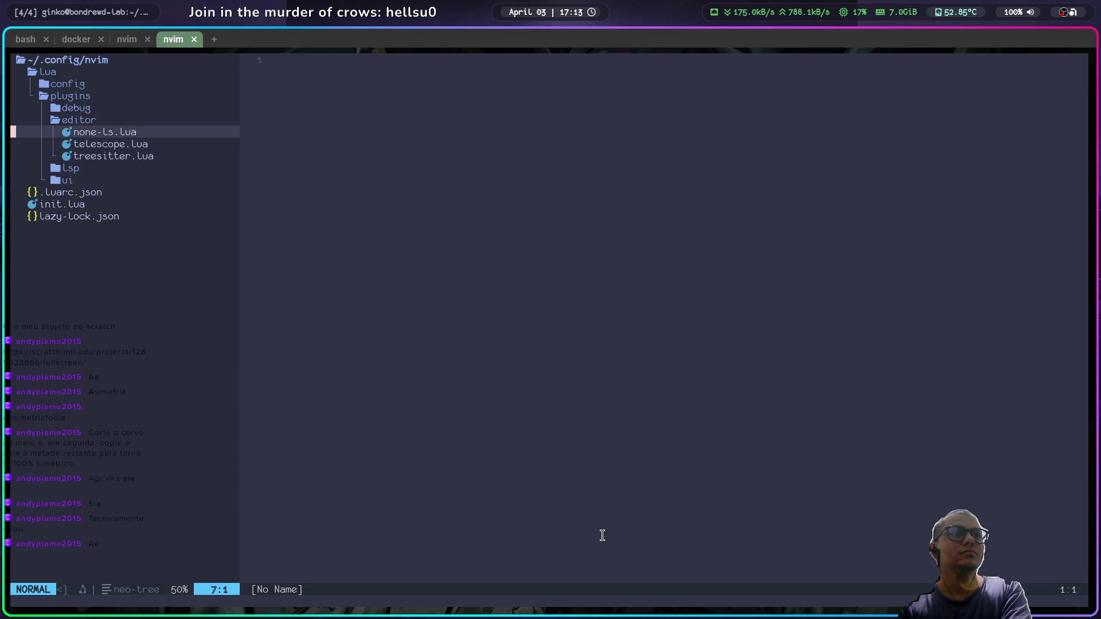
pyautogui.press('k')
pyautogui.press('Return')
pyautogui.press('j')
pyautogui.press('Return')
pyautogui.press('j')
pyautogui.press('j')
pyautogui.press('k')
pyautogui.press('Return')
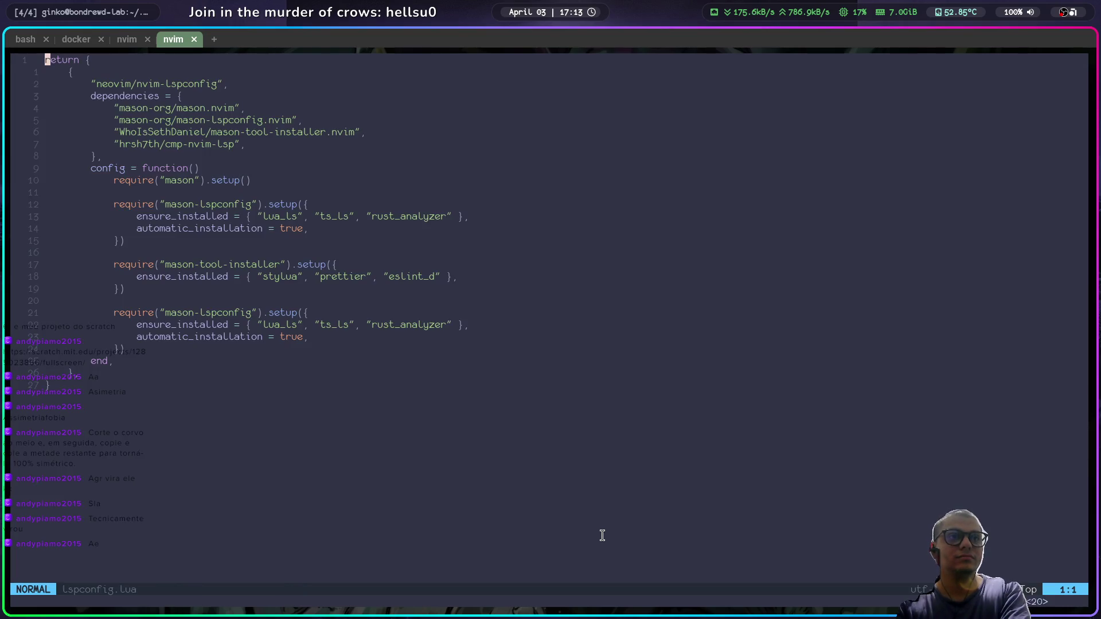
# Step: Browse the ui folder in the tree, then open none-ls.lua from the editor folder
pyautogui.press('space')
pyautogui.press('e')
pyautogui.press('j')
pyautogui.press('j')
pyautogui.press('j')
pyautogui.press('j')
pyautogui.press('j')
pyautogui.press('j')
pyautogui.press('Return')
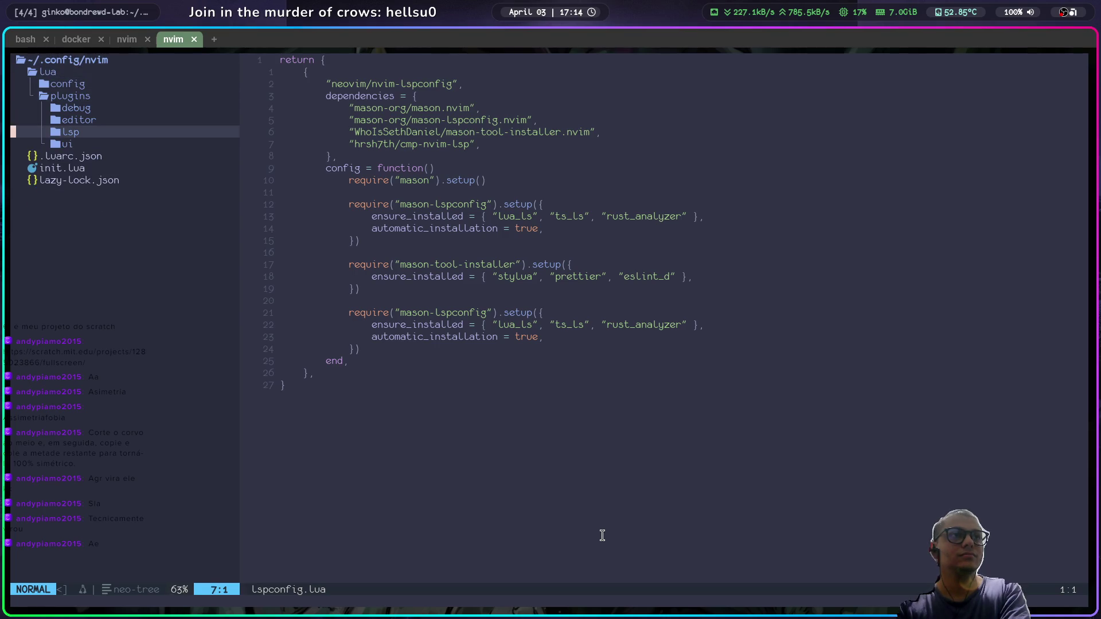
pyautogui.press('j')
pyautogui.press('Return')
pyautogui.press('j')
pyautogui.press('j')
pyautogui.press('j')
pyautogui.press('j')
pyautogui.press('k')
pyautogui.press('k')
pyautogui.press('k')
pyautogui.press('k')
pyautogui.press('Return')
pyautogui.press('k')
pyautogui.press('k')
pyautogui.press('k')
pyautogui.press('j')
pyautogui.press('Return')
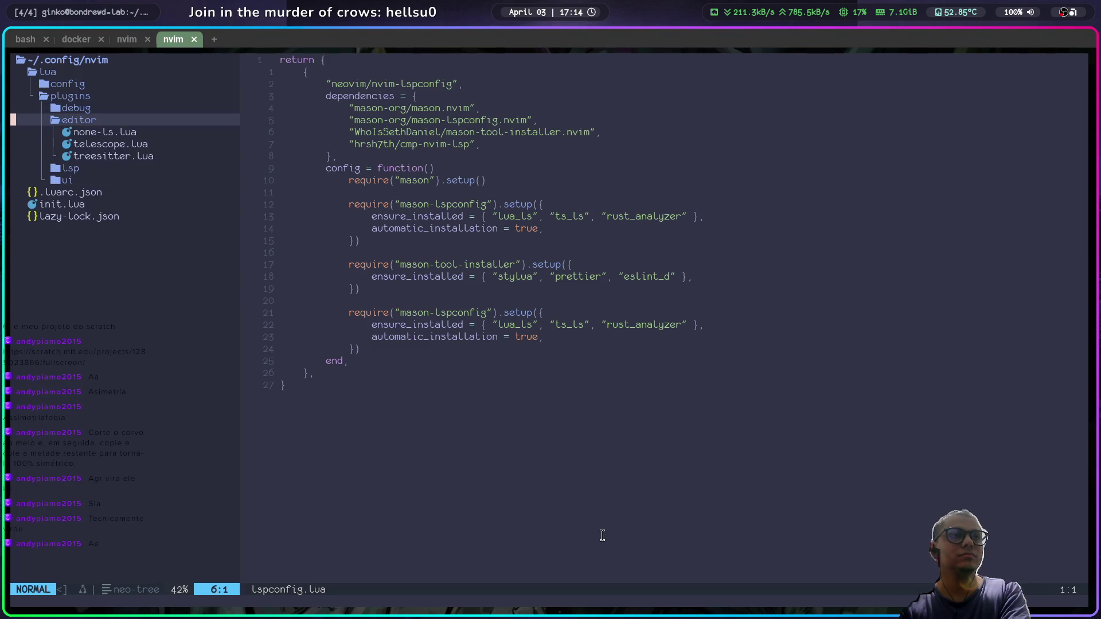
pyautogui.press('j')
pyautogui.press('j')
pyautogui.press('k')
pyautogui.press('Return')
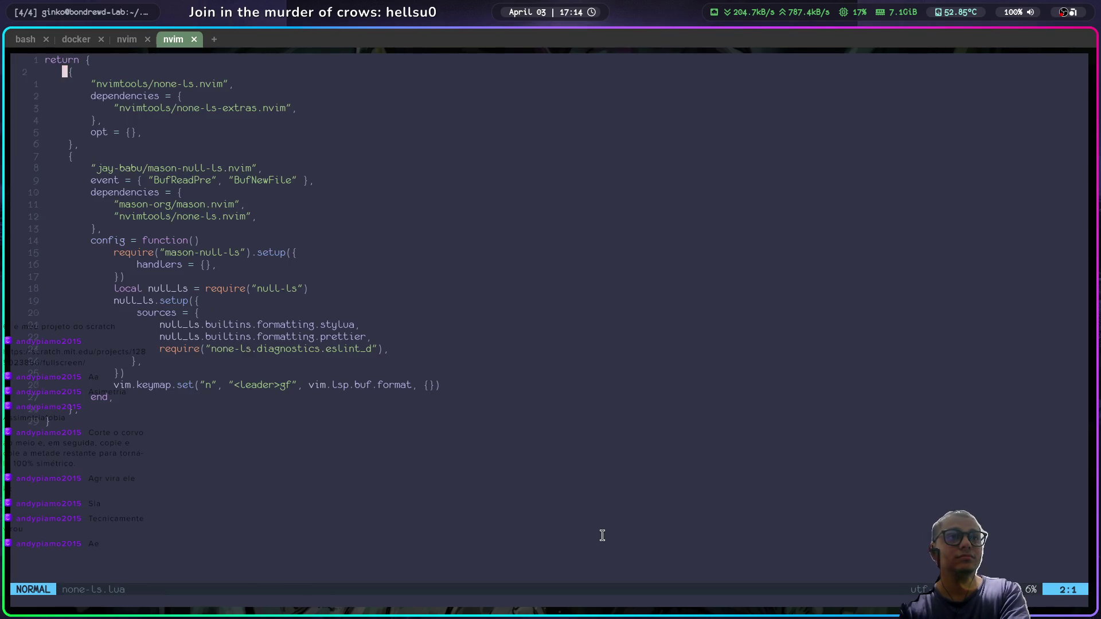
# Step: Review the null_ls setup and telescope.lua keymaps, then switch to the mod.rs session
pyautogui.press('j')
pyautogui.press('j')
pyautogui.press('j')
pyautogui.press('j')
pyautogui.press('j')
pyautogui.press('j')
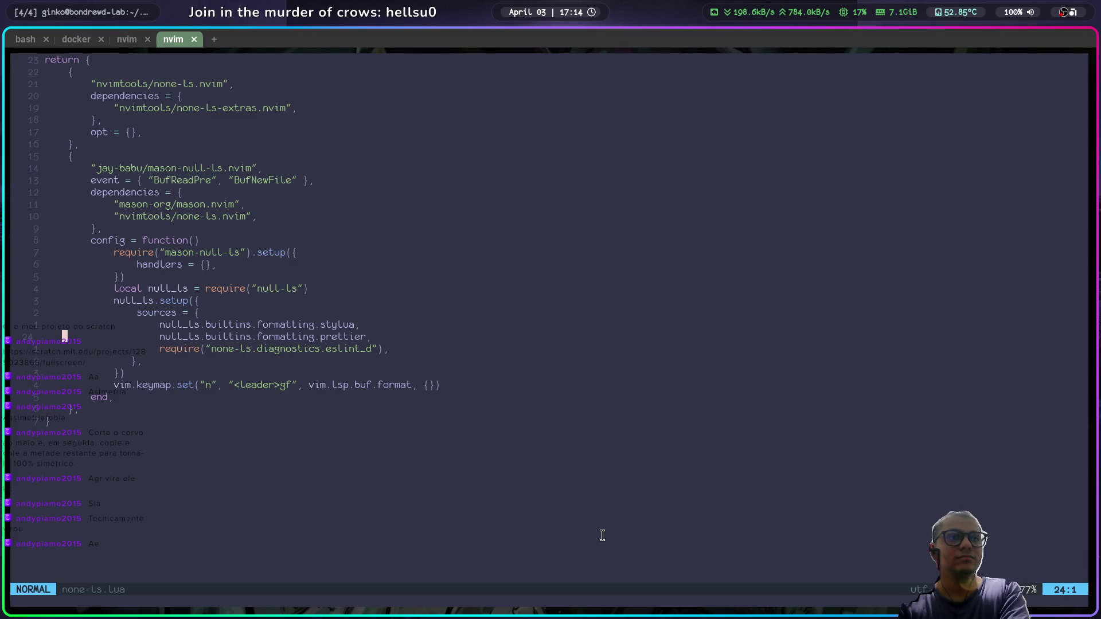
pyautogui.press('k')
pyautogui.press('k')
pyautogui.press('k')
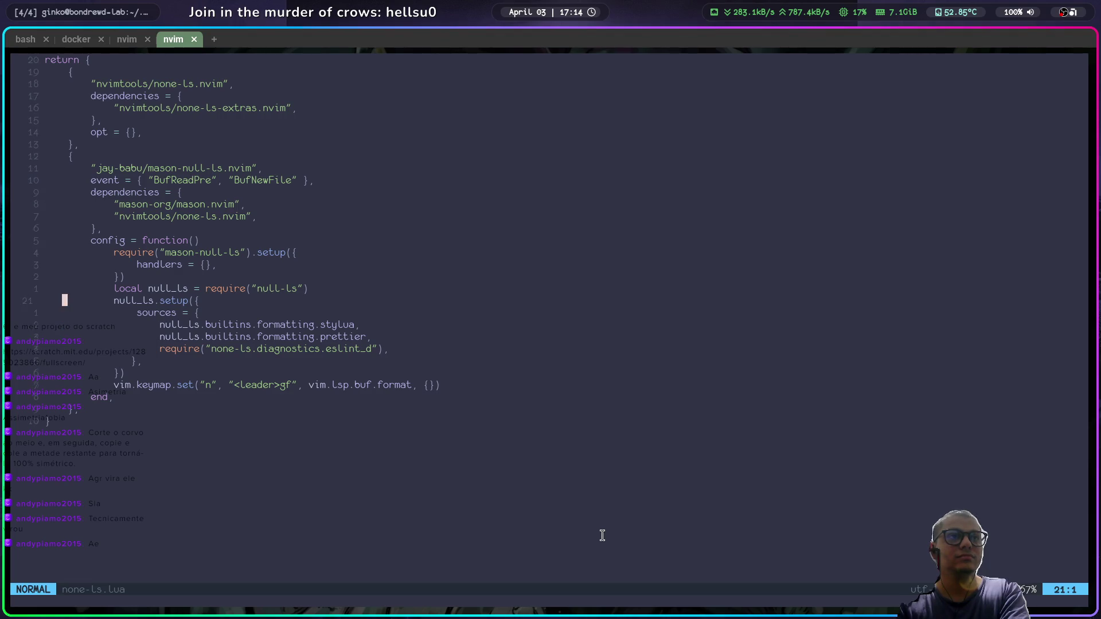
pyautogui.hotkey('ctrl', 'n')
pyautogui.press('j')
pyautogui.press('j')
pyautogui.press('j')
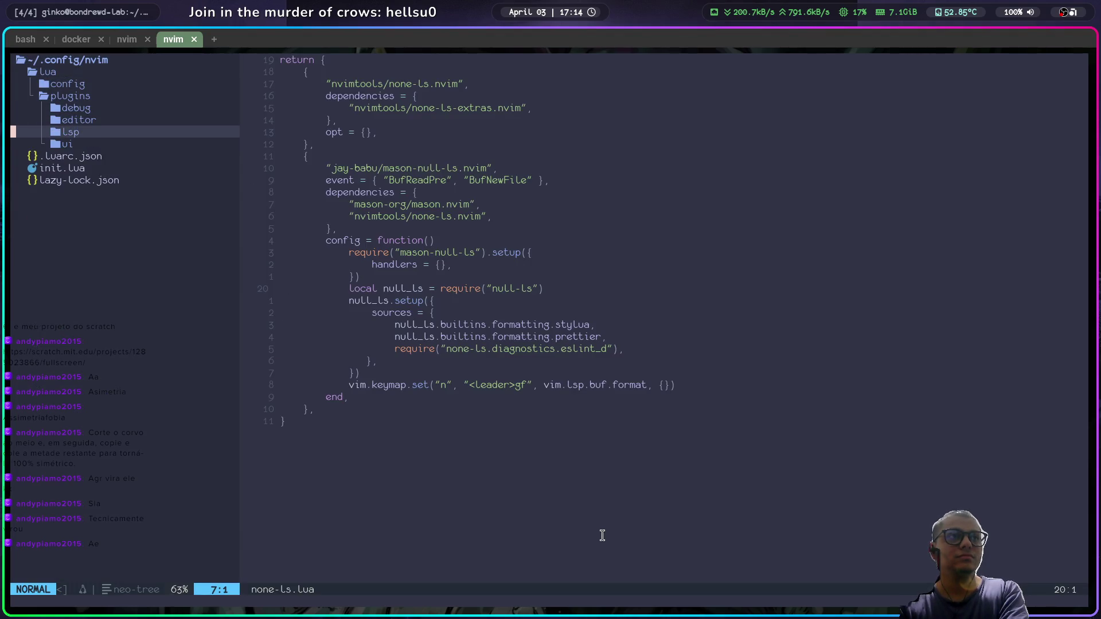
pyautogui.press('j')
pyautogui.press('Return')
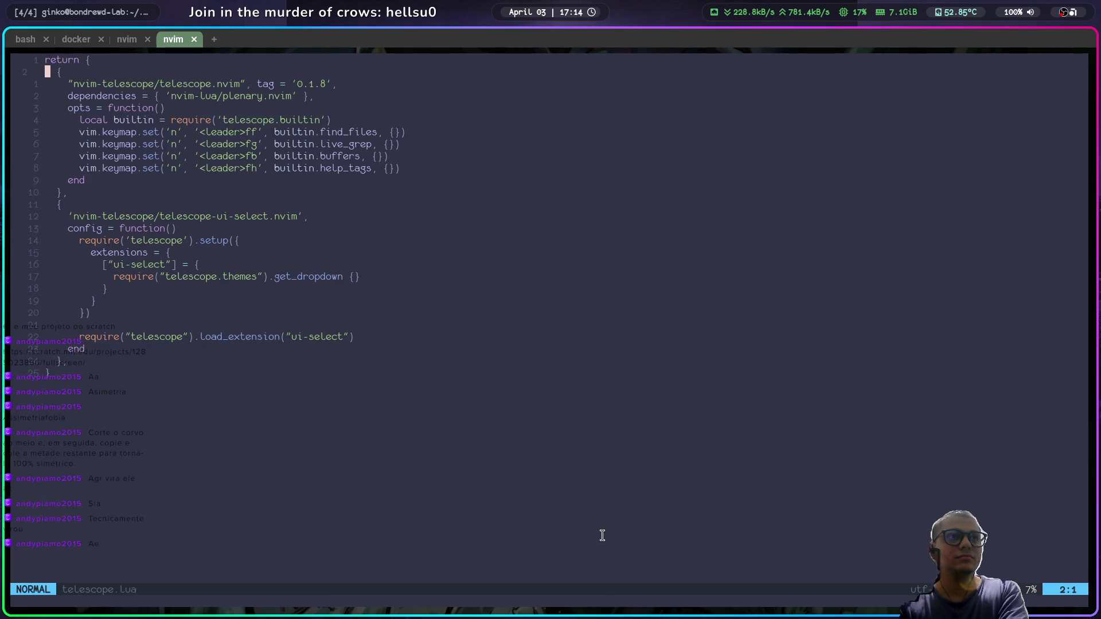
pyautogui.press('j')
pyautogui.press('j')
pyautogui.press('j')
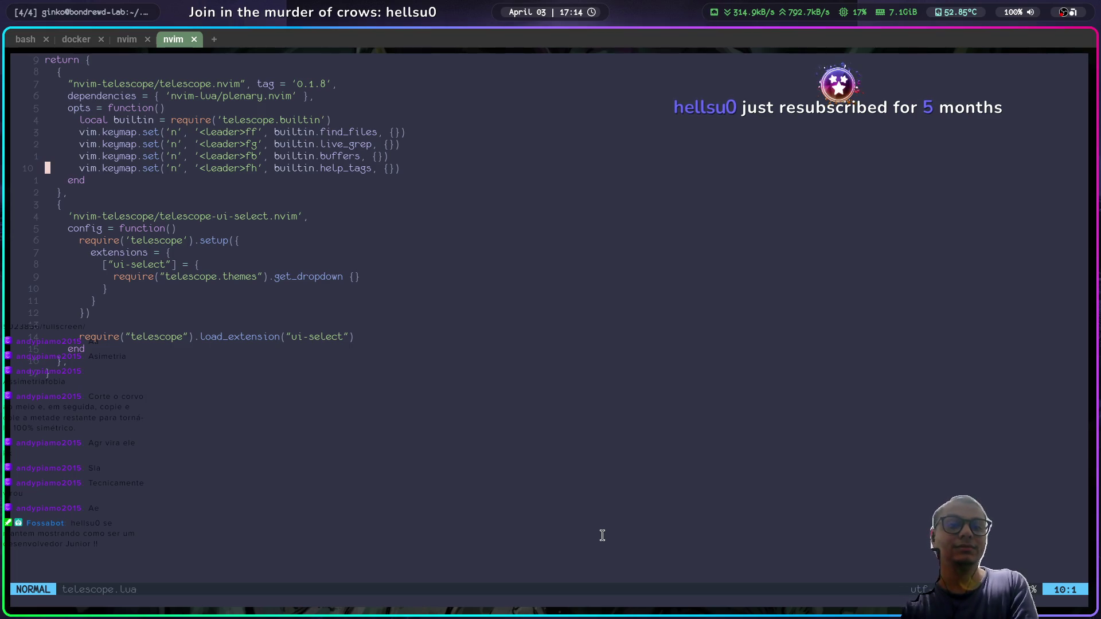
pyautogui.hotkey('alt', 'Tab')
pyautogui.hotkey('alt', 'Tab')
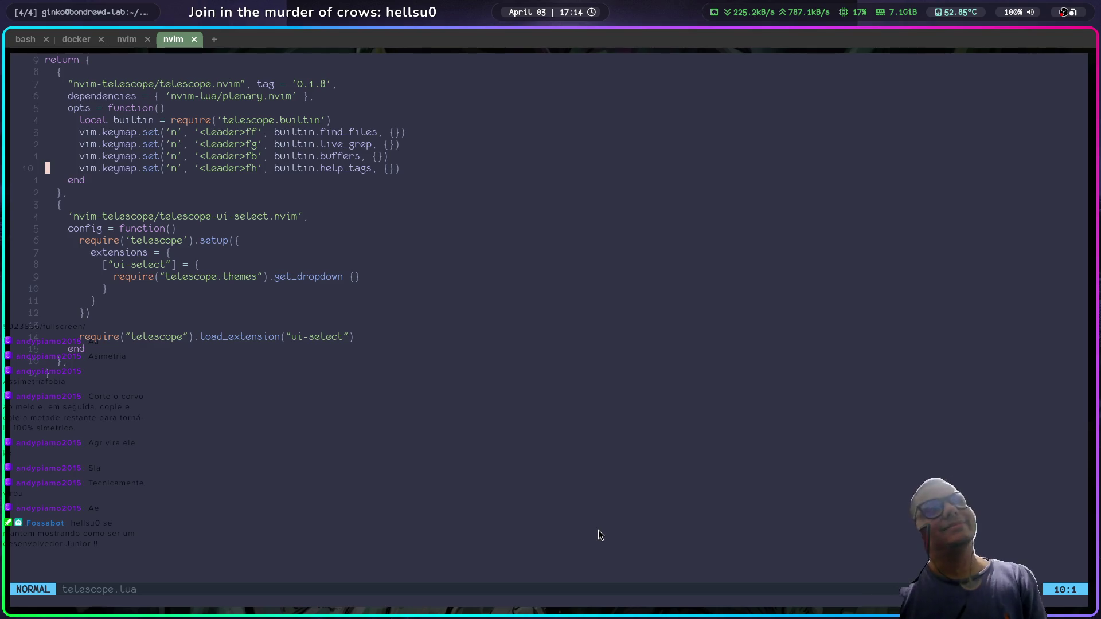
pyautogui.hotkey('ctrl', 'Tab')
pyautogui.hotkey('ctrl', 'Tab')
pyautogui.hotkey('ctrl', 'Tab')
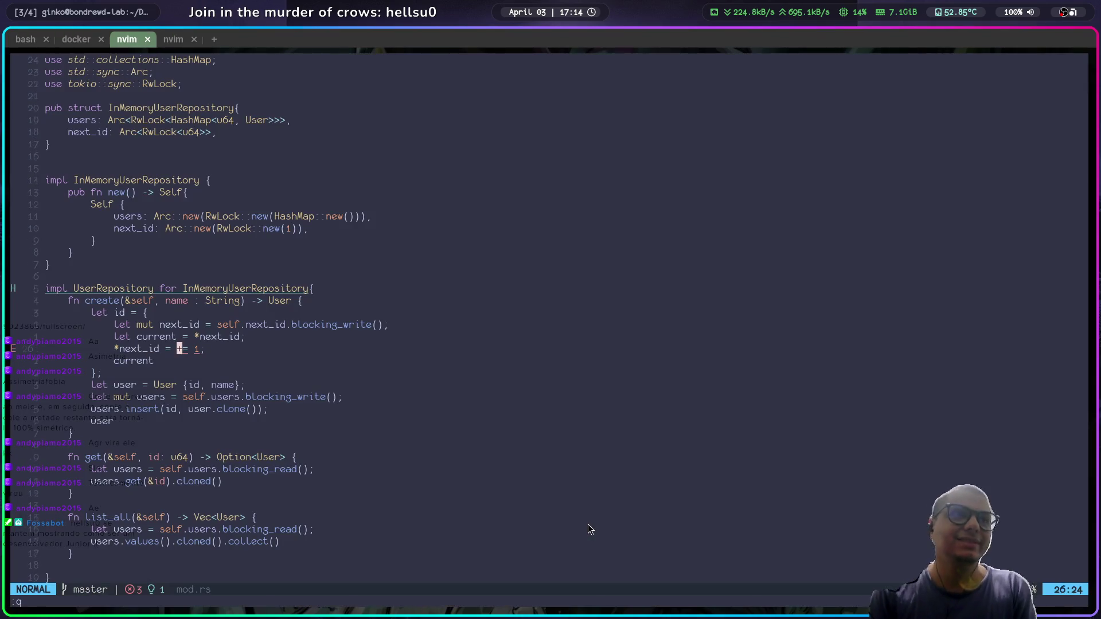
# Step: Show the += line's syntax errors in mod.rs, dismiss them, and return to telescope.lua
pyautogui.rightClick(183, 354)
pyautogui.click(209, 387)
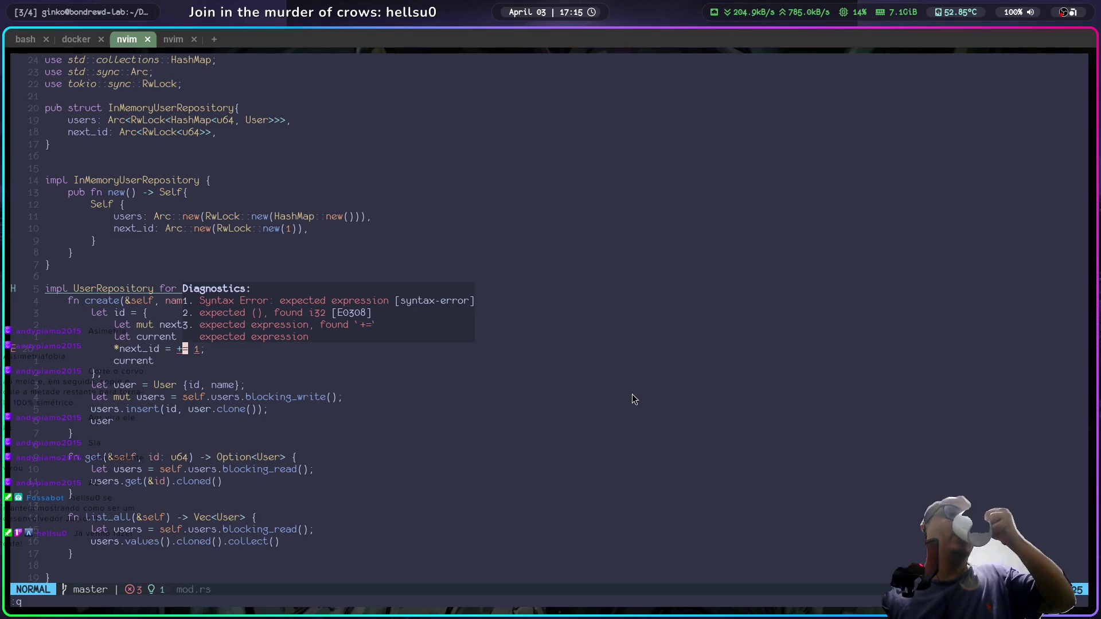
pyautogui.press('1')
pyautogui.press('1')
pyautogui.press('j')
pyautogui.press('$')
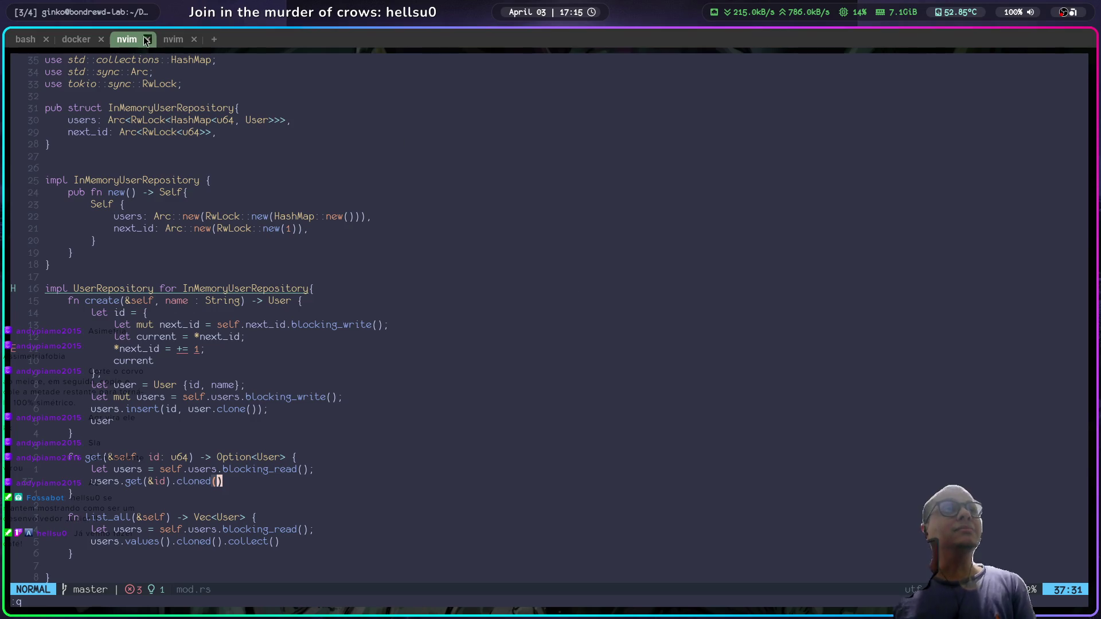
pyautogui.click(175, 43)
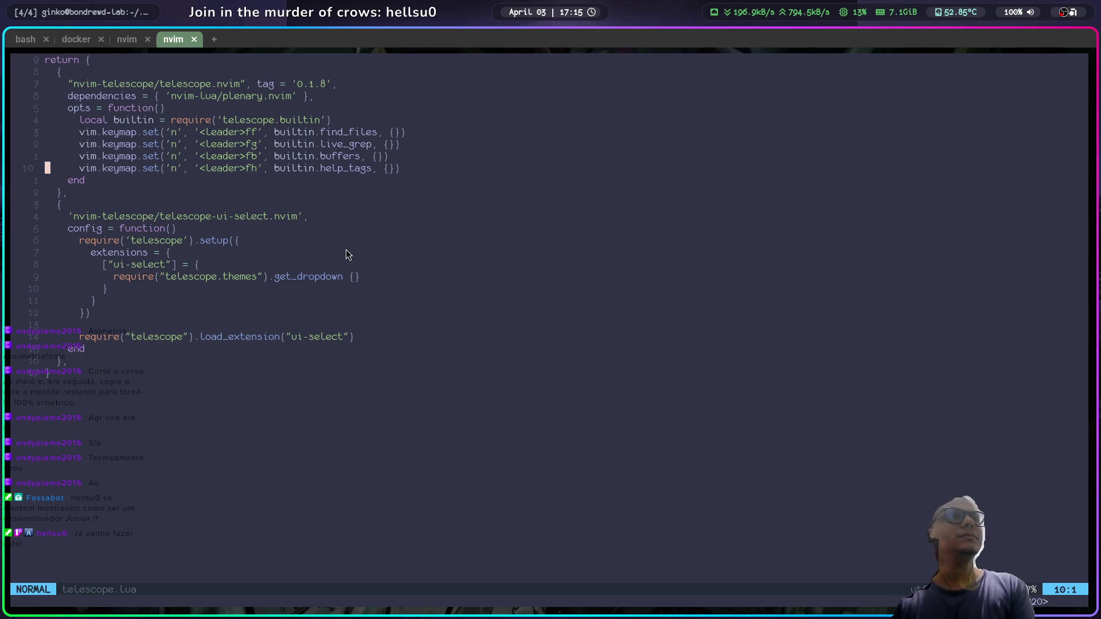
# Step: Open dap.lua from the debug folder and read down past the dapui listeners
pyautogui.hotkey('ctrl', 'n')
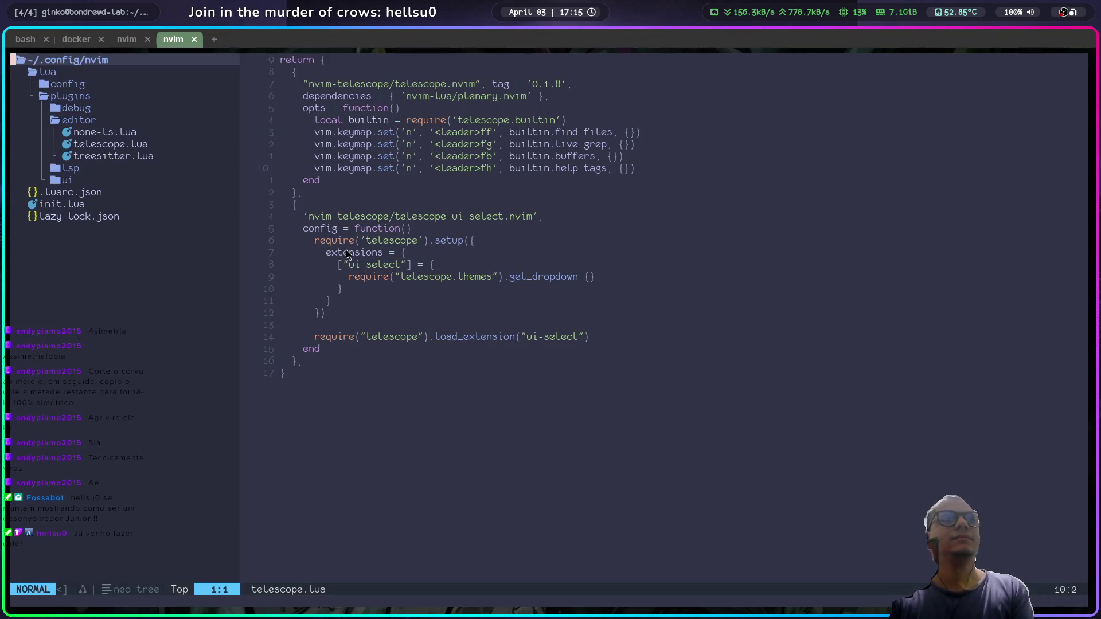
pyautogui.press('j')
pyautogui.press('j')
pyautogui.press('j')
pyautogui.press('j')
pyautogui.press('j')
pyautogui.press('k')
pyautogui.press('k')
pyautogui.press('k')
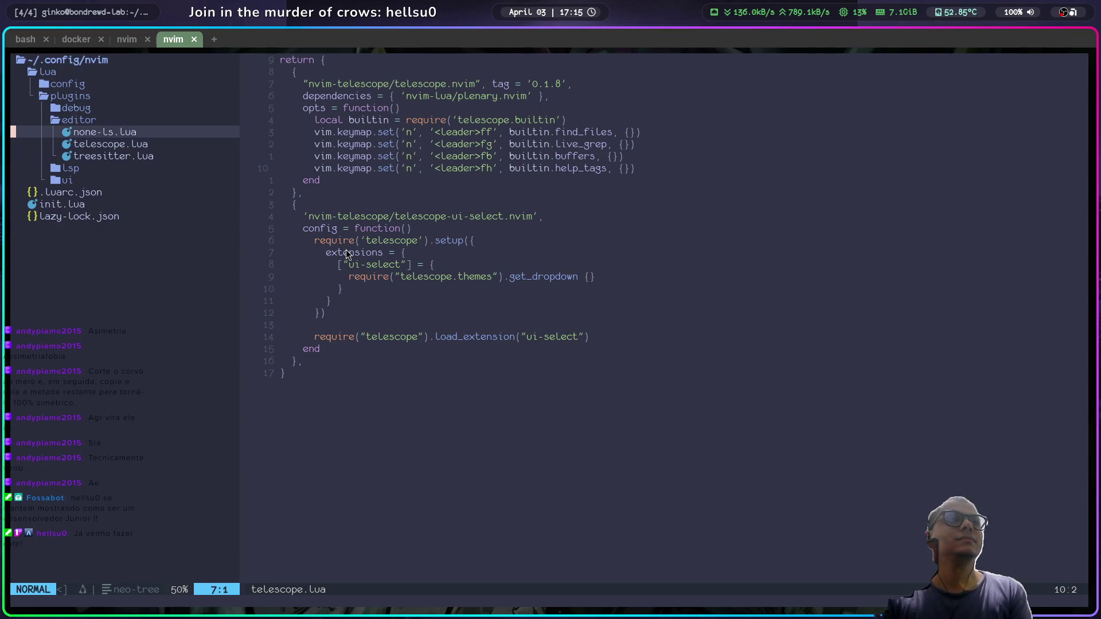
pyautogui.press('j')
pyautogui.press('j')
pyautogui.press('k')
pyautogui.press('k')
pyautogui.press('Return')
pyautogui.press('j')
pyautogui.press('j')
pyautogui.press('k')
pyautogui.press('Return')
pyautogui.press('j')
pyautogui.press('j')
pyautogui.press('j')
pyautogui.press('j')
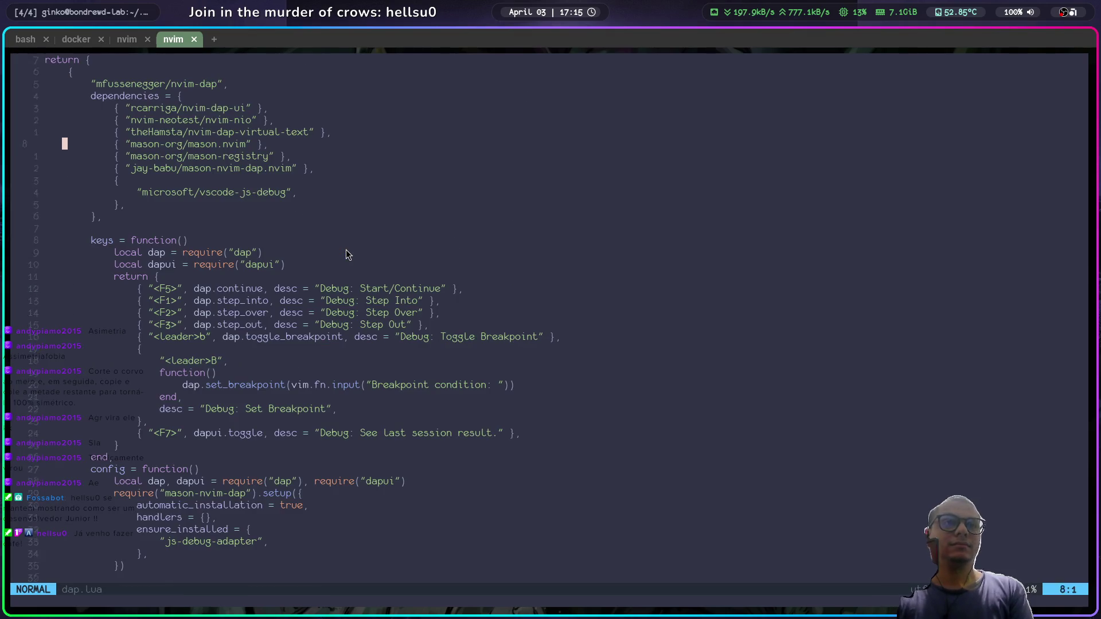
pyautogui.press('j')
pyautogui.press('j')
pyautogui.press('j')
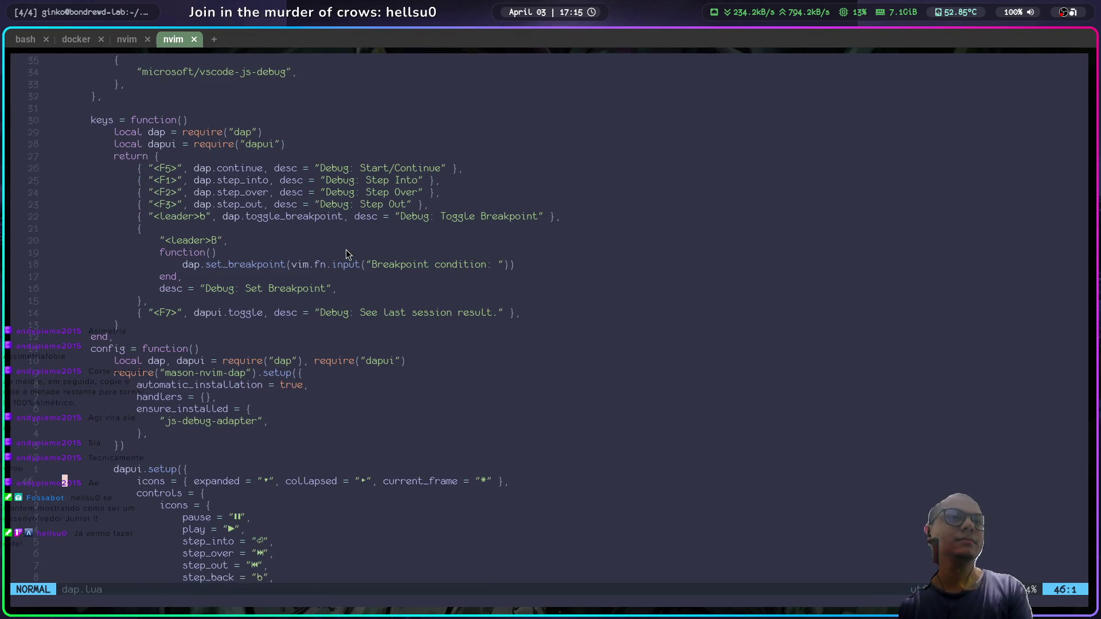
pyautogui.press('j')
pyautogui.press('j')
pyautogui.press('j')
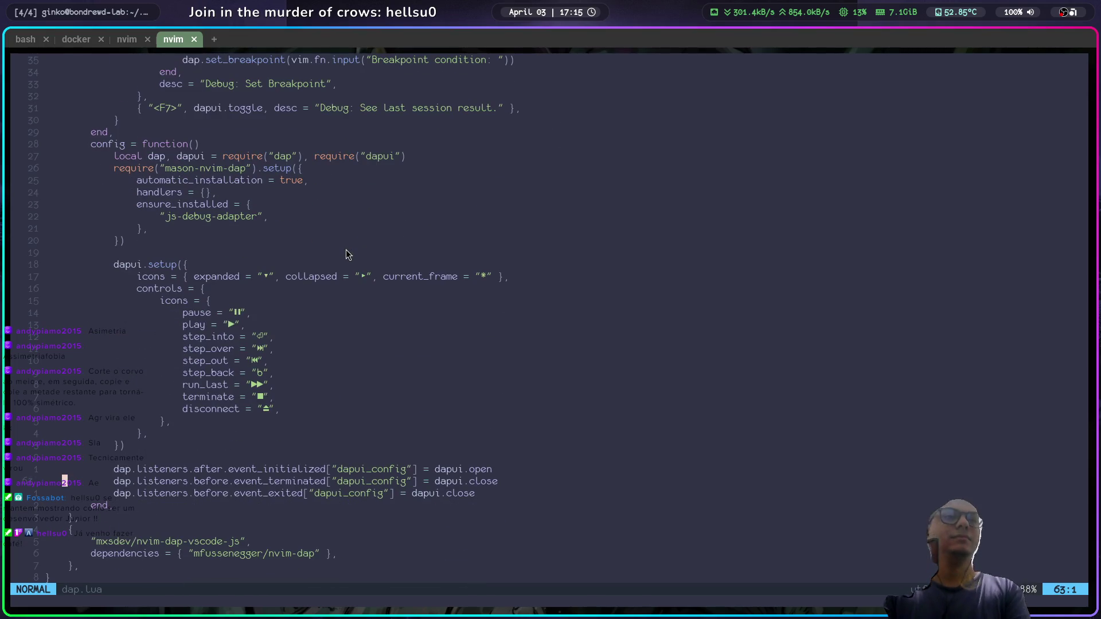
pyautogui.press('j')
pyautogui.press('j')
pyautogui.press('j')
# Step: Open treesitter.lua from the editor folder
pyautogui.hotkey('ctrl', 'n')
pyautogui.press('j')
pyautogui.press('j')
pyautogui.press('j')
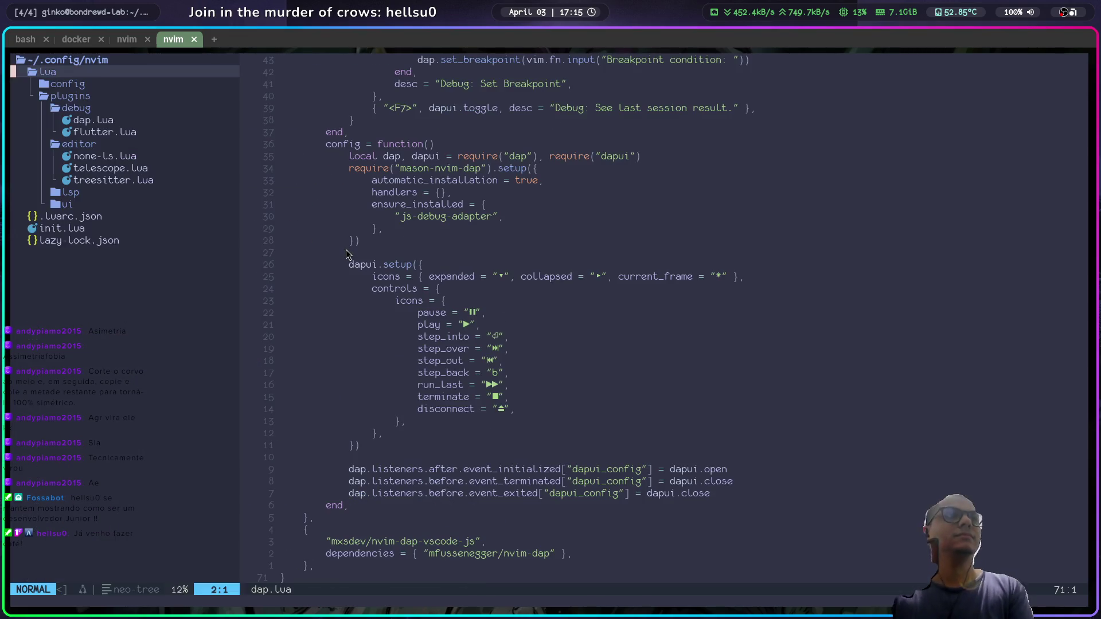
pyautogui.press('j')
pyautogui.press('j')
pyautogui.press('j')
pyautogui.press('j')
pyautogui.press('j')
pyautogui.press('k')
pyautogui.press('k')
pyautogui.press('j')
pyautogui.press('j')
pyautogui.press('j')
pyautogui.press('j')
pyautogui.press('Return')
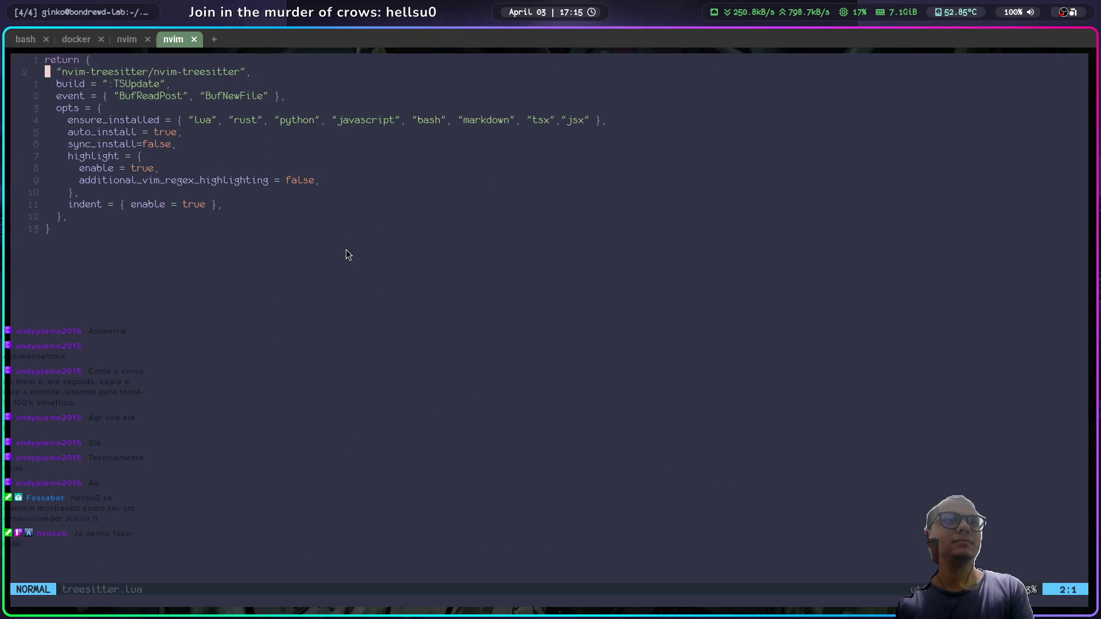
# Step: Collapse the debug and editor folders and open lspconfig.lua from the lsp folder
pyautogui.hotkey('ctrl', 'n')
pyautogui.press('j')
pyautogui.press('j')
pyautogui.press('j')
pyautogui.press('j')
pyautogui.press('k')
pyautogui.press('k')
pyautogui.press('k')
pyautogui.press('Return')
pyautogui.press('j')
pyautogui.press('Return')
pyautogui.press('j')
pyautogui.press('Return')
pyautogui.press('j')
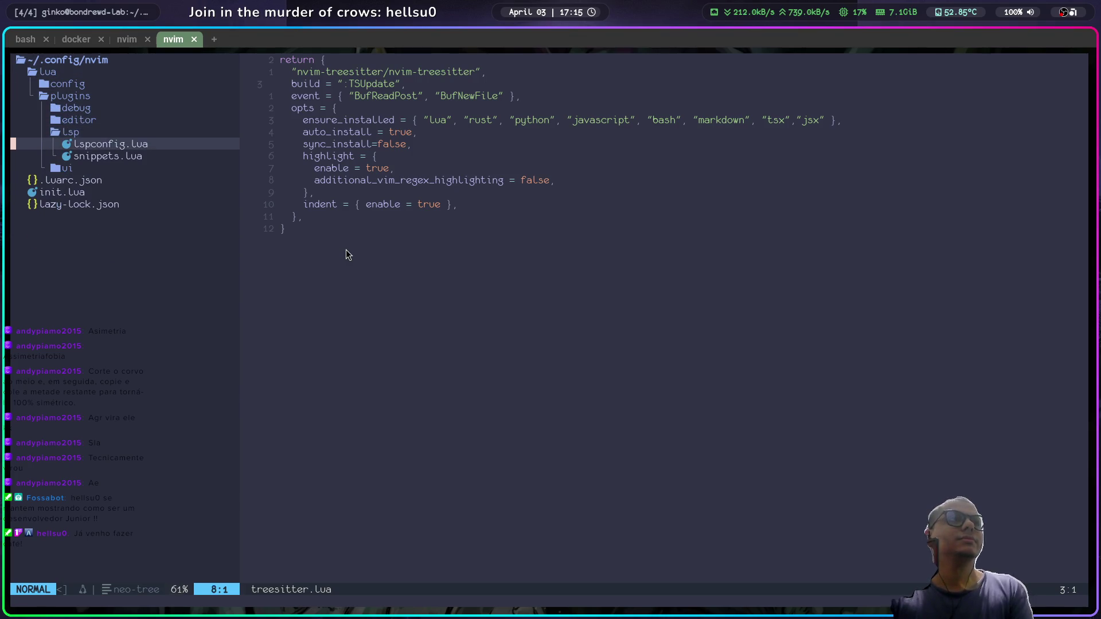
pyautogui.press('Return')
pyautogui.press('j')
pyautogui.press('j')
pyautogui.press('j')
pyautogui.hotkey('ctrl', 'n')
pyautogui.press('j')
pyautogui.press('j')
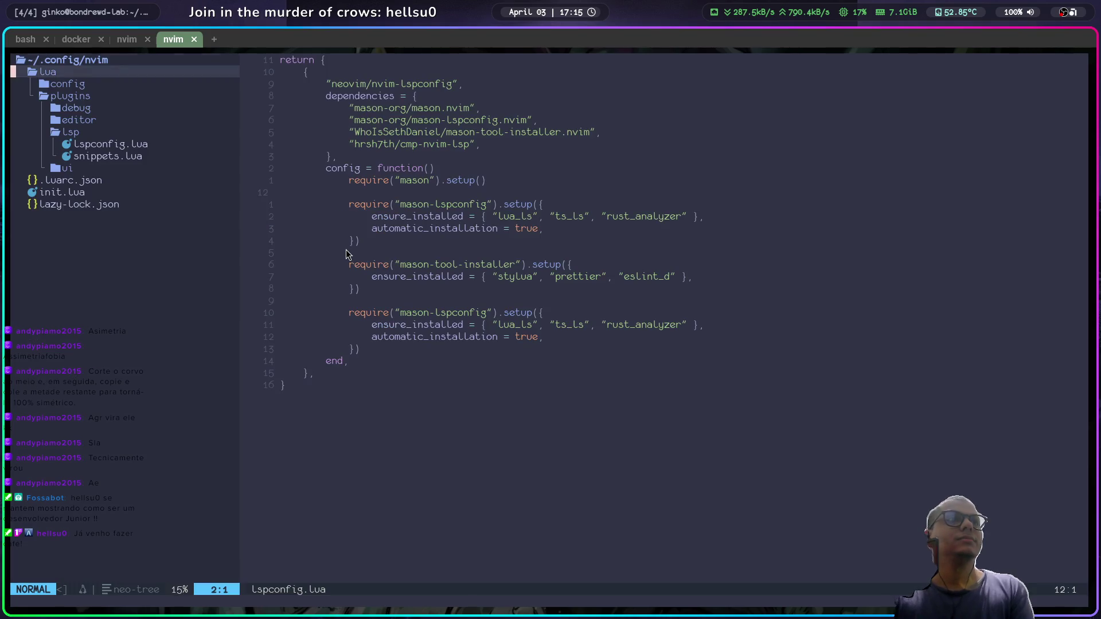
# Step: Expand the ui folder and open neotree.lua
pyautogui.press('j')
pyautogui.press('j')
pyautogui.press('j')
pyautogui.press('Return')
pyautogui.press('j')
pyautogui.press('Return')
pyautogui.press('j')
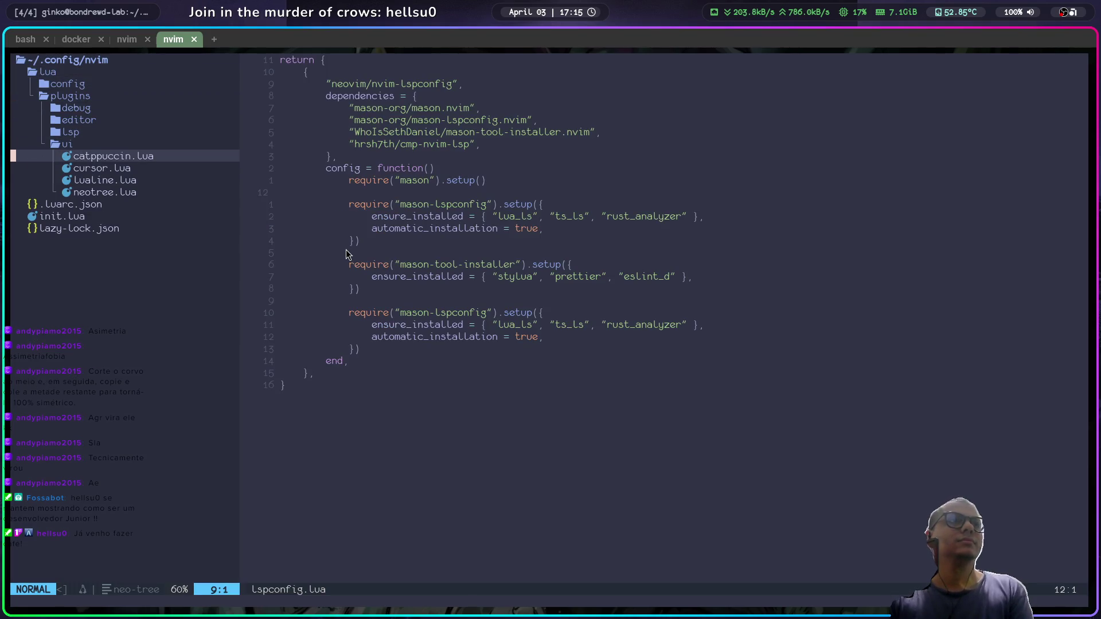
pyautogui.press('j')
pyautogui.press('j')
pyautogui.press('j')
pyautogui.press('Return')
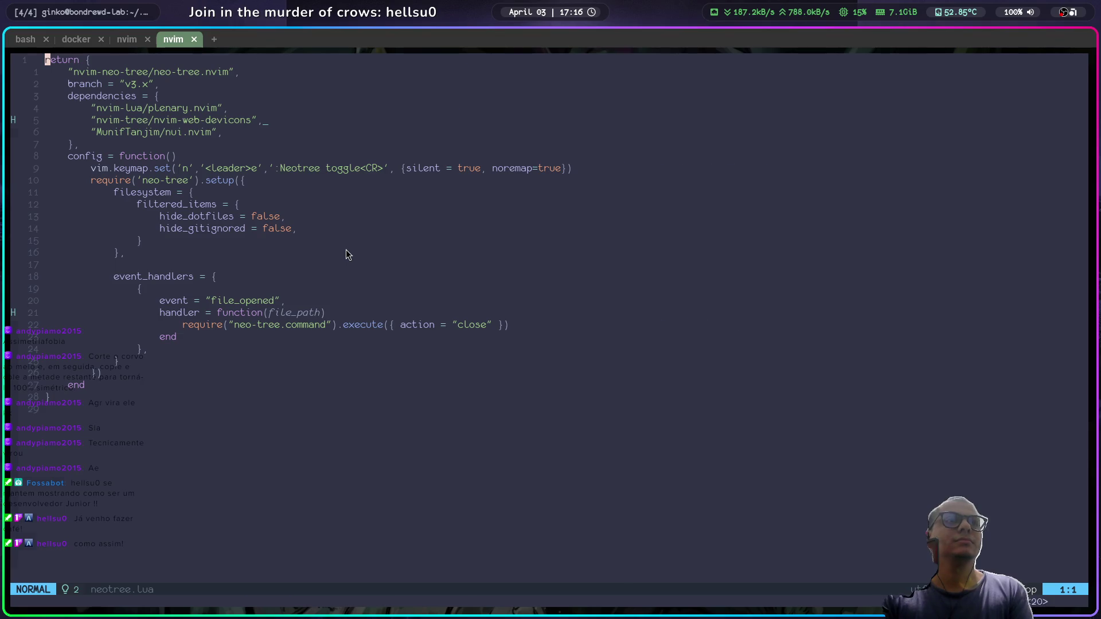
# Step: Browse the ui plugin files in the tree and jump back to lspconfig.lua
pyautogui.press('space')
pyautogui.press('e')
pyautogui.press('j')
pyautogui.press('j')
pyautogui.press('j')
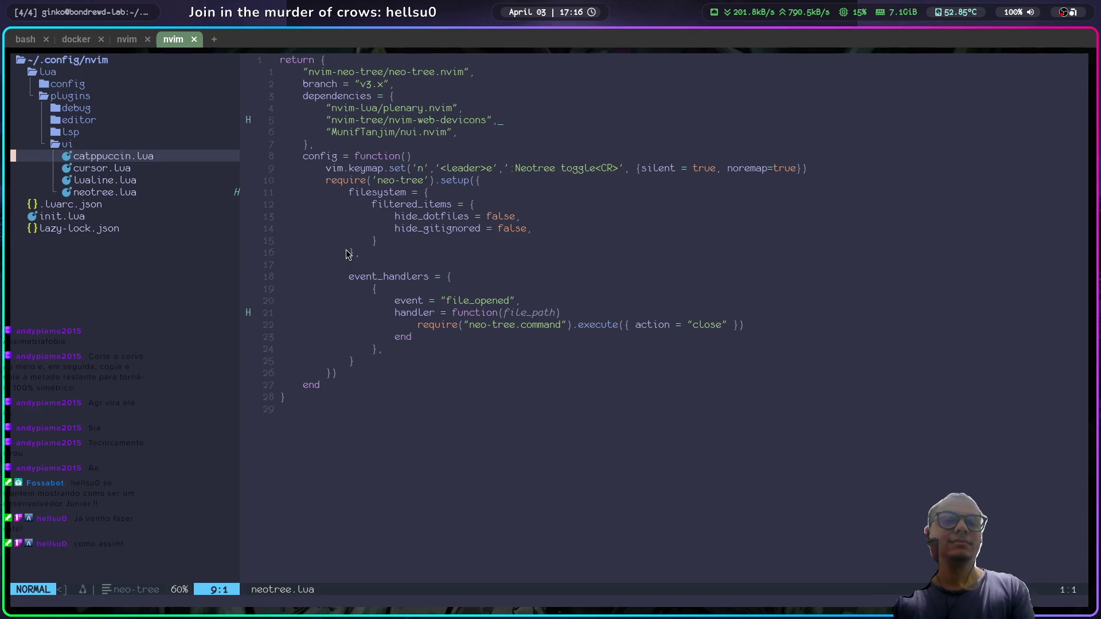
pyautogui.press('j')
pyautogui.press('j')
pyautogui.press('j')
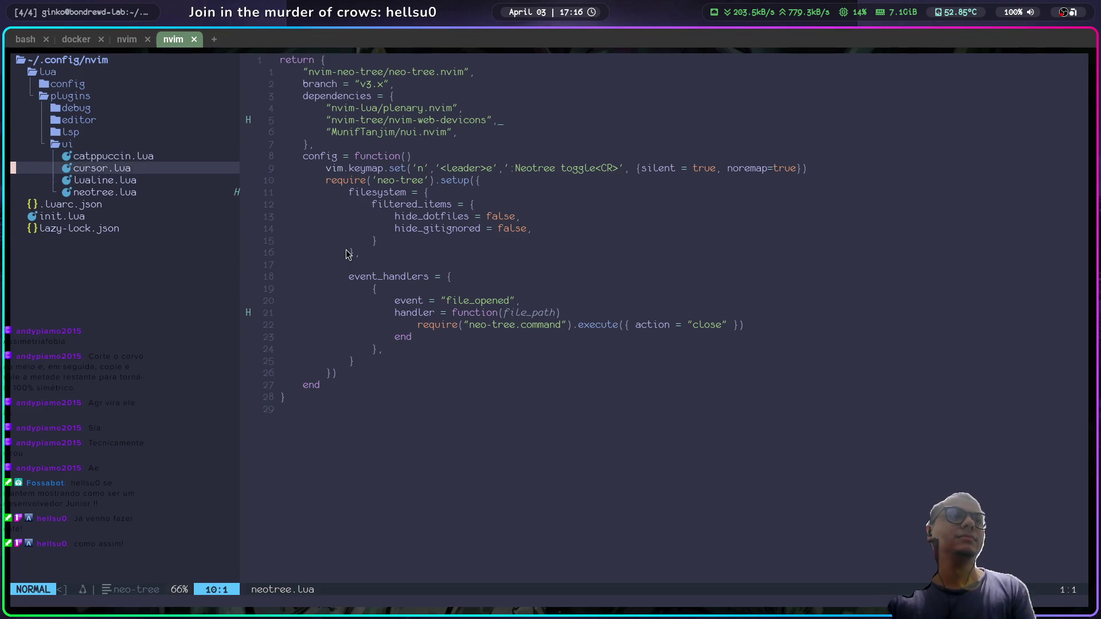
pyautogui.press('k')
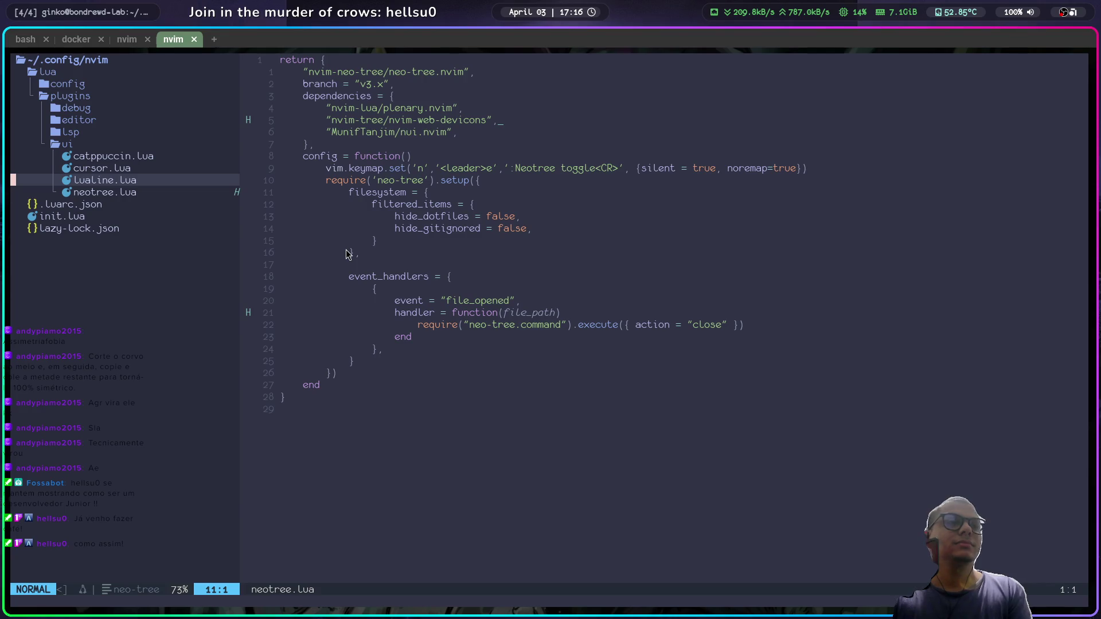
pyautogui.press('k')
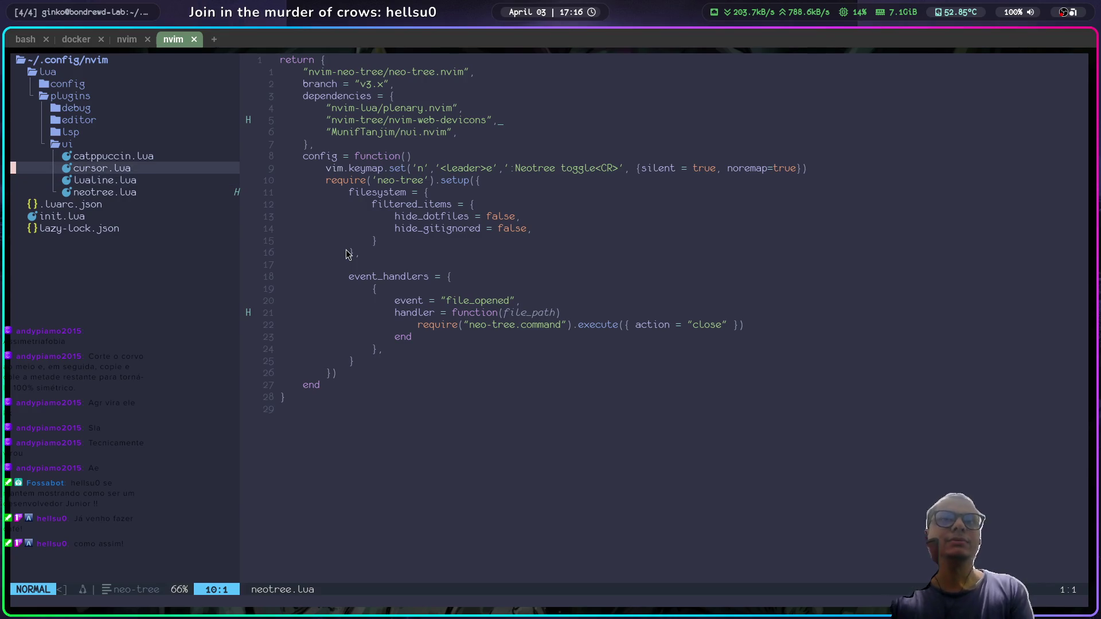
pyautogui.press('P')
pyautogui.press('g')
pyautogui.press('g')
pyautogui.hotkey('ctrl', 'o')
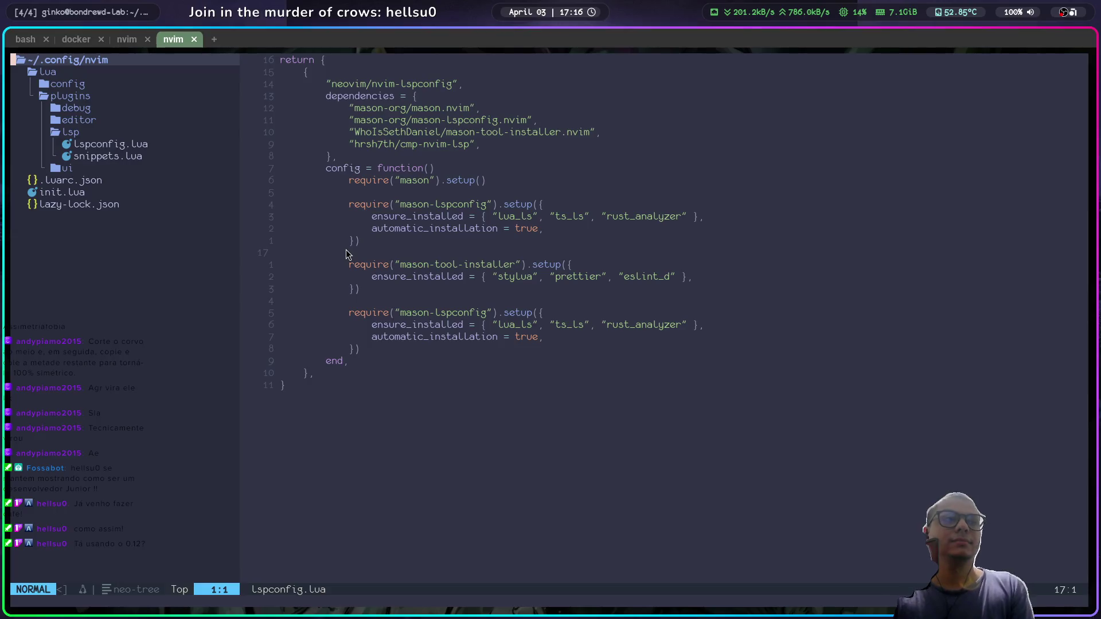
# Step: Quit Neovim with :qa and relaunch nvim from the config folder
pyautogui.write(':qa')
pyautogui.press('Return')
pyautogui.write('nvim')
pyautogui.press('Return')
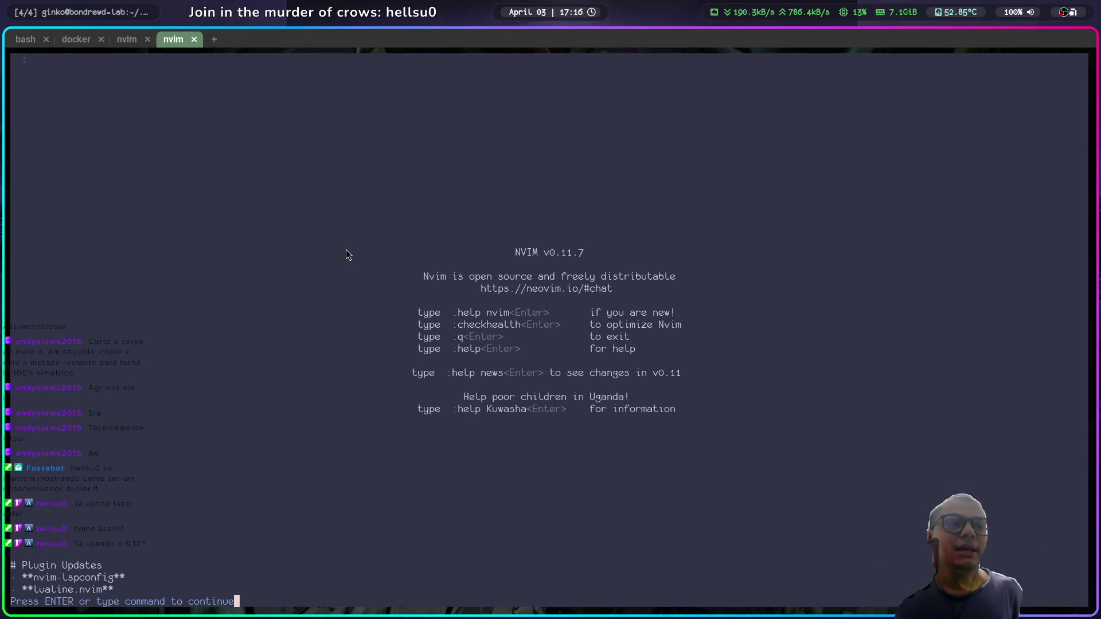
# Step: Dismiss the plugin-updates prompt and expand the lua, config and plugins folders in Neo-tree
pyautogui.press('Return')
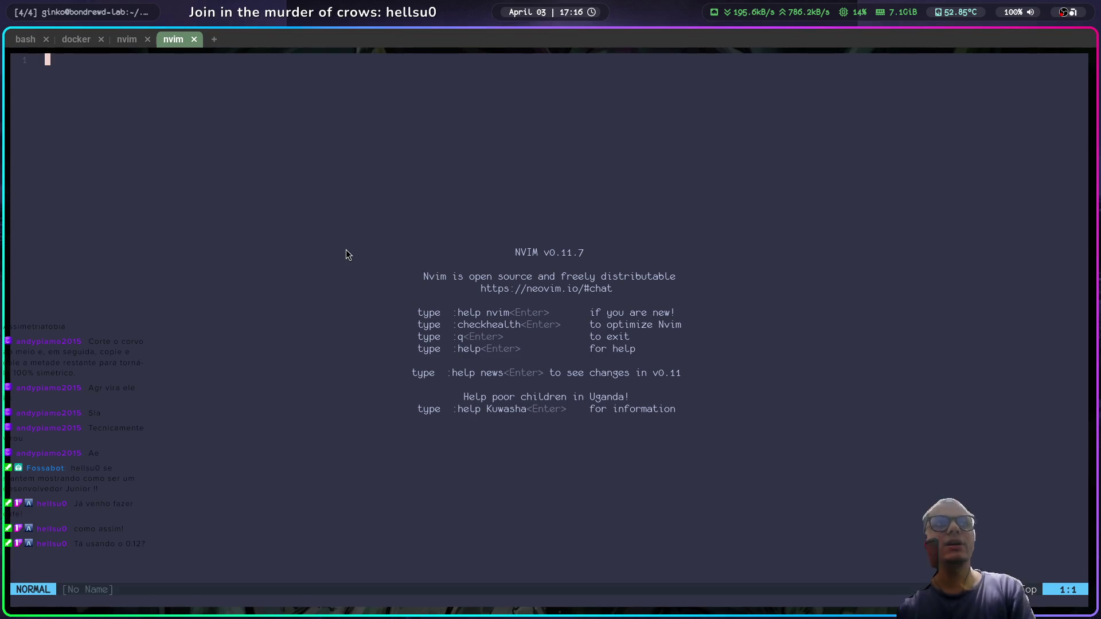
pyautogui.press('space')
pyautogui.press('e')
pyautogui.press('j')
pyautogui.press('Return')
pyautogui.press('j')
pyautogui.press('j')
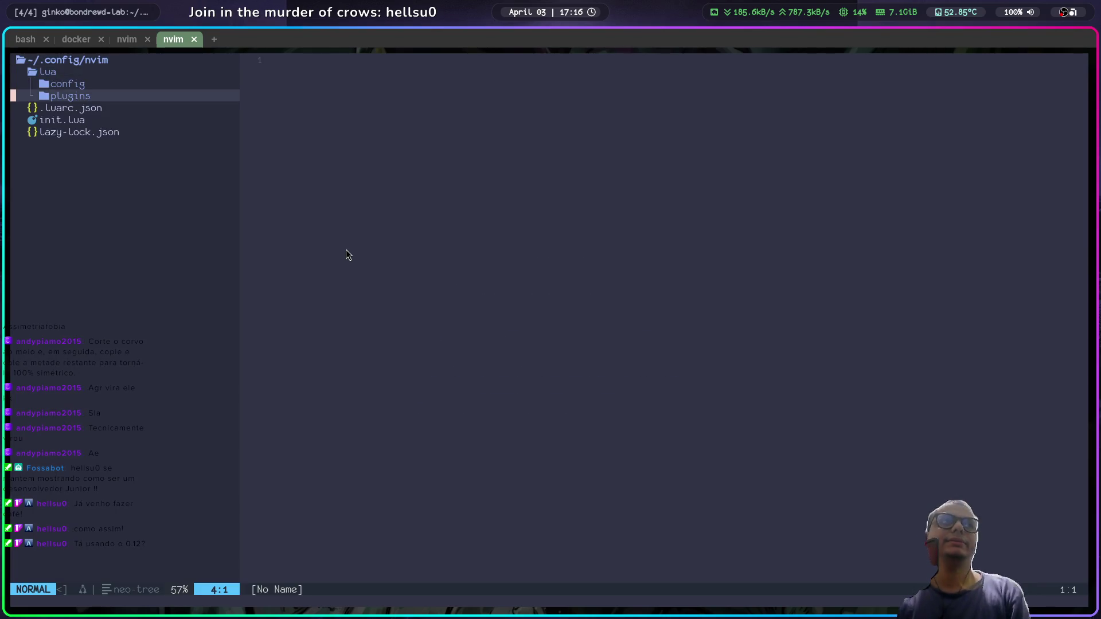
pyautogui.press('k')
pyautogui.press('Return')
pyautogui.press('Return')
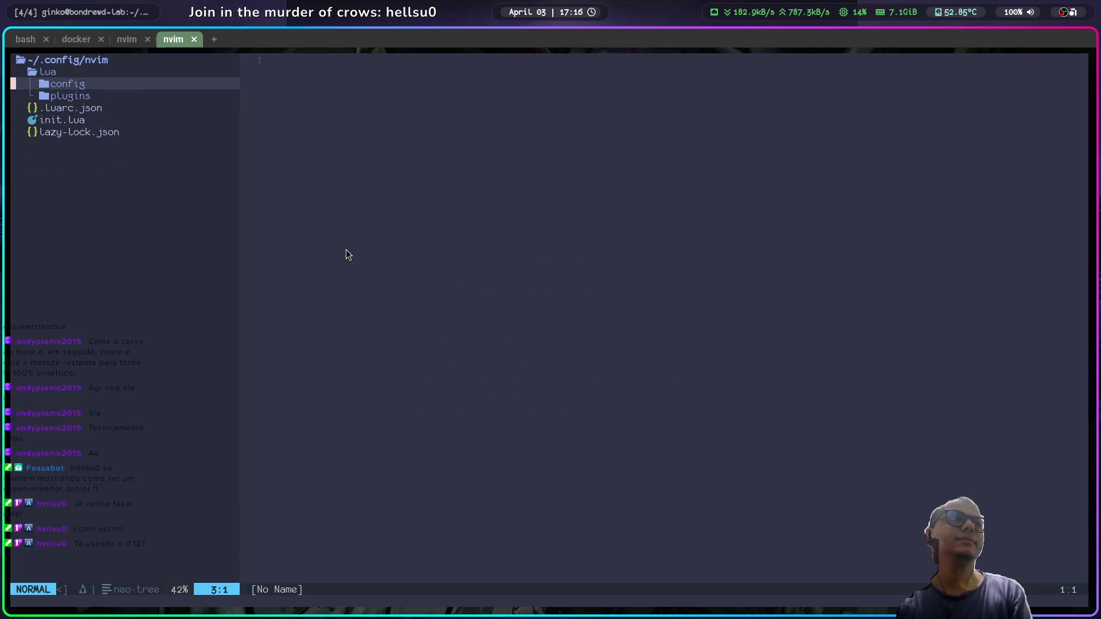
pyautogui.press('Return')
pyautogui.press('j')
pyautogui.press('j')
pyautogui.press('j')
# Step: Expand the editor and lsp folders and open lspconfig.lua in the editor
pyautogui.press('j')
pyautogui.press('k')
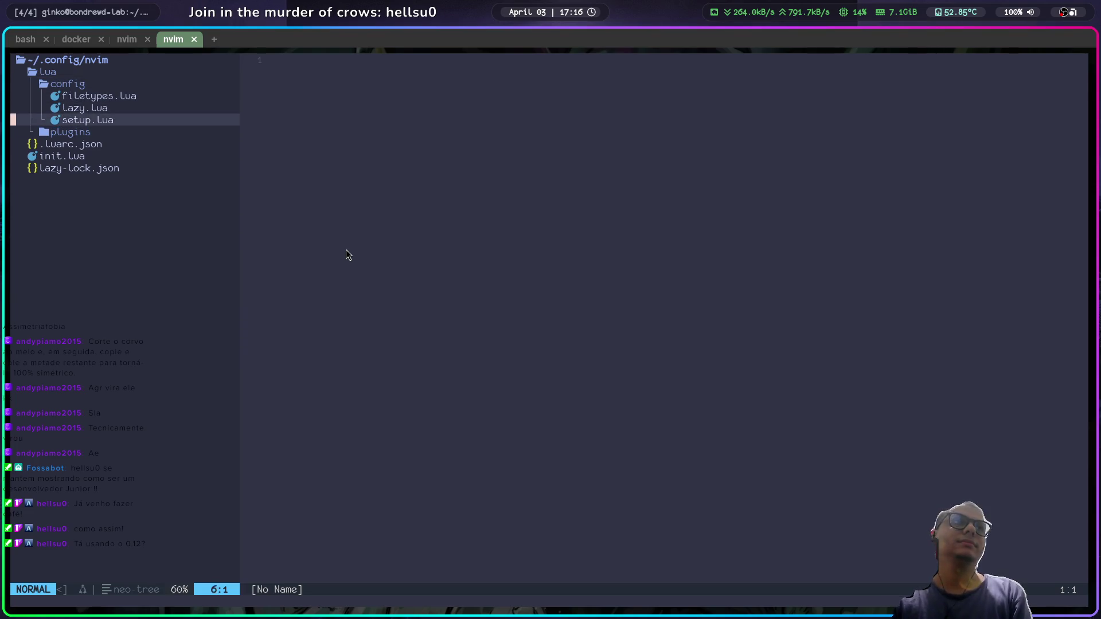
pyautogui.press('k')
pyautogui.press('k')
pyautogui.press('k')
pyautogui.press('Return')
pyautogui.press('j')
pyautogui.press('Return')
pyautogui.press('j')
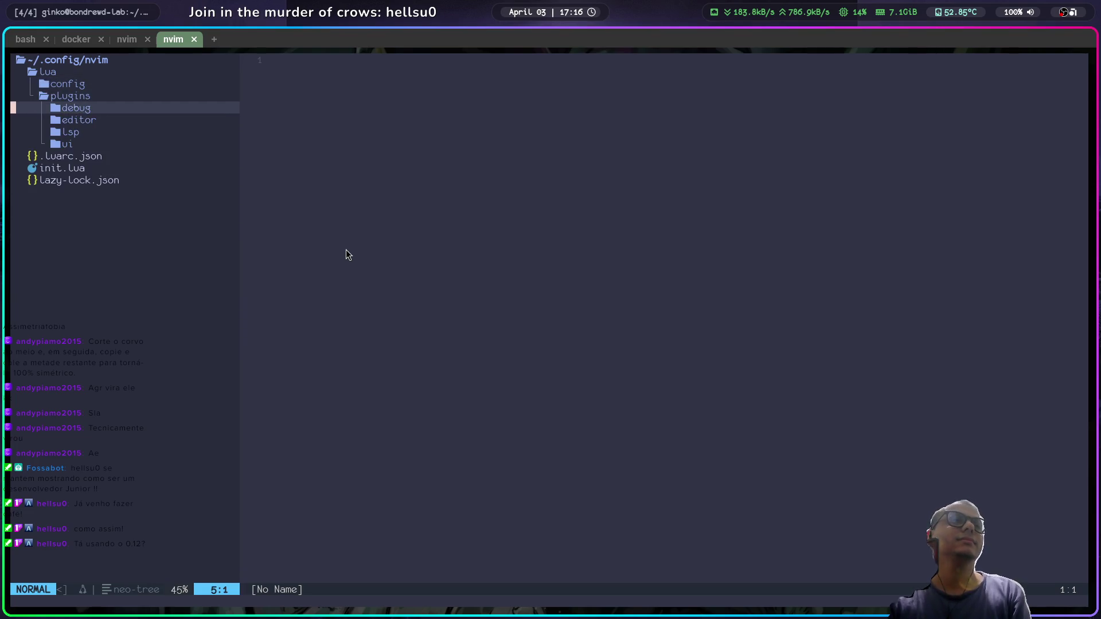
pyautogui.press('j')
pyautogui.press('Return')
pyautogui.press('j')
pyautogui.press('j')
pyautogui.press('k')
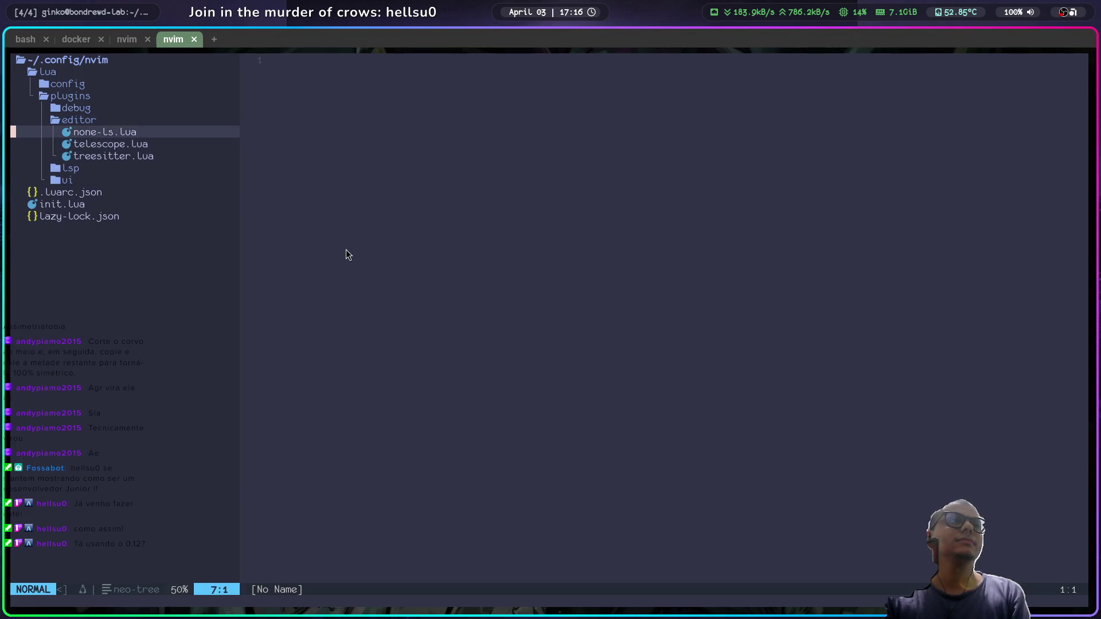
pyautogui.press('k')
pyautogui.press('Return')
pyautogui.press('k')
pyautogui.press('j')
pyautogui.press('j')
pyautogui.press('Return')
pyautogui.press('j')
pyautogui.press('j')
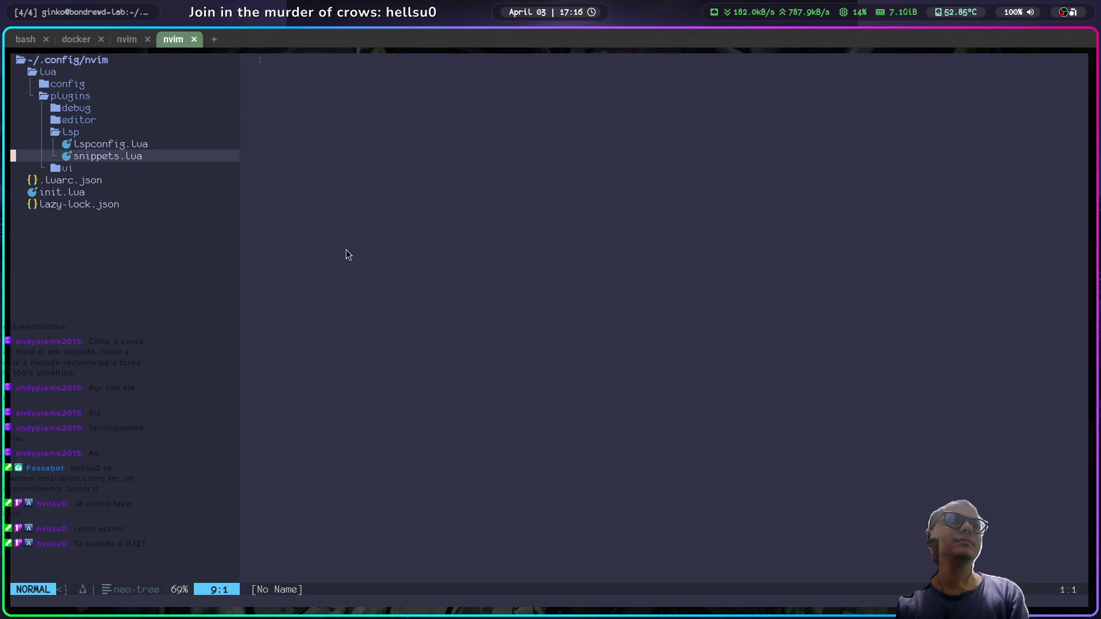
pyautogui.press('k')
pyautogui.press('Return')
pyautogui.press('j')
pyautogui.press('j')
pyautogui.press('j')
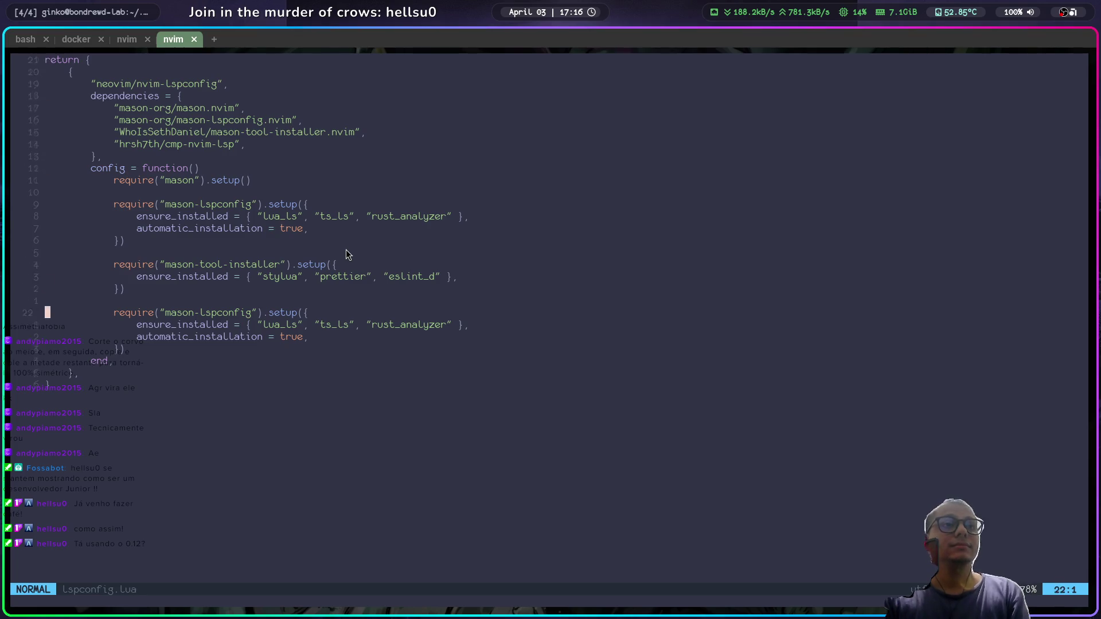
# Step: Switch between the editor and browser workspaces, then show the open-windows overview
pyautogui.press('super+2')
pyautogui.press('super+1')
pyautogui.press('super+2')
pyautogui.press('super+Tab')
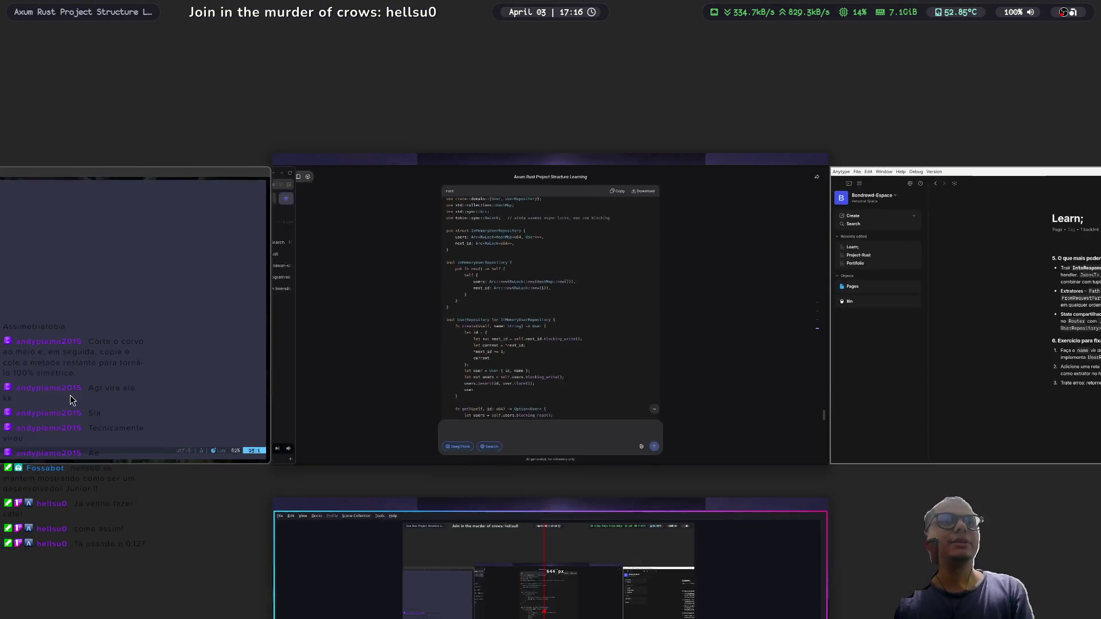
pyautogui.click(415, 339)
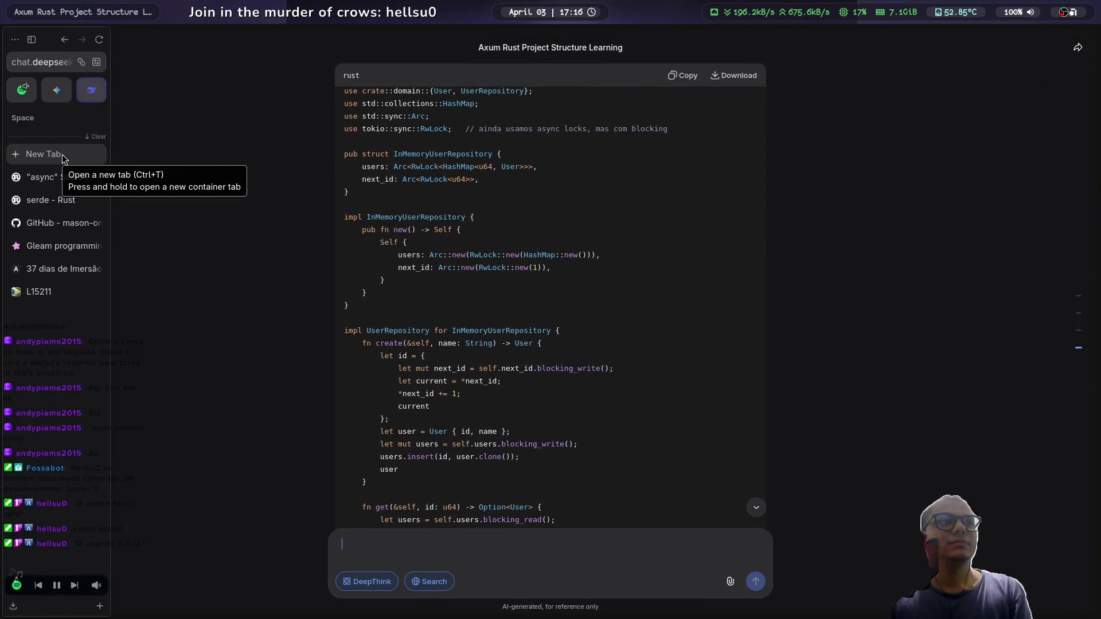
pyautogui.click(60, 228)
pyautogui.scroll(-3, 553, 418)
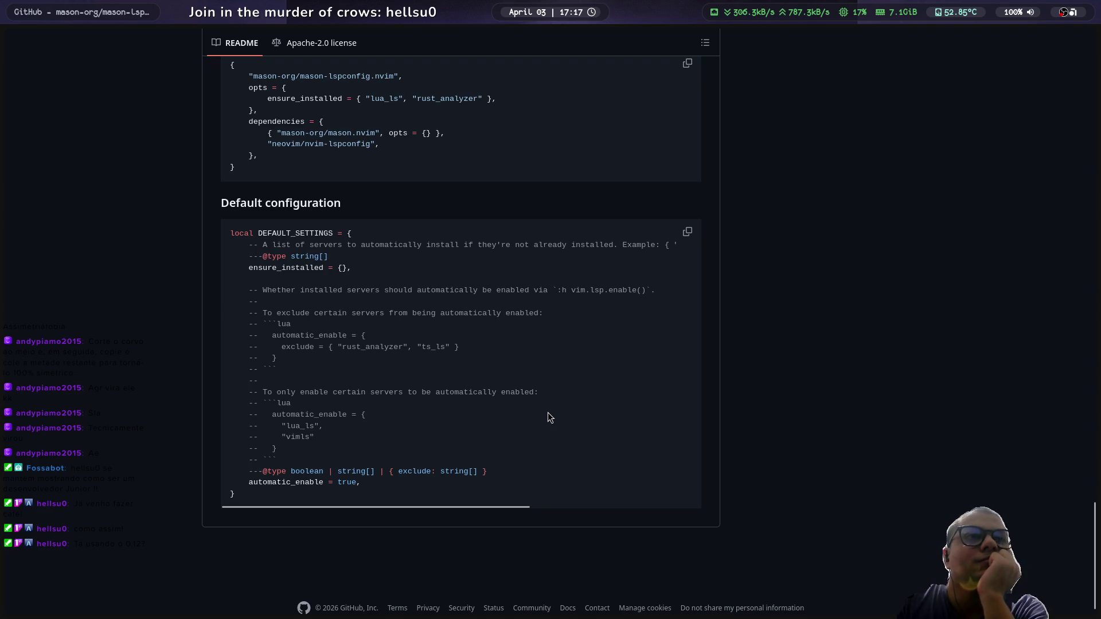
pyautogui.scroll(5, 548, 412)
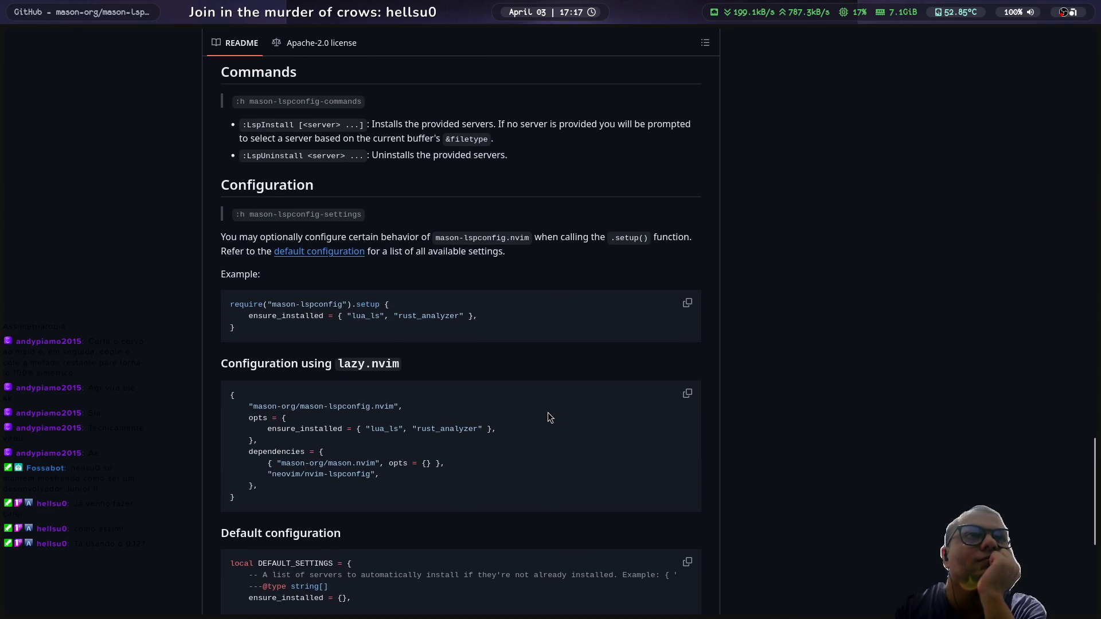
pyautogui.scroll(-5, 548, 417)
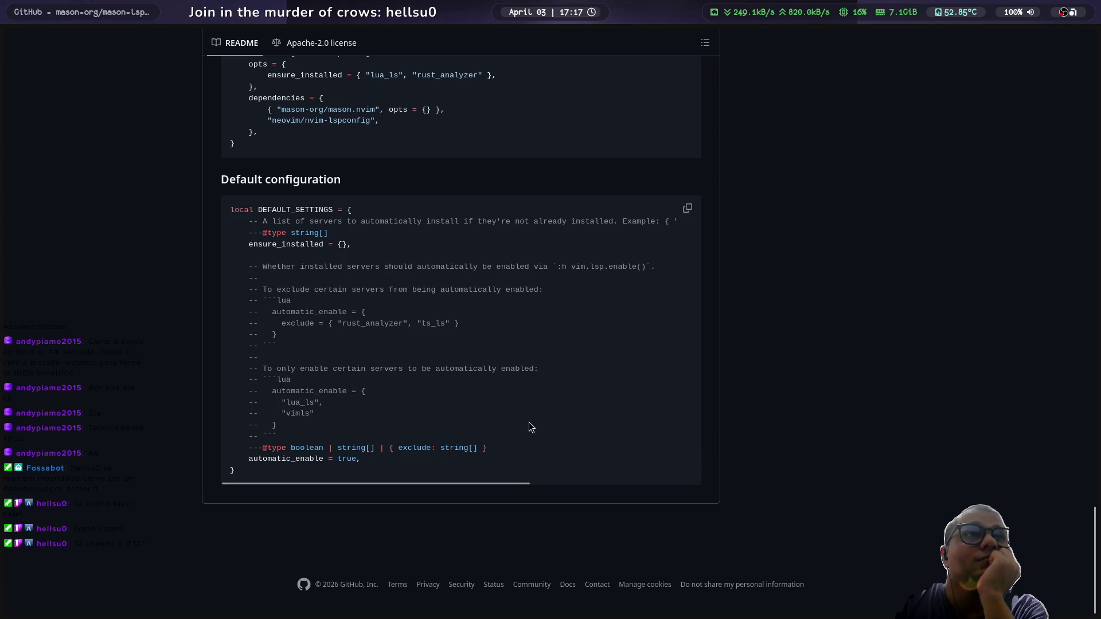
pyautogui.scroll(3, 417, 391)
pyautogui.scroll(-2, 417, 391)
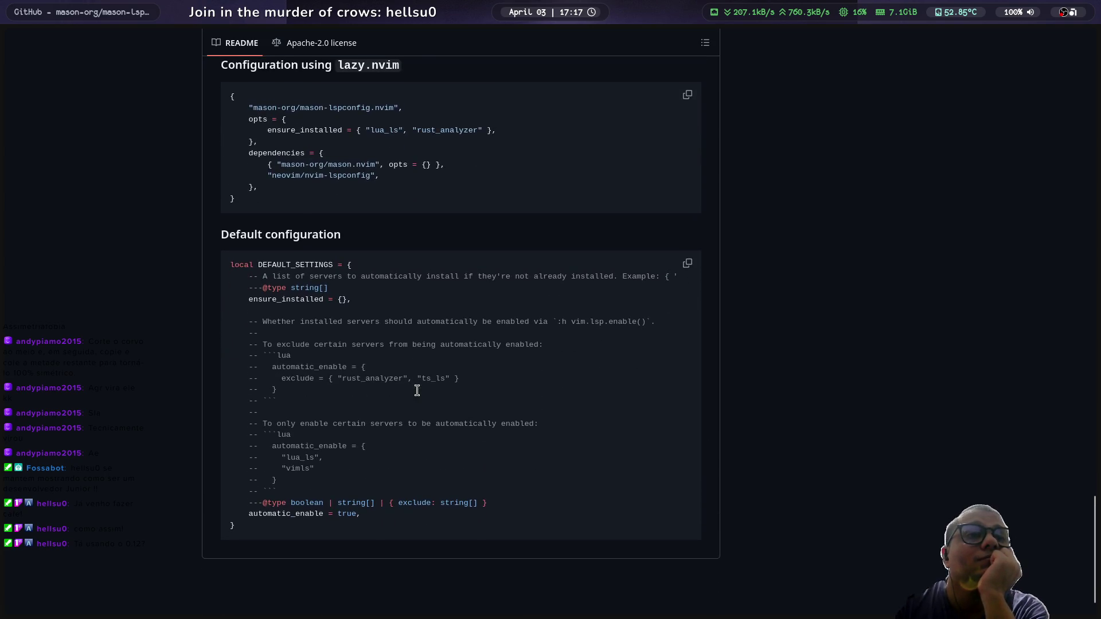
pyautogui.scroll(8, 316, 473)
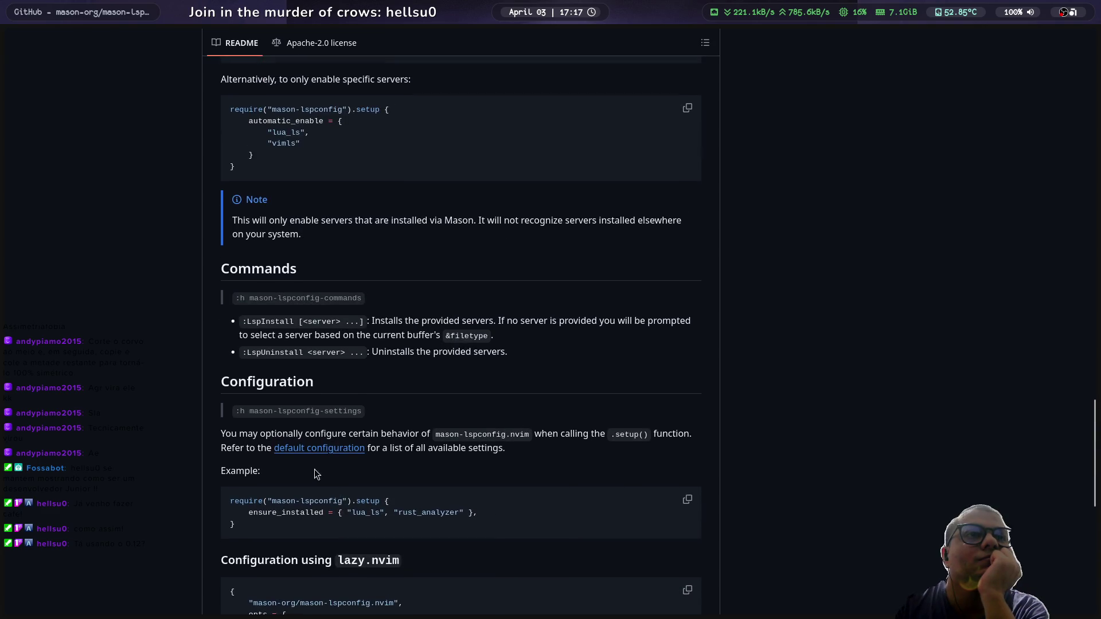
pyautogui.scroll(5, 309, 445)
pyautogui.scroll(6, 310, 445)
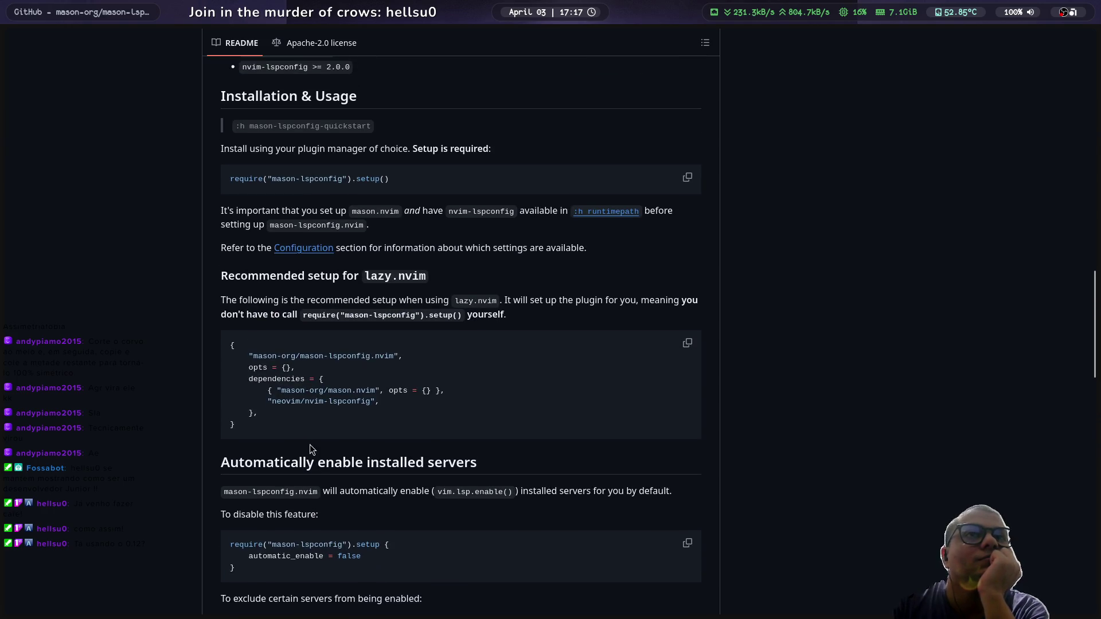
pyautogui.scroll(-3, 310, 445)
pyautogui.hotkey('alt', 'Tab')
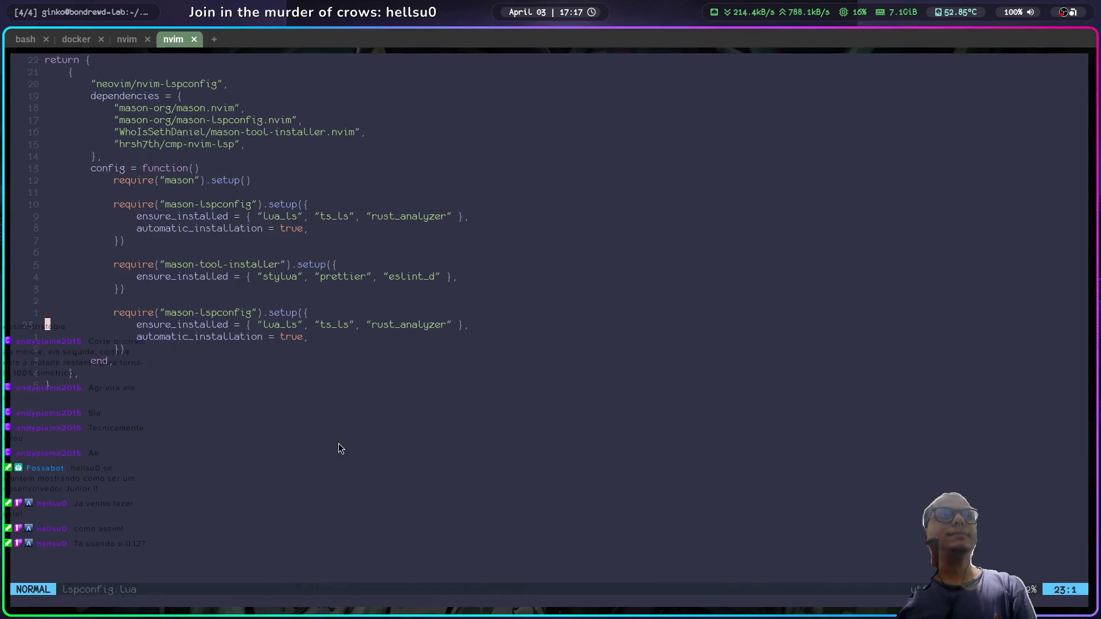
# Step: Select the duplicate mason-lspconfig setup block in visual mode and delete it
pyautogui.press('k')
pyautogui.press('k')
pyautogui.press('k')
pyautogui.press('j')
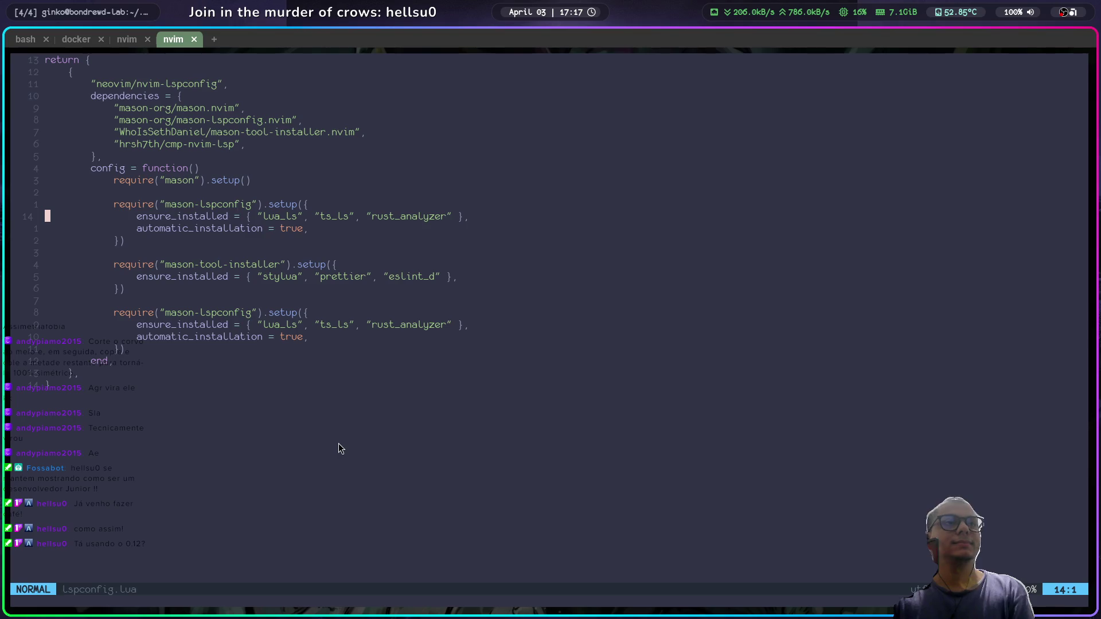
pyautogui.press('j')
pyautogui.press('j')
pyautogui.press('j')
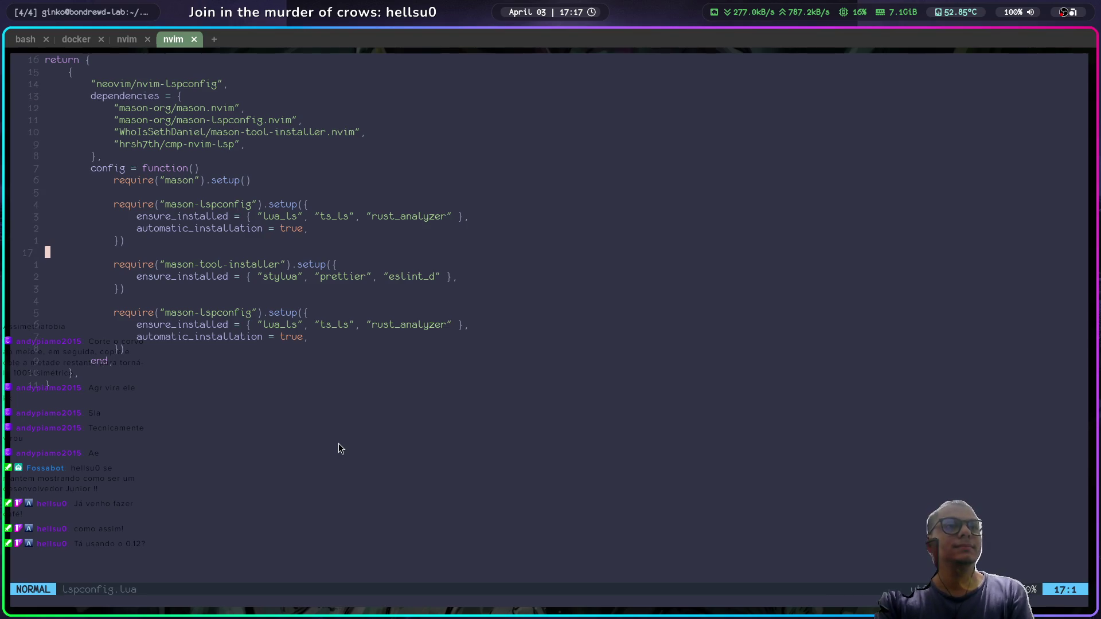
pyautogui.press('j')
pyautogui.press('j')
pyautogui.press('j')
pyautogui.press('l')
pyautogui.press('l')
pyautogui.press('l')
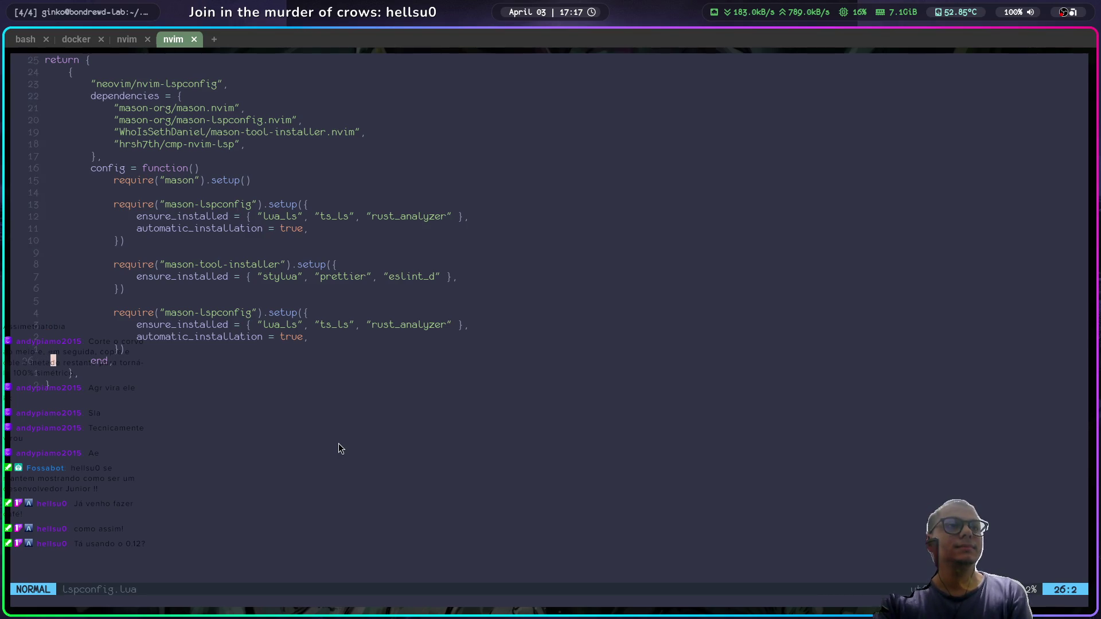
pyautogui.press('k')
pyautogui.press('%')
pyautogui.press('%')
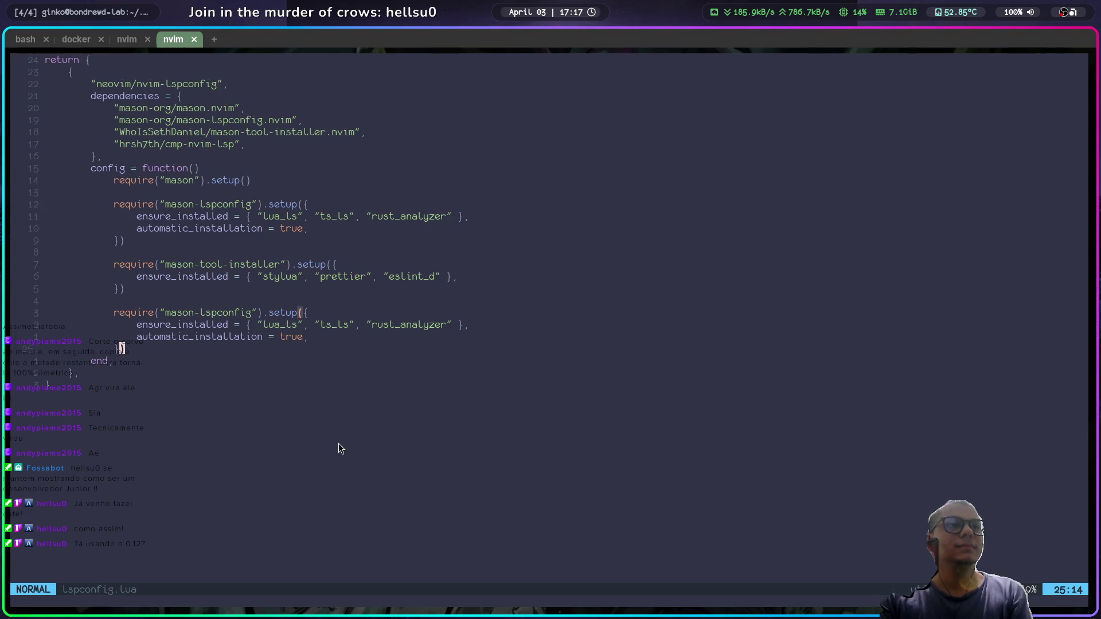
pyautogui.press('v')
pyautogui.press('k')
pyautogui.press('k')
pyautogui.press('k')
pyautogui.press('h')
pyautogui.press('h')
pyautogui.press('h')
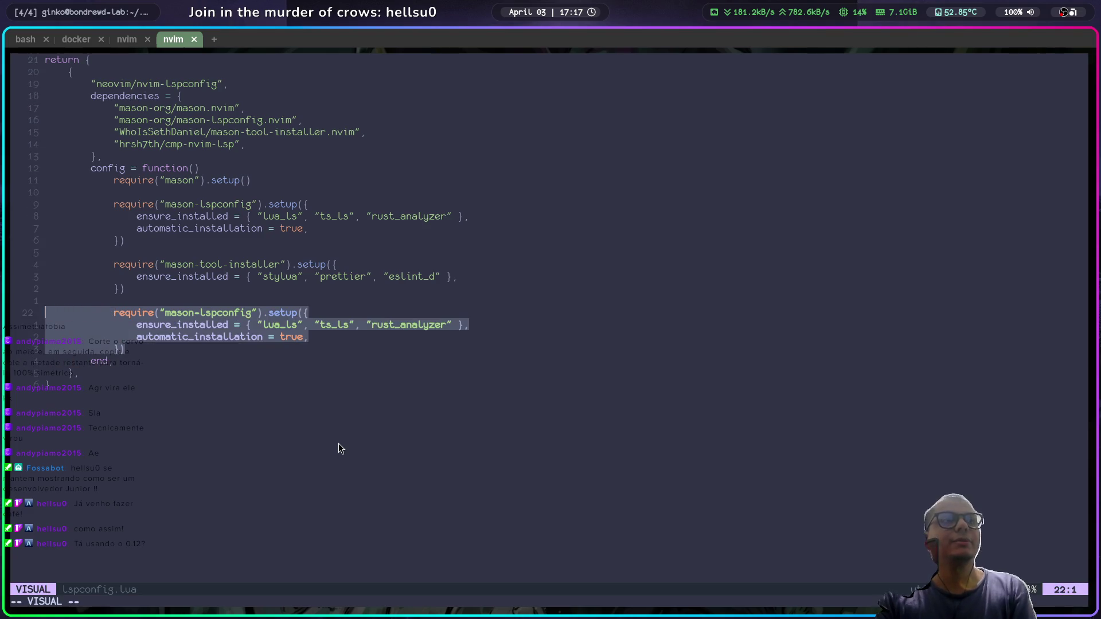
pyautogui.press('d')
# Step: Remove the leftover blank line and save lspconfig.lua with :w, dismissing the reload message
pyautogui.press('d')
pyautogui.press('d')
pyautogui.press('d')
pyautogui.press('d')
pyautogui.press('k')
pyautogui.press('u')
pyautogui.press('k')
pyautogui.press('d')
pyautogui.press('d')
pyautogui.write('k:w')
pyautogui.press('Return')
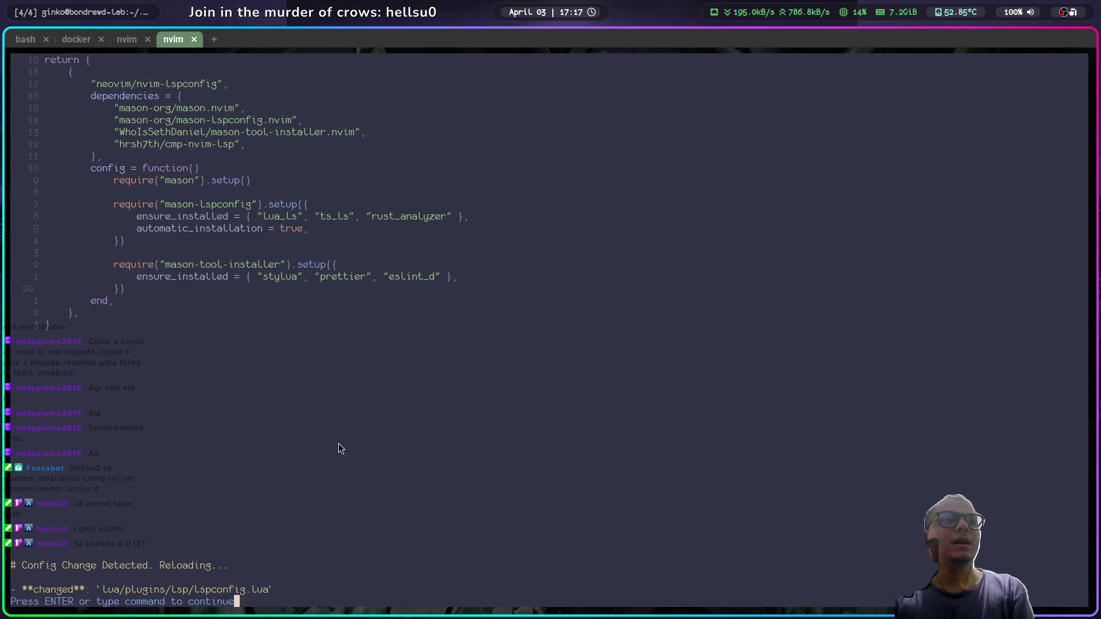
pyautogui.press('Return')
# Step: Glance back at the mason-lspconfig README, then bring up the nvim config tree with Ctrl+N
pyautogui.press('k')
pyautogui.press('k')
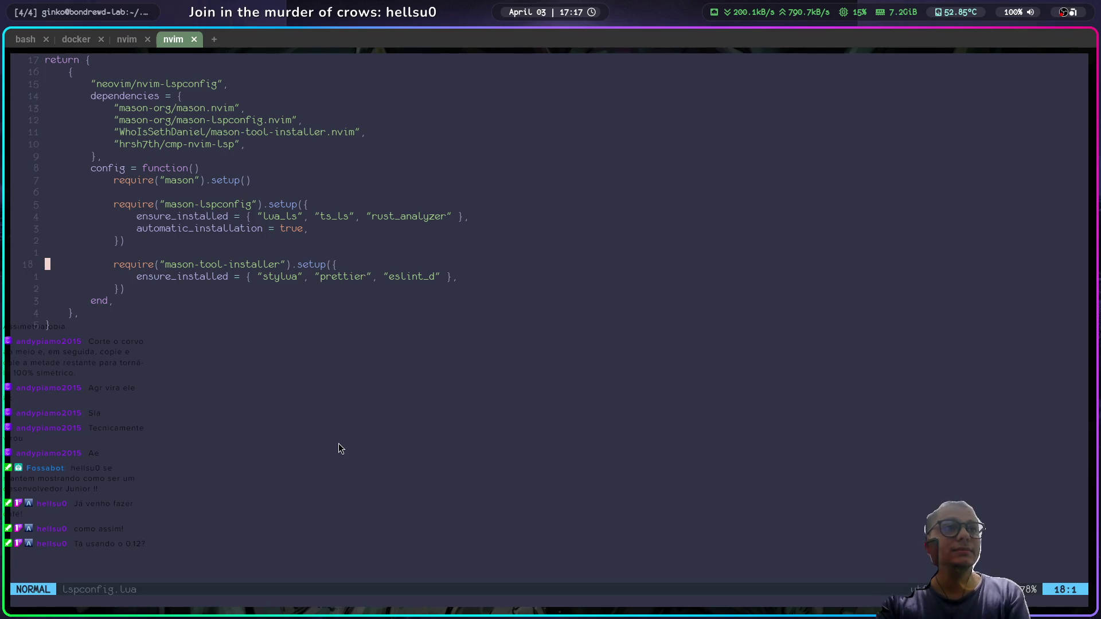
pyautogui.press('k')
pyautogui.press('k')
pyautogui.press('k')
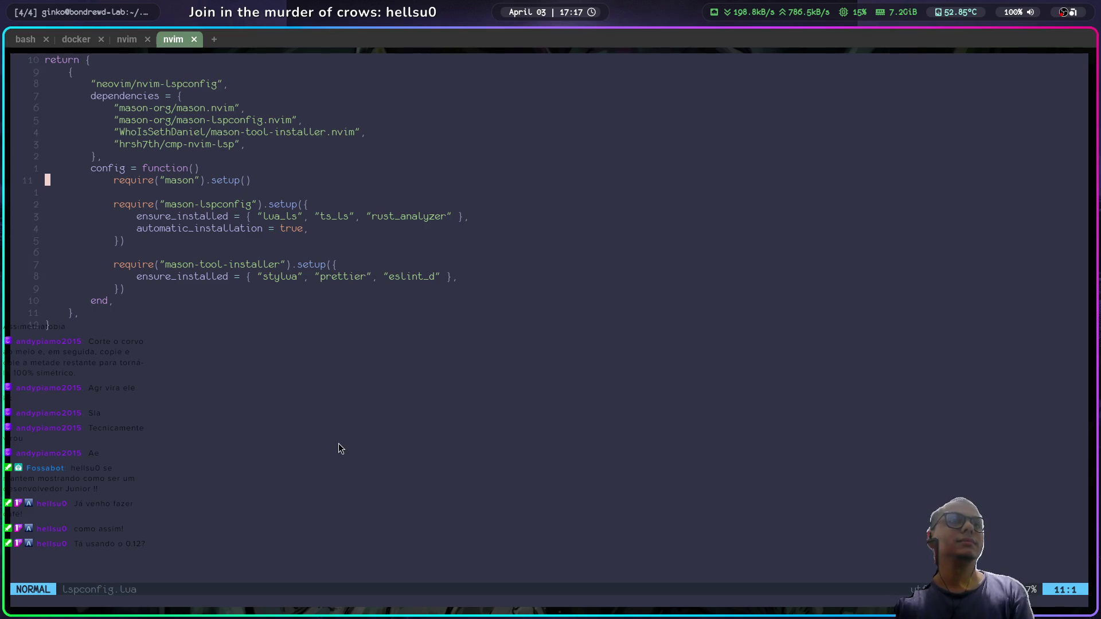
pyautogui.press('super+2')
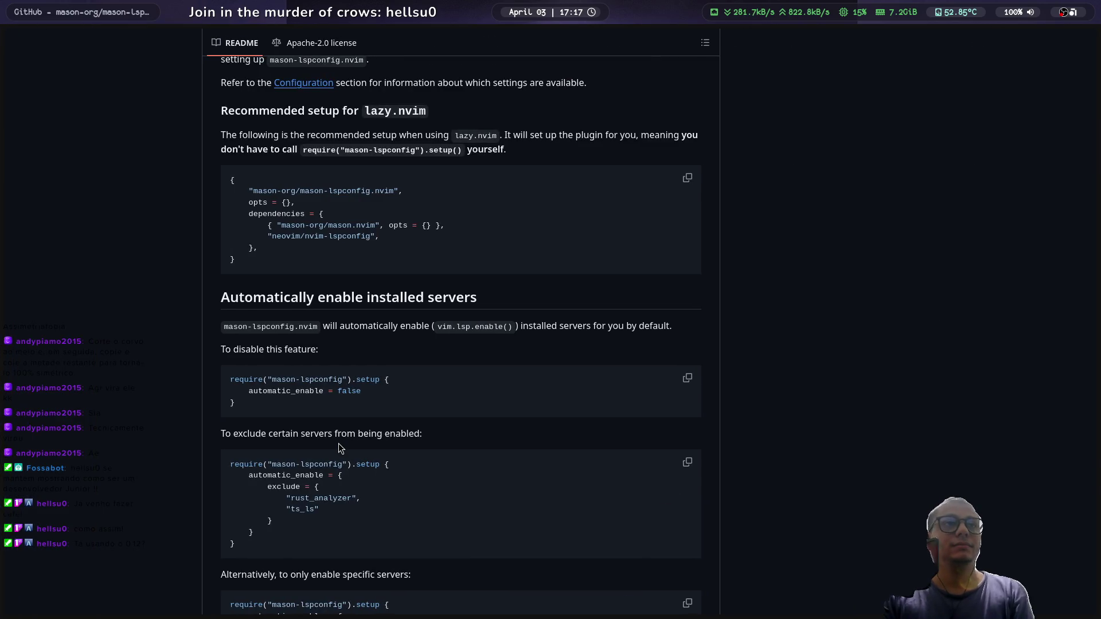
pyautogui.scroll(10, 338, 442)
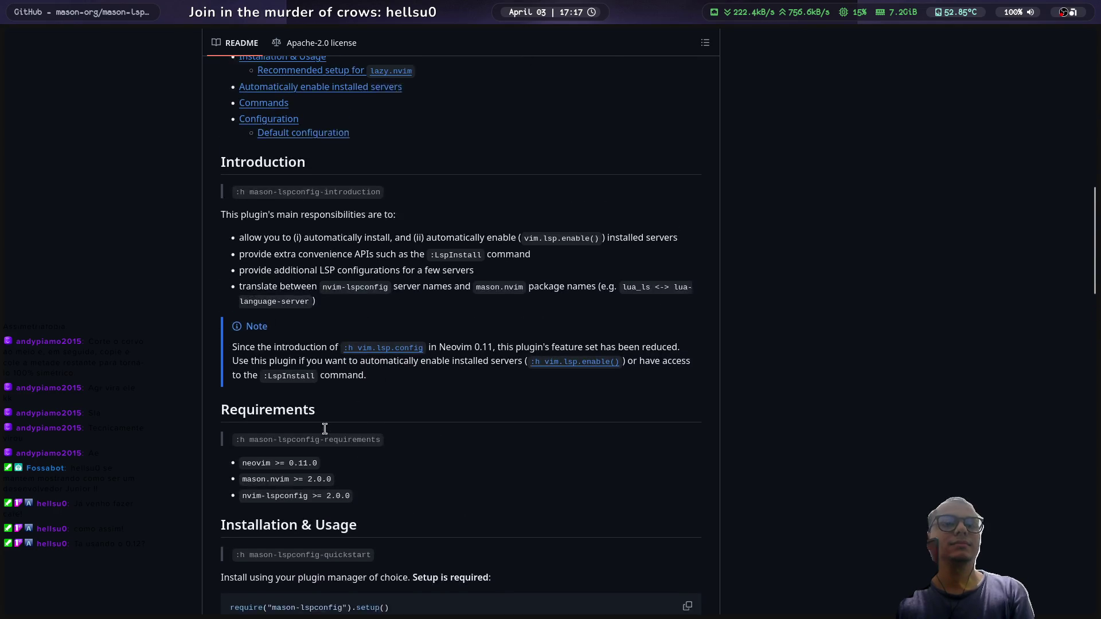
pyautogui.press('super+1')
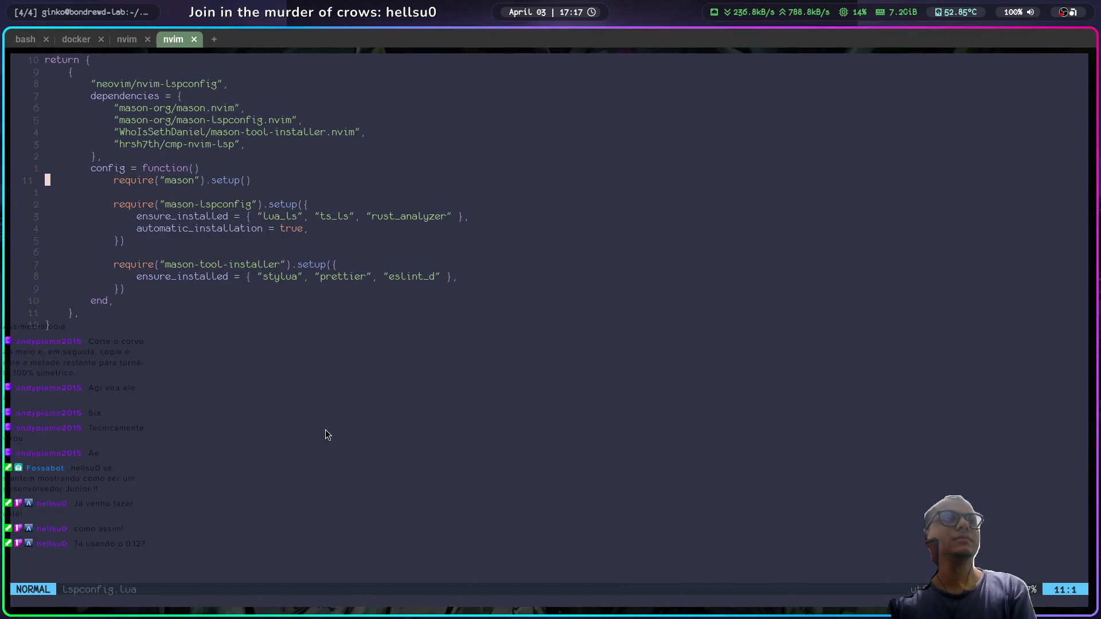
pyautogui.hotkey('ctrl', 'n')
pyautogui.press('j')
pyautogui.press('j')
pyautogui.press('j')
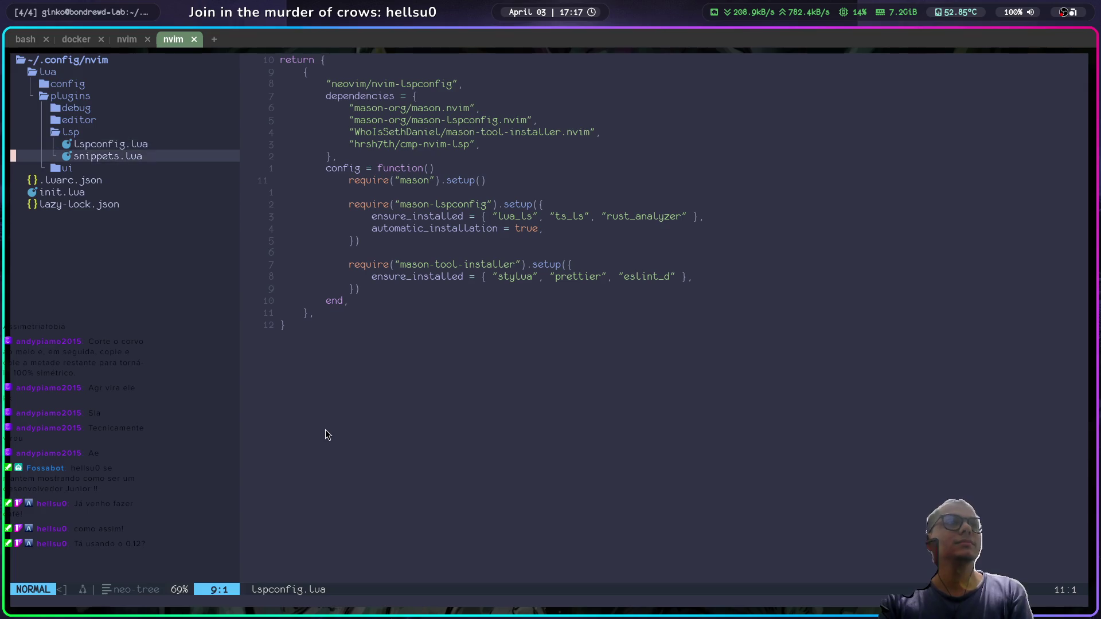
pyautogui.press('Return')
pyautogui.press('j')
pyautogui.press('j')
pyautogui.press('j')
pyautogui.press('j')
pyautogui.press('j')
pyautogui.press('j')
pyautogui.press('k')
pyautogui.press('k')
pyautogui.press('k')
pyautogui.press('j')
pyautogui.press('j')
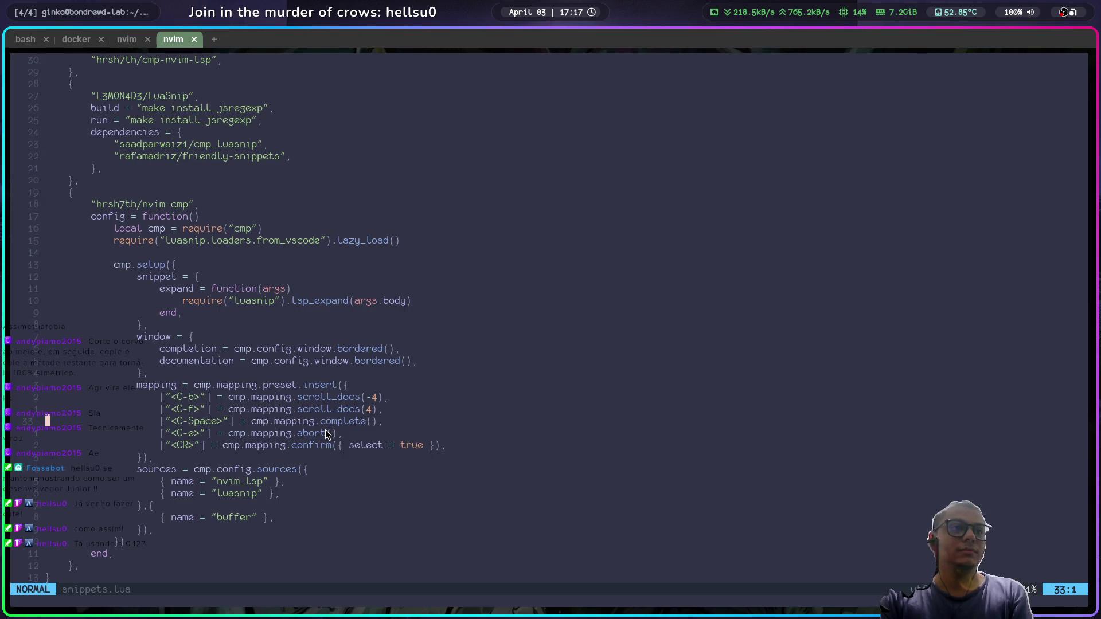
pyautogui.press('k')
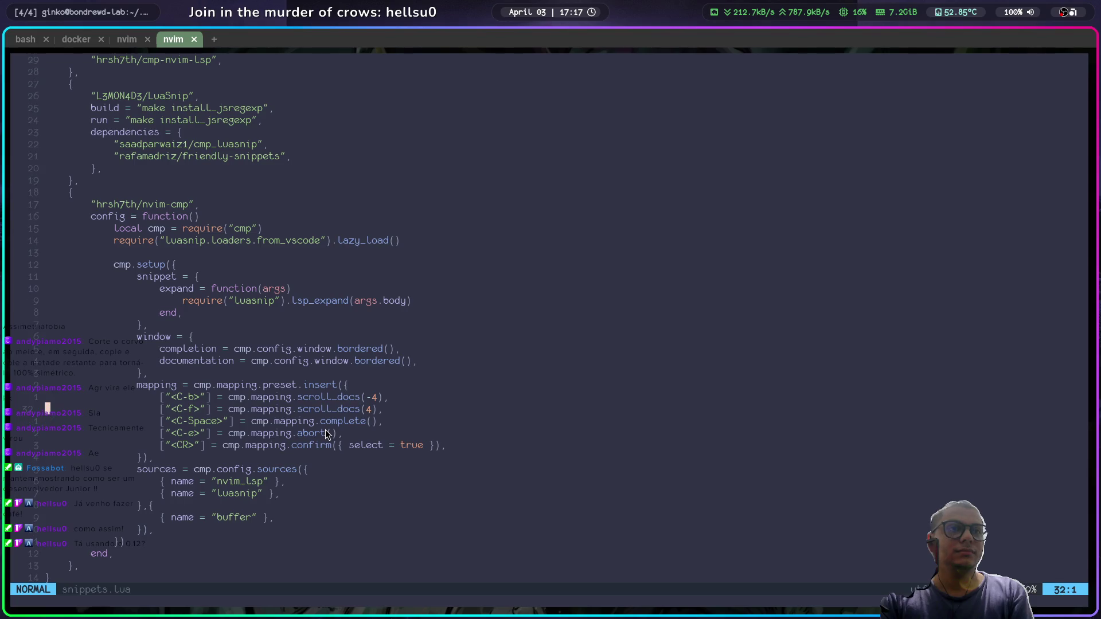
pyautogui.press('k')
pyautogui.press('l')
pyautogui.press('l')
pyautogui.press('l')
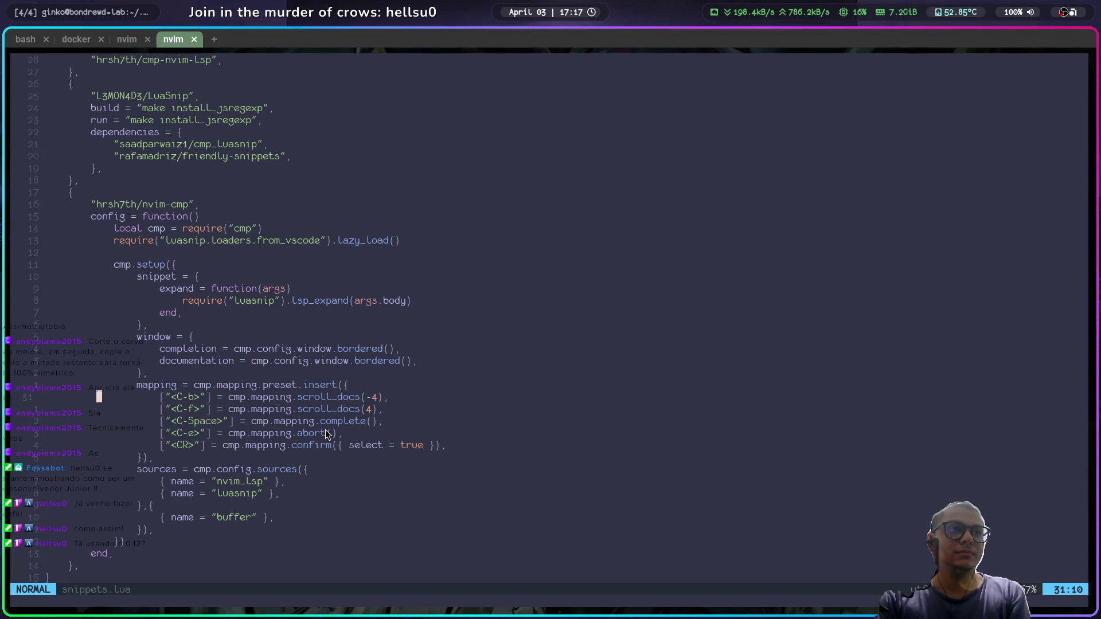
pyautogui.press('j')
pyautogui.press('j')
pyautogui.press('j')
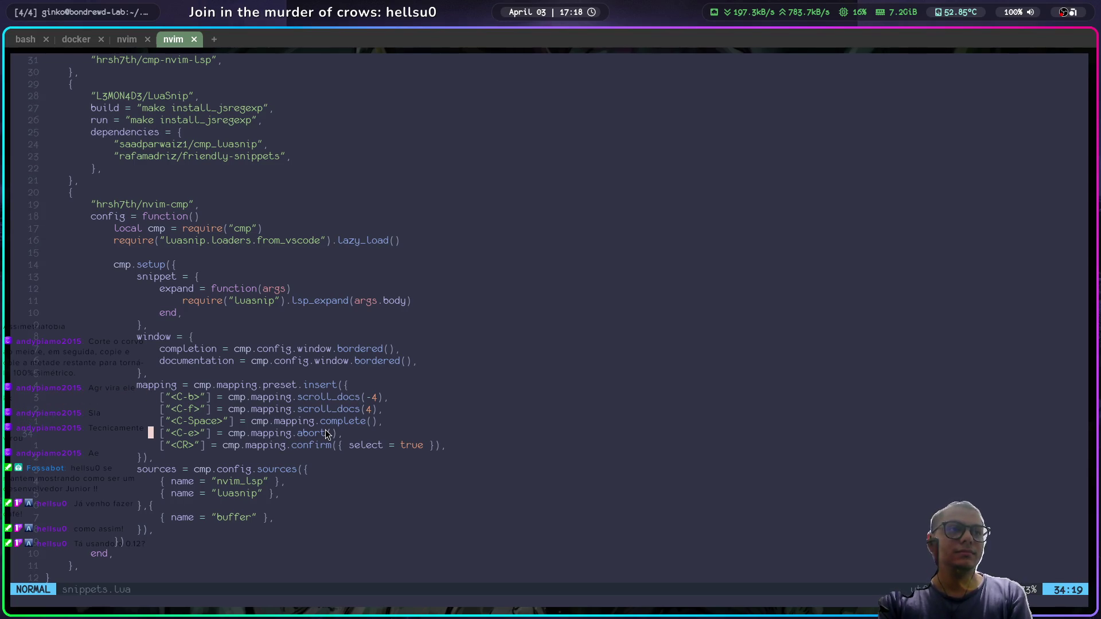
pyautogui.press('j')
pyautogui.press('j')
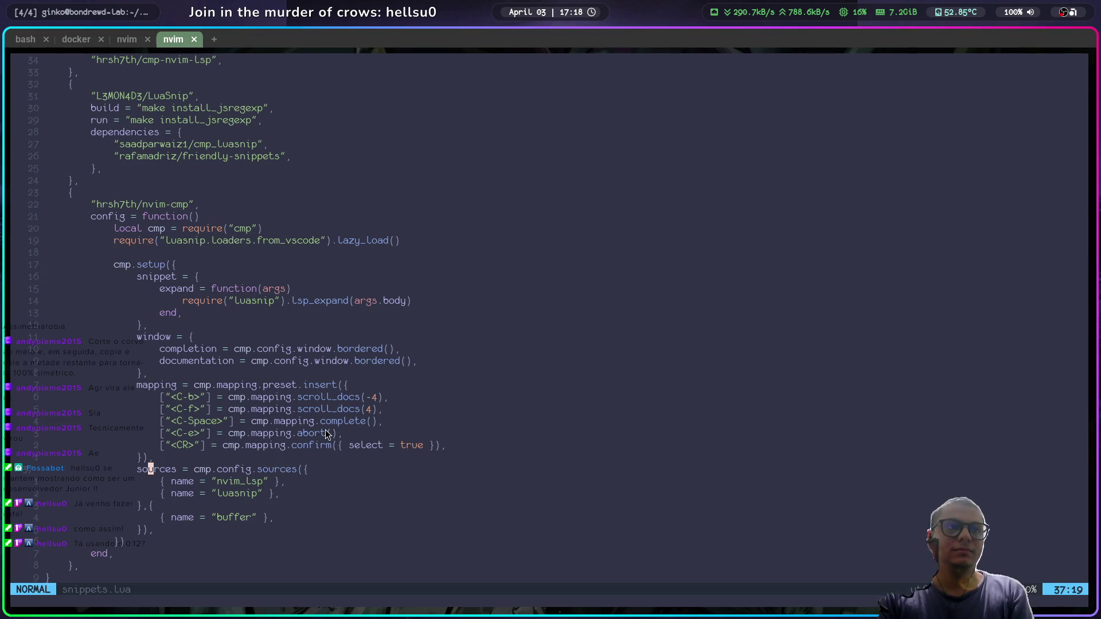
pyautogui.press('k')
pyautogui.press('k')
pyautogui.press('k')
pyautogui.press('k')
pyautogui.press('k')
pyautogui.press('k')
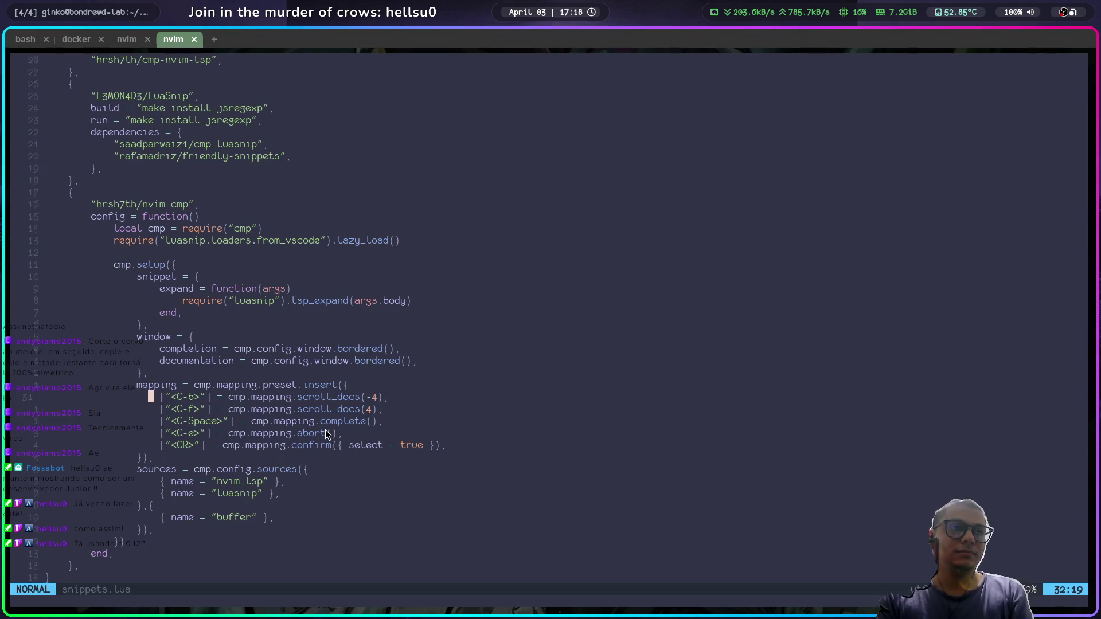
pyautogui.press('E')
pyautogui.press('T[')
pyautogui.press('l')
pyautogui.press('l')
pyautogui.press('l')
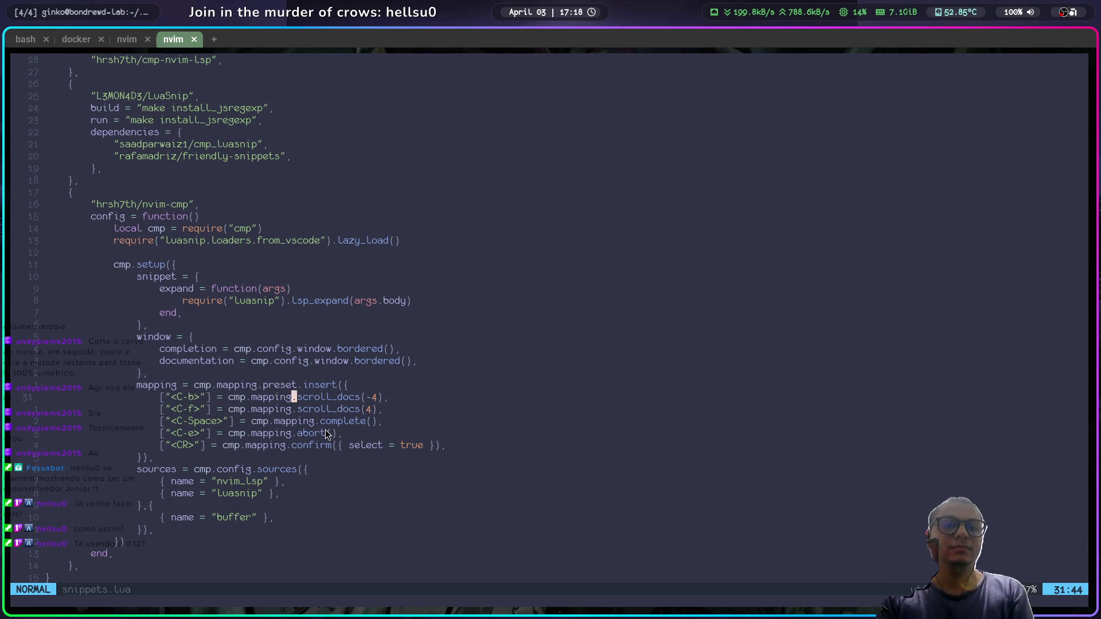
pyautogui.press('j')
pyautogui.press('j')
pyautogui.press('j')
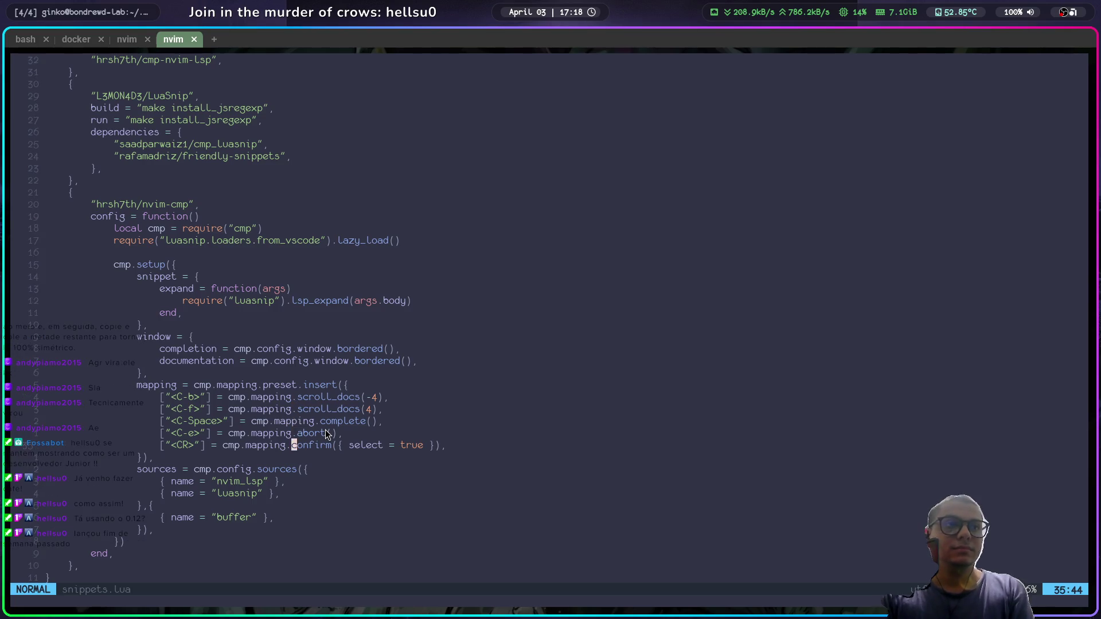
pyautogui.press('k')
pyautogui.press('k')
pyautogui.press('j')
pyautogui.press('j')
pyautogui.press('k')
pyautogui.press('k')
pyautogui.press('k')
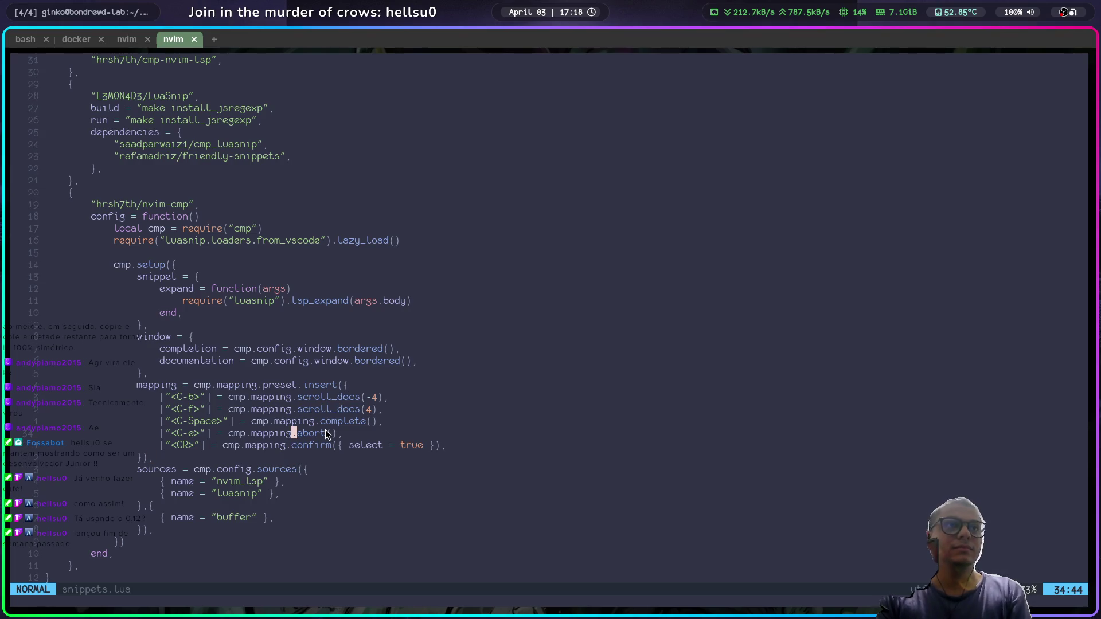
pyautogui.press('k')
pyautogui.press('k')
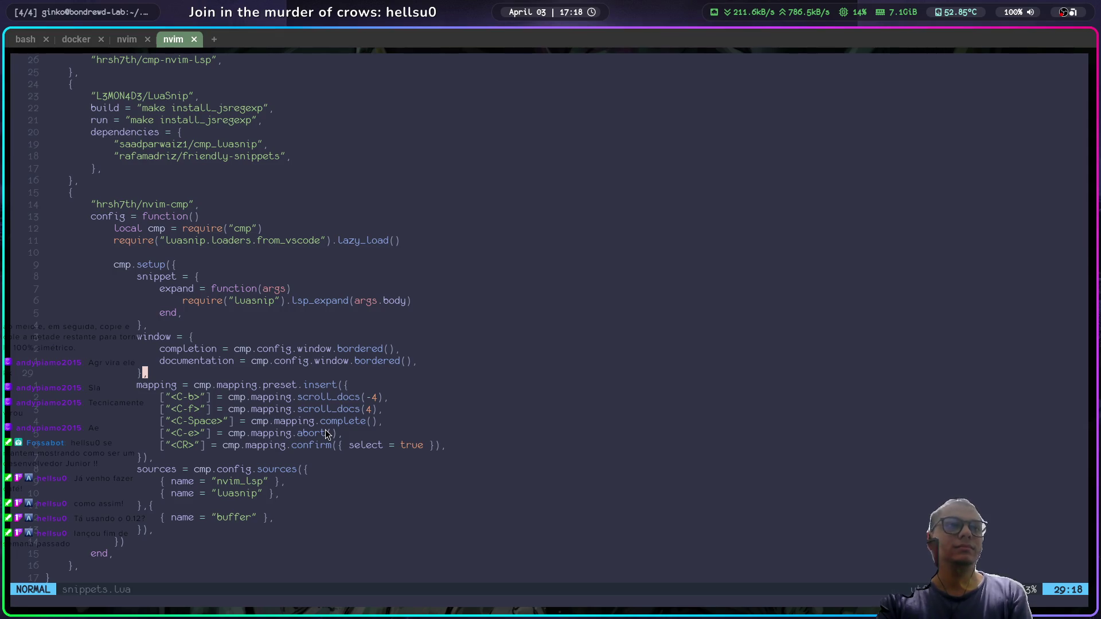
pyautogui.press('k')
pyautogui.press('k')
pyautogui.press('k')
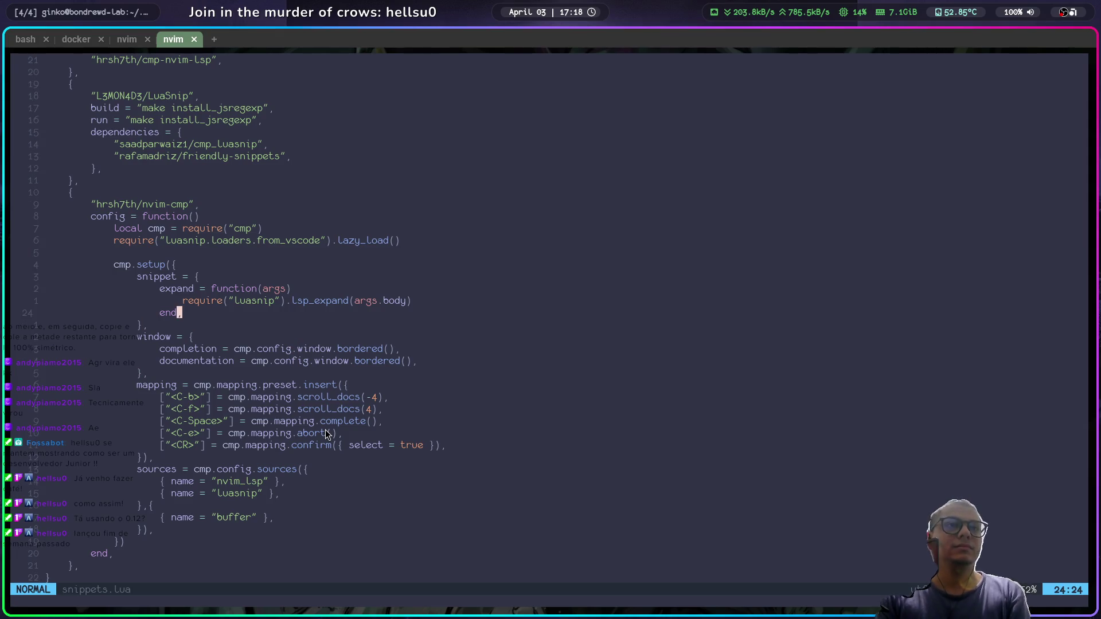
pyautogui.press('j')
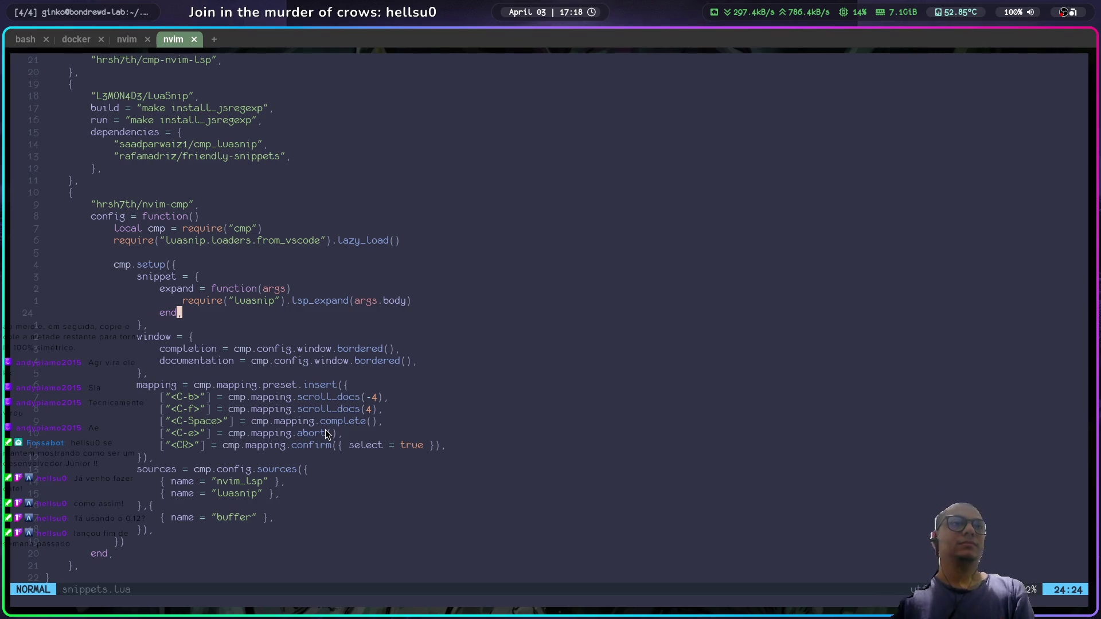
pyautogui.press('j')
pyautogui.press('j')
pyautogui.press('j')
pyautogui.press('j')
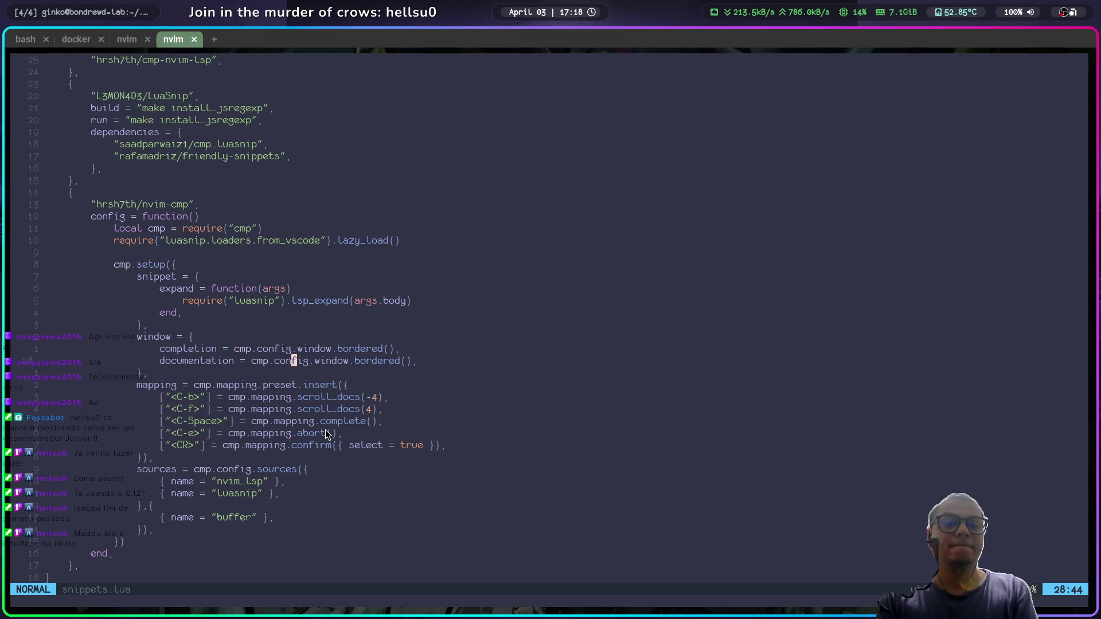
# Step: Quit Neovim, then start a new terminal tab at the home directory with a cleared screen
pyautogui.write(':q')
pyautogui.press('Return')
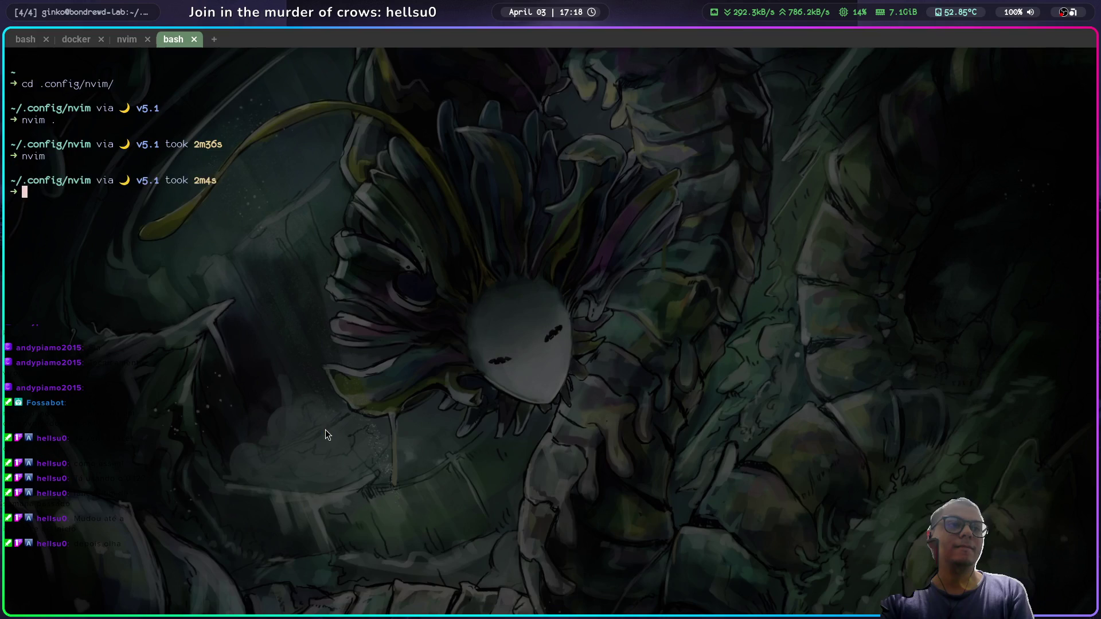
pyautogui.write('clear')
pyautogui.press('Return')
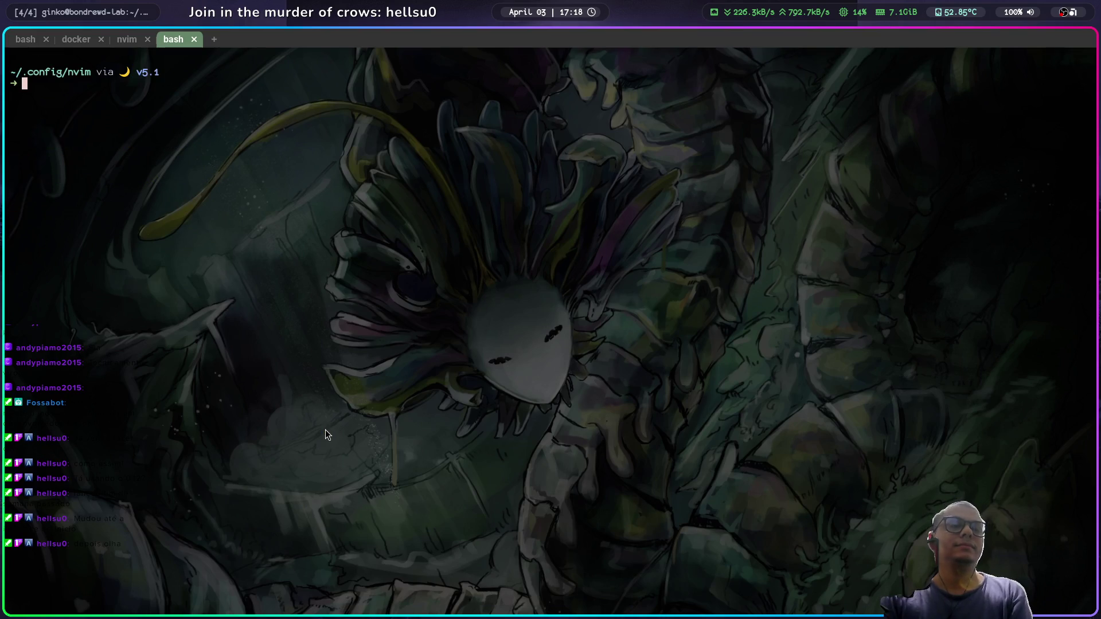
pyautogui.hotkey('ctrl', 'shift', 't')
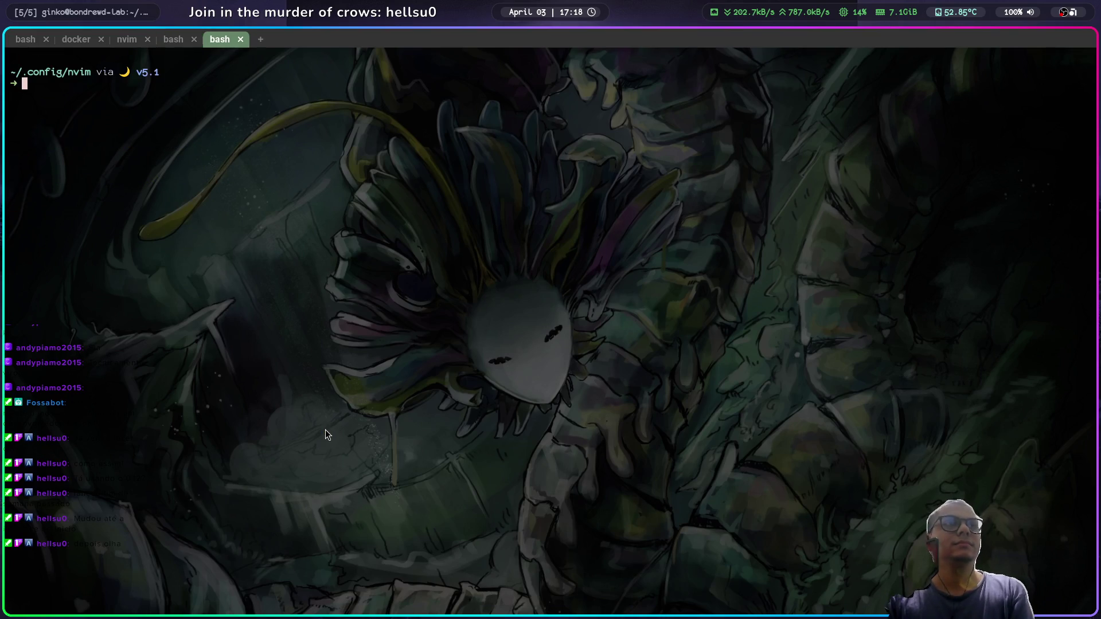
pyautogui.write('cd')
pyautogui.press('Return')
pyautogui.write('clear')
pyautogui.press('Return')
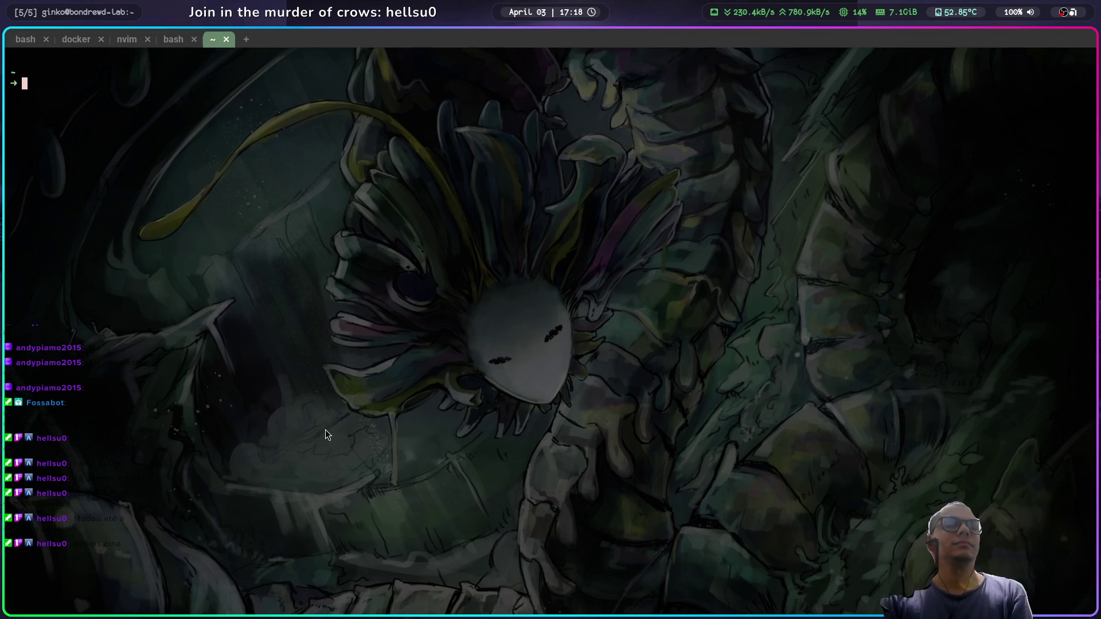
# Step: Check nvim --version, then run yay -Sy nvim and decline reinstalling 0.11.7
pyautogui.write('nvim ')
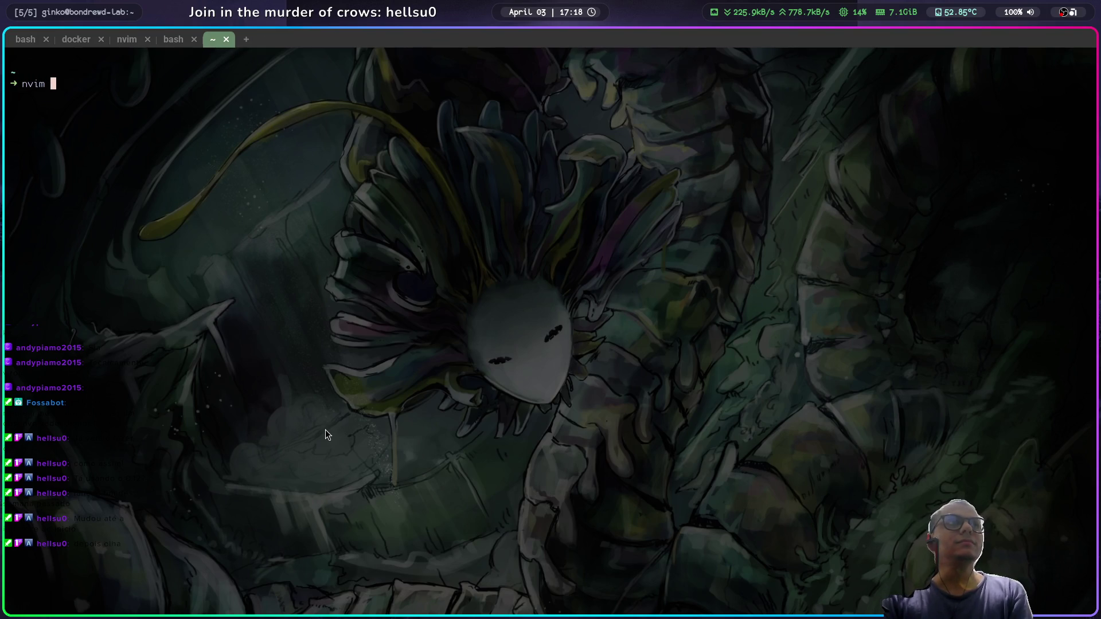
pyautogui.write('--version')
pyautogui.press('Return')
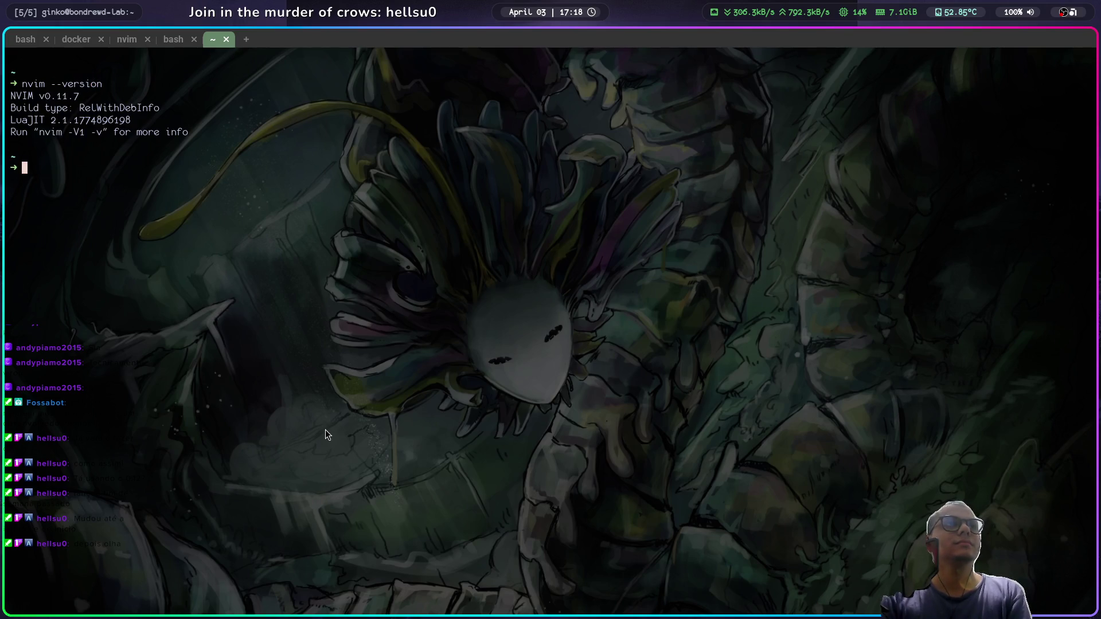
pyautogui.write('nvim')
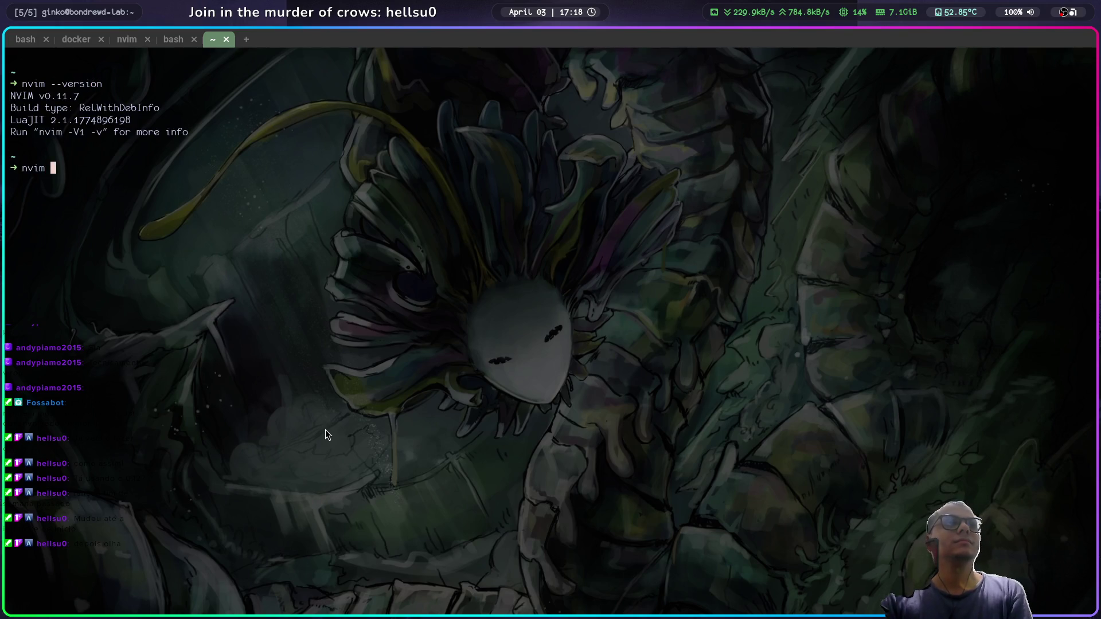
pyautogui.press('BackSpace')
pyautogui.press('BackSpace')
pyautogui.press('BackSpace')
pyautogui.write('yay -Sy ')
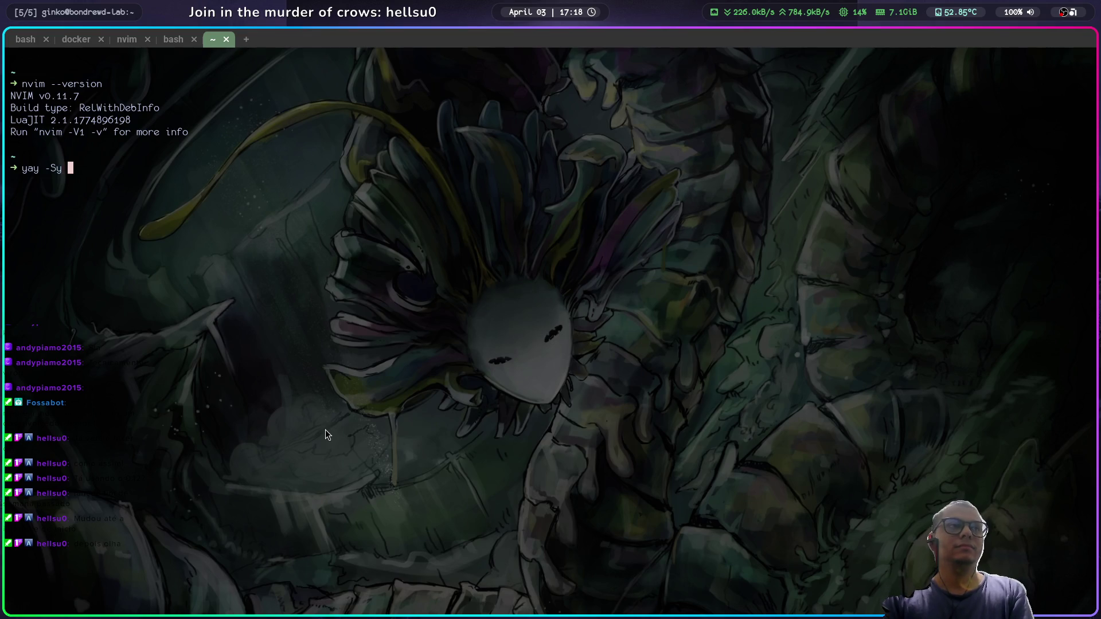
pyautogui.write('nvim')
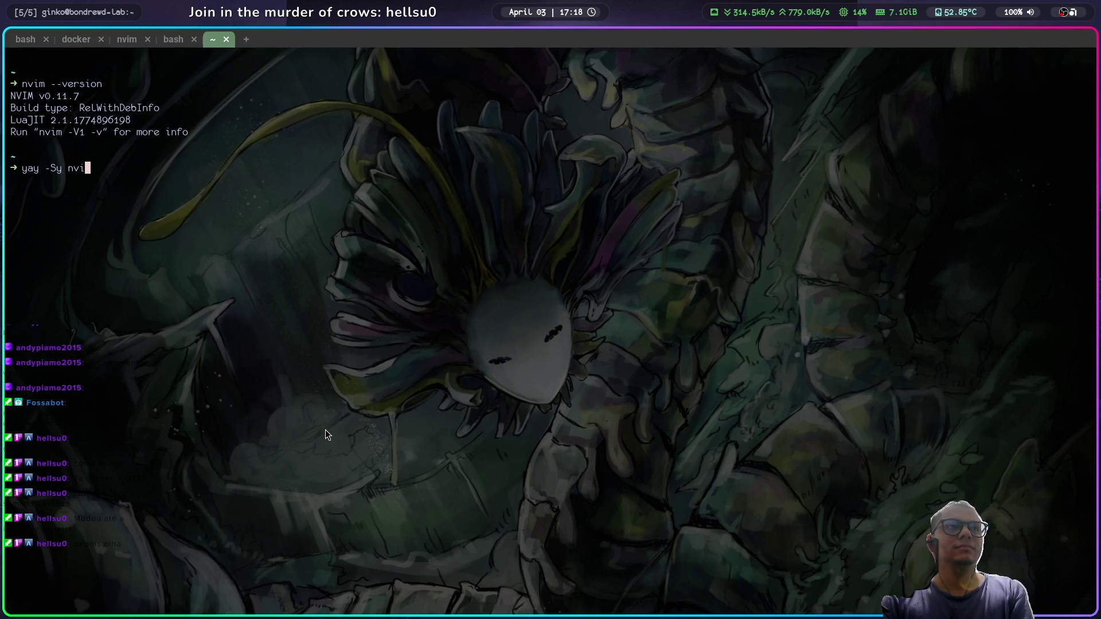
pyautogui.press('Return')
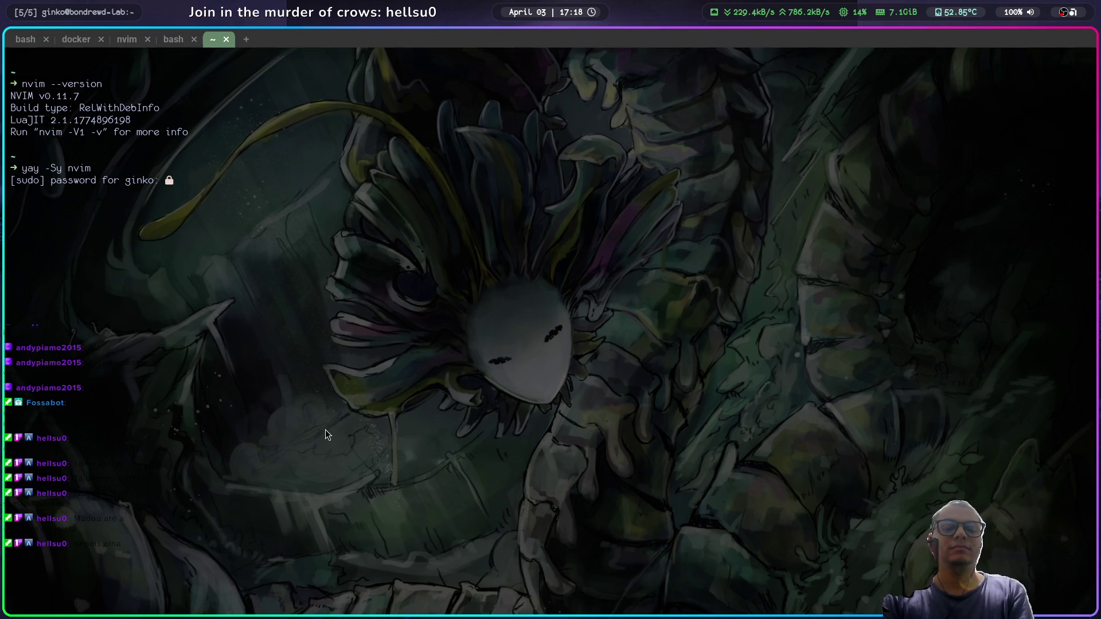
pyautogui.press('Return')
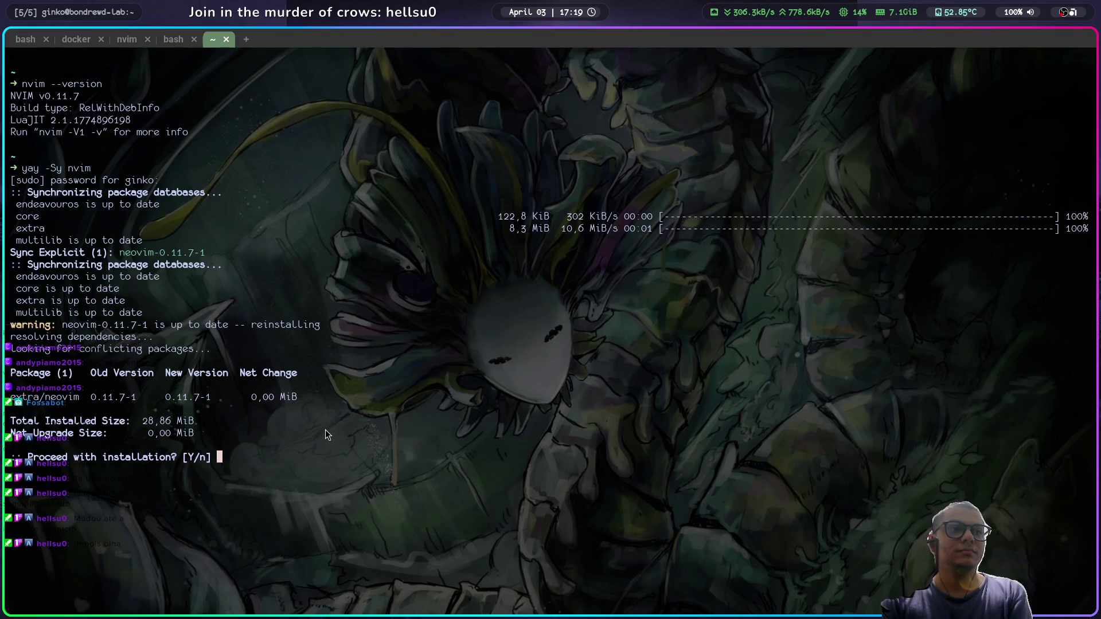
pyautogui.write('n')
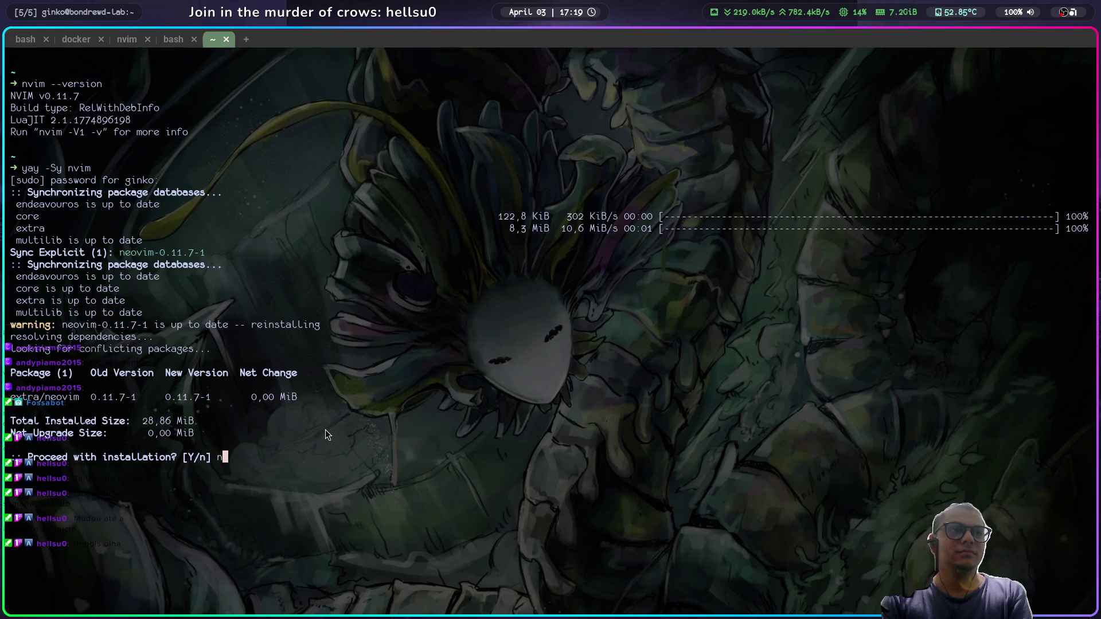
pyautogui.press('Return')
# Step: Briefly open nvim . in the home directory, quit it, and clear the terminal
pyautogui.write('clear')
pyautogui.press('Return')
pyautogui.write('nvim .')
pyautogui.press('Return')
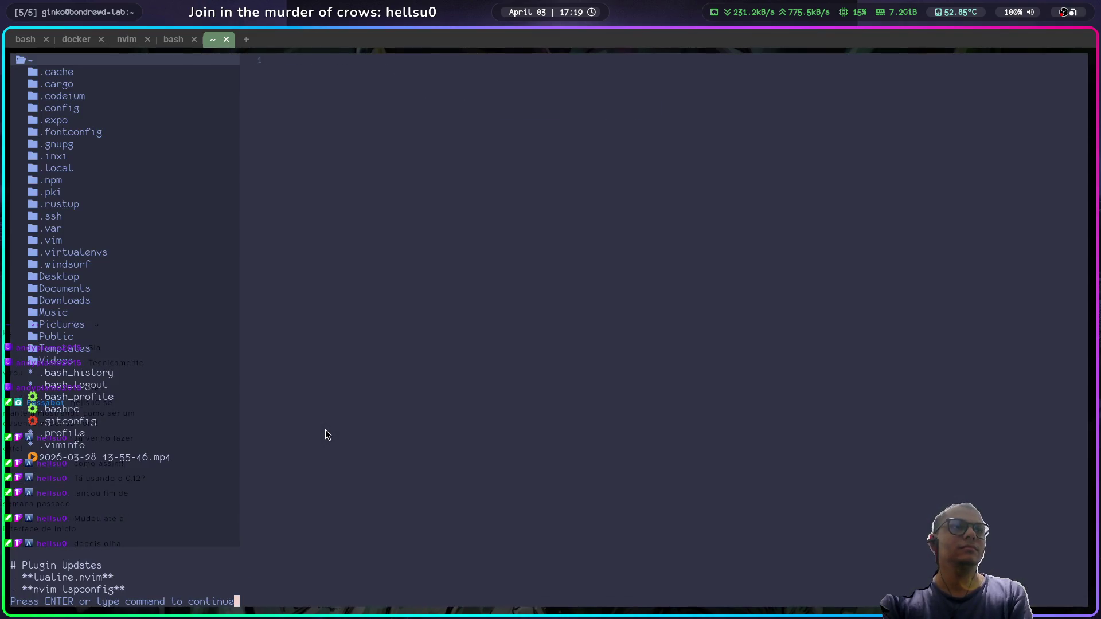
pyautogui.press('Return')
pyautogui.write(':q')
pyautogui.press('Return')
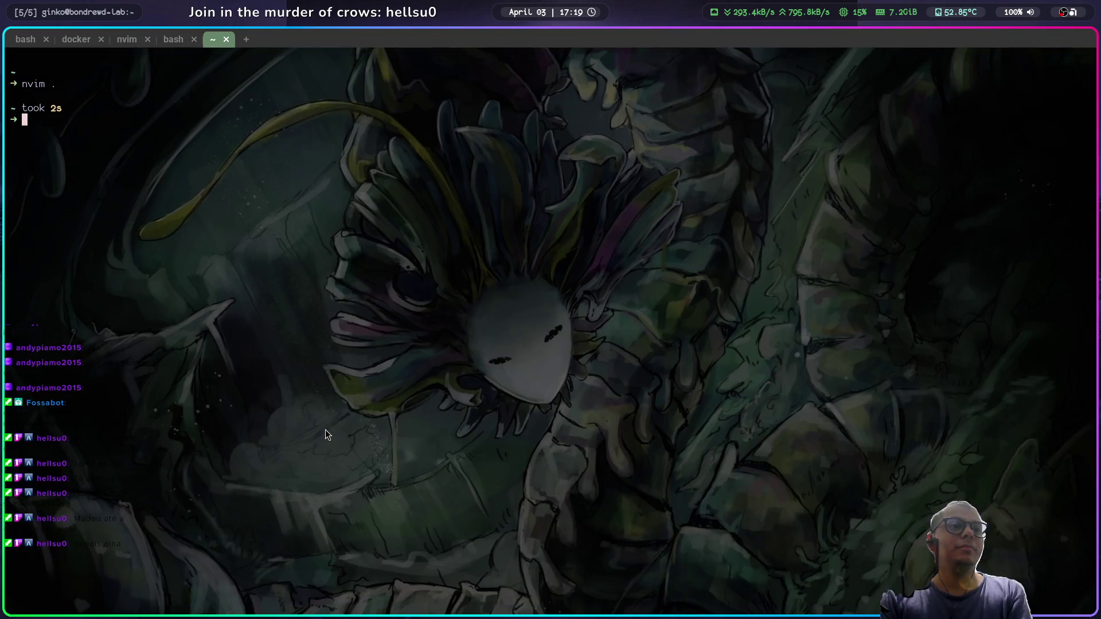
pyautogui.write('clear')
pyautogui.press('Return')
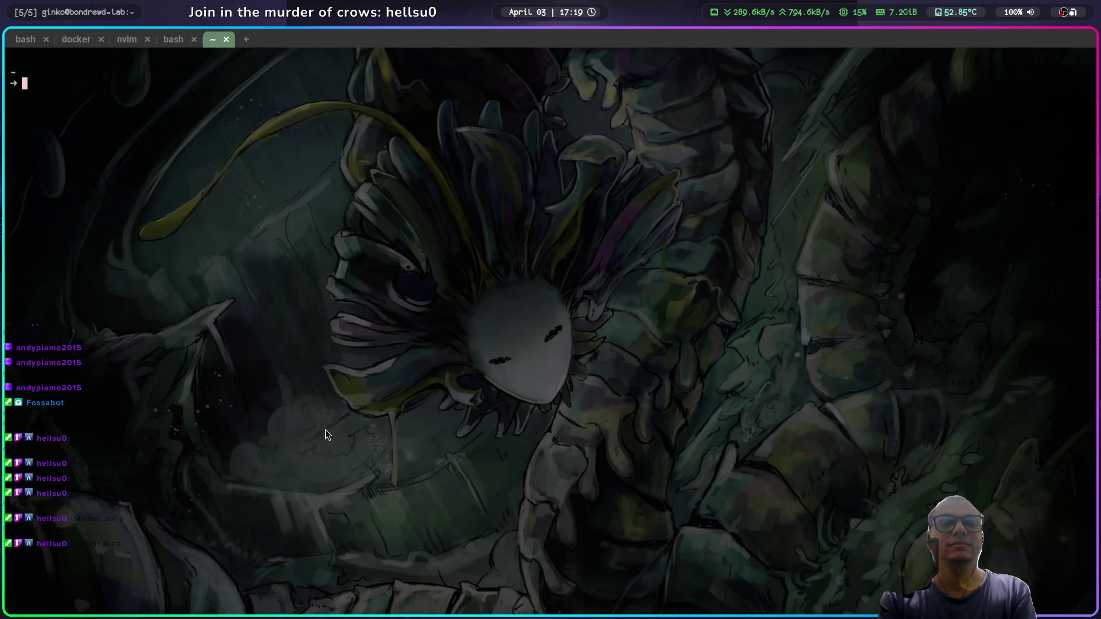
# Step: Run yay -Ss nvim and highlight the installed extra/neovim result
pyautogui.write('nvim')
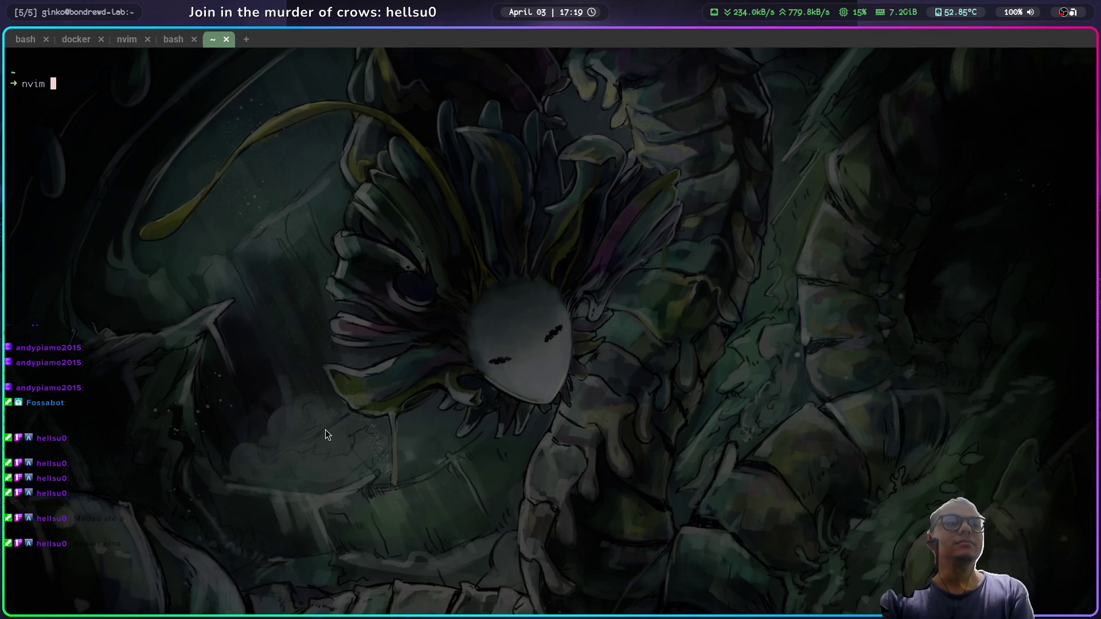
pyautogui.press('BackSpace')
pyautogui.press('BackSpace')
pyautogui.press('BackSpace')
pyautogui.write('yay -Ss nvim')
pyautogui.press('Return')
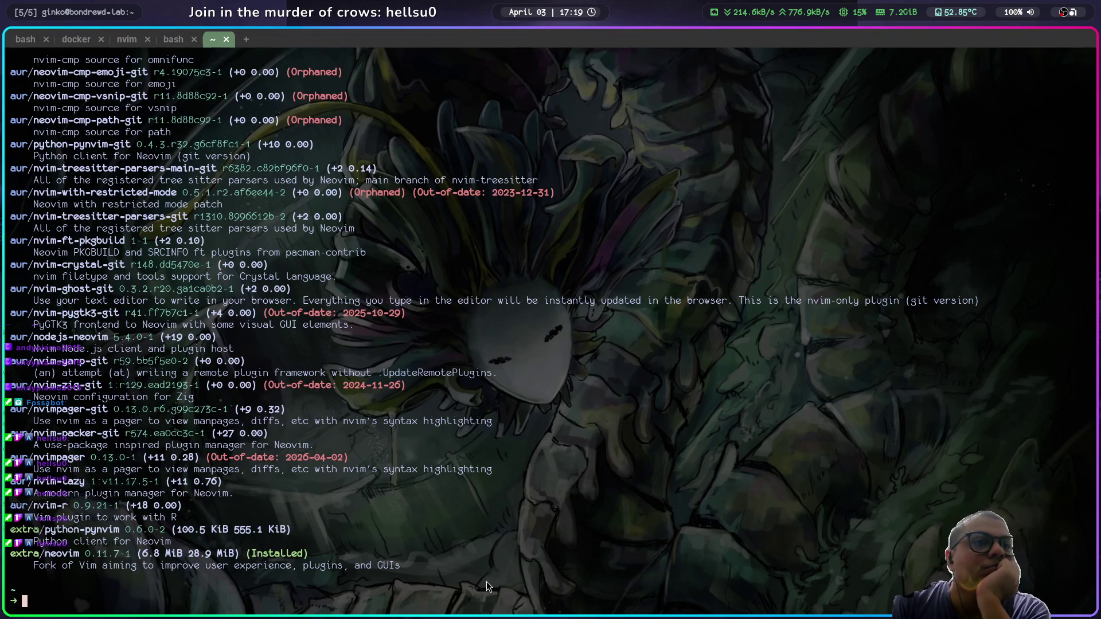
pyautogui.moveTo(407, 565); pyautogui.dragTo(11, 551)
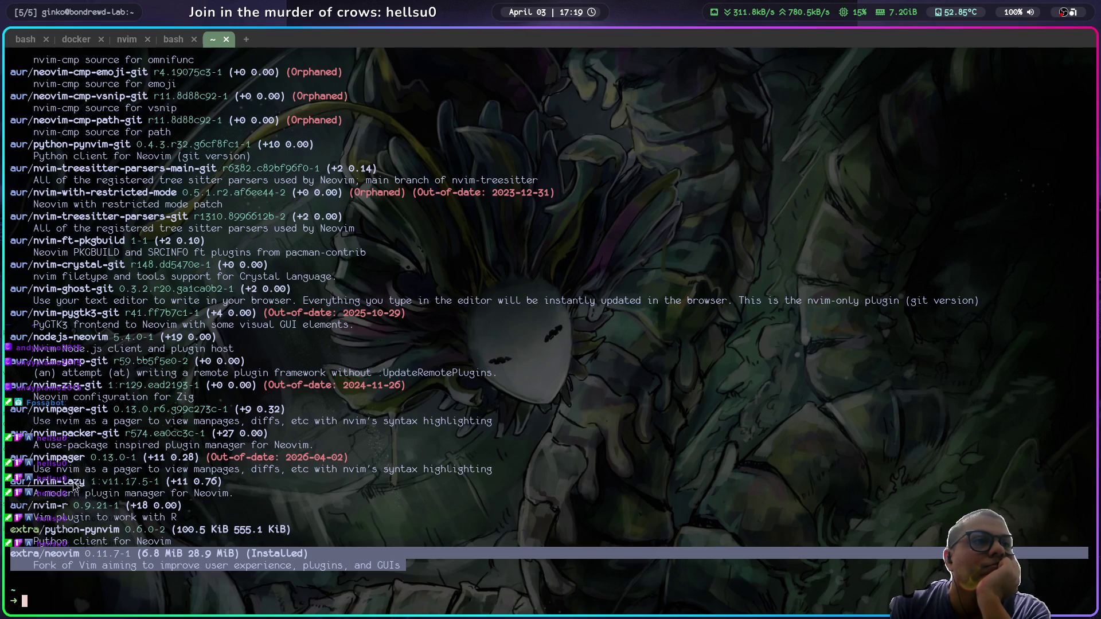
# Step: Scroll through the nvim package search results, then close the extra terminal tab
pyautogui.scroll(10, 60, 465)
pyautogui.scroll(5, 60, 465)
pyautogui.scroll(5, 68, 427)
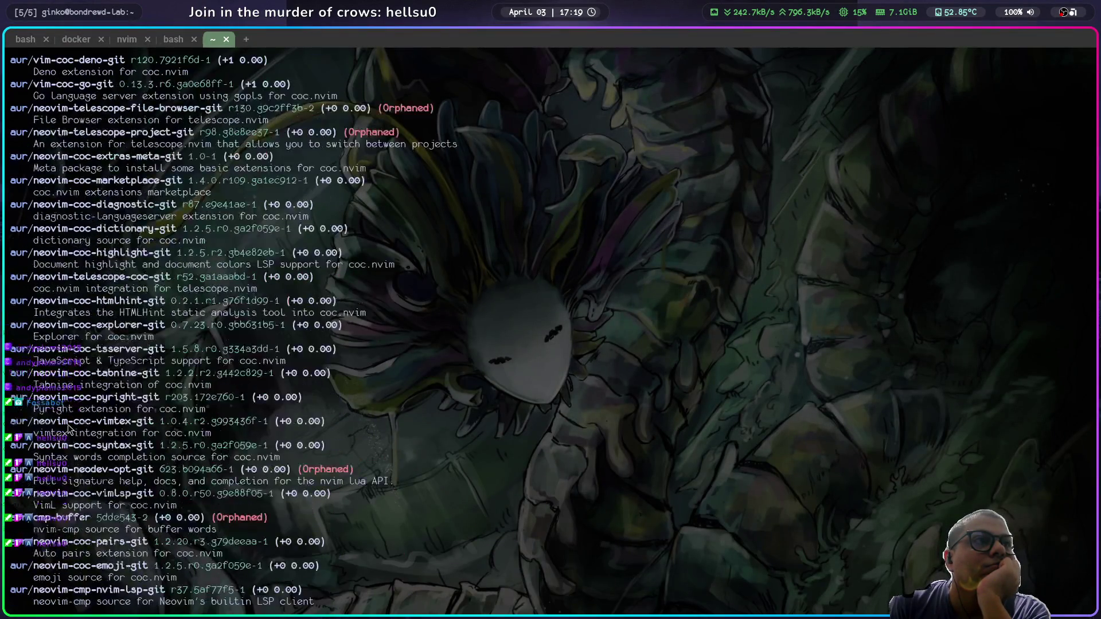
pyautogui.scroll(10, 68, 427)
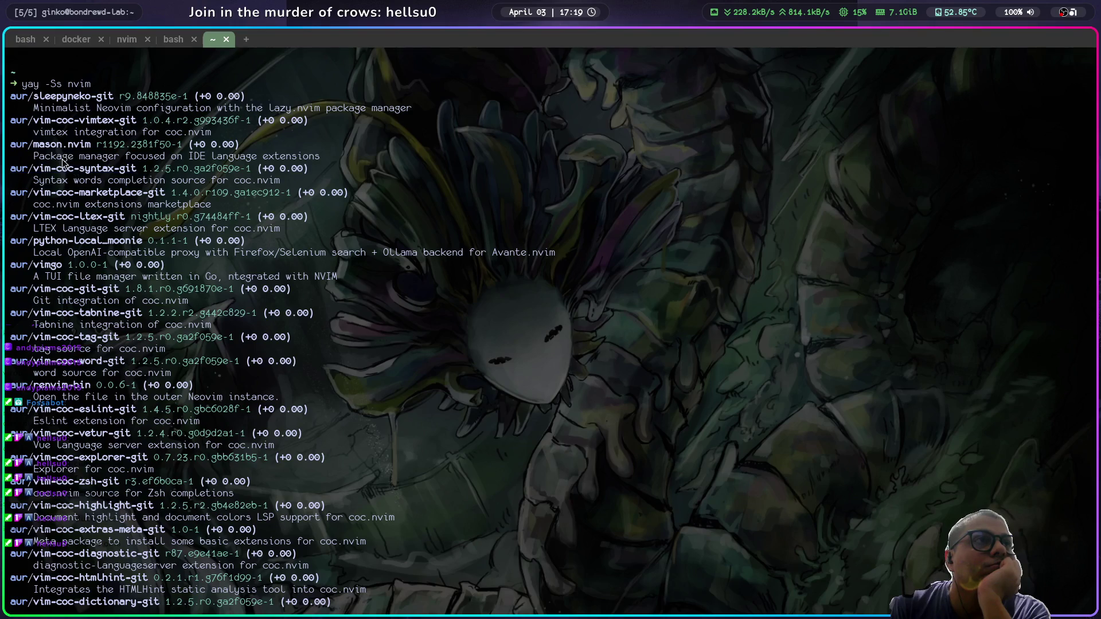
pyautogui.scroll(-10, 64, 172)
pyautogui.scroll(-10, 68, 201)
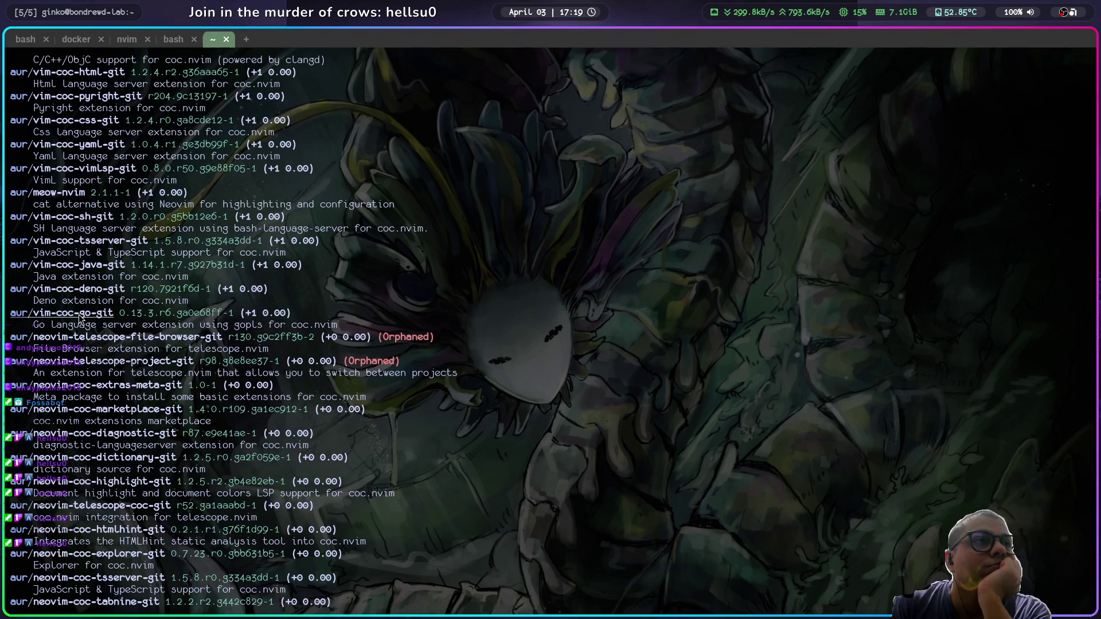
pyautogui.scroll(-5, 80, 317)
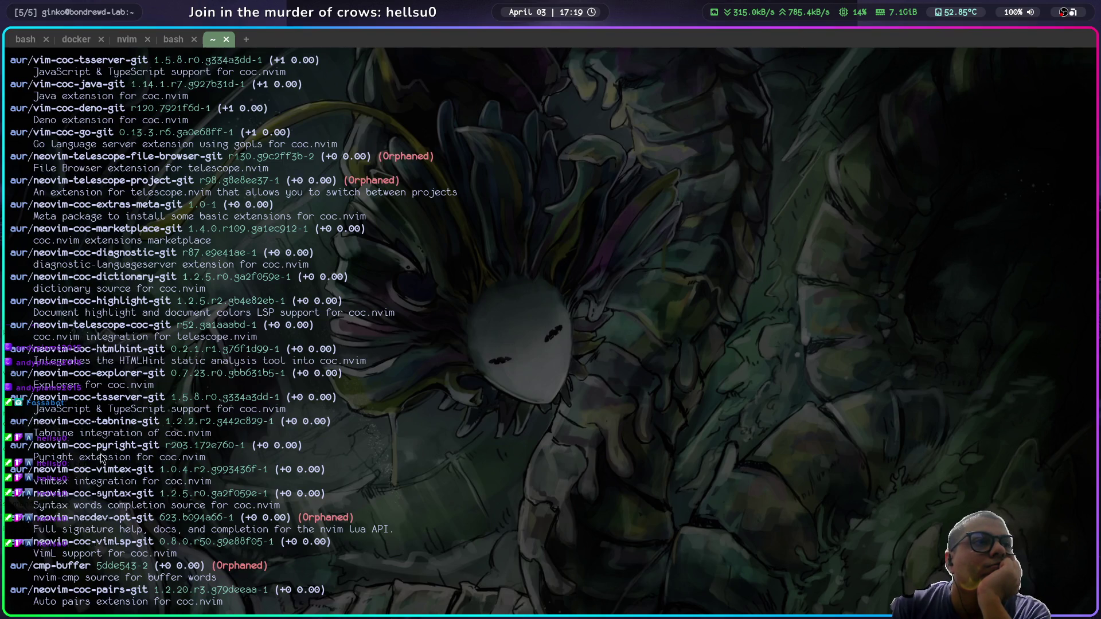
pyautogui.scroll(-5, 101, 458)
pyautogui.scroll(-15, 101, 459)
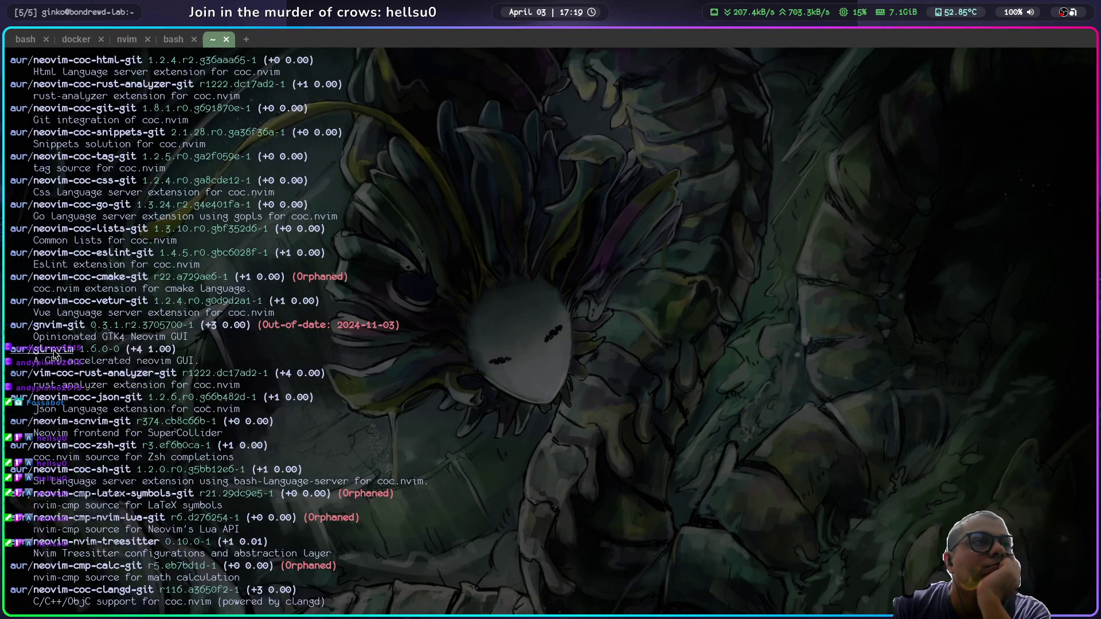
pyautogui.scroll(-15, 55, 356)
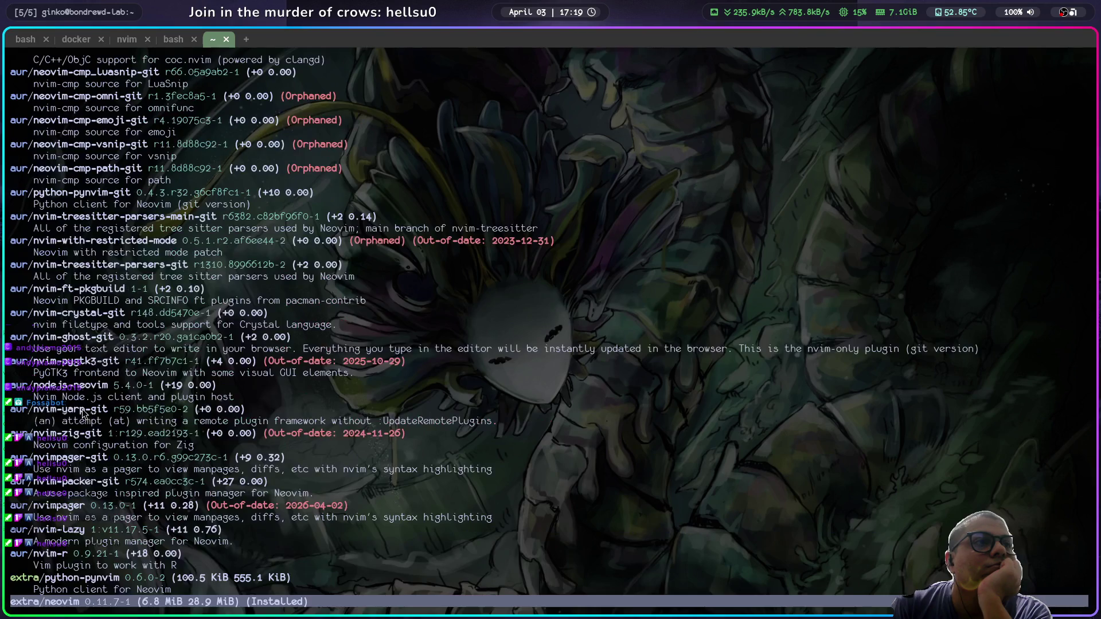
pyautogui.scroll(-2, 83, 412)
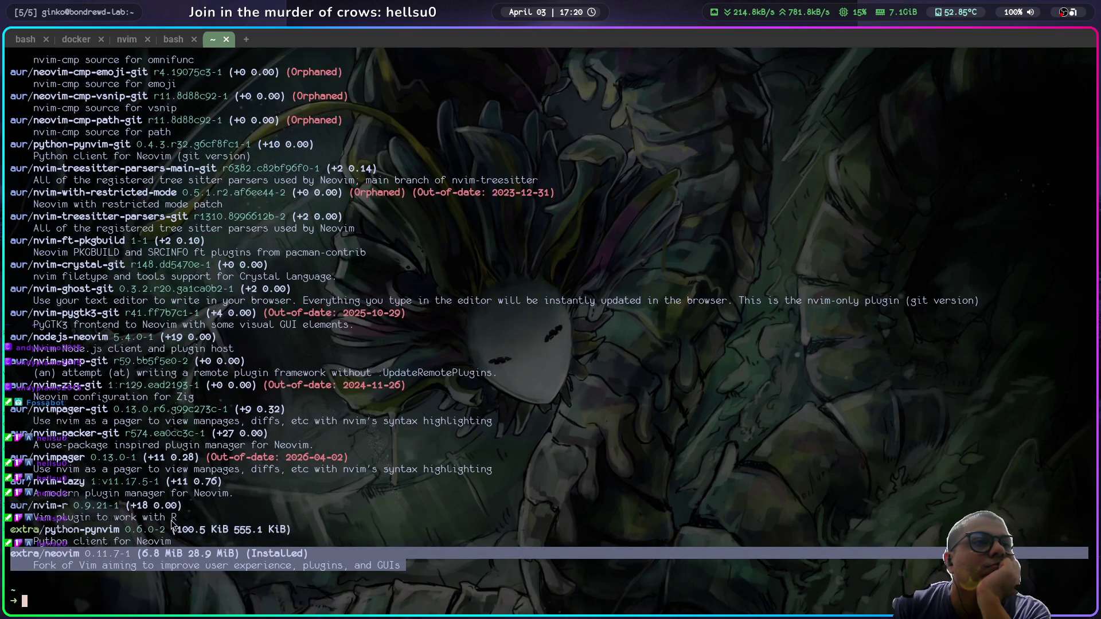
pyautogui.scroll(20, 191, 508)
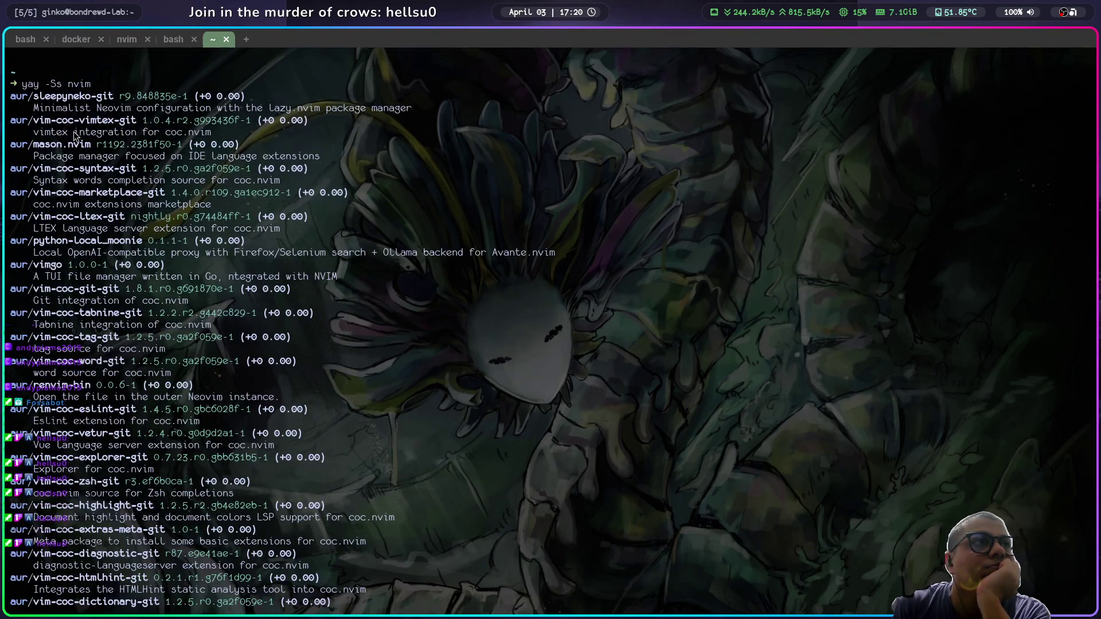
pyautogui.click(226, 39)
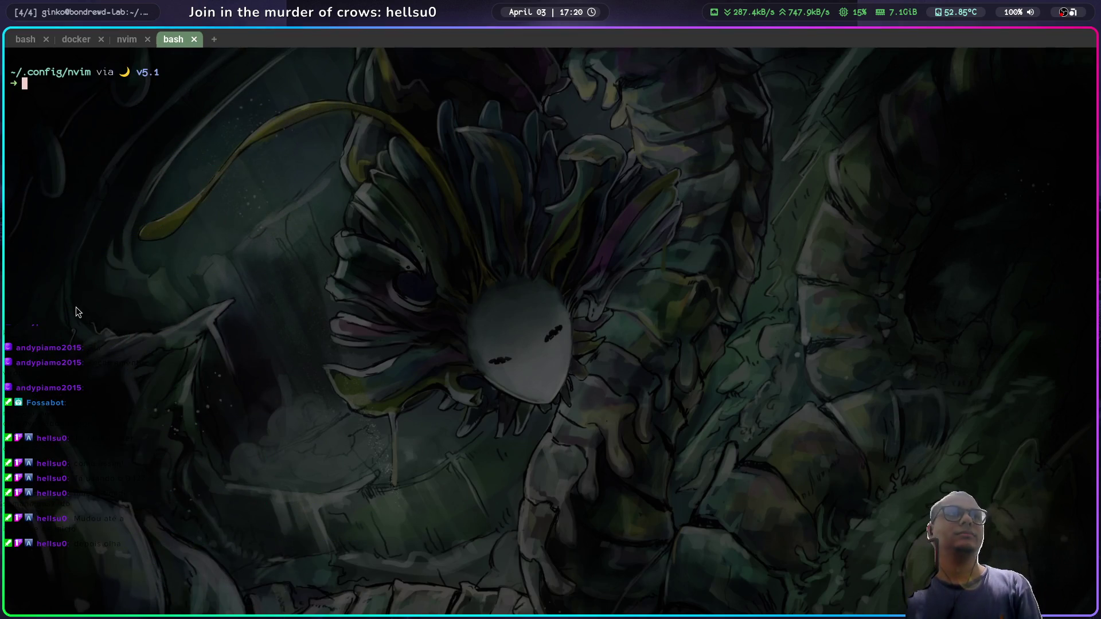
# Step: Clear the terminal and switch over to the mason-lspconfig pages in the browser
pyautogui.write('clear')
pyautogui.press('Return')
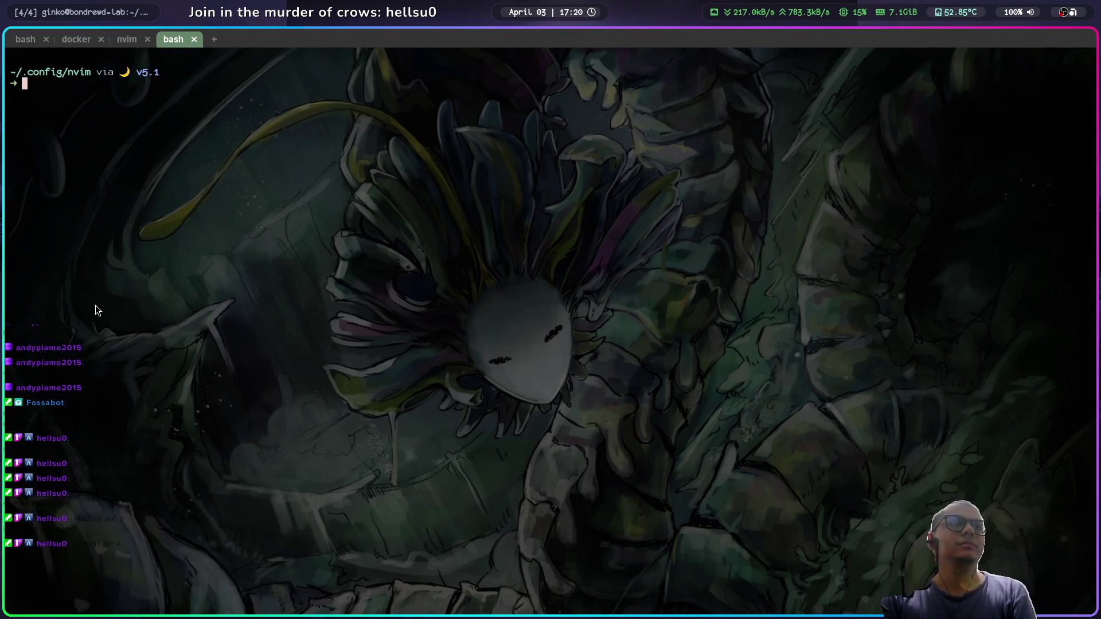
pyautogui.hotkey('alt', 'Tab')
pyautogui.hotkey('alt', 'Tab')
pyautogui.hotkey('alt', 'Tab')
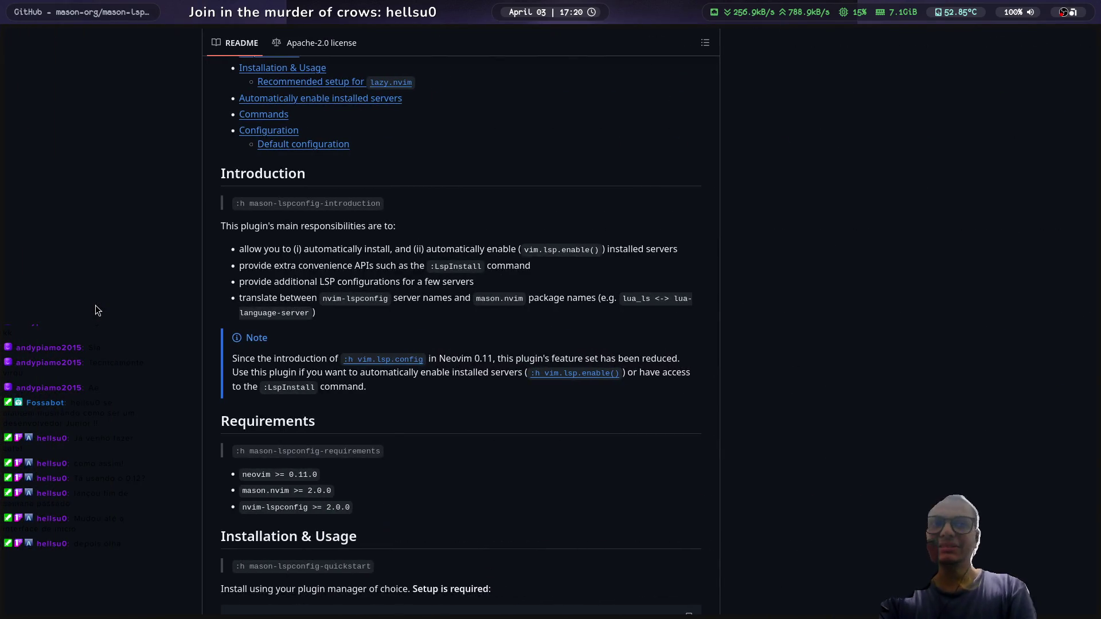
pyautogui.scroll(12, 193, 316)
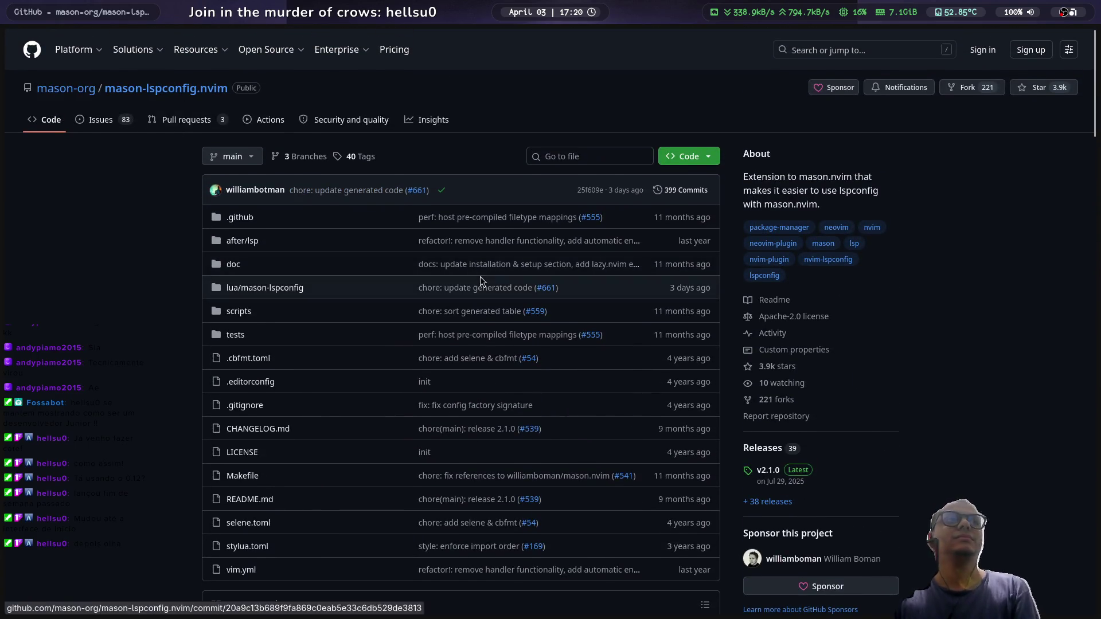
pyautogui.scroll(-3, 419, 312)
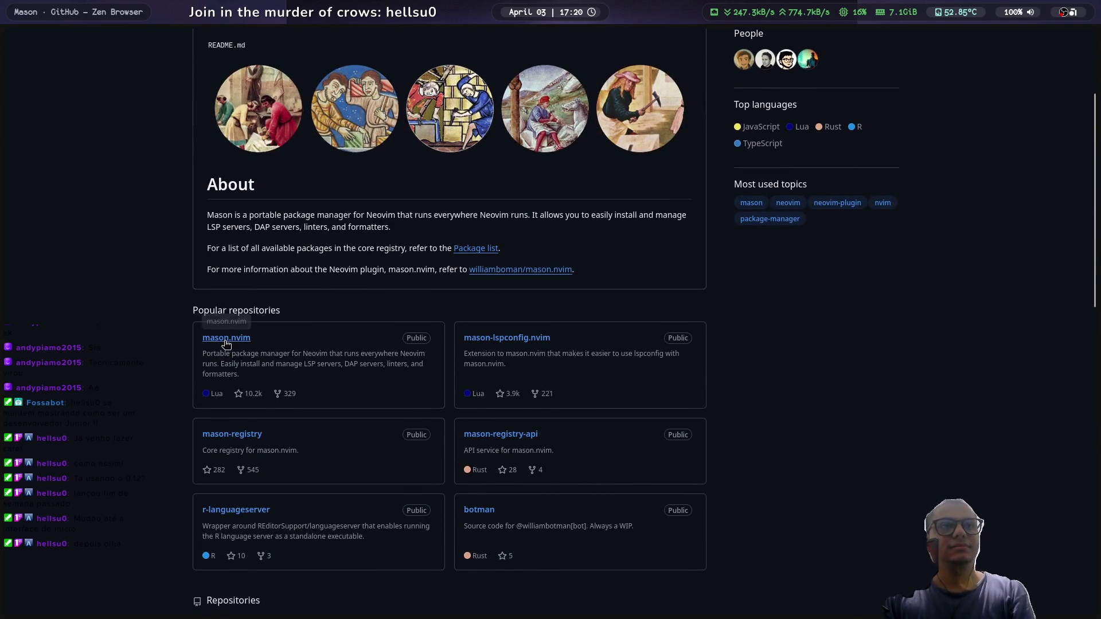
# Step: Search the web for 'nvim' from a new tab
pyautogui.hotkey('ctrl', 't')
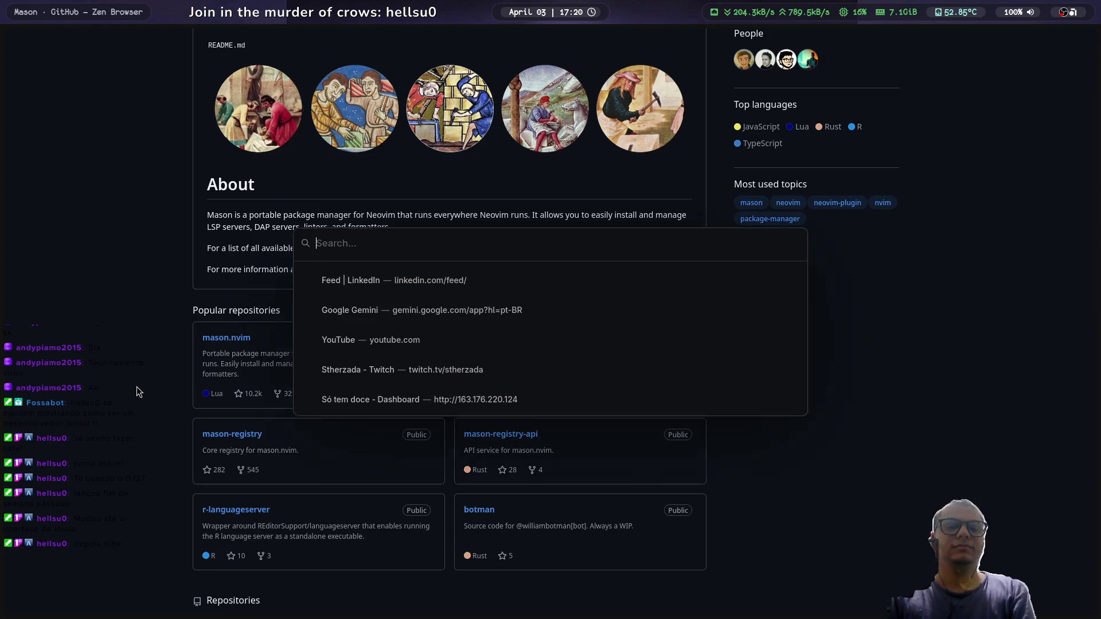
pyautogui.write('nvim')
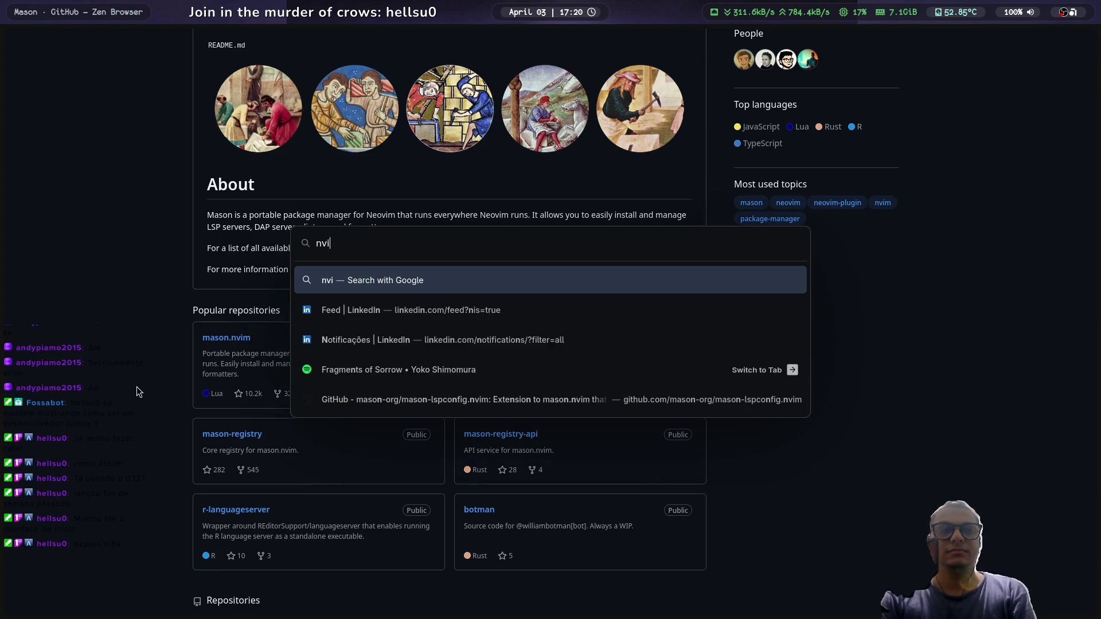
pyautogui.press('Return')
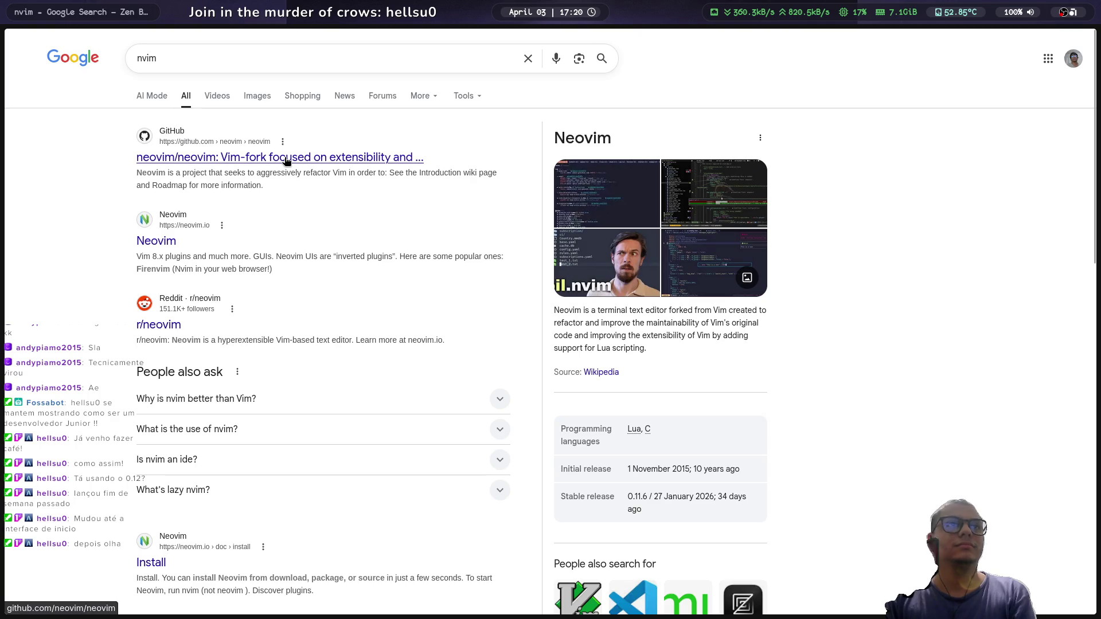
# Step: Open the neovim/neovim GitHub repository and its Nvim 0.12.0 release page
pyautogui.click(285, 157)
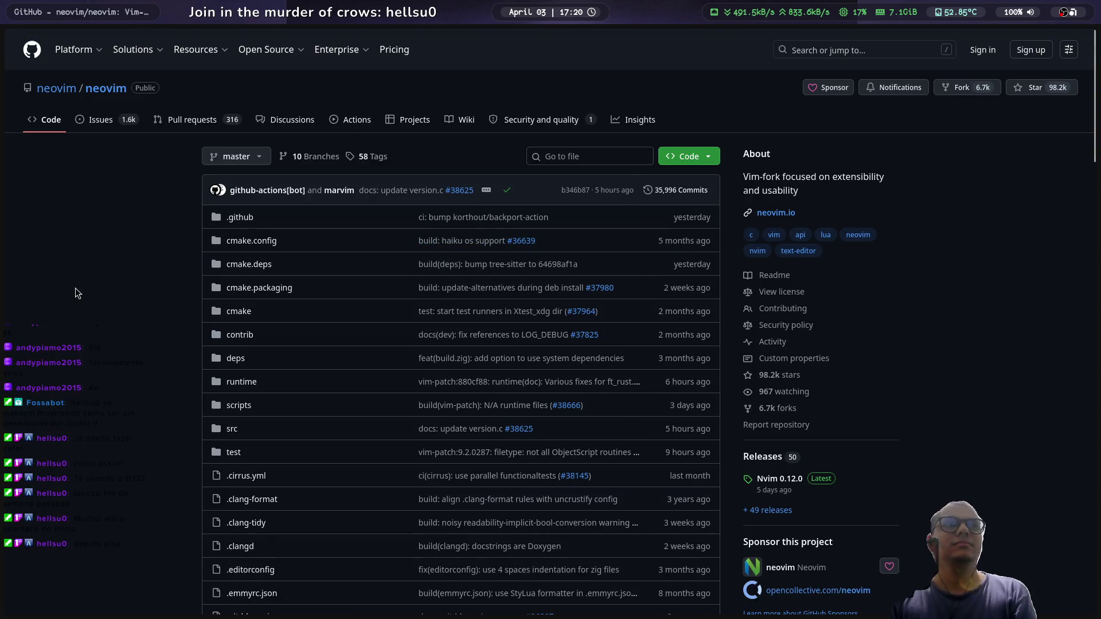
pyautogui.scroll(-10, 74, 287)
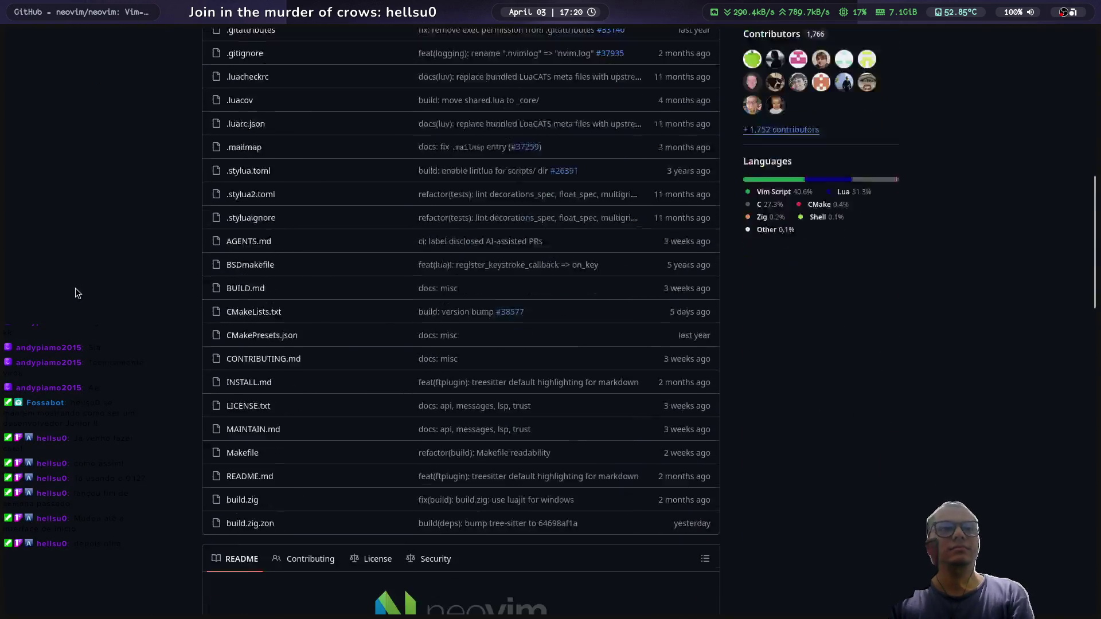
pyautogui.scroll(5, 252, 299)
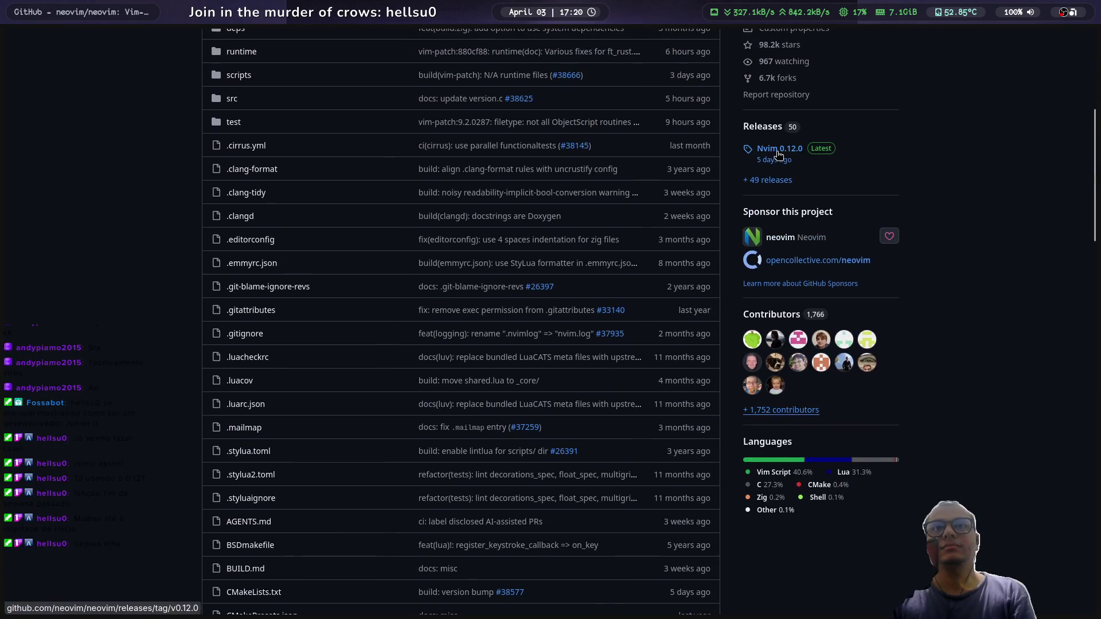
pyautogui.click(778, 152)
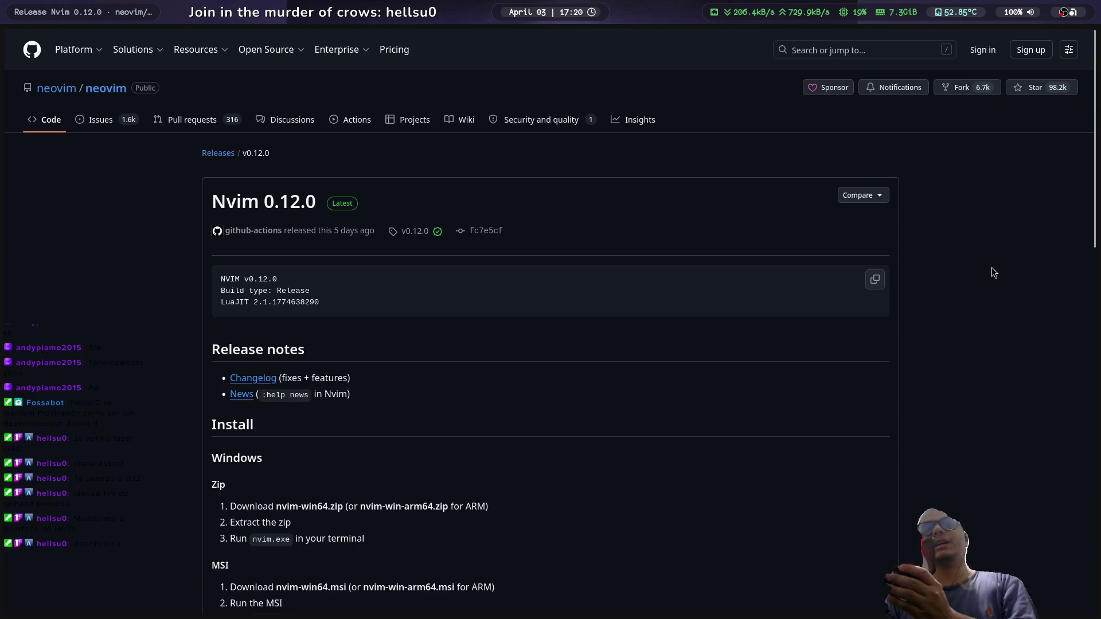
# Step: Follow the release's 'package manager' link and scroll INSTALL.md to the Linux section
pyautogui.scroll(-4, 721, 341)
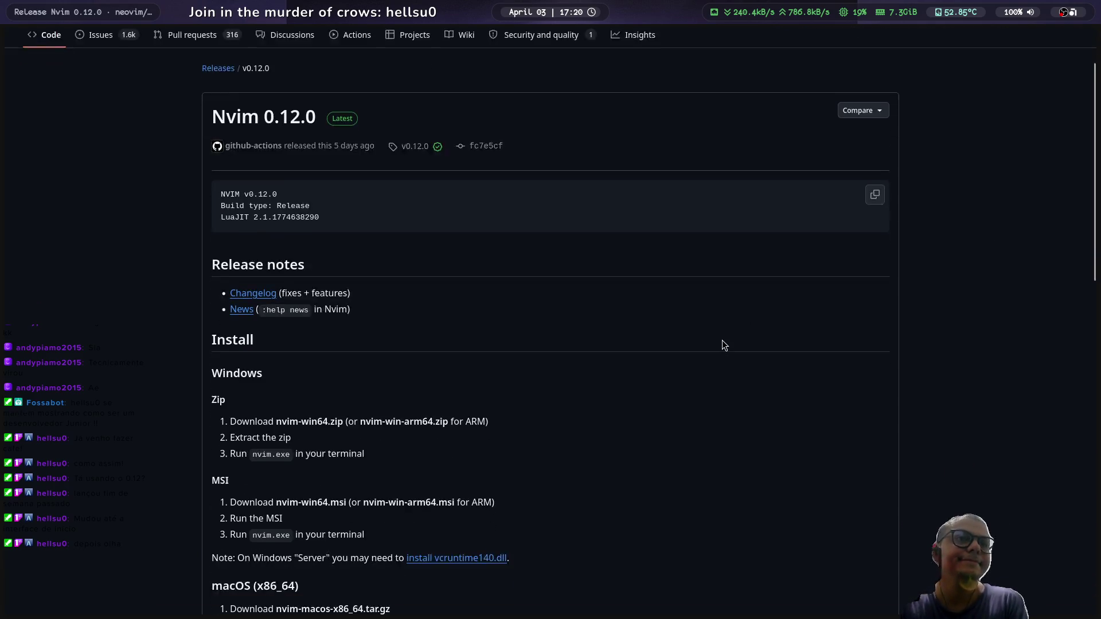
pyautogui.scroll(-5, 721, 340)
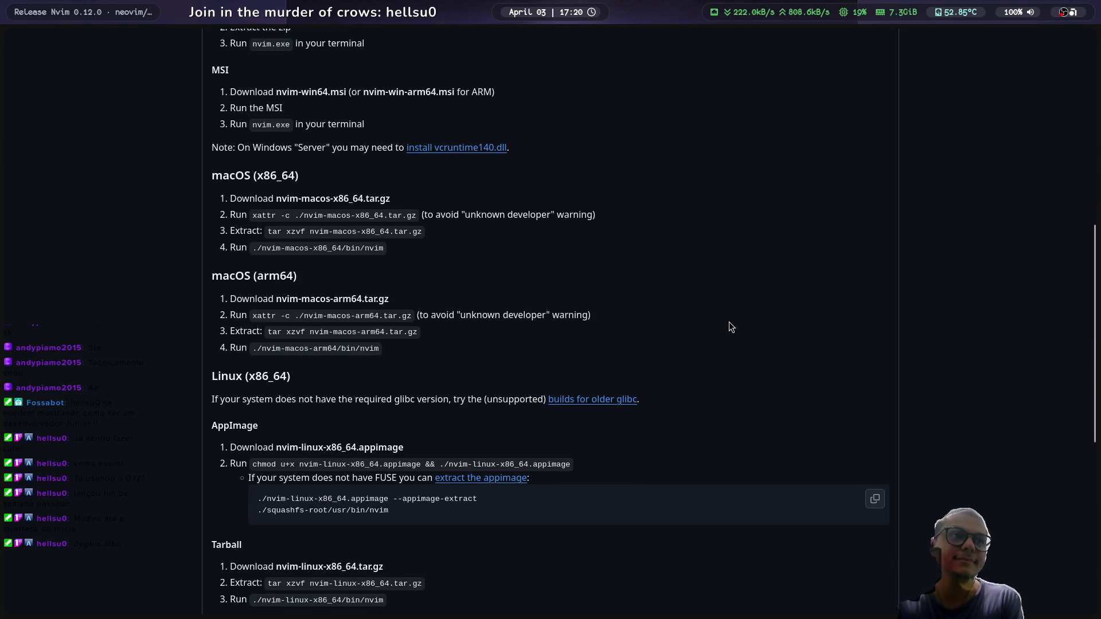
pyautogui.scroll(-4, 717, 324)
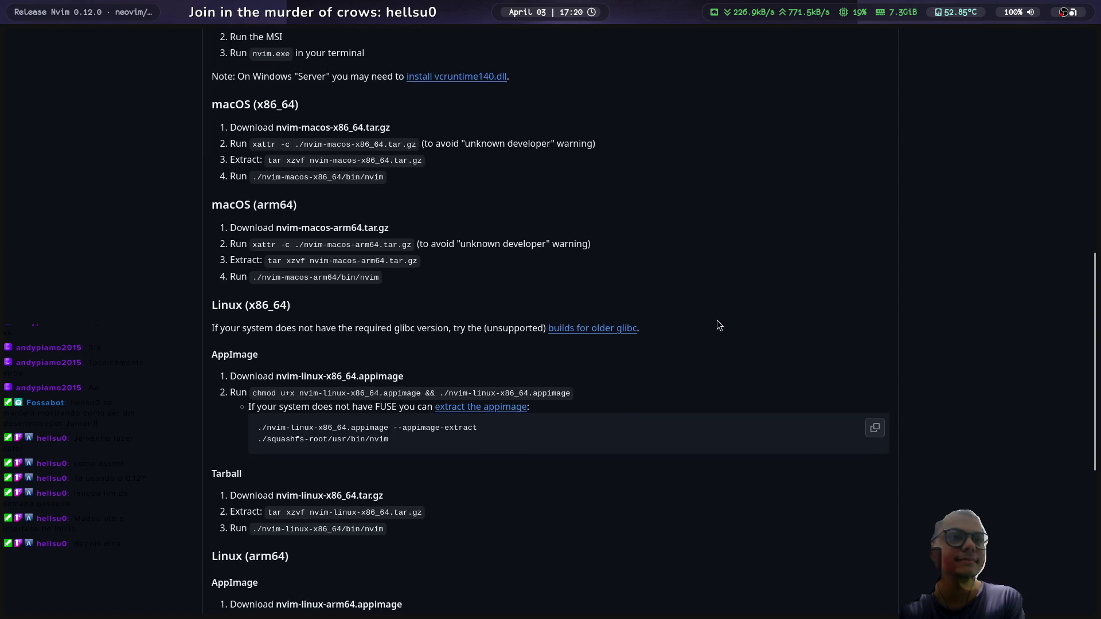
pyautogui.scroll(-6, 718, 320)
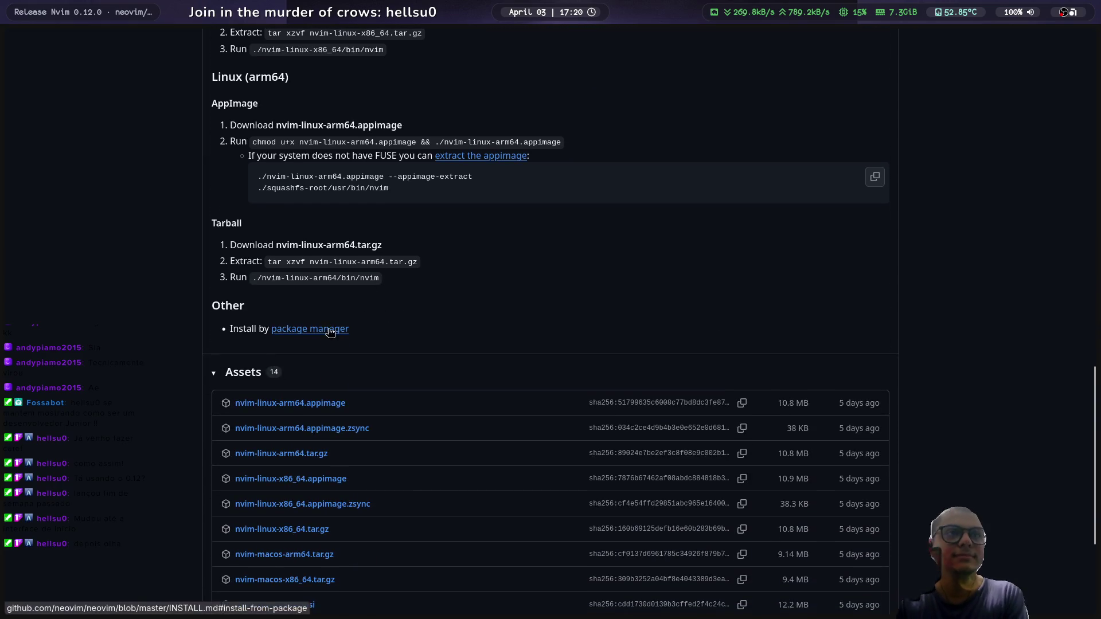
pyautogui.scroll(-3, 330, 327)
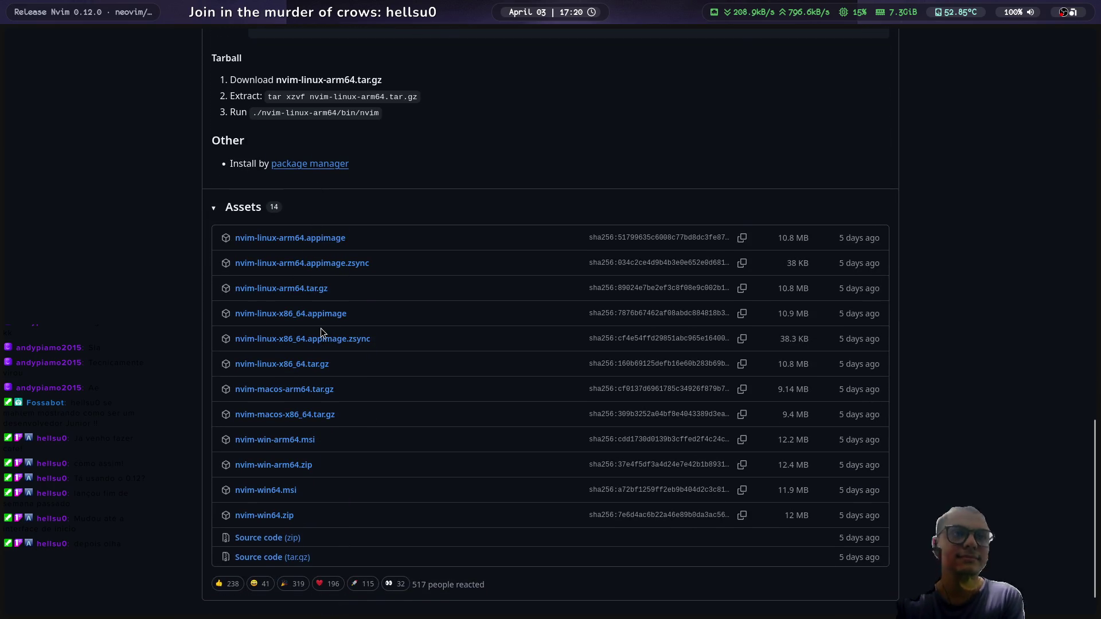
pyautogui.click(309, 165)
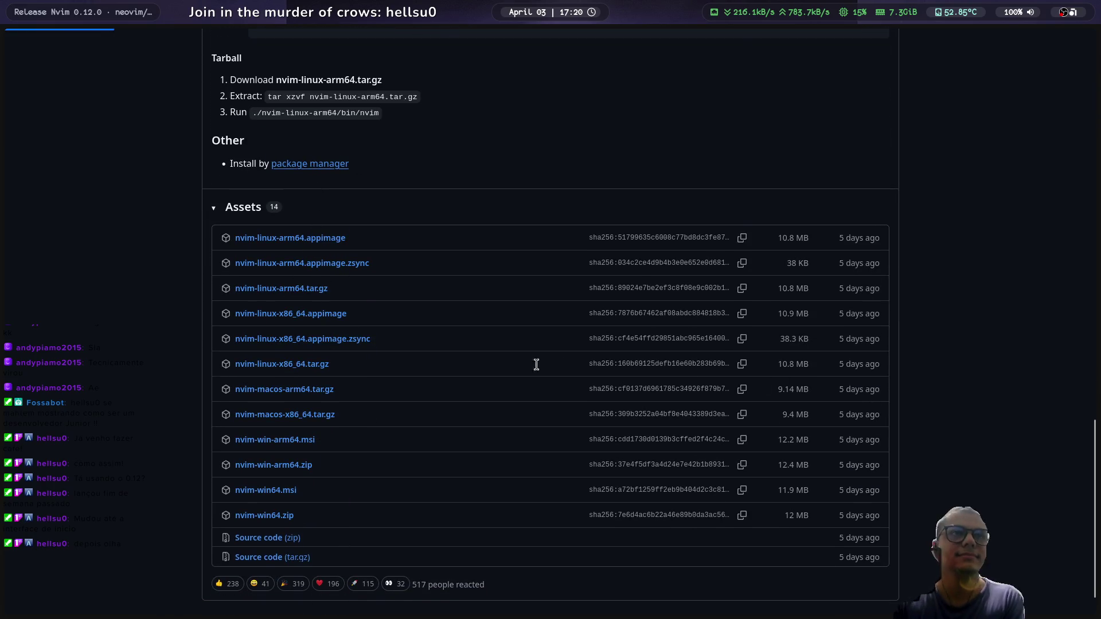
pyautogui.scroll(-4, 283, 395)
pyautogui.scroll(-10, 284, 393)
pyautogui.scroll(-4, 287, 393)
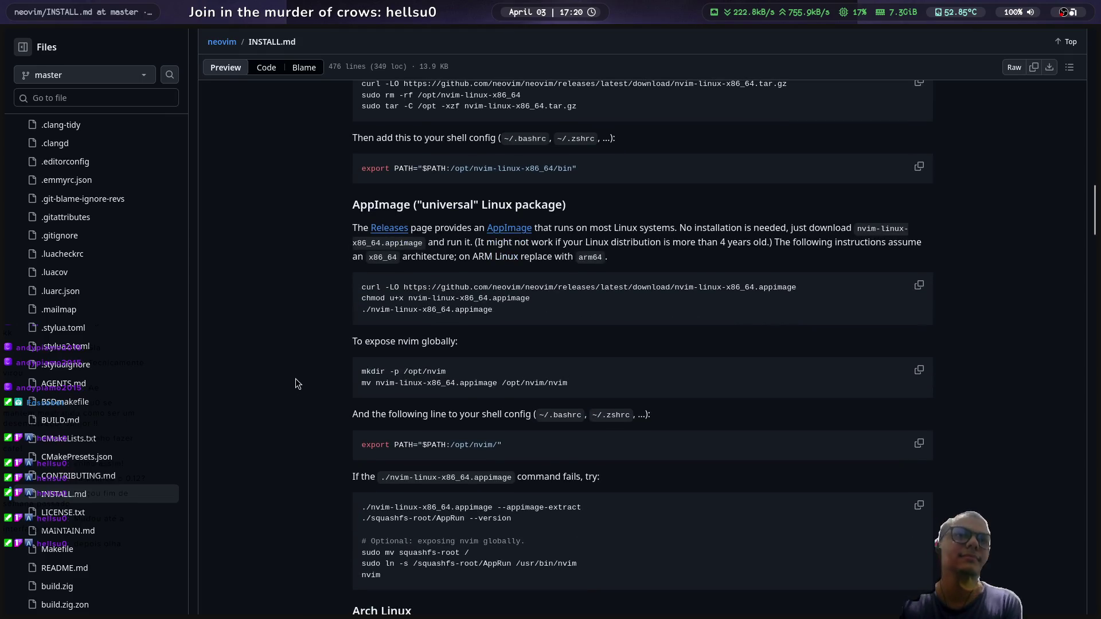
# Step: Scroll INSTALL.md down to the Arch Linux instructions, then return to the terminal
pyautogui.scroll(-5, 294, 393)
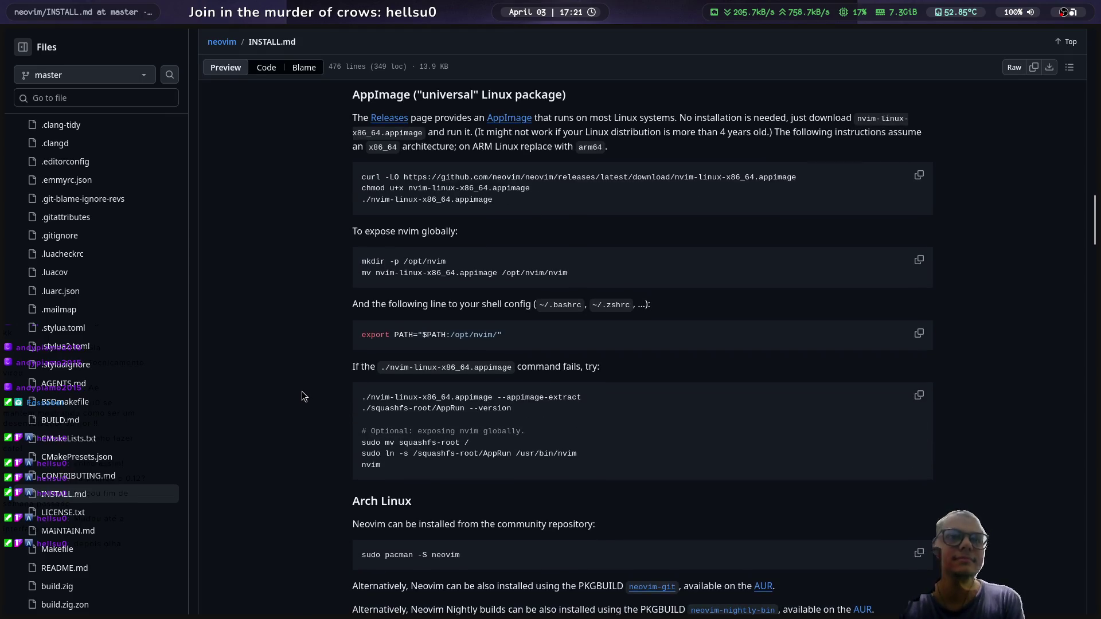
pyautogui.scroll(-2, 302, 392)
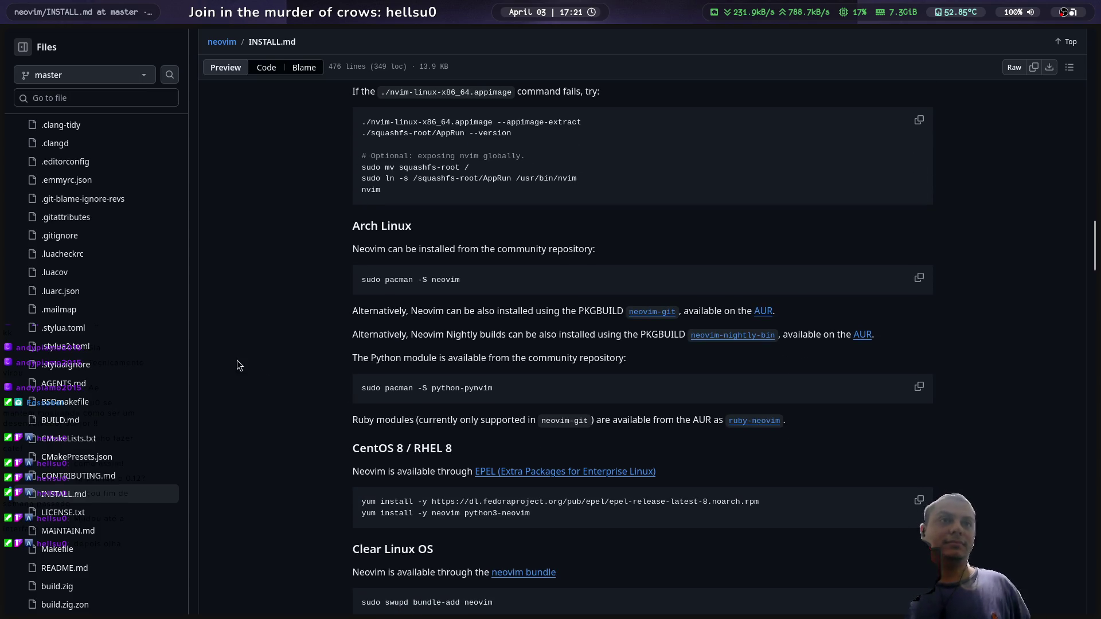
pyautogui.press('super+1')
# Step: Run pacman -Ss neovim, showing extra/neovim 0.11.7-1 as installed
pyautogui.write('pacman -S s')
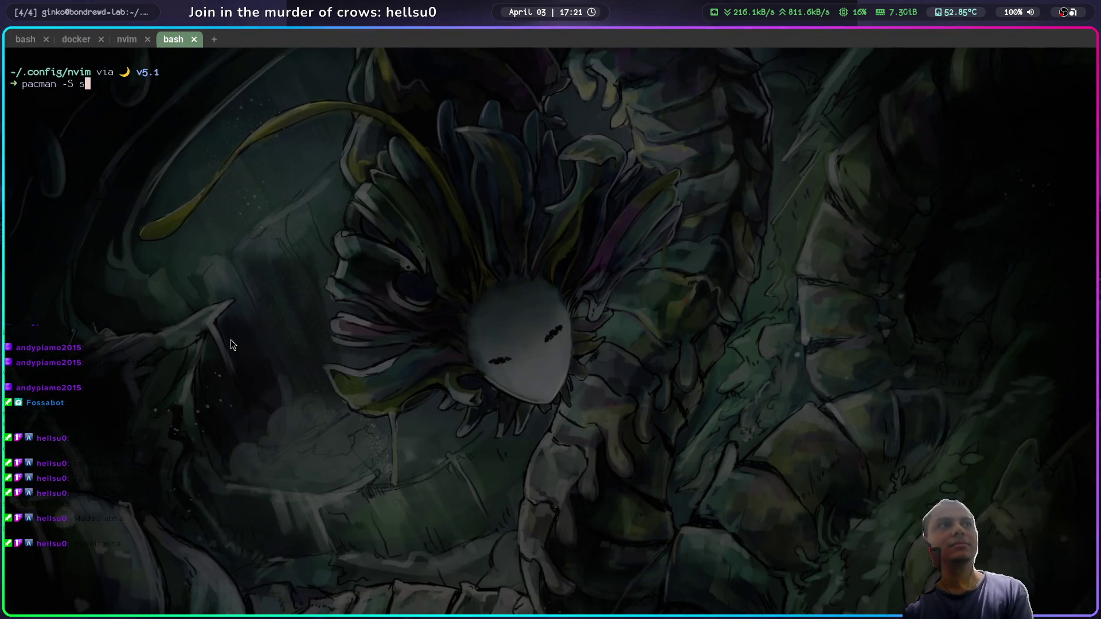
pyautogui.press('BackSpace')
pyautogui.press('BackSpace')
pyautogui.write('s neovim')
pyautogui.press('Return')
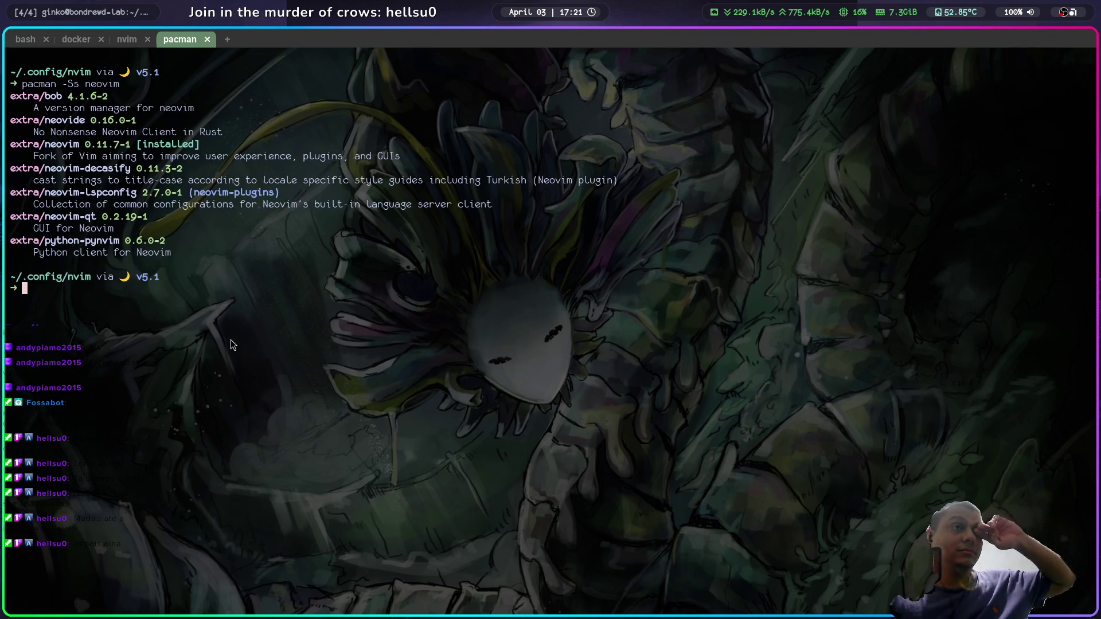
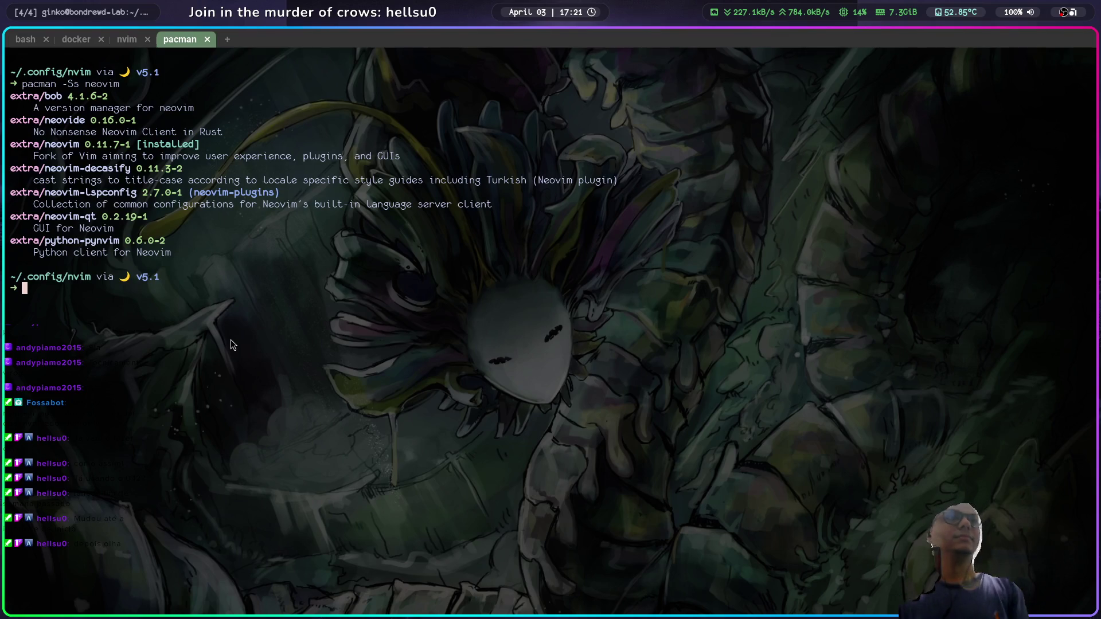
# Step: Clear the terminal and launch Neovim with 'nvim .' in the ~/.config/nvim folder
pyautogui.write('clear')
pyautogui.press('Return')
pyautogui.write('exitr')
pyautogui.press('BackSpace')
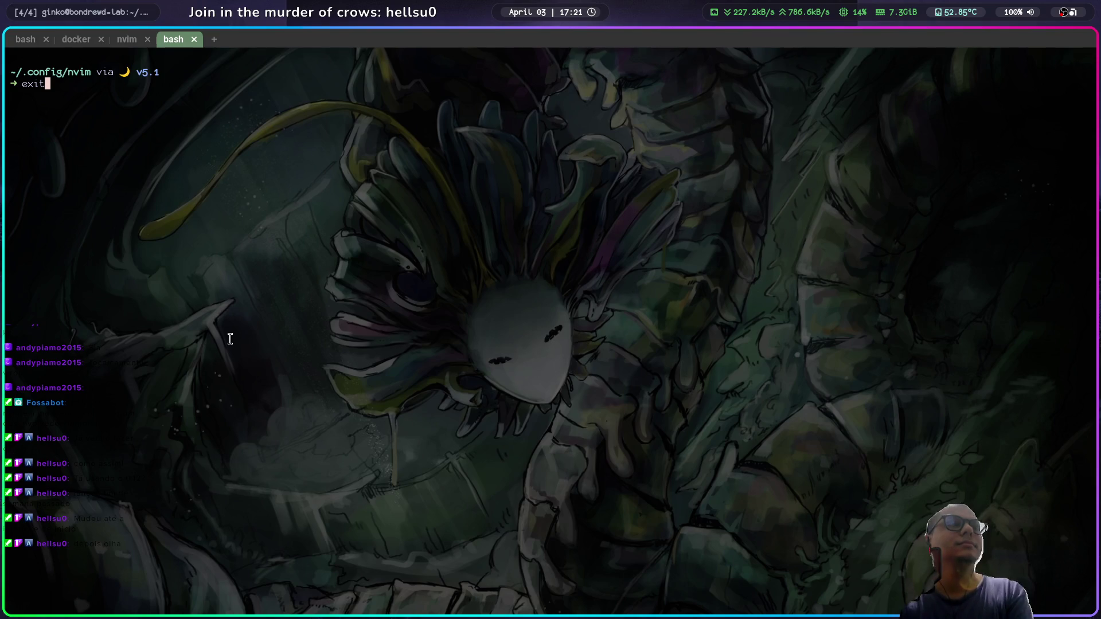
pyautogui.press('BackSpace')
pyautogui.press('BackSpace')
pyautogui.press('BackSpace')
pyautogui.write('nvim .')
pyautogui.press('Return')
# Step: Expand lua > plugins > editor in neo-tree and open none-ls.lua
pyautogui.press('j')
pyautogui.press('j')
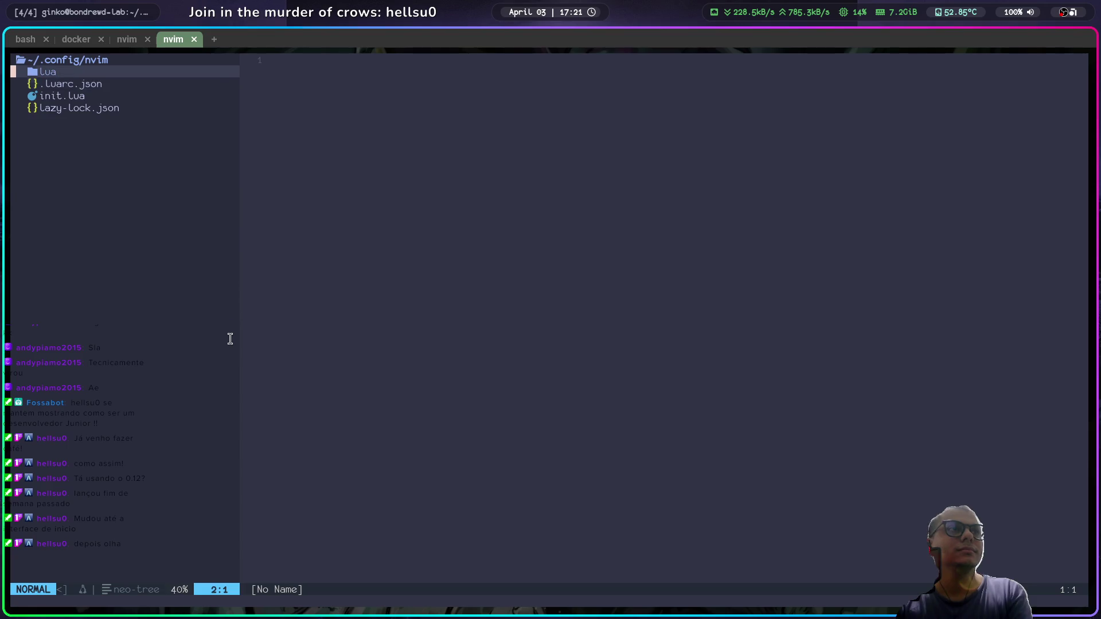
pyautogui.press('k')
pyautogui.press('Return')
pyautogui.press('j')
pyautogui.press('j')
pyautogui.press('Return')
pyautogui.press('j')
pyautogui.press('j')
pyautogui.press('k')
pyautogui.press('Return')
pyautogui.press('Return')
pyautogui.press('j')
pyautogui.press('Return')
pyautogui.press('j')
pyautogui.press('Return')
pyautogui.press('j')
pyautogui.press('j')
pyautogui.press('j')
pyautogui.press('j')
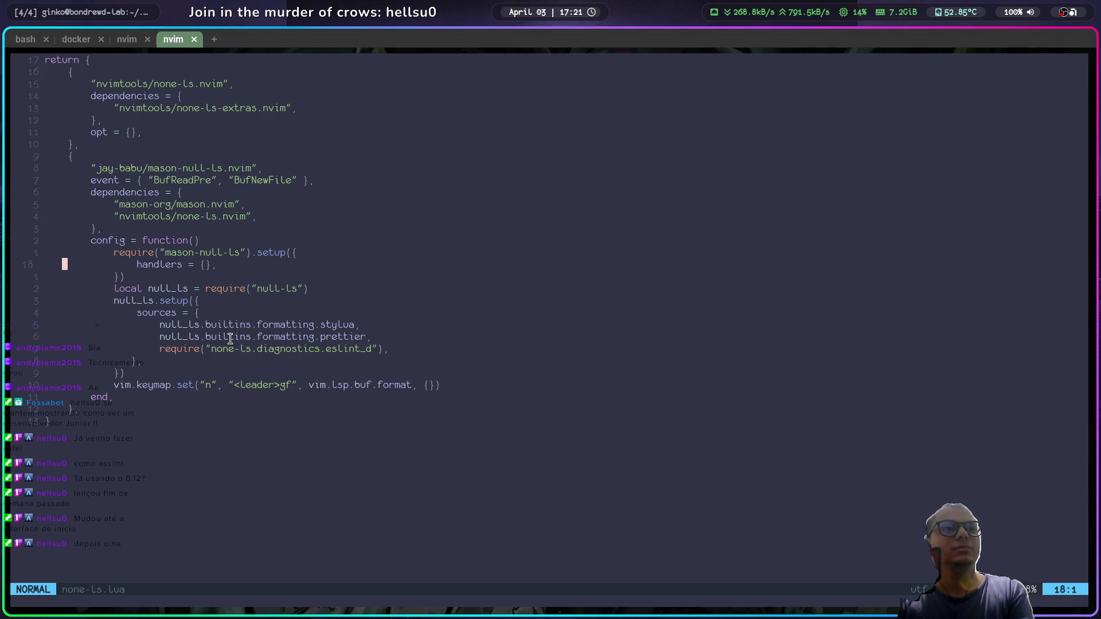
# Step: Review the mason-null-ls and null-ls setup and the <leader>gf format keymap on line 28
pyautogui.hotkey('ctrl', 'n')
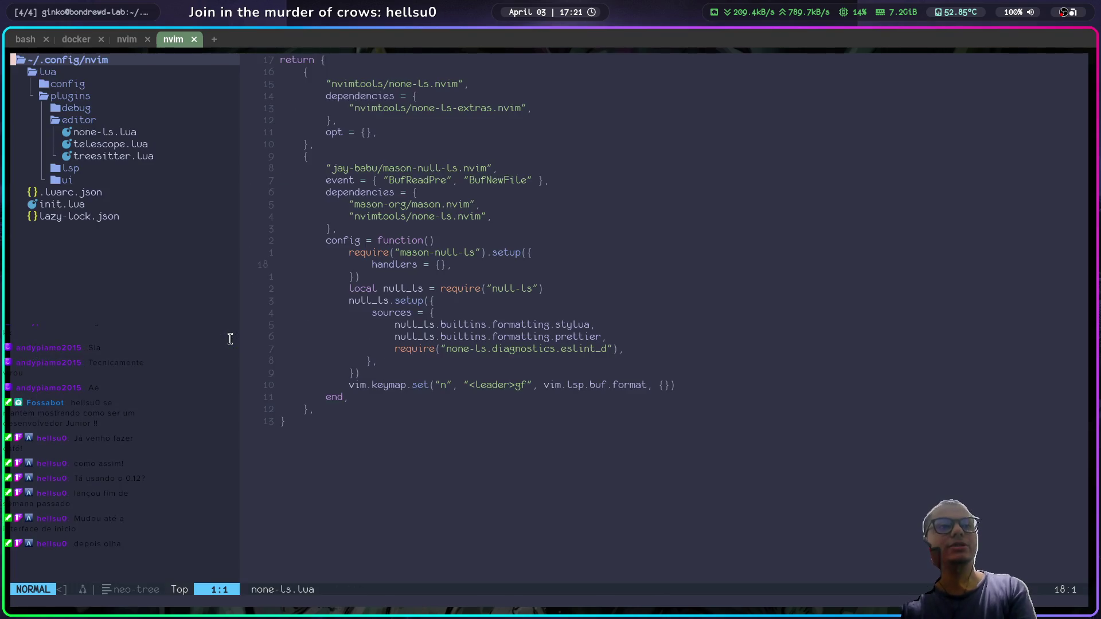
pyautogui.hotkey('ctrl', 'n')
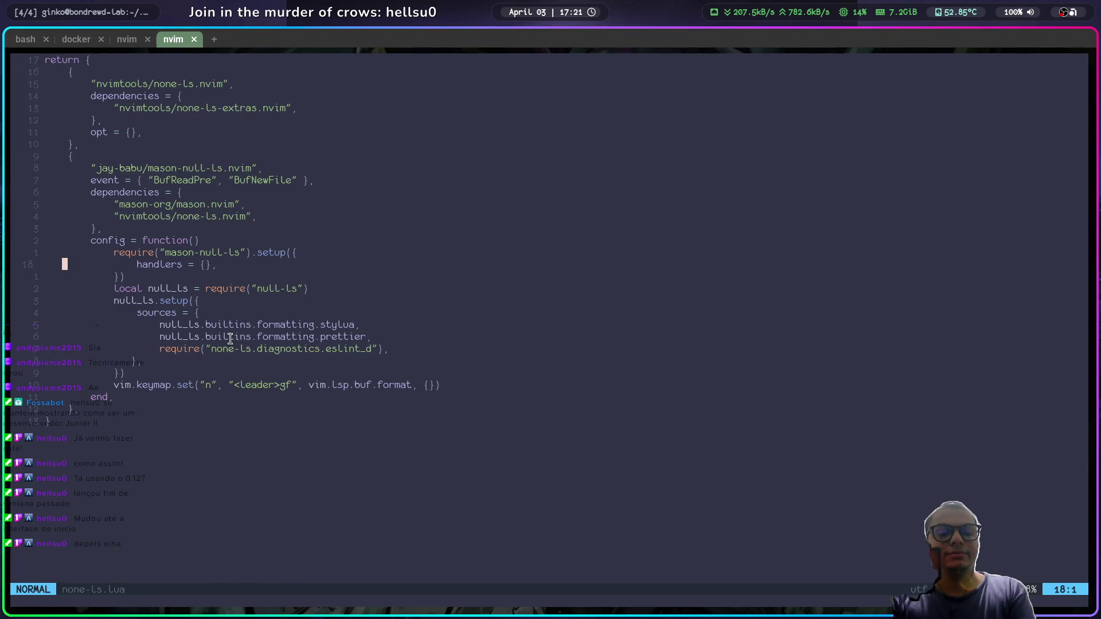
pyautogui.press('g')
pyautogui.press('f')
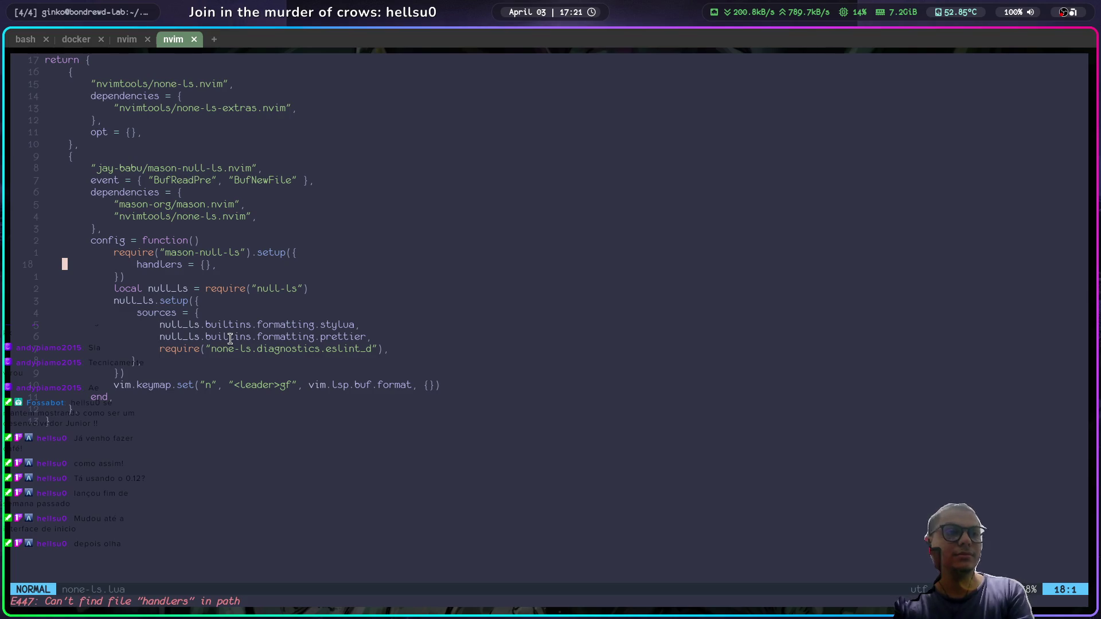
pyautogui.press('j')
pyautogui.press('j')
pyautogui.press('j')
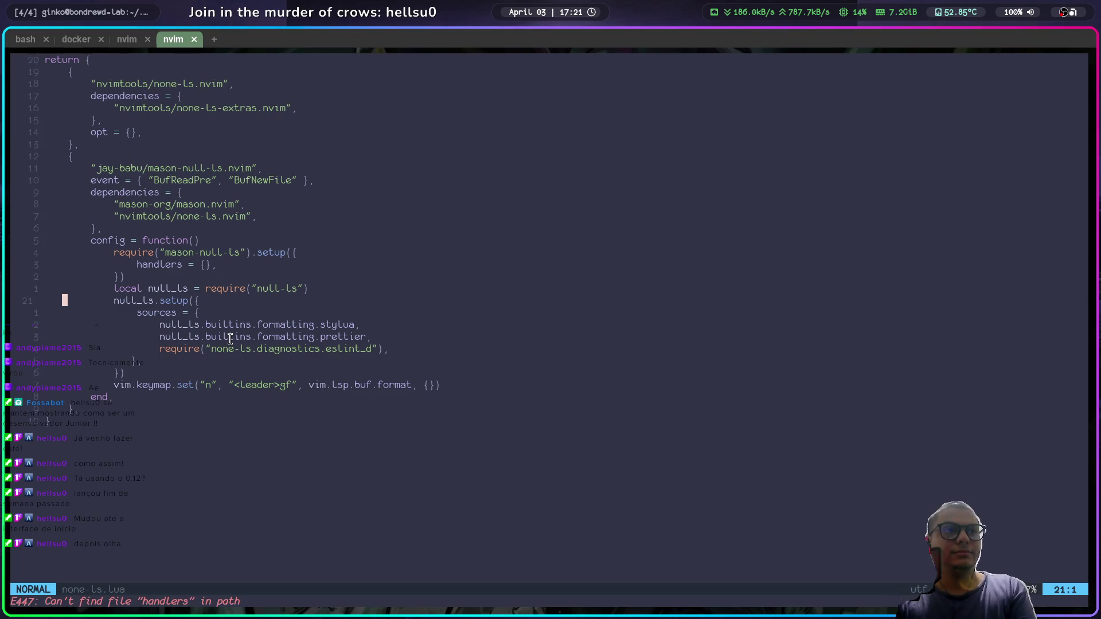
pyautogui.press('j')
pyautogui.press('j')
pyautogui.press('j')
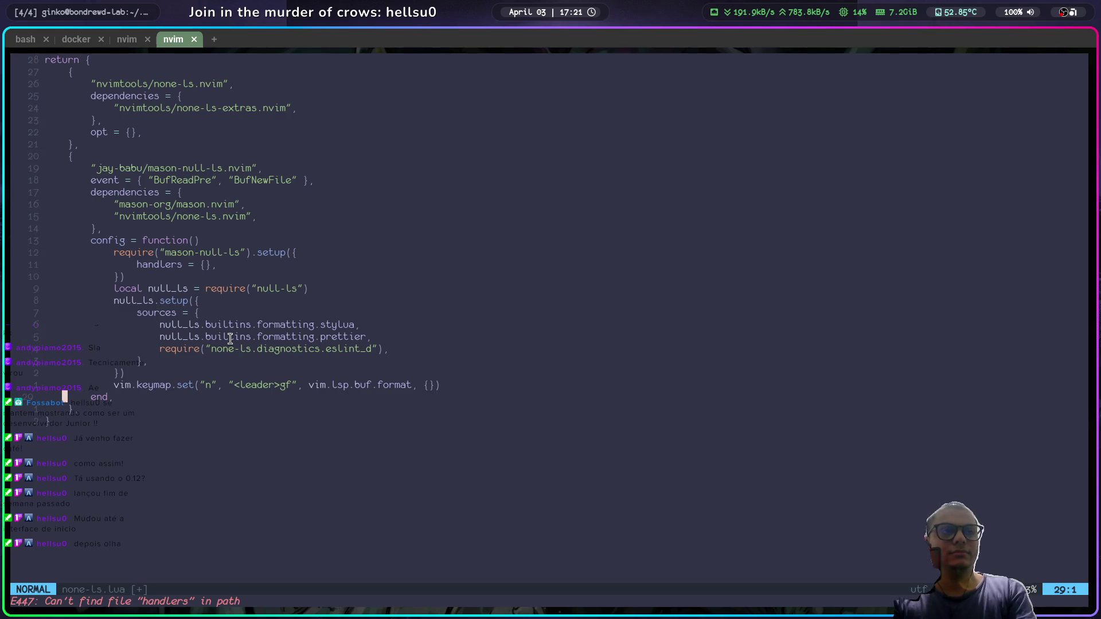
pyautogui.press('k')
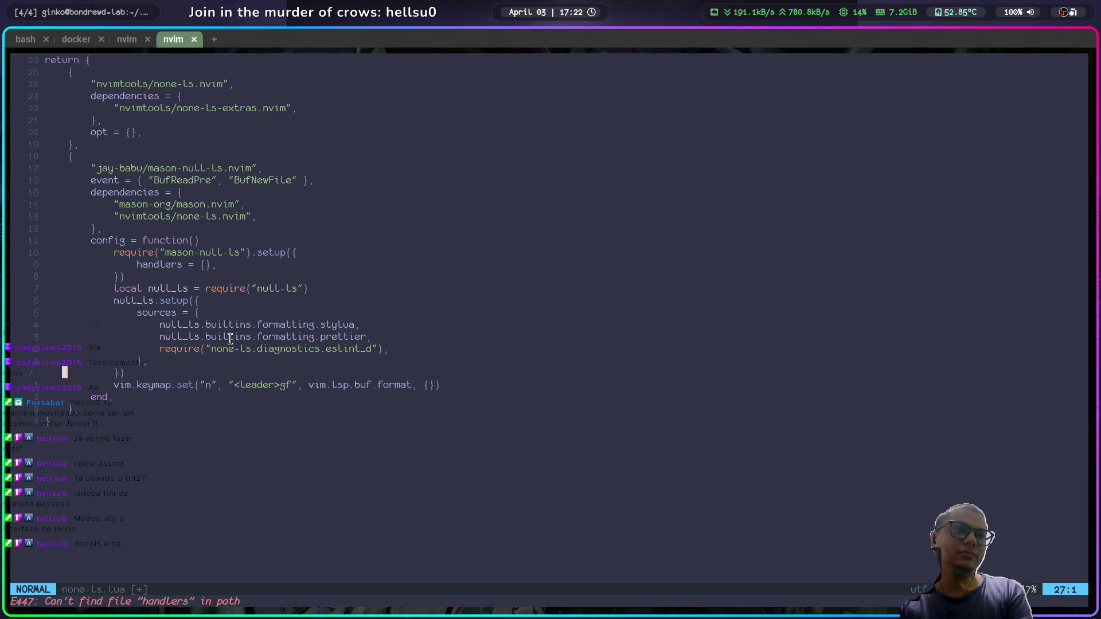
pyautogui.press('l')
pyautogui.press('l')
pyautogui.press('l')
pyautogui.press('l')
pyautogui.press('l')
pyautogui.press('l')
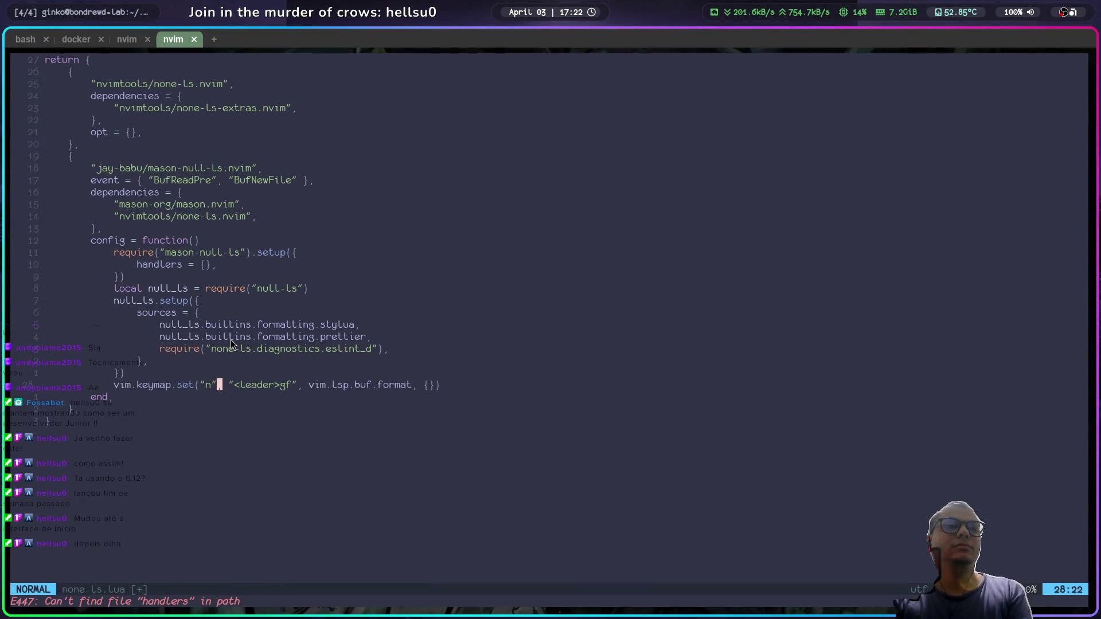
pyautogui.click(123, 42)
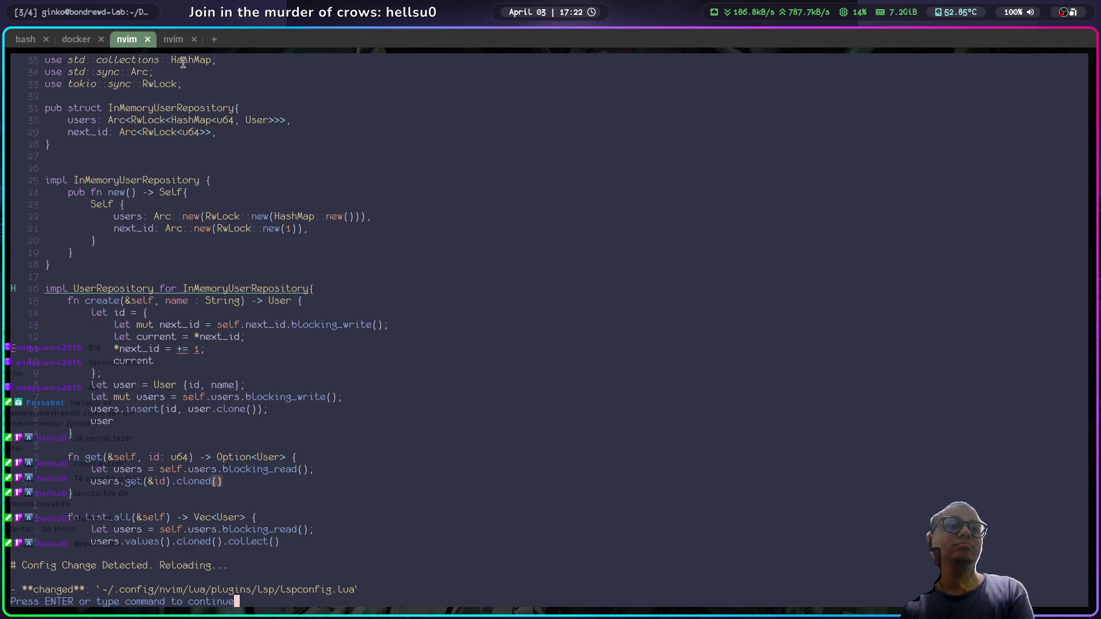
pyautogui.click(166, 43)
pyautogui.hotkey('ctrl', 'n')
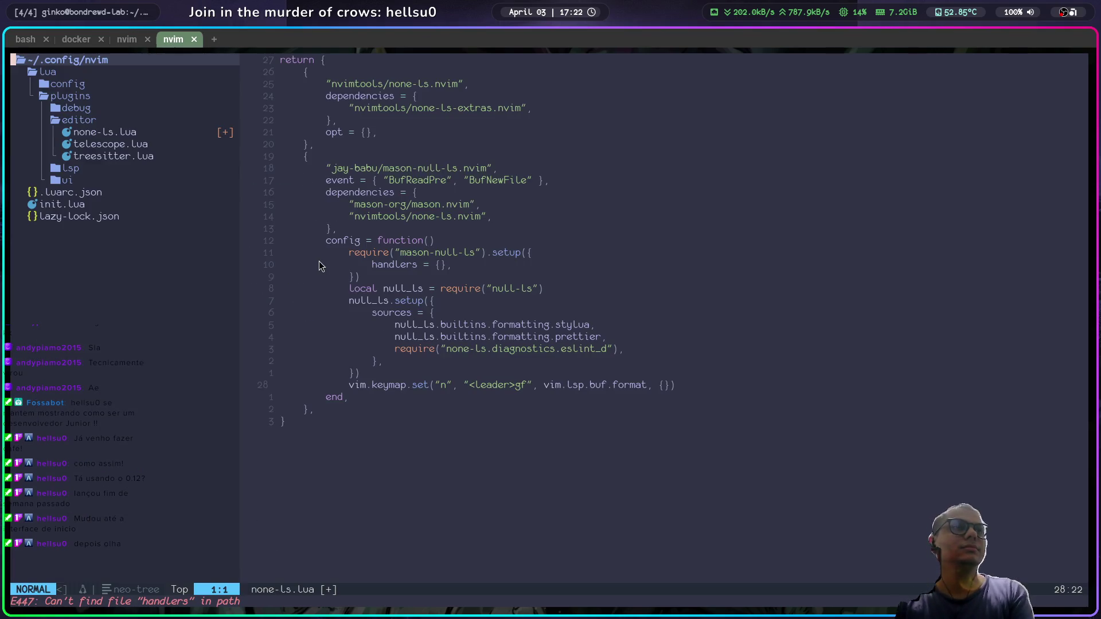
# Step: Expand the lsp folder and open lspconfig.lua
pyautogui.click(66, 168)
pyautogui.click(141, 180)
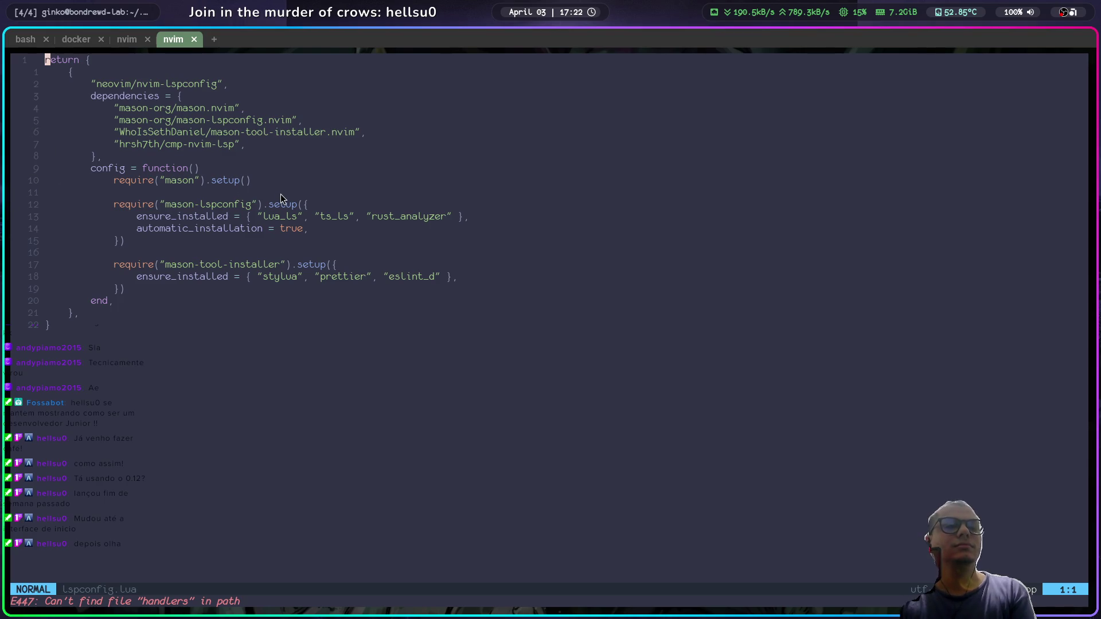
pyautogui.press('j')
pyautogui.press('j')
# Step: Reveal the file tree and open neotree.lua from the ui folder
pyautogui.press('space')
pyautogui.press('e')
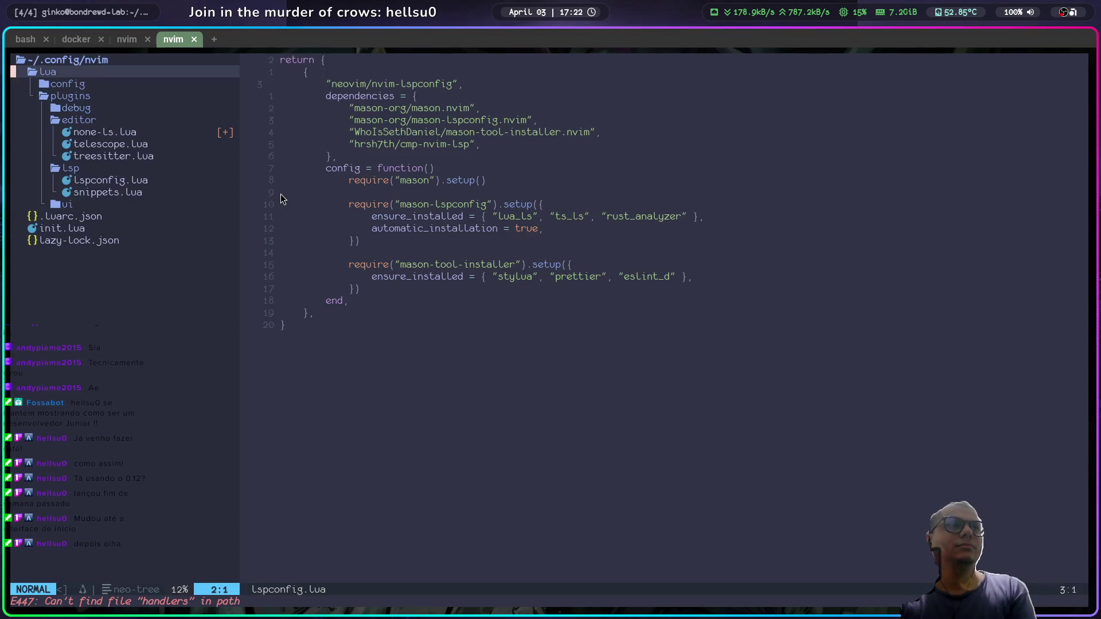
pyautogui.press('j')
pyautogui.press('Return')
pyautogui.press('j')
pyautogui.press('j')
pyautogui.press('j')
pyautogui.press('j')
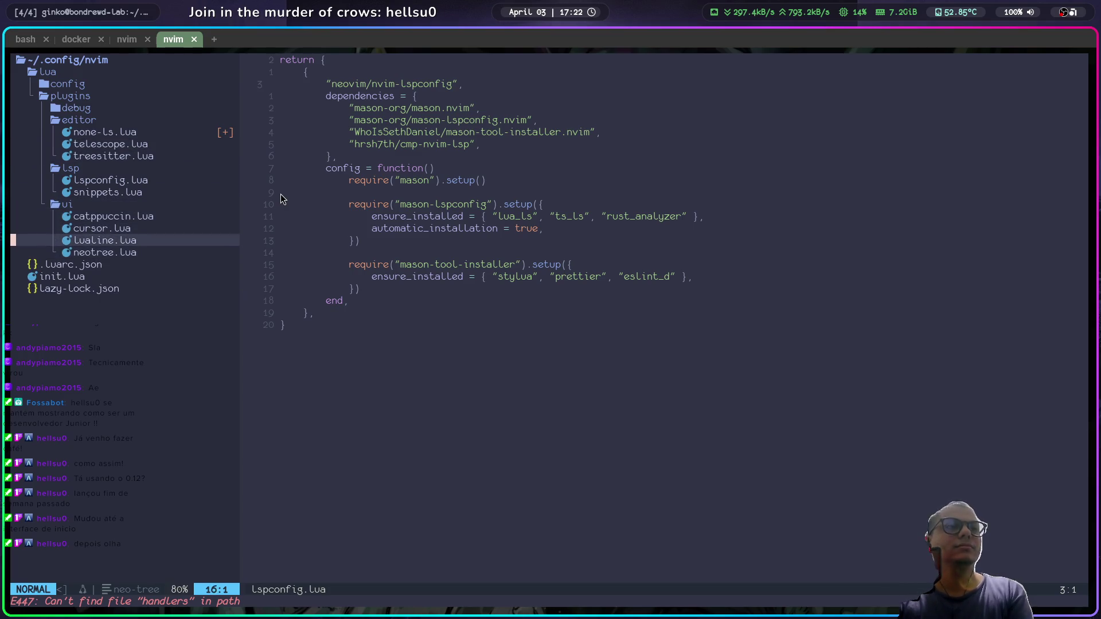
pyautogui.press('Return')
pyautogui.press('j')
pyautogui.press('j')
pyautogui.press('j')
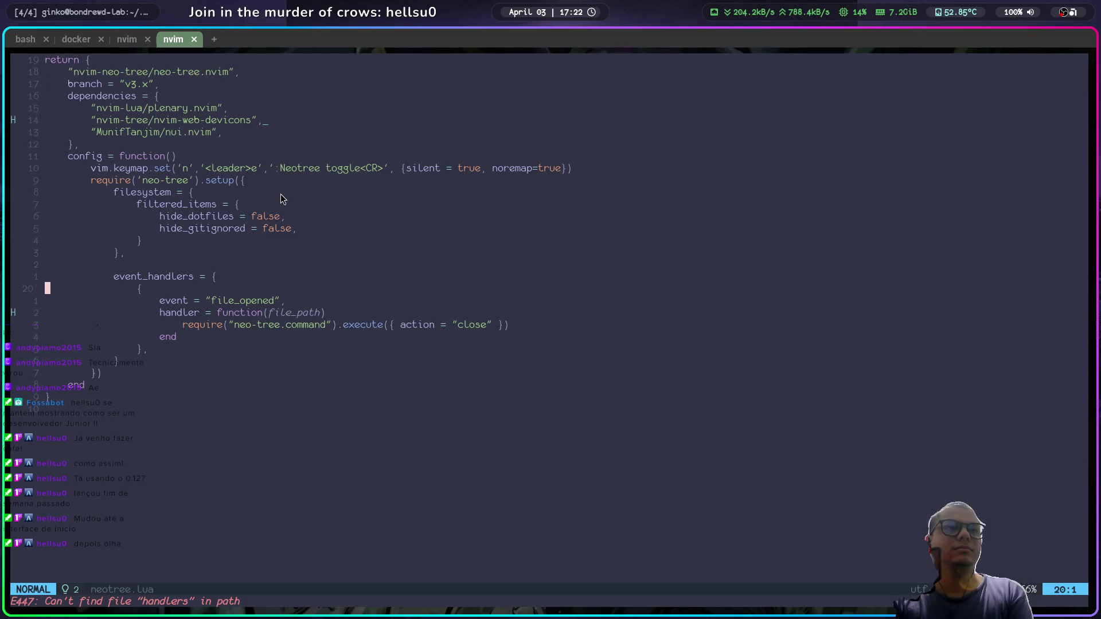
# Step: Open treesitter.lua from the file tree and read its opening lines
pyautogui.press('space')
pyautogui.press('e')
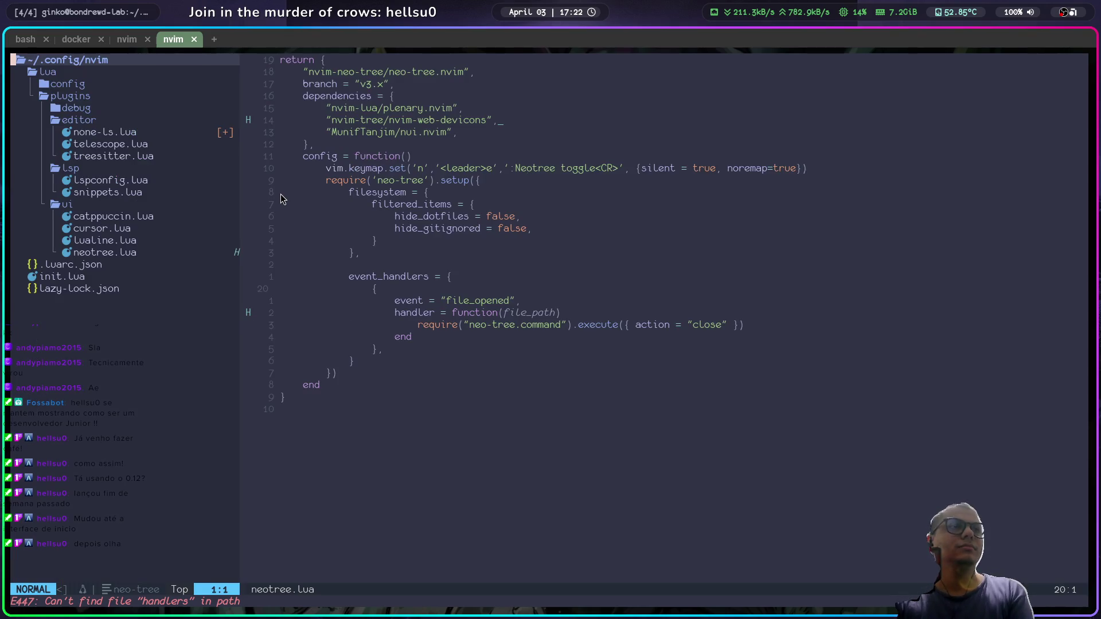
pyautogui.press('j')
pyautogui.press('j')
pyautogui.press('j')
pyautogui.press('Return')
pyautogui.press('j')
pyautogui.press('j')
pyautogui.press('j')
pyautogui.press('j')
pyautogui.press('j')
pyautogui.press('Return')
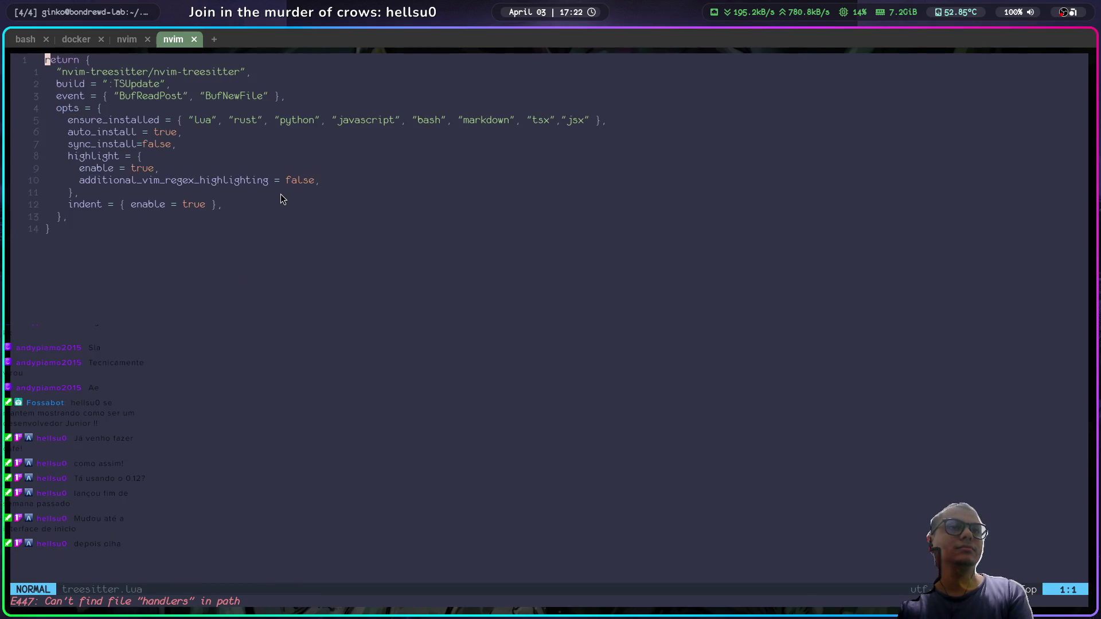
pyautogui.press('j')
pyautogui.press('j')
pyautogui.press('j')
# Step: Scan treesitter.lua up to line 7, then switch to the browser showing INSTALL.md
pyautogui.hotkey('ctrl', 'n')
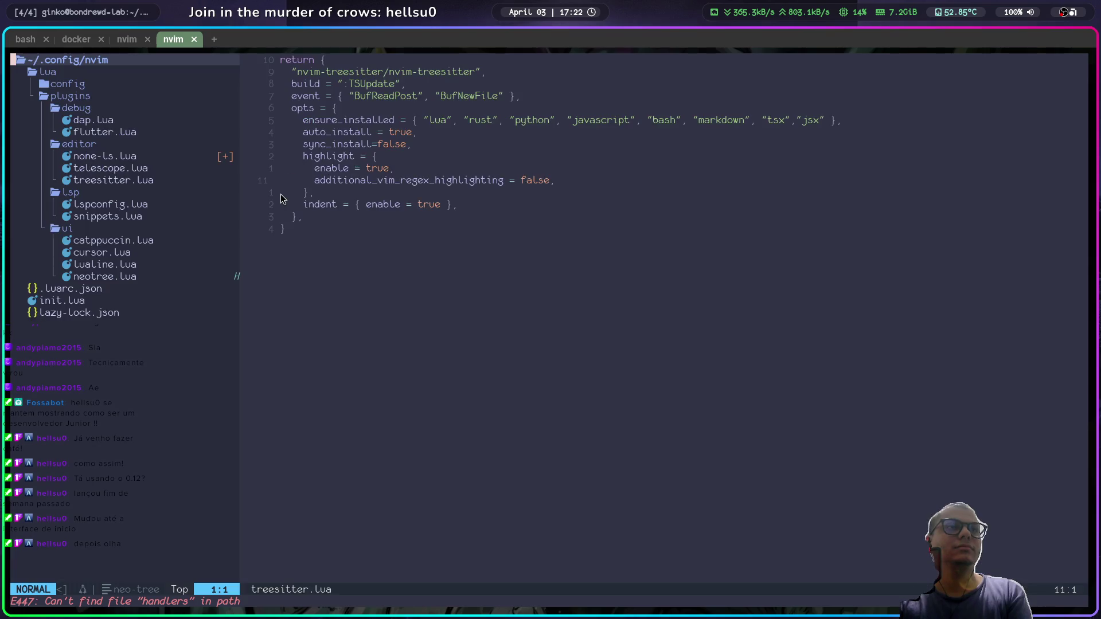
pyautogui.press('j')
pyautogui.press('j')
pyautogui.press('j')
pyautogui.press('j')
pyautogui.hotkey('ctrl', 'n')
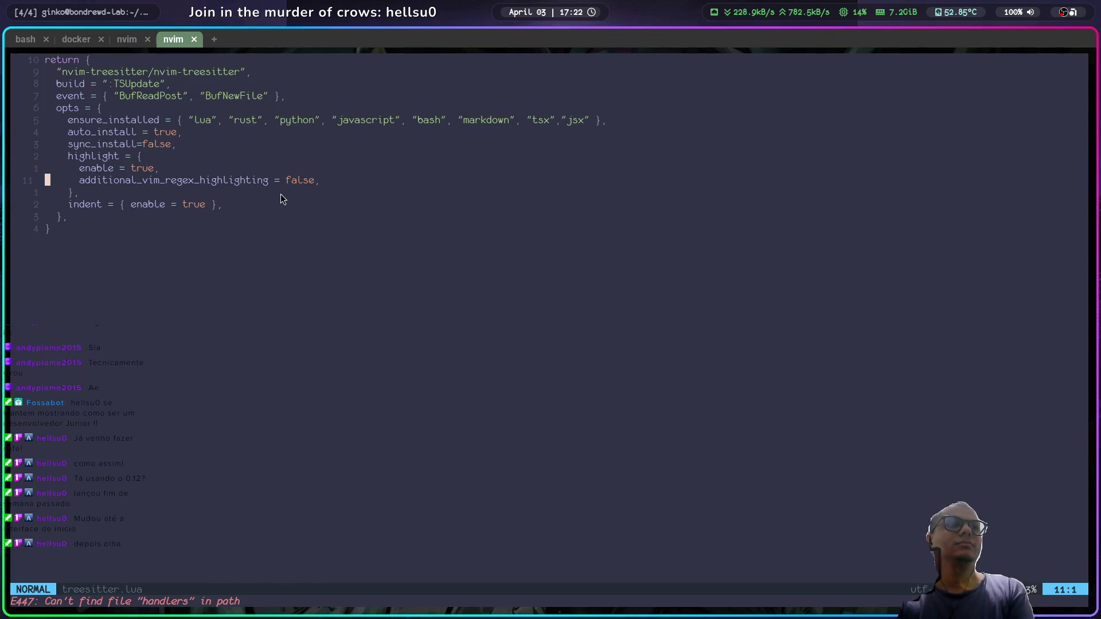
pyautogui.press('k')
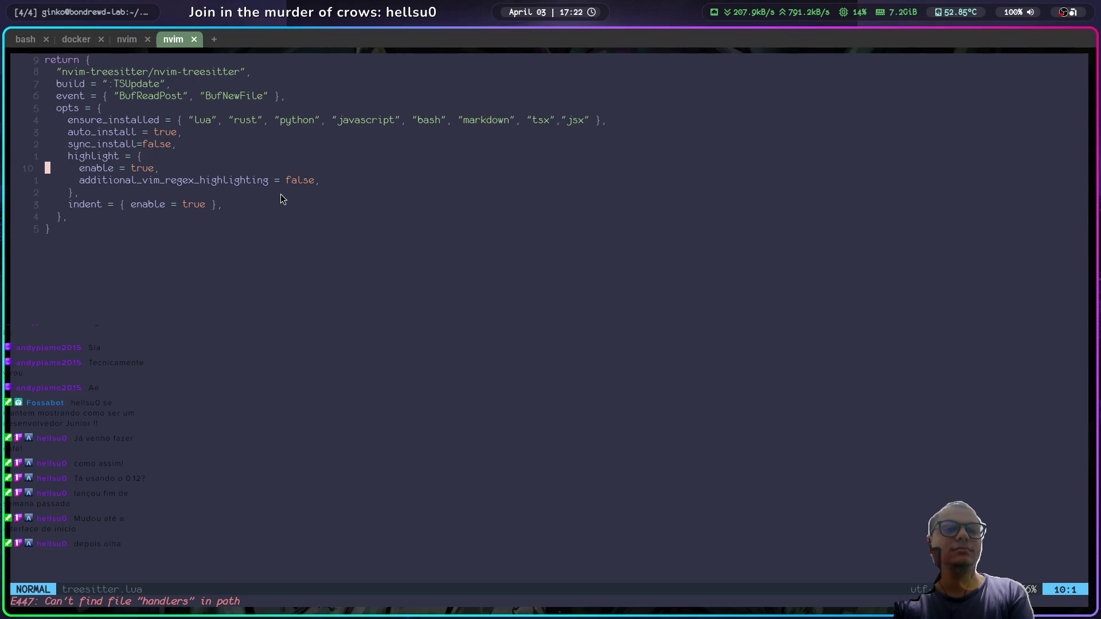
pyautogui.press('k')
pyautogui.press('k')
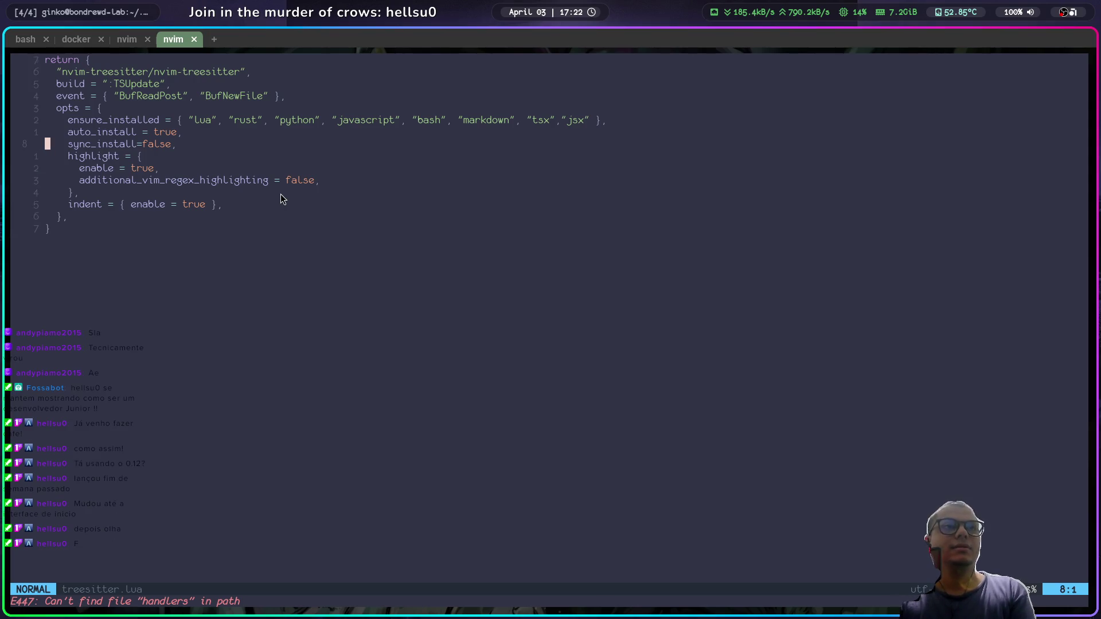
pyautogui.press('k')
pyautogui.hotkey('ctrl', 'n')
pyautogui.press('j')
pyautogui.press('j')
pyautogui.press('j')
pyautogui.press('j')
pyautogui.press('j')
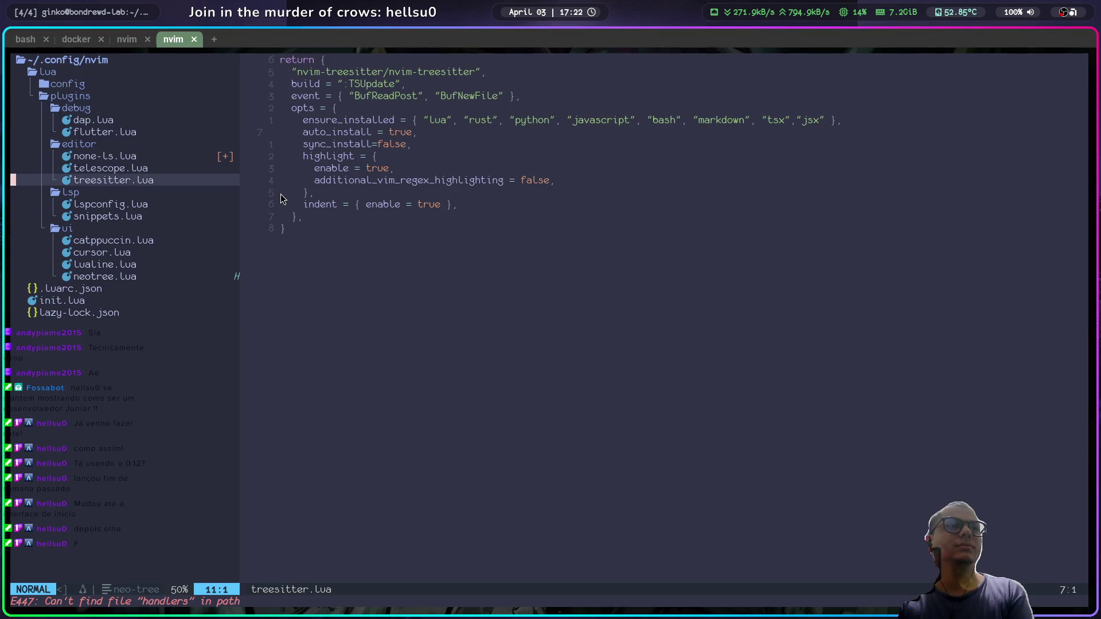
pyautogui.press('super+2')
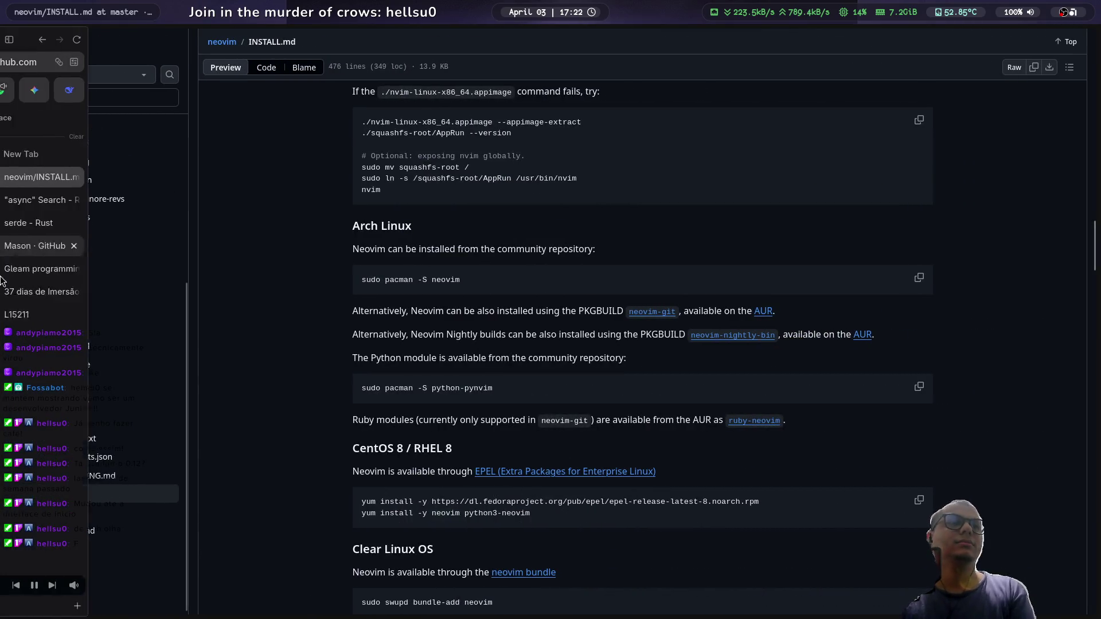
# Step: Close the INSTALL.md tab, look over the Mason organisation's popular repositories, and start a new tab
pyautogui.middleClick(69, 186)
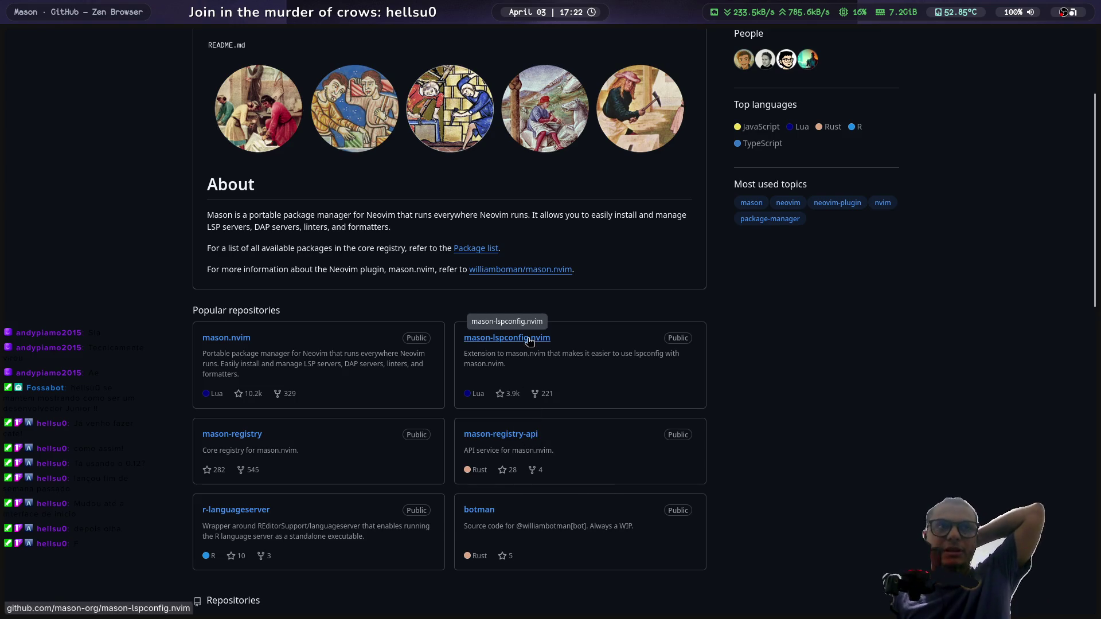
pyautogui.scroll(3, 436, 525)
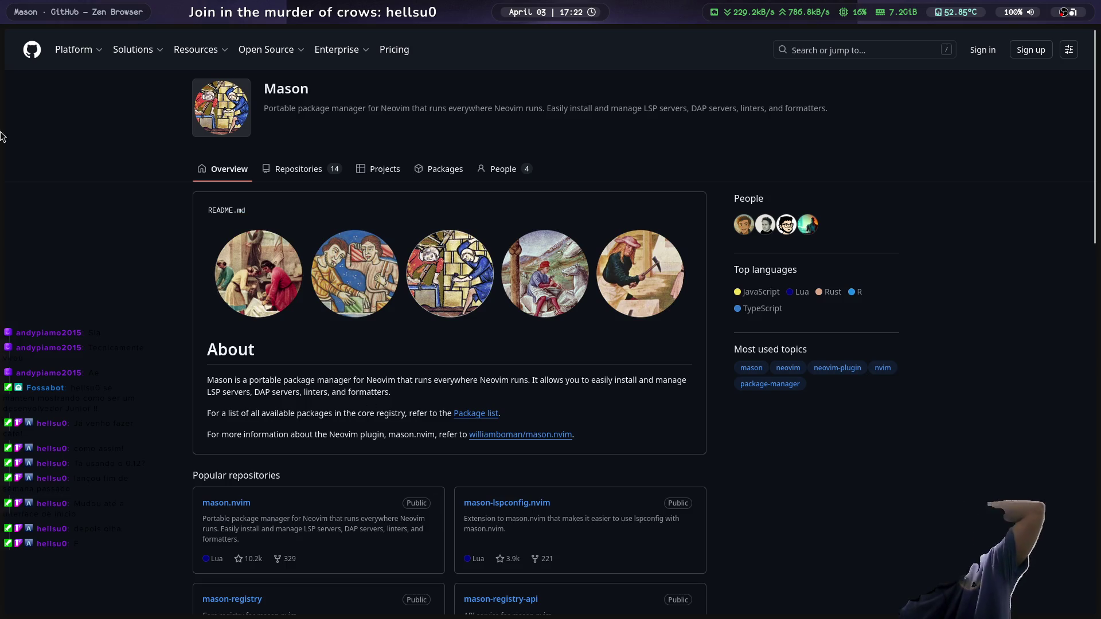
pyautogui.moveTo(12, 167)
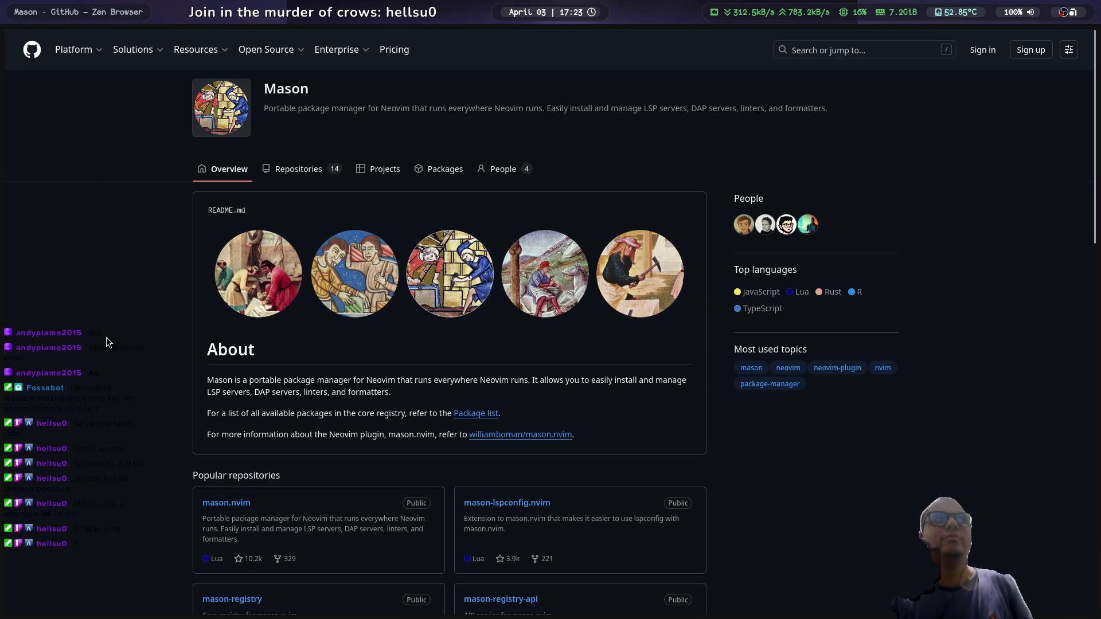
pyautogui.scroll(-3, 102, 343)
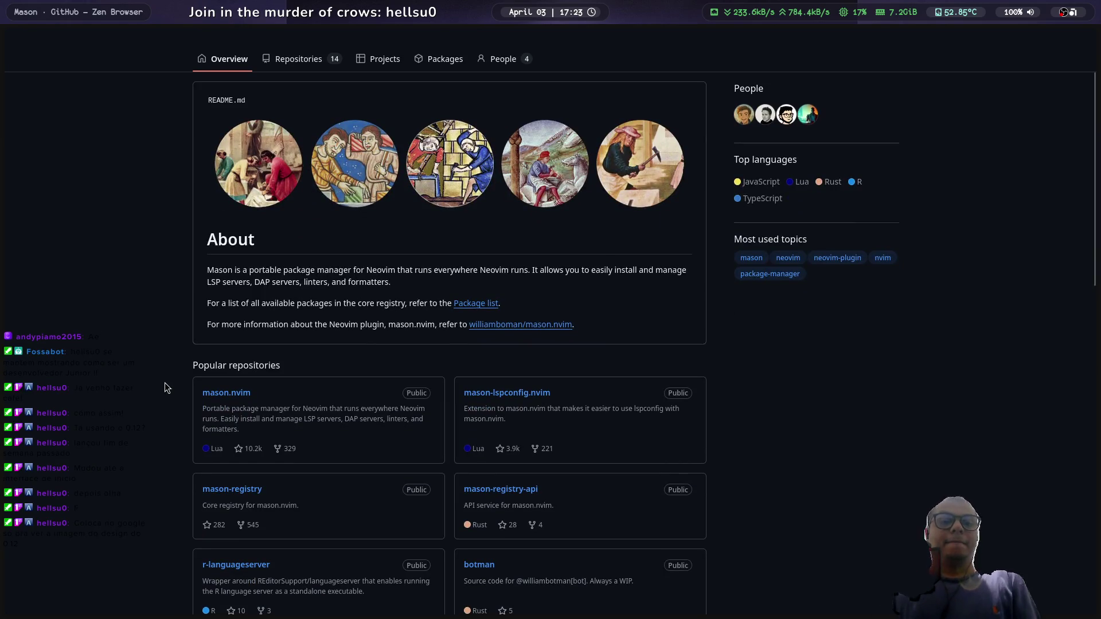
pyautogui.moveTo(62, 284)
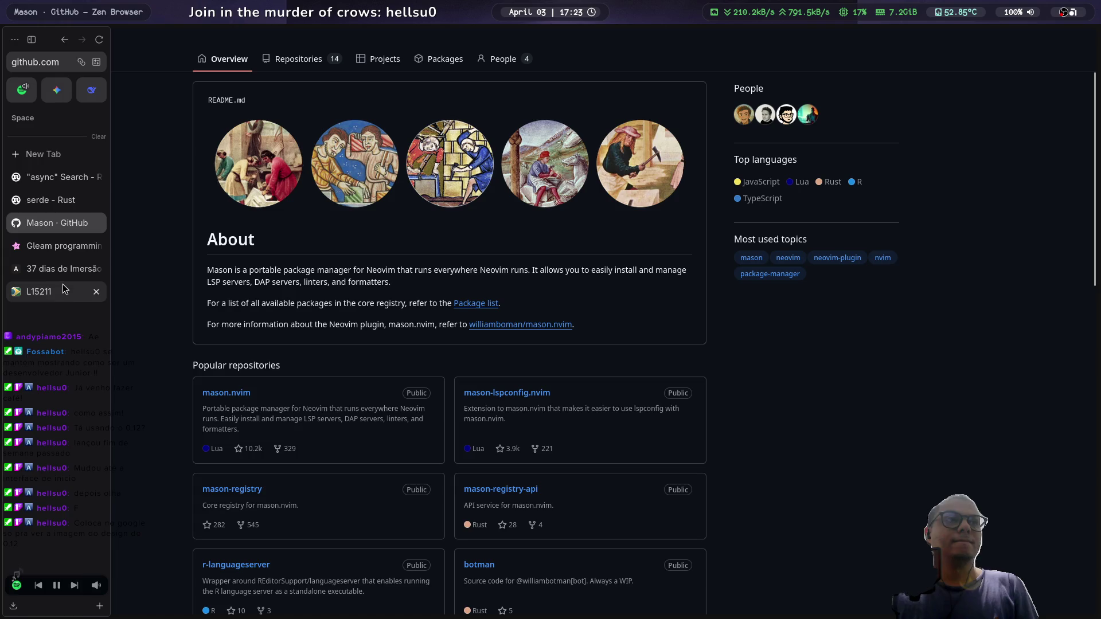
pyautogui.hotkey('ctrl', 't')
# Step: Search Google for 'neovim 12.0' and show the image results
pyautogui.write('neovim 12.')
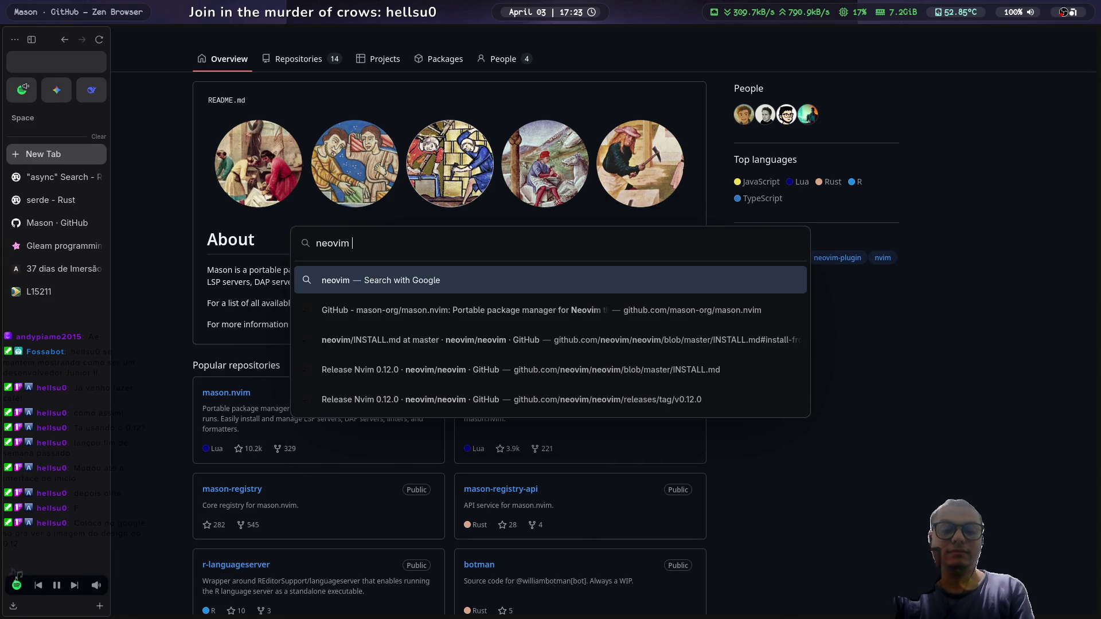
pyautogui.write('0')
pyautogui.press('Return')
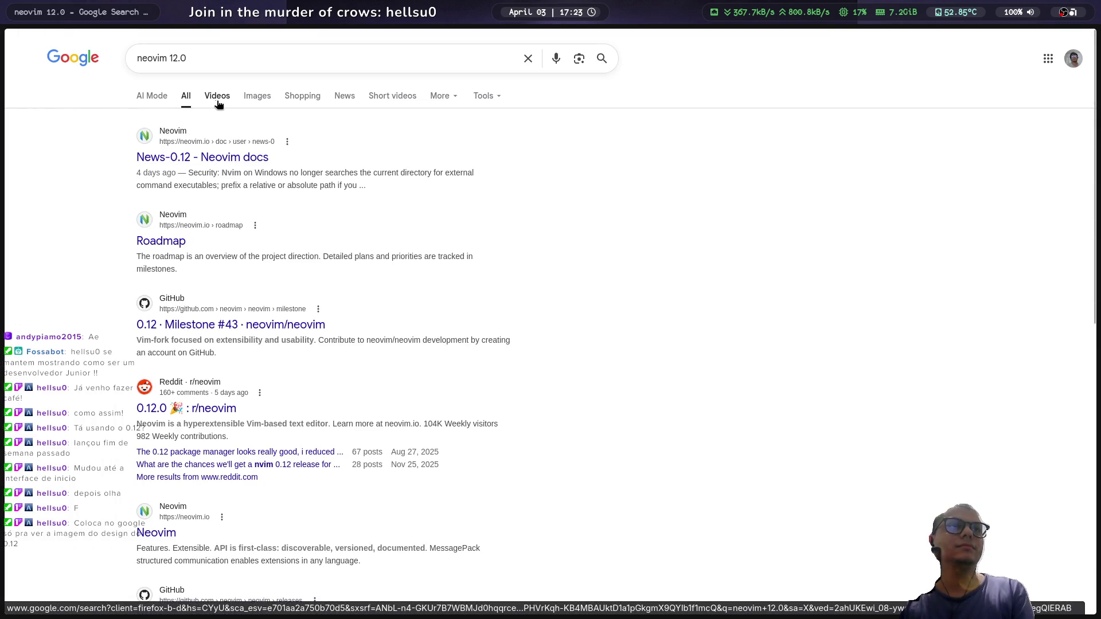
pyautogui.click(253, 97)
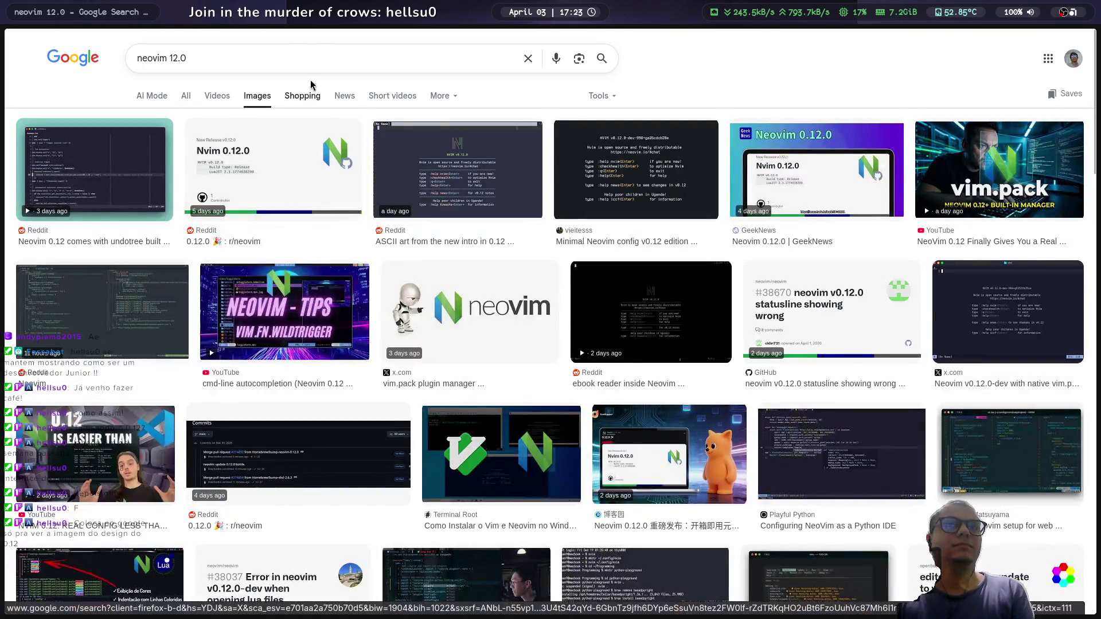
# Step: Narrow the image search to 'neovim 12' and open the Reddit post about the 0.12.0 ASCII art intro
pyautogui.click(276, 58)
pyautogui.press('BackSpace')
pyautogui.press('BackSpace')
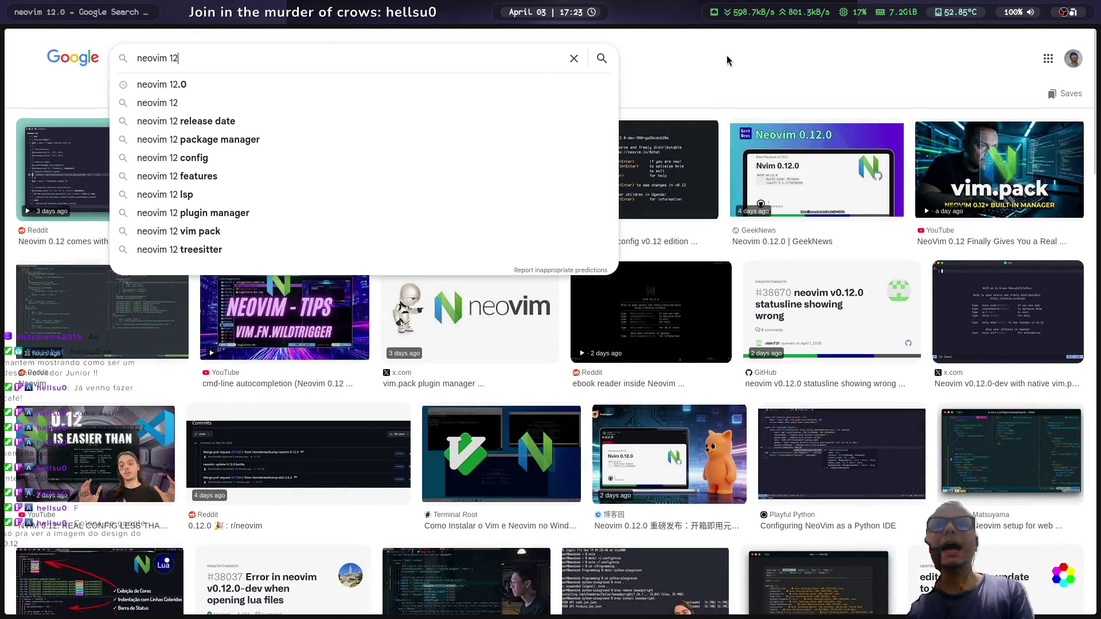
pyautogui.press('Return')
pyautogui.click(446, 202)
pyautogui.click(728, 344)
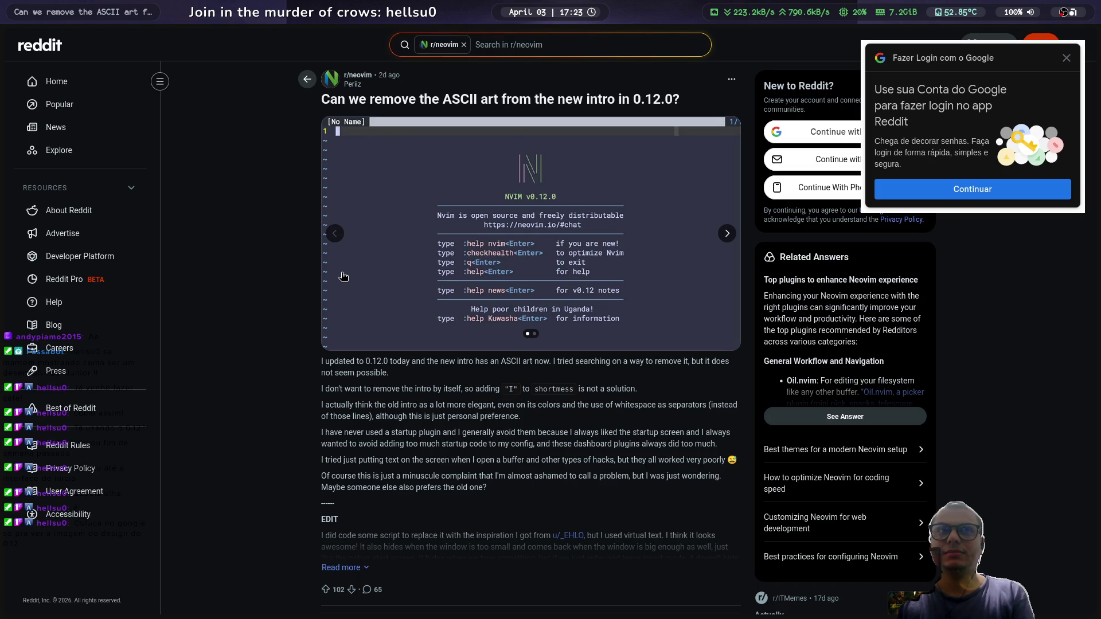
pyautogui.click(726, 234)
pyautogui.click(338, 235)
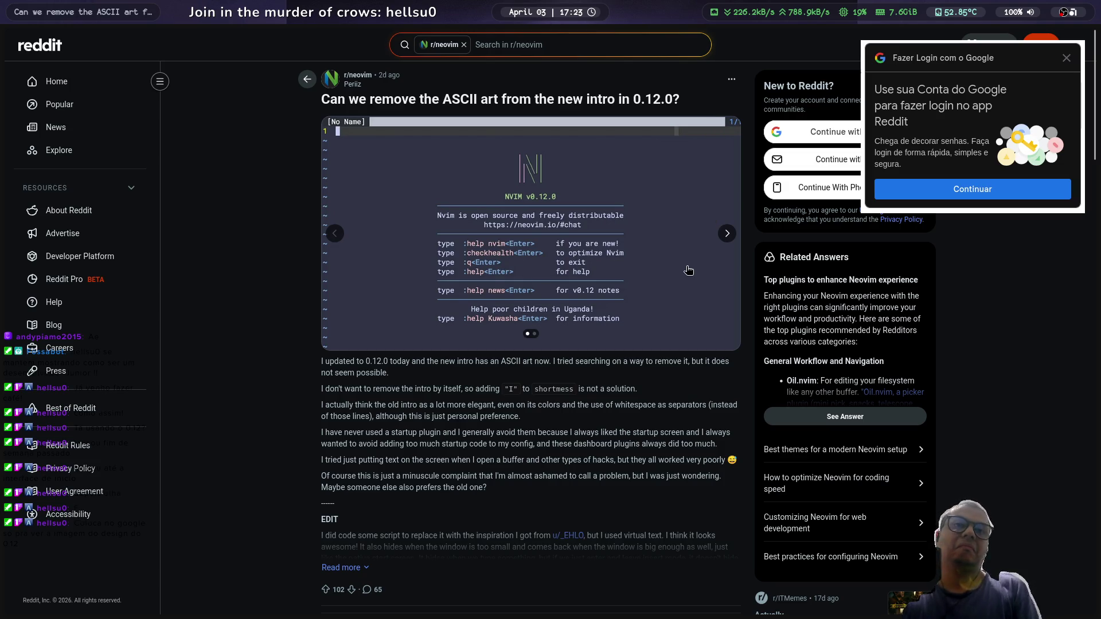
pyautogui.scroll(-5, 685, 270)
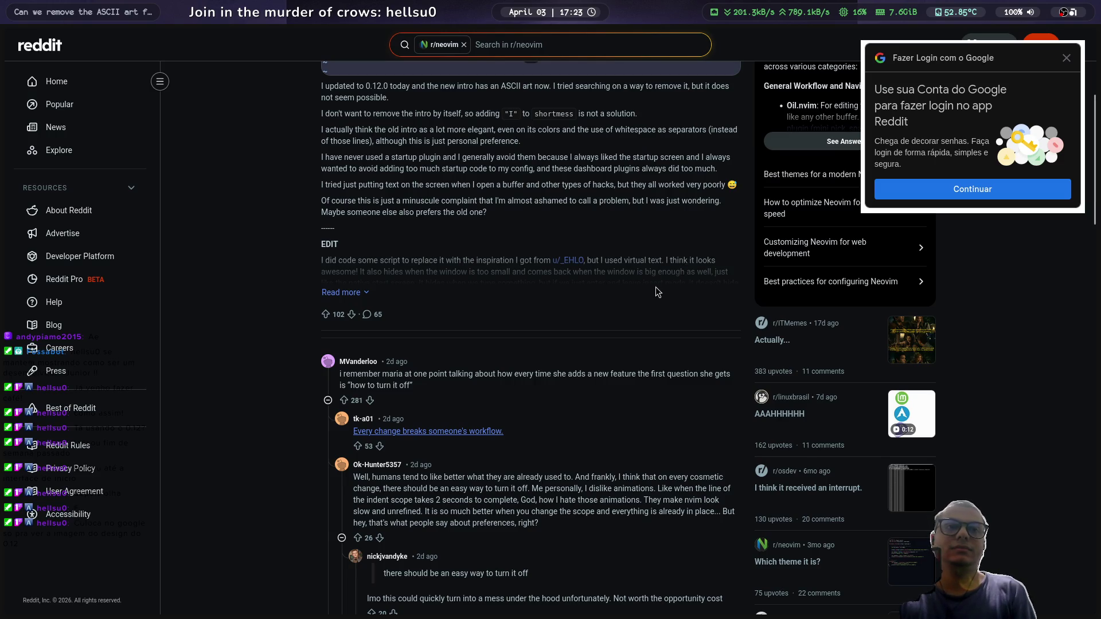
pyautogui.click(448, 438)
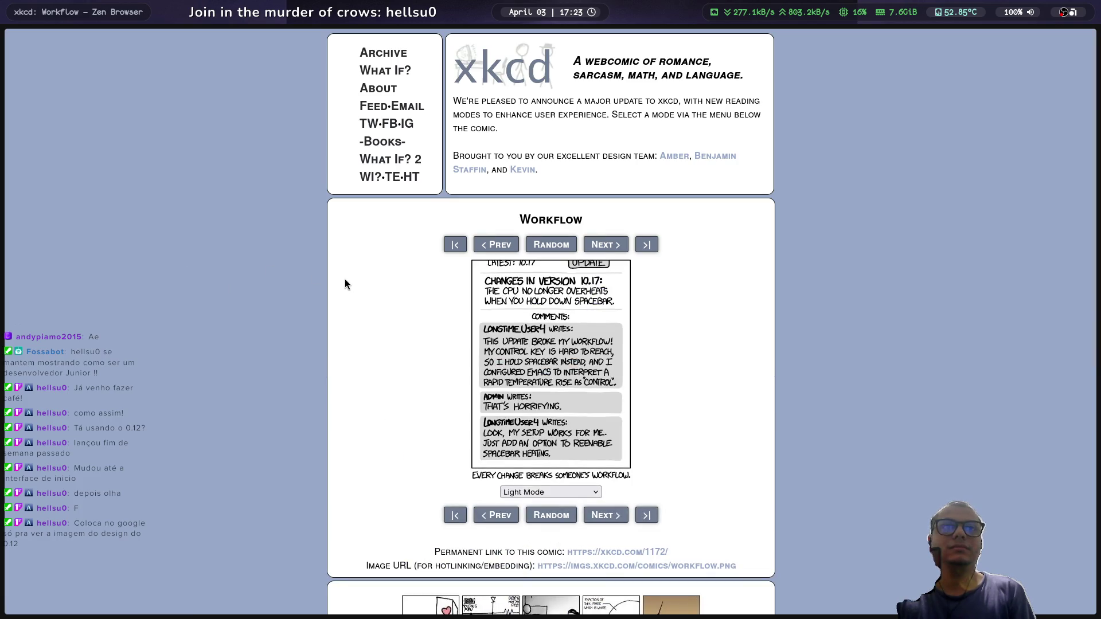
pyautogui.scroll(-5, 345, 280)
pyautogui.scroll(-1, 345, 283)
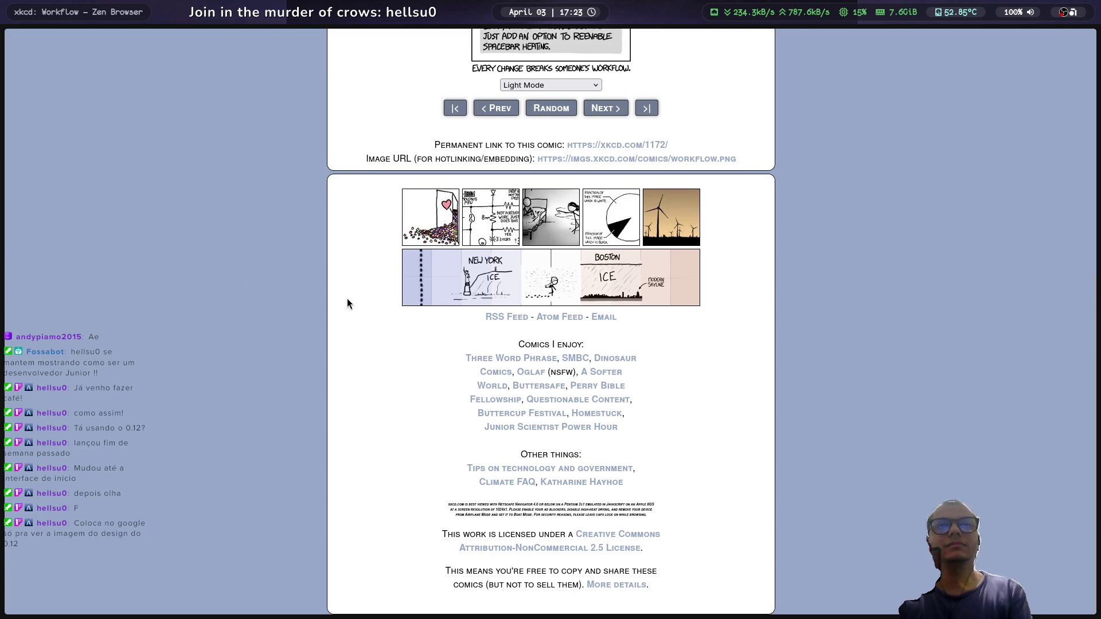
pyautogui.hotkey('ctrl', 'w')
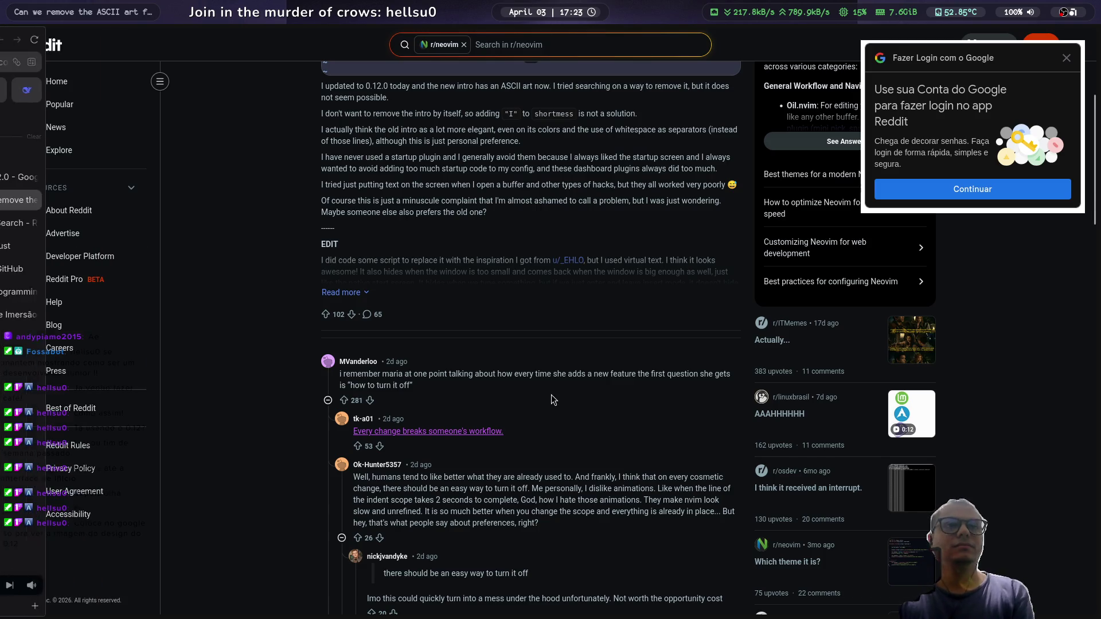
pyautogui.moveTo(94, 206)
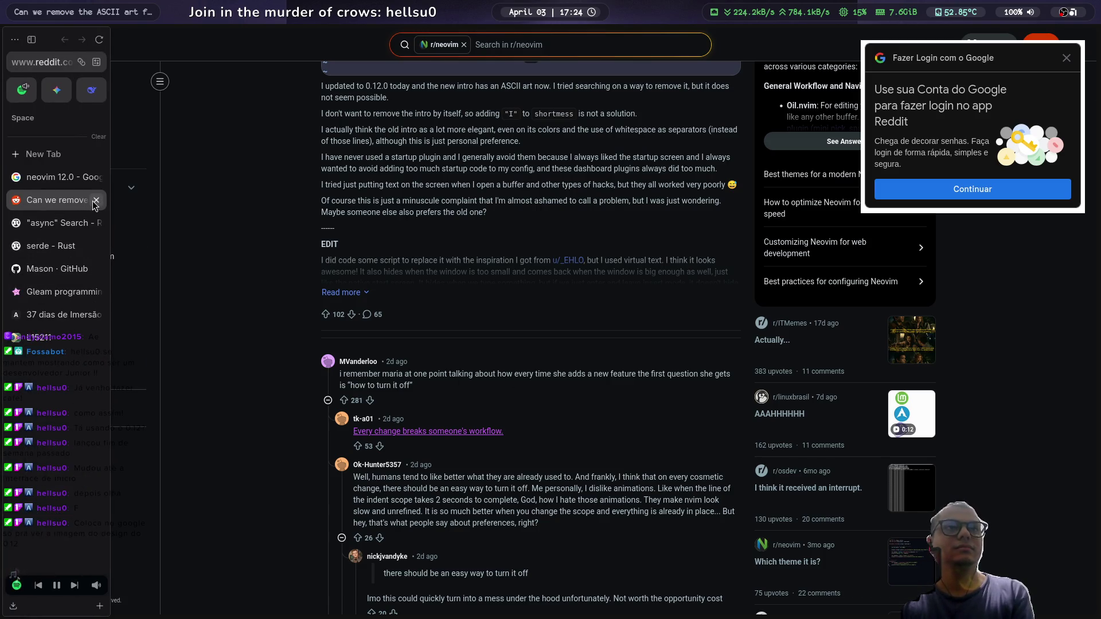
# Step: Close the Reddit post and preview the Minimal config v0.12, Re: Factor and undotree image results
pyautogui.click(95, 201)
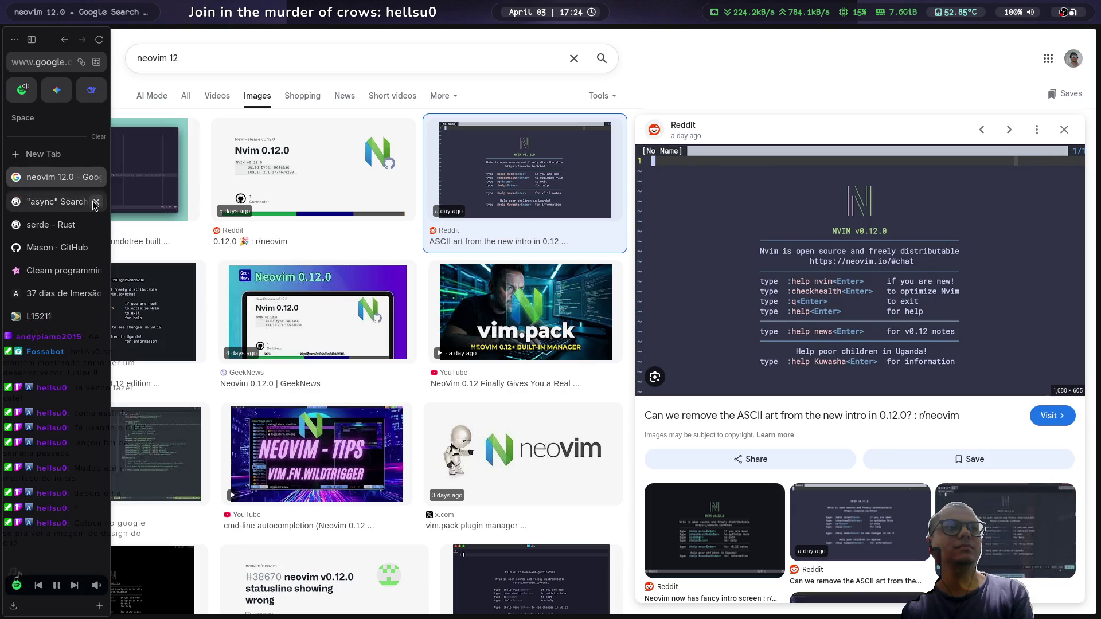
pyautogui.click(138, 301)
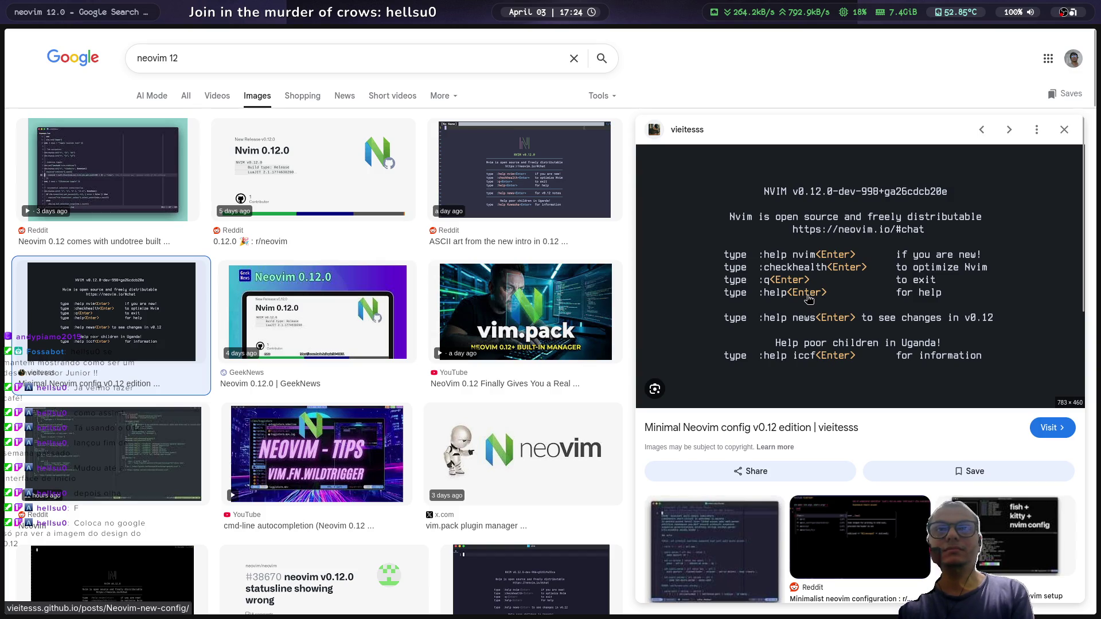
pyautogui.scroll(-1, 808, 299)
pyautogui.scroll(-2, 808, 299)
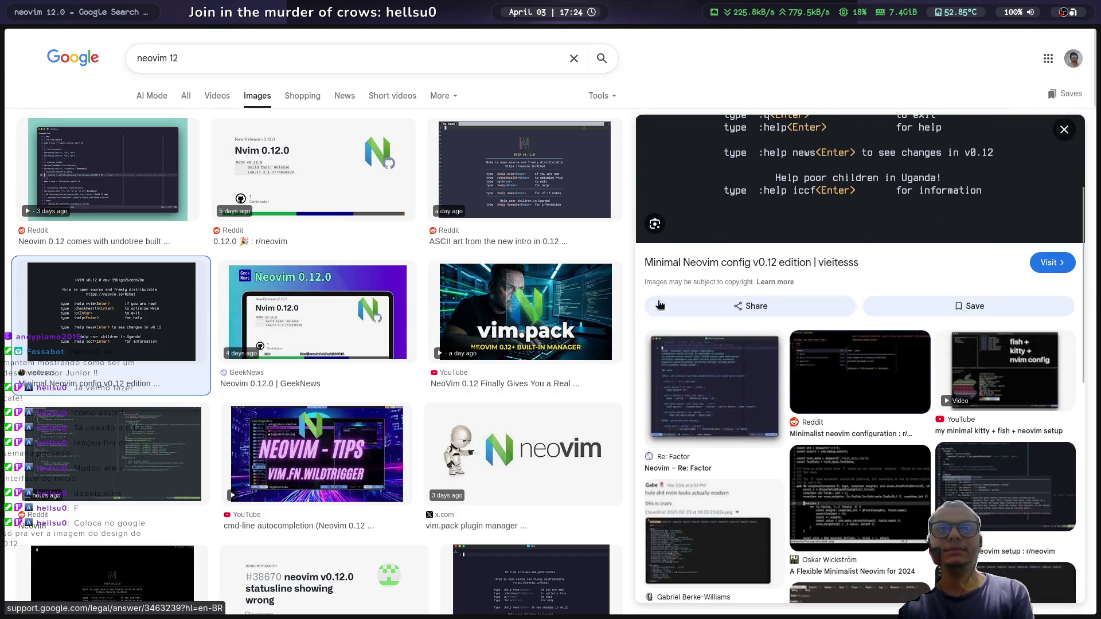
pyautogui.click(759, 356)
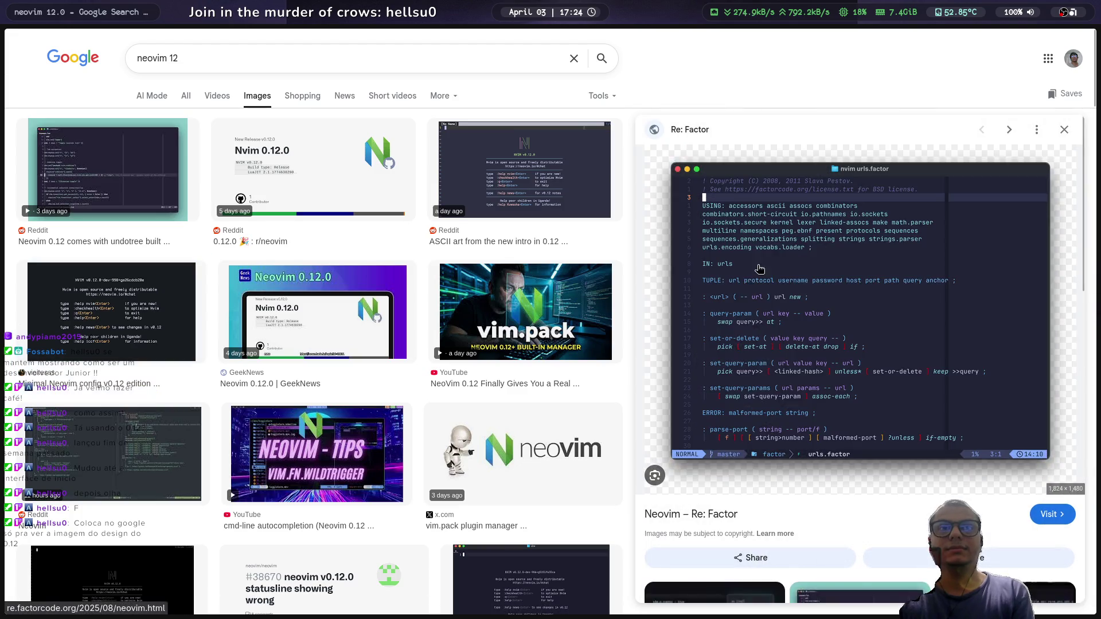
pyautogui.click(135, 182)
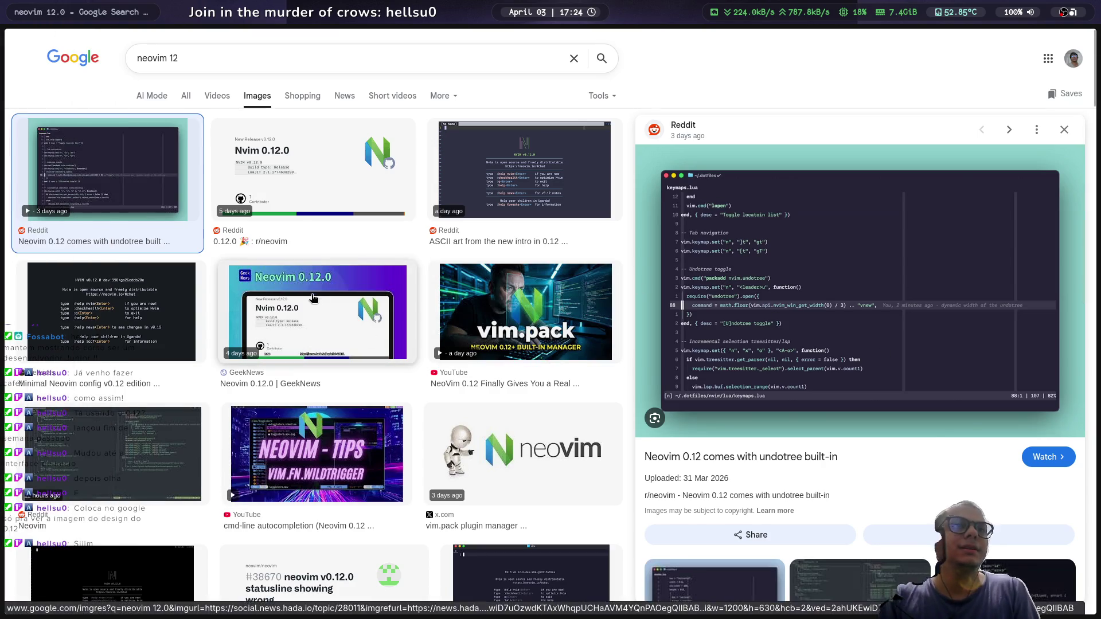
pyautogui.press('Escape')
# Step: Open the Nvim 0.12.0 release post on Reddit and follow its link to GitHub
pyautogui.click(263, 124)
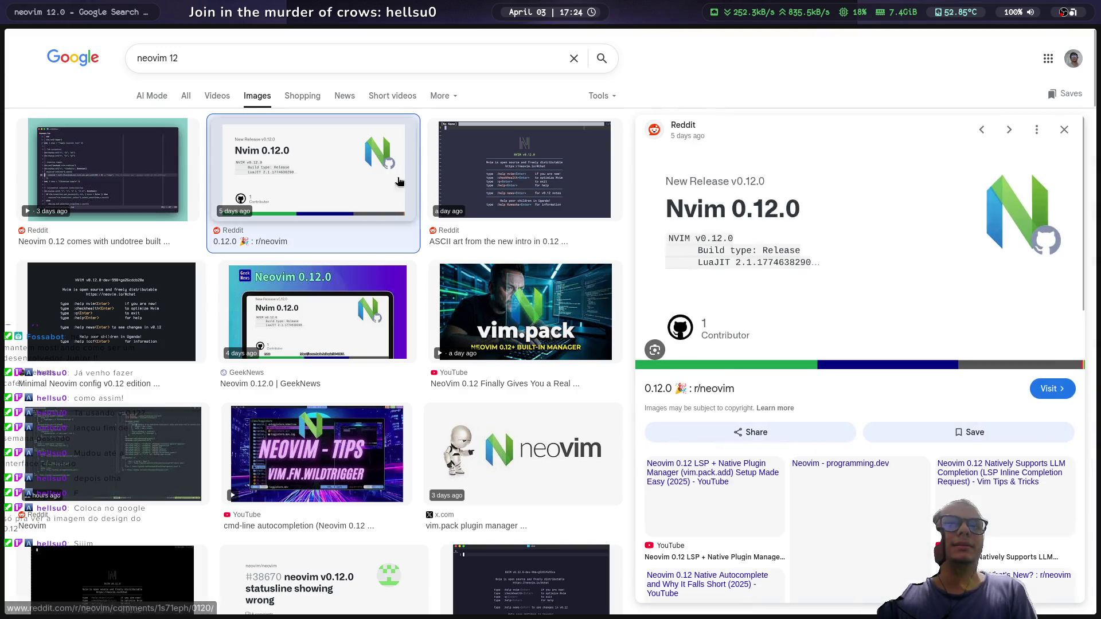
pyautogui.click(717, 241)
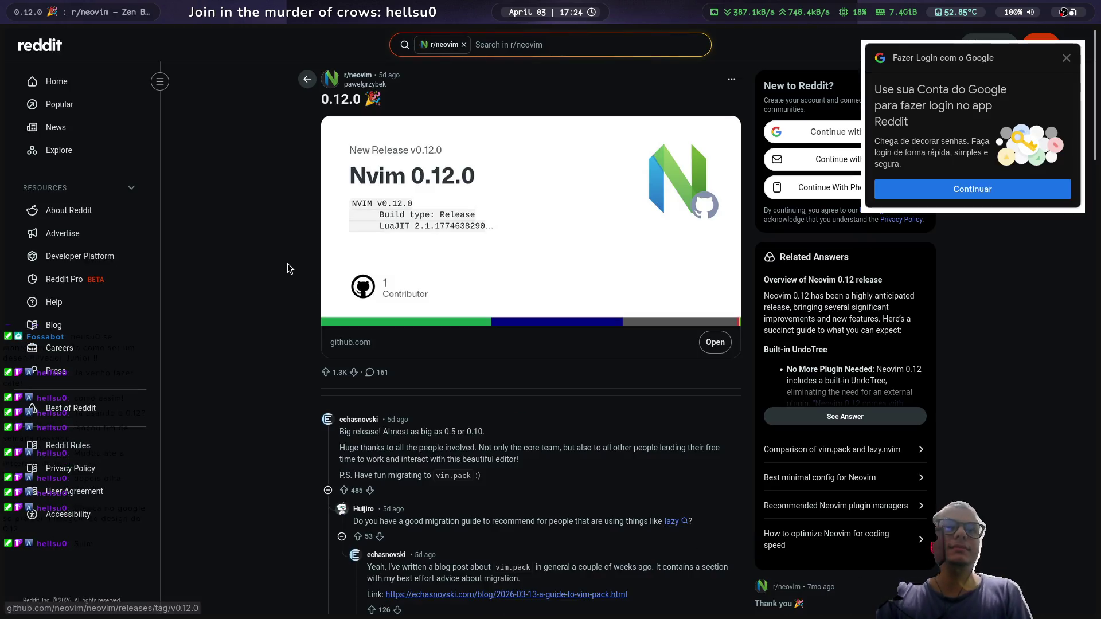
pyautogui.scroll(-3, 285, 265)
pyautogui.click(503, 250)
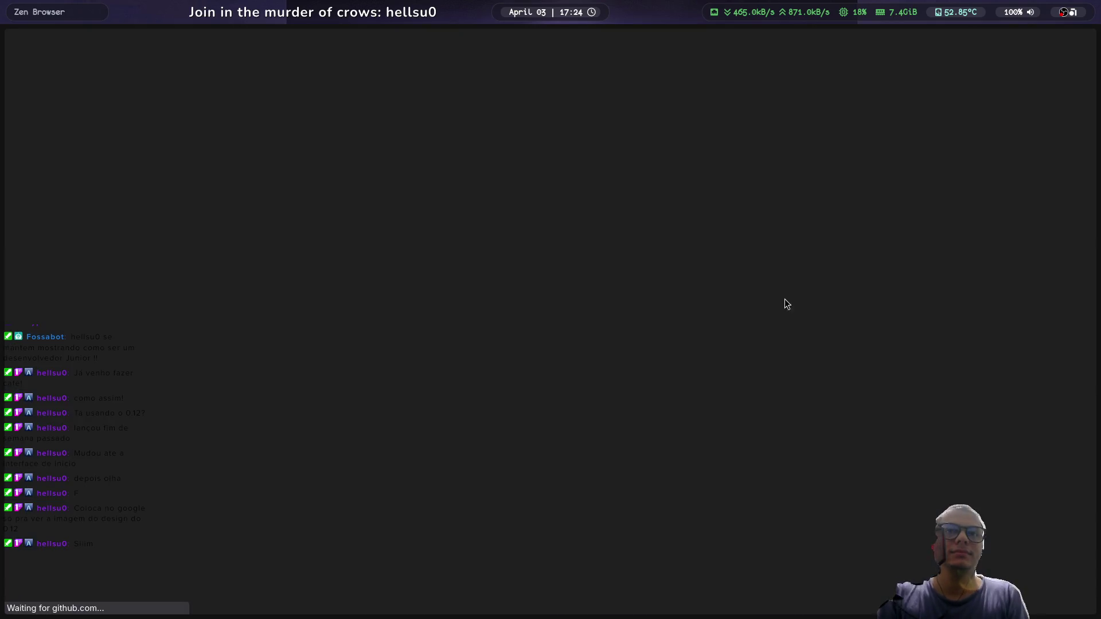
# Step: Look over the Nvim 0.12.0 release notes and downloadable Assets
pyautogui.scroll(-3, 490, 281)
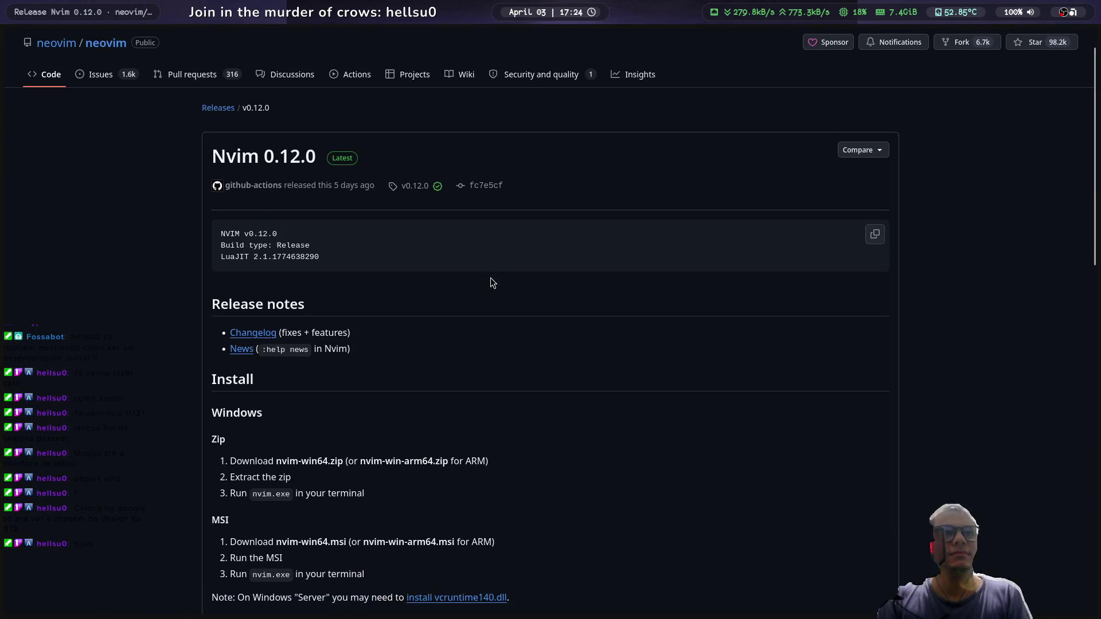
pyautogui.scroll(-15, 493, 275)
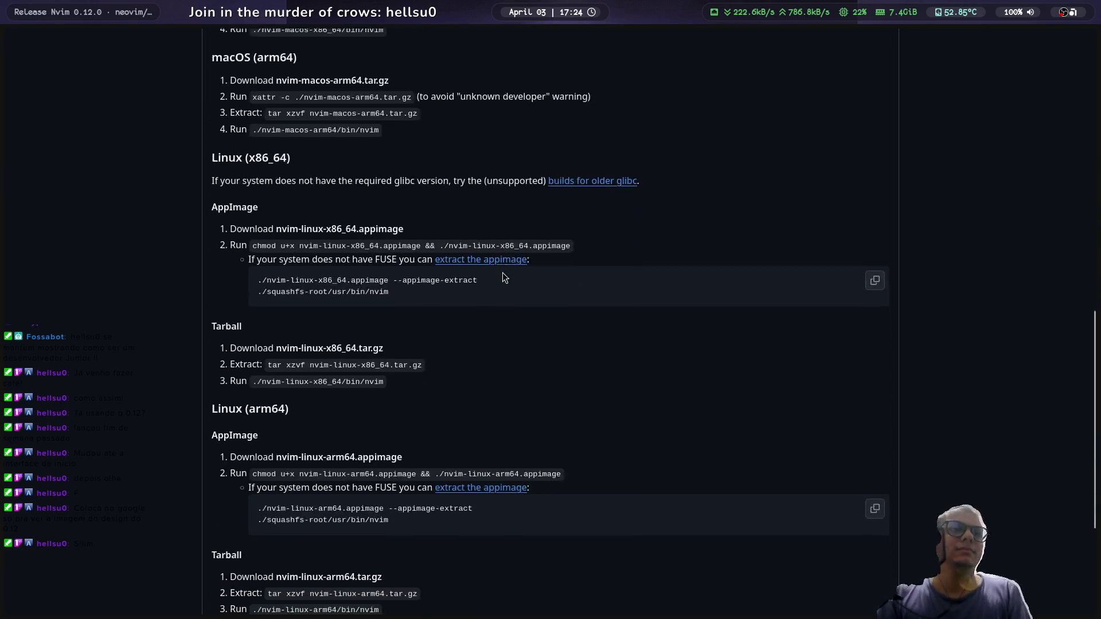
pyautogui.scroll(-6, 499, 275)
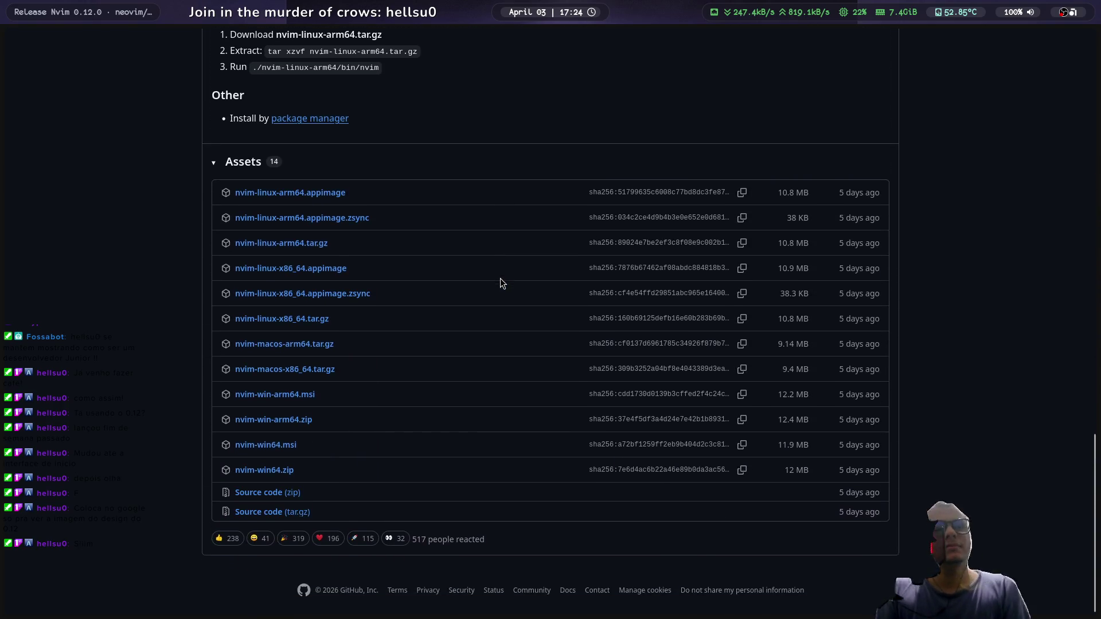
pyautogui.scroll(20, 86, 247)
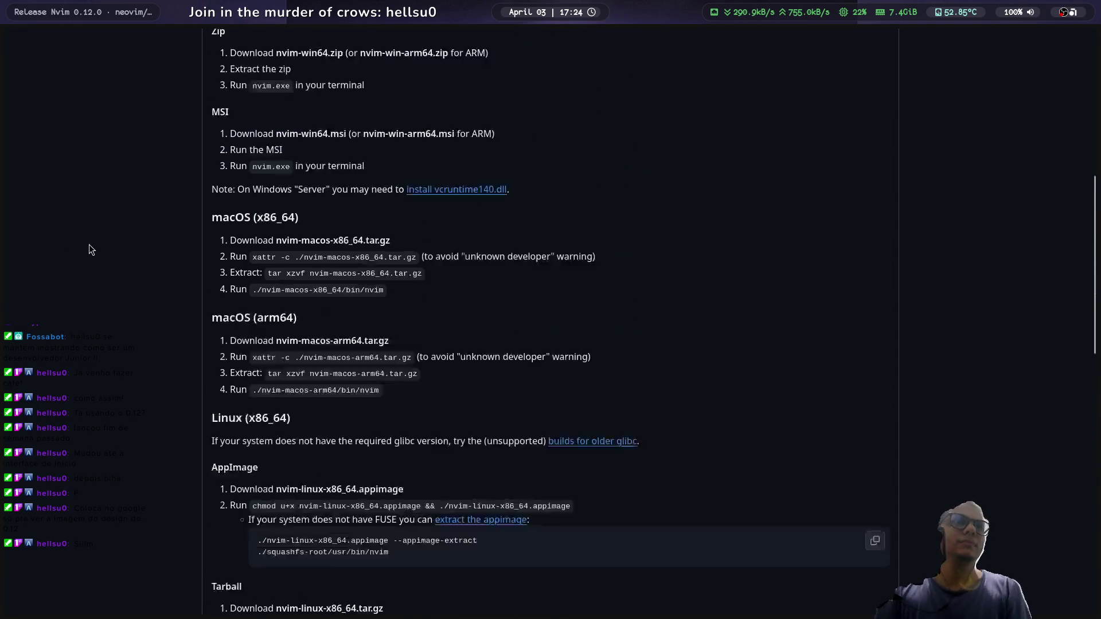
pyautogui.scroll(2, 136, 232)
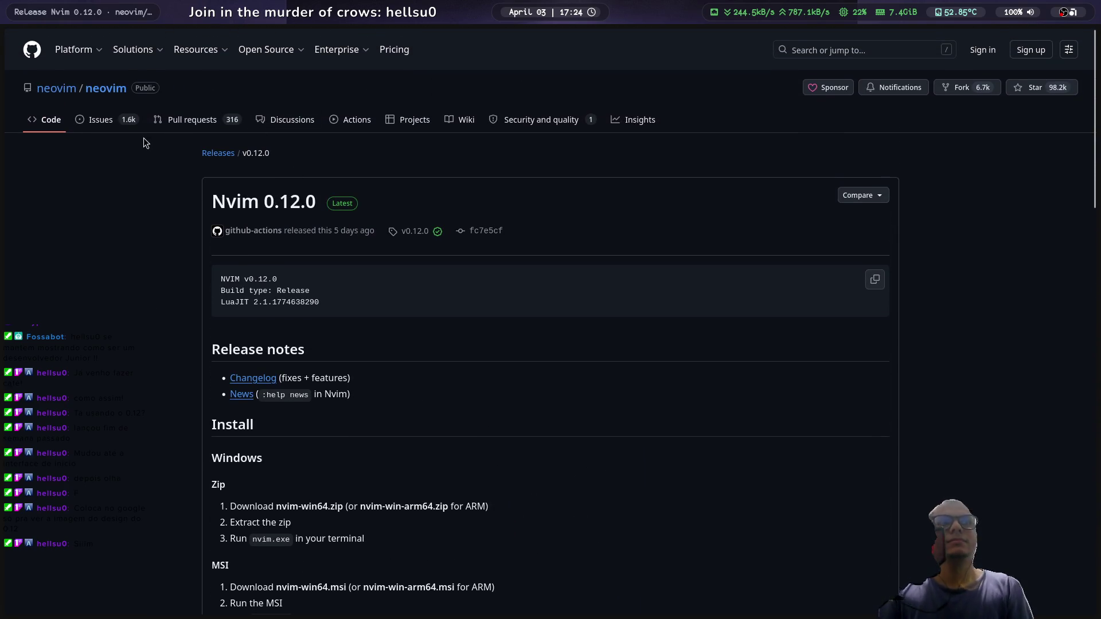
# Step: Go from the neovim repository to neovim.io and its News page
pyautogui.click(47, 120)
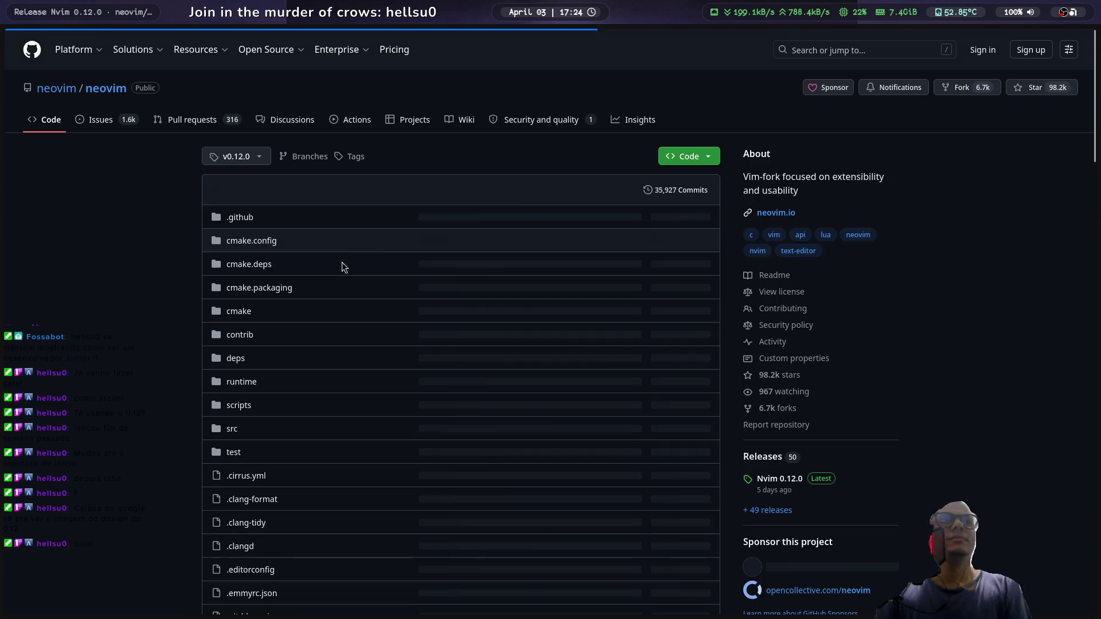
pyautogui.scroll(-1, 821, 290)
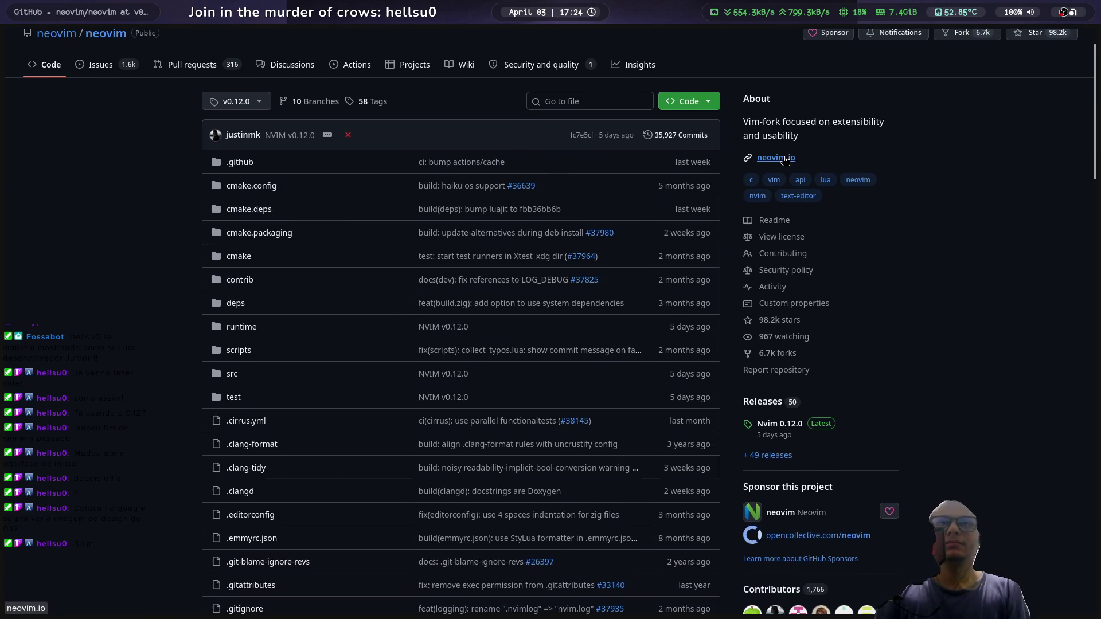
pyautogui.click(785, 160)
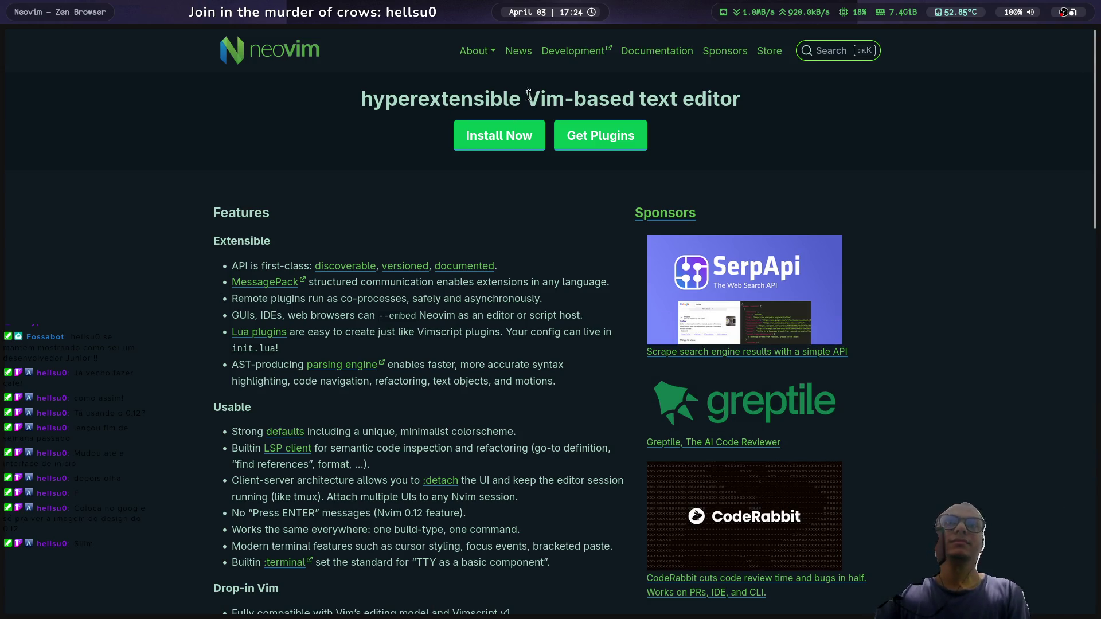
pyautogui.click(515, 58)
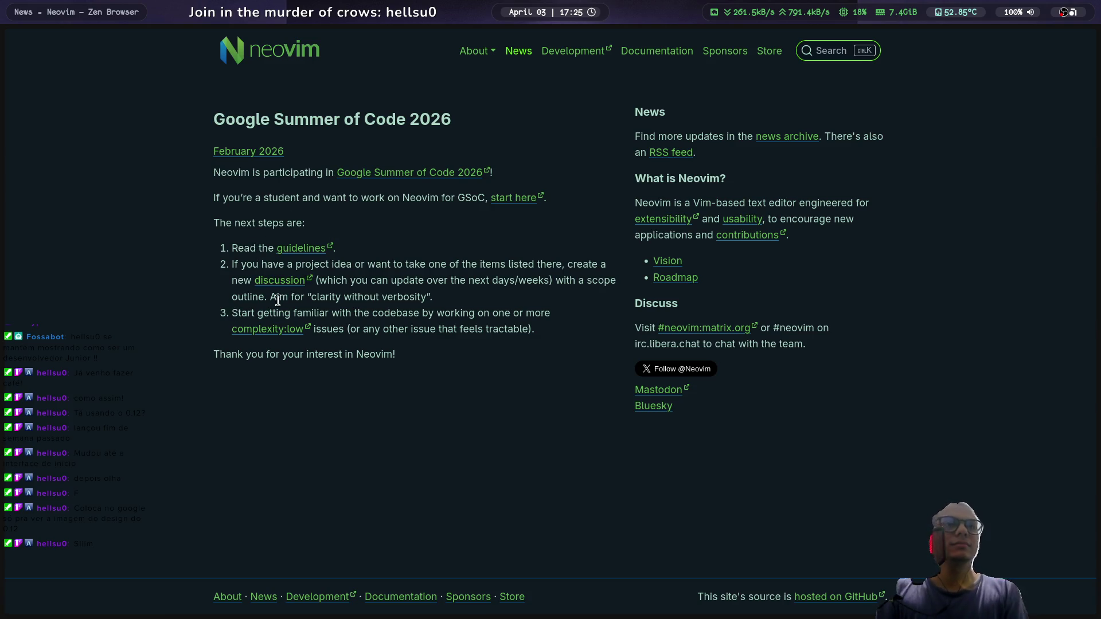
# Step: Open the Roadmap, scroll to Completed 0.12, and open plugin manager PR #34009
pyautogui.click(688, 278)
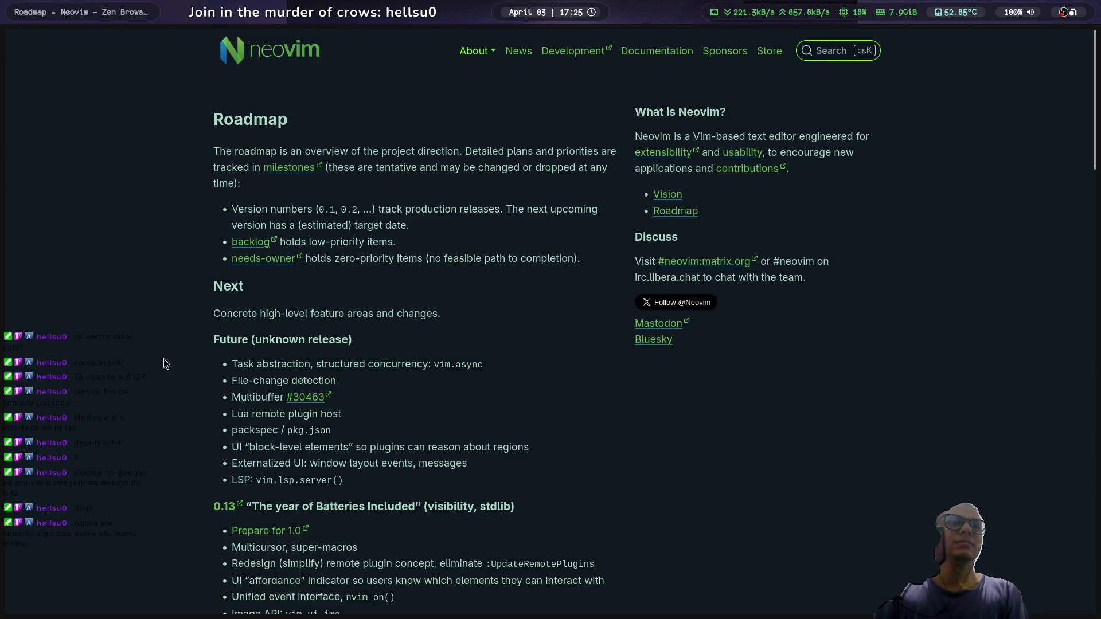
pyautogui.scroll(-2, 90, 341)
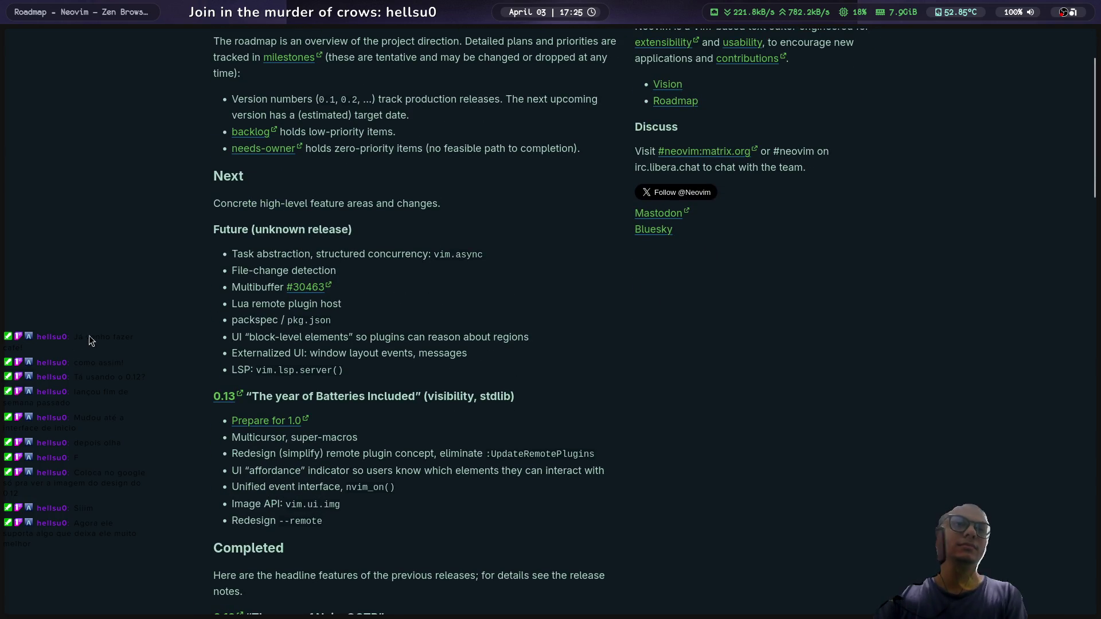
pyautogui.scroll(-2, 91, 338)
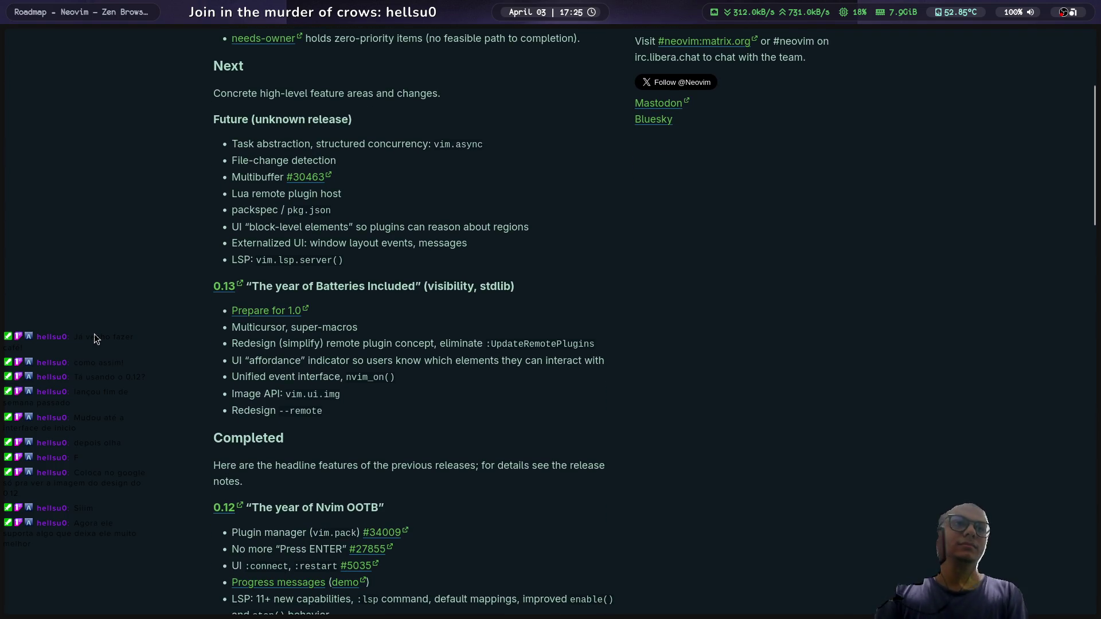
pyautogui.scroll(-6, 95, 335)
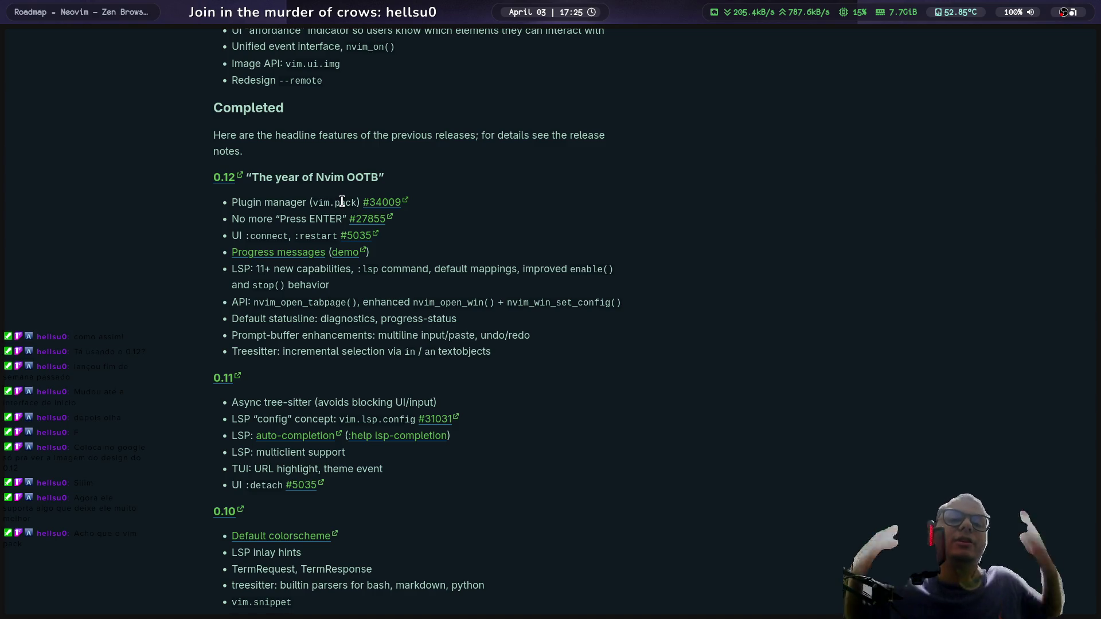
pyautogui.click(381, 203)
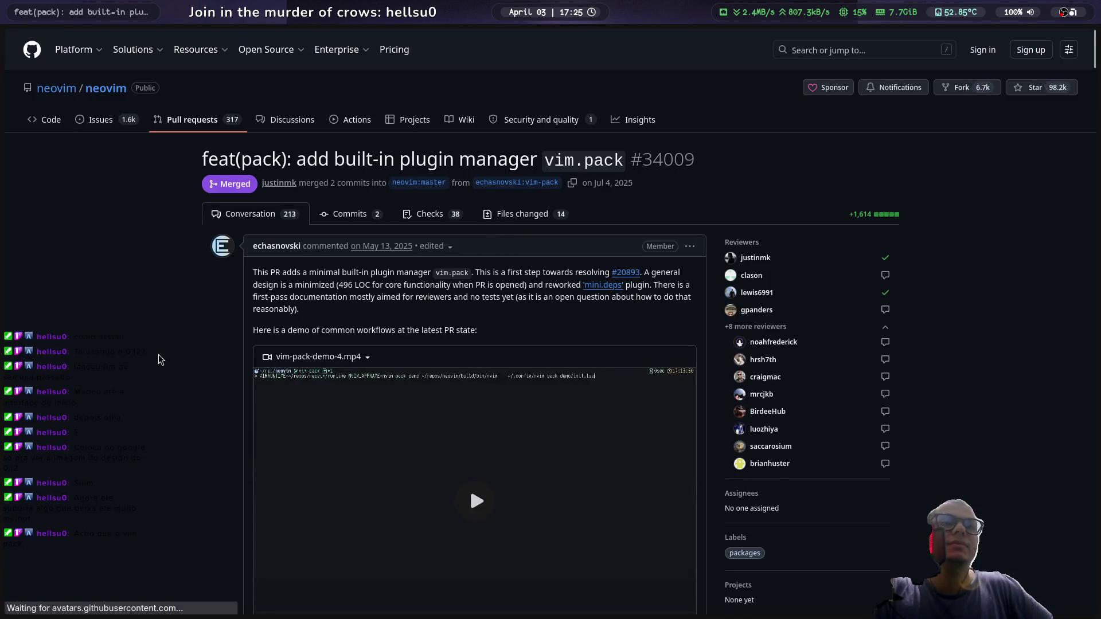
# Step: Play the vim-pack-demo-4.mp4 video in PR #34009 and switch it to full screen
pyautogui.scroll(-2, 158, 372)
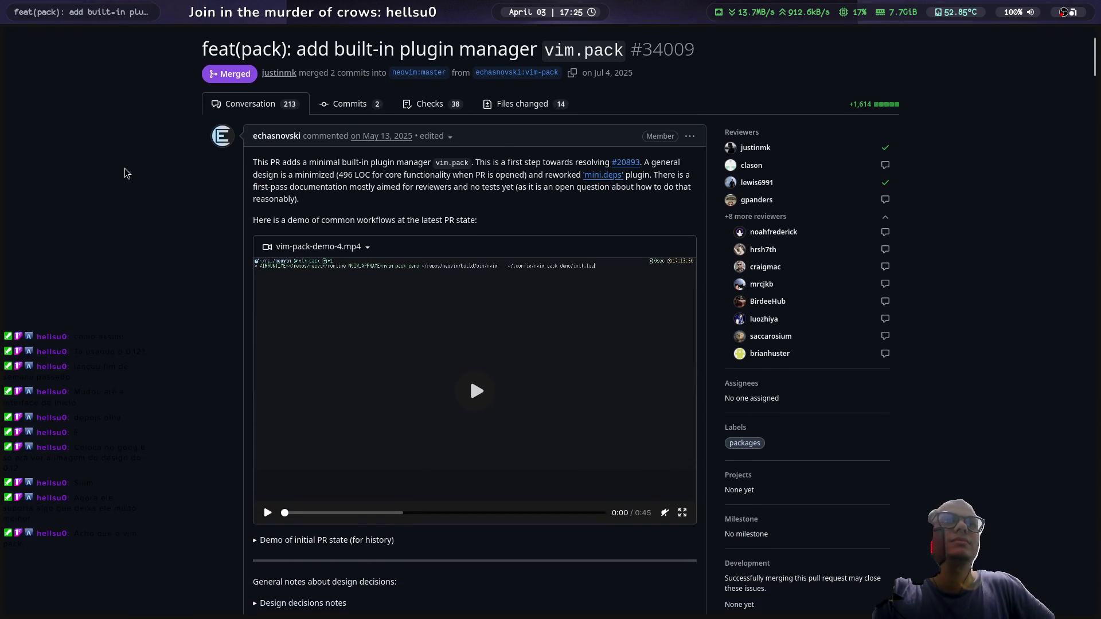
pyautogui.moveTo(360, 48); pyautogui.dragTo(537, 49)
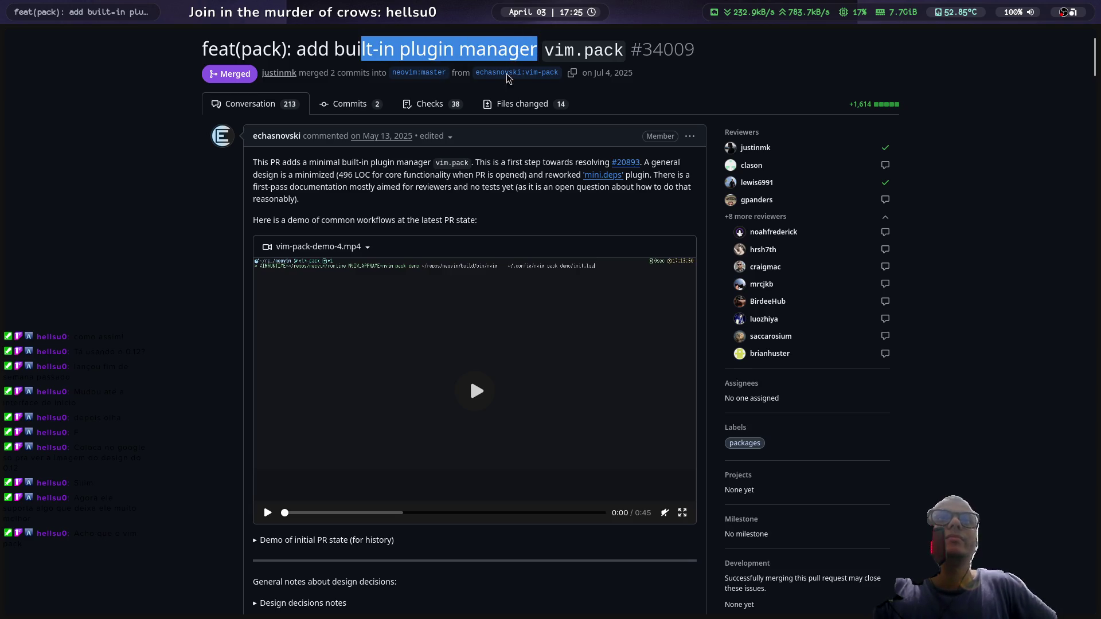
pyautogui.click(471, 359)
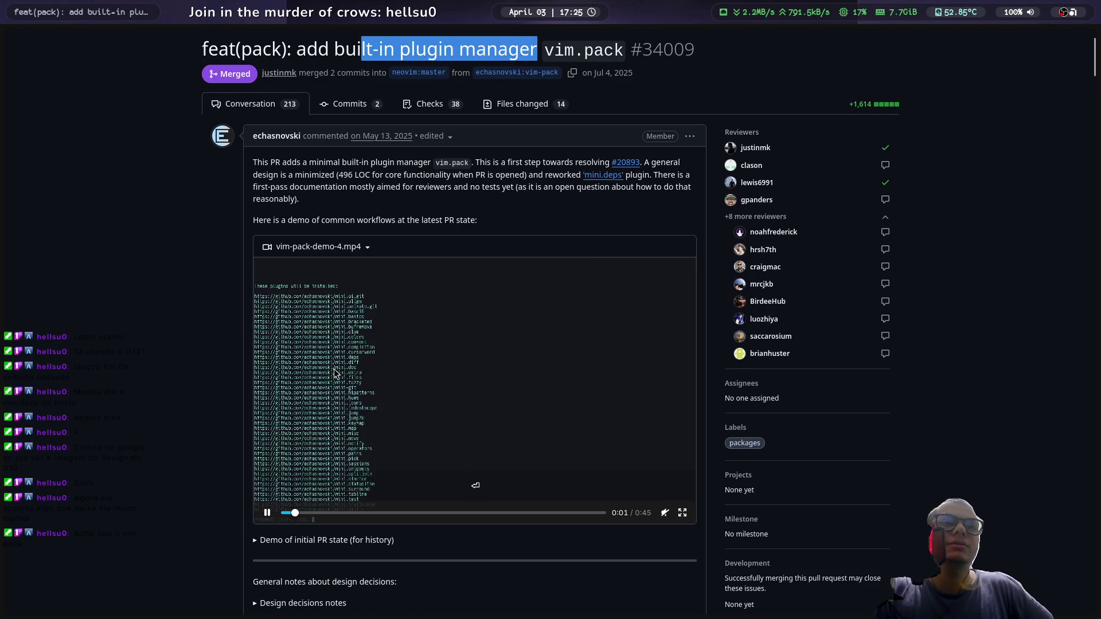
pyautogui.scroll(-1, 516, 388)
pyautogui.click(682, 457)
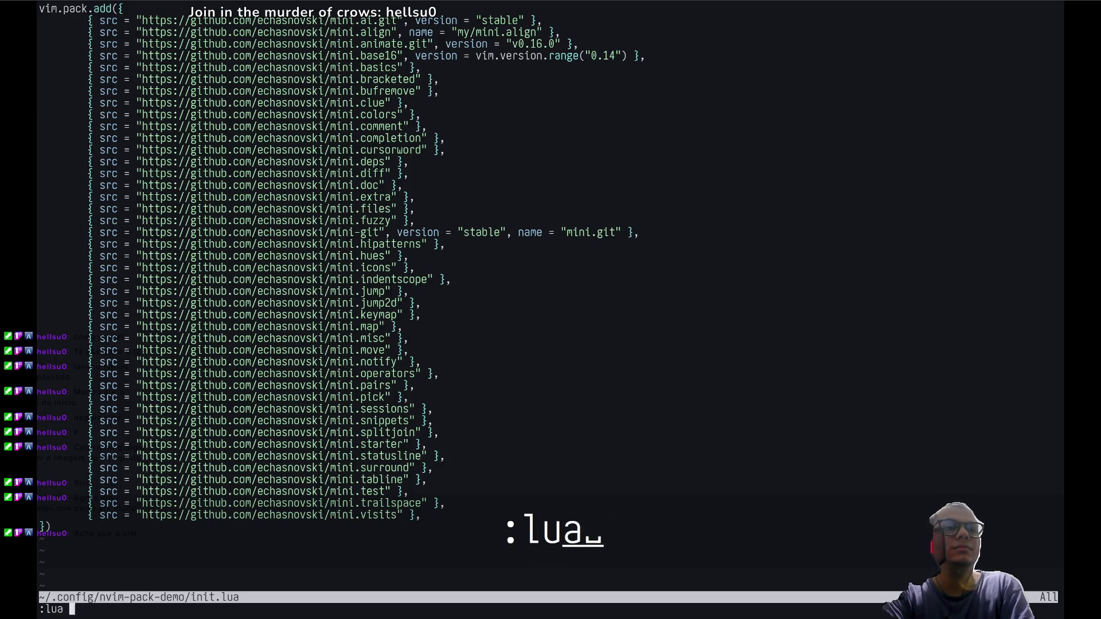
# Step: Enter 'ate()', move through the lines with 5j, K and k, and save with :w
pyautogui.write('ate()')
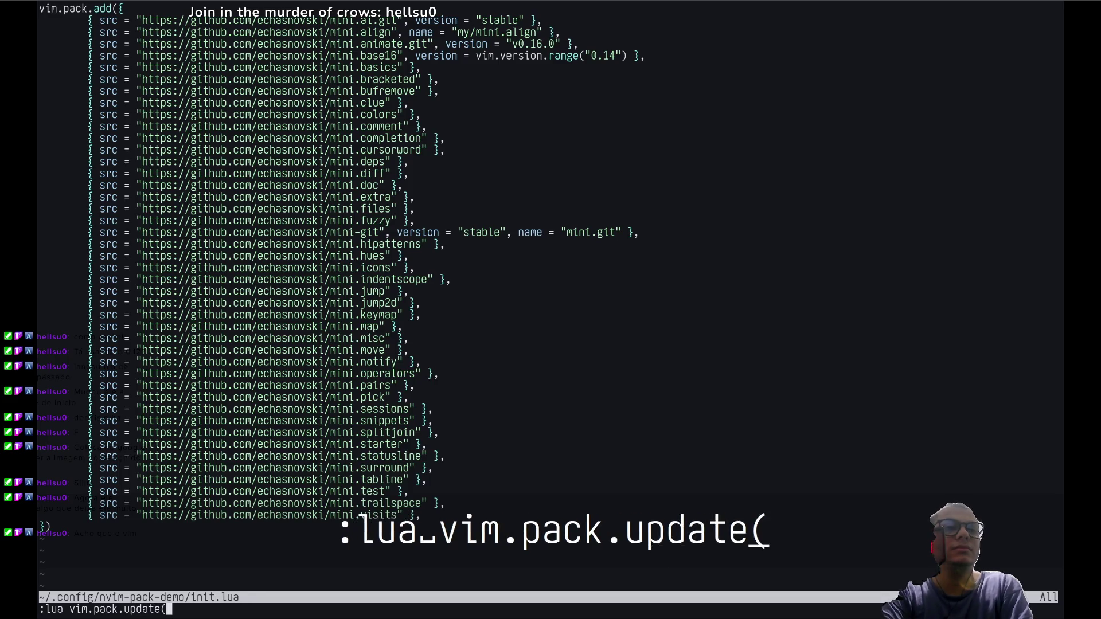
pyautogui.press('Return')
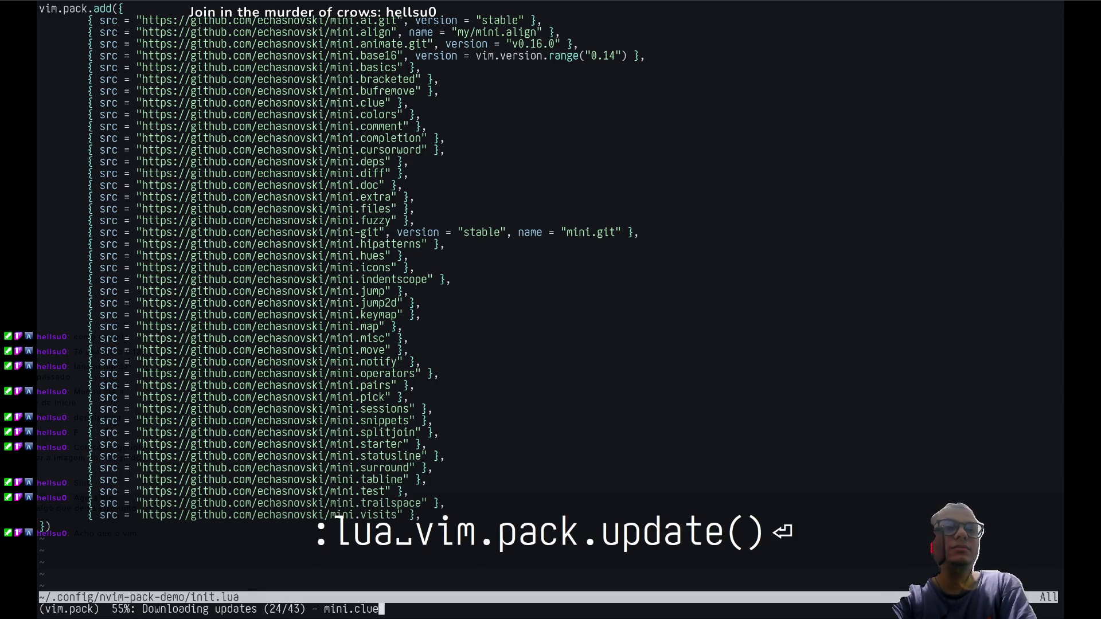
pyautogui.press('5')
pyautogui.press('j')
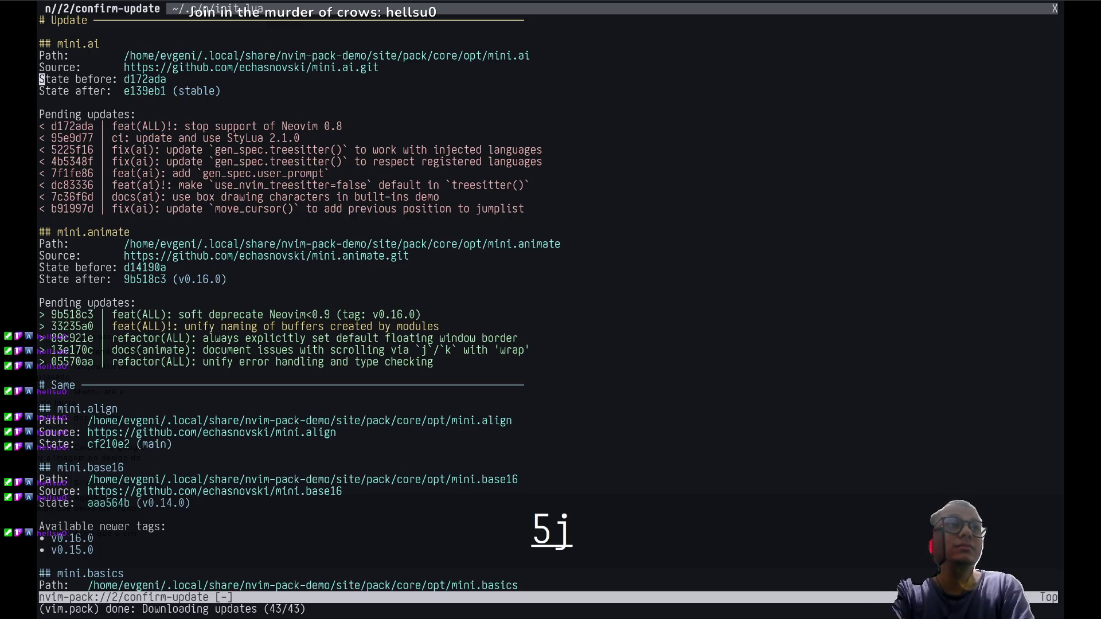
pyautogui.press('K')
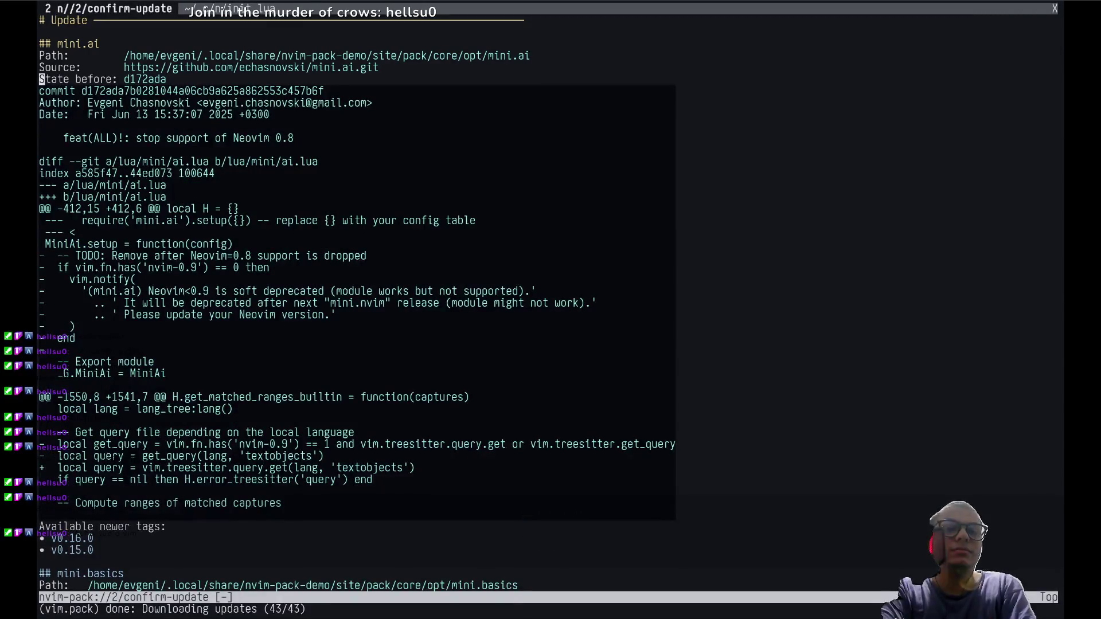
pyautogui.press('j')
pyautogui.press('j')
pyautogui.press('j')
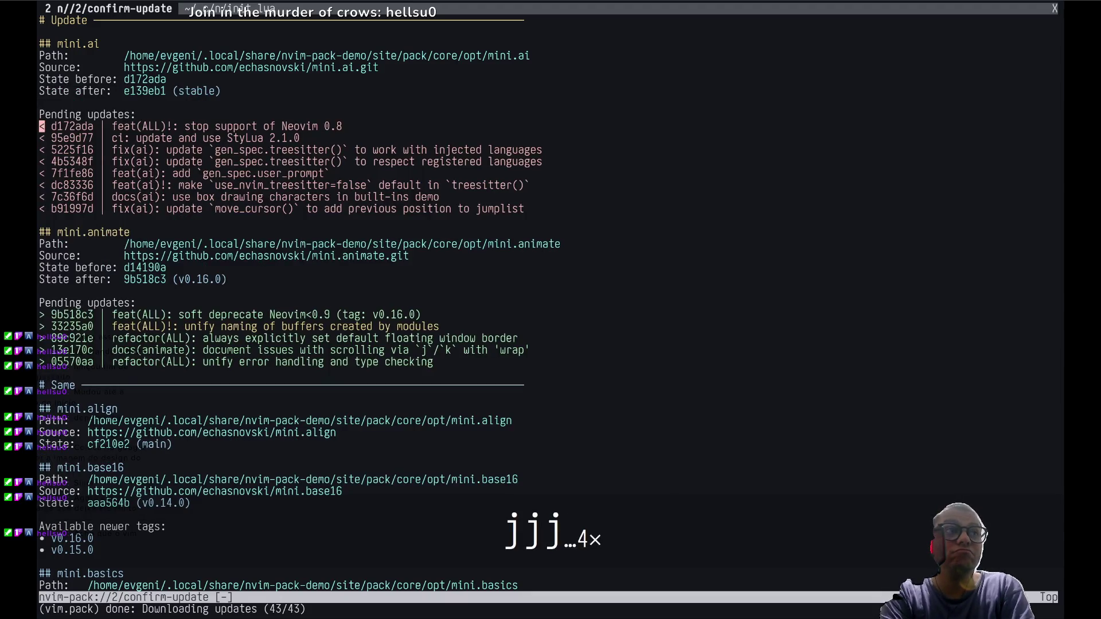
pyautogui.press('K')
pyautogui.press('k')
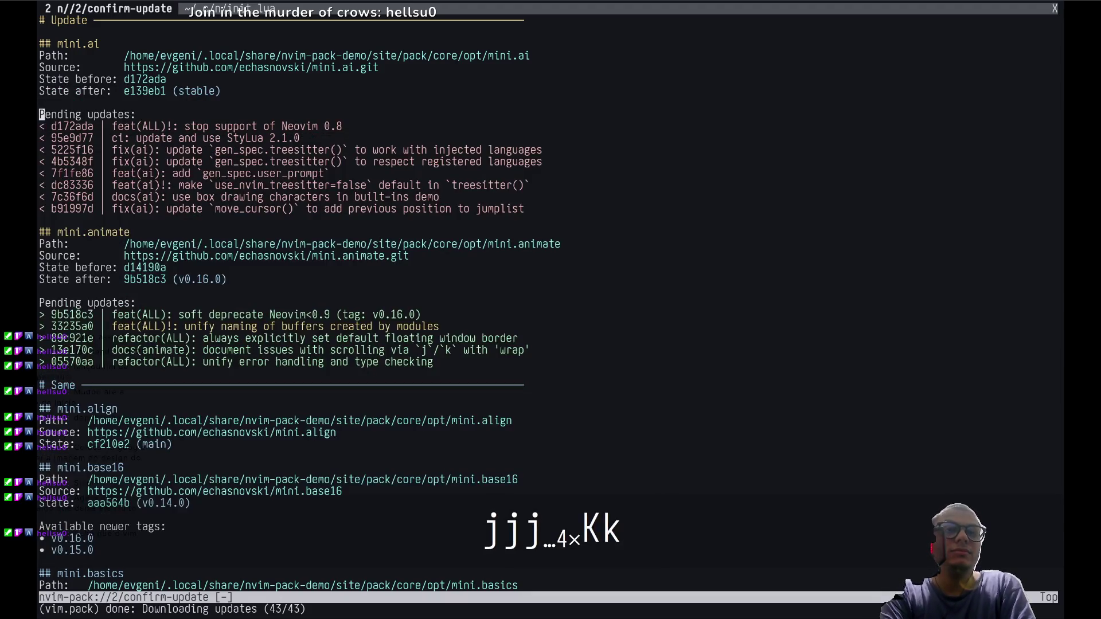
pyautogui.write(':w')
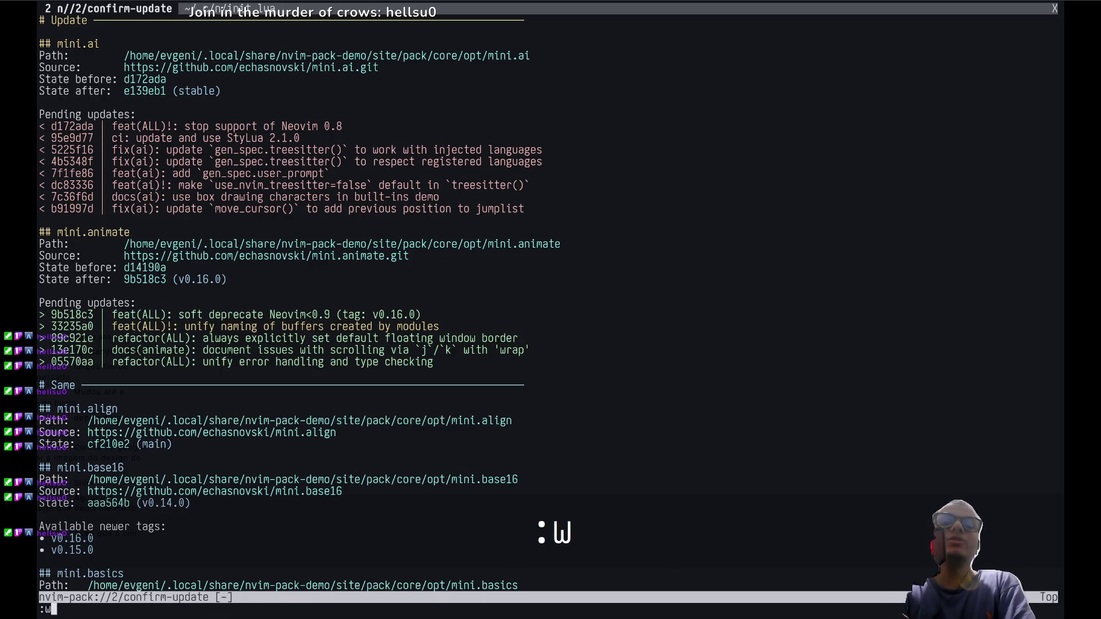
pyautogui.press('Return')
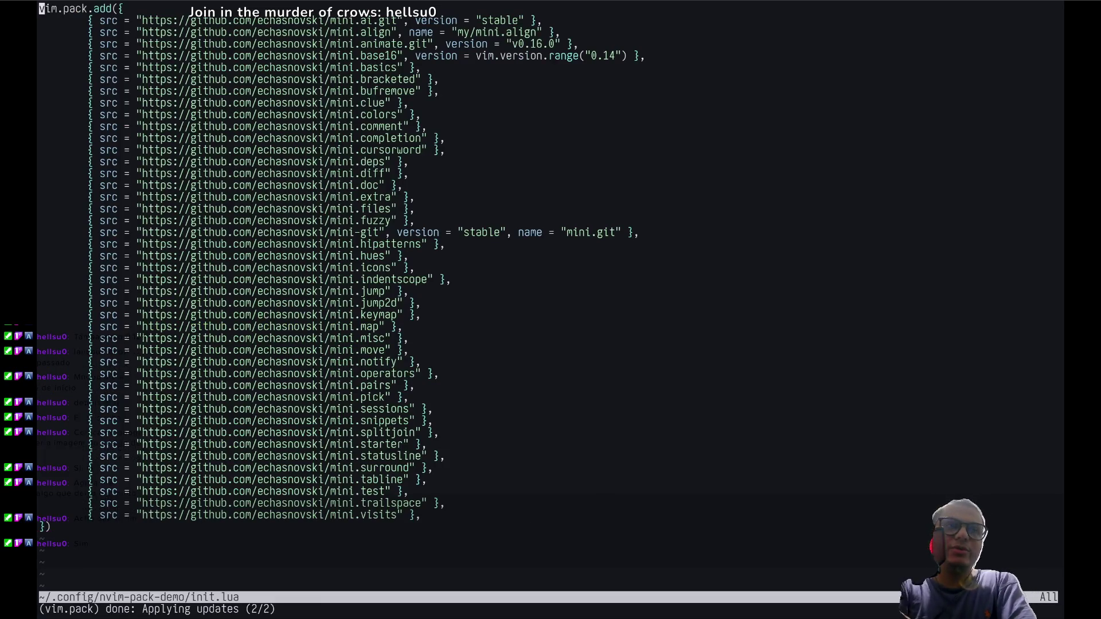
# Step: Check :messages, then exit full screen and scroll down the PR #34009 description
pyautogui.write(':messages')
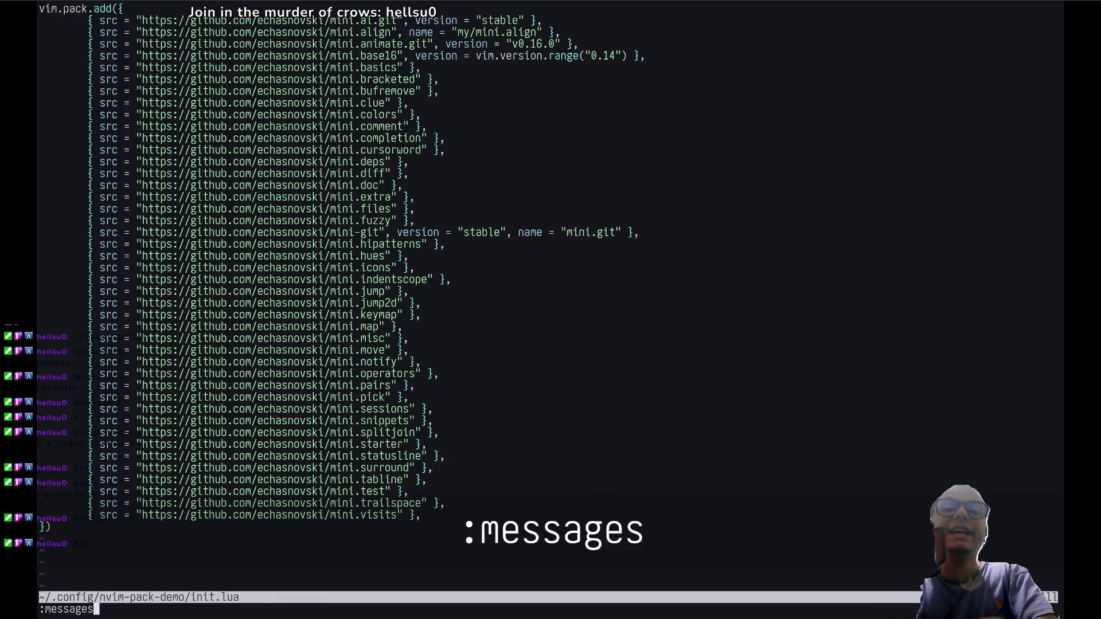
pyautogui.press('Return')
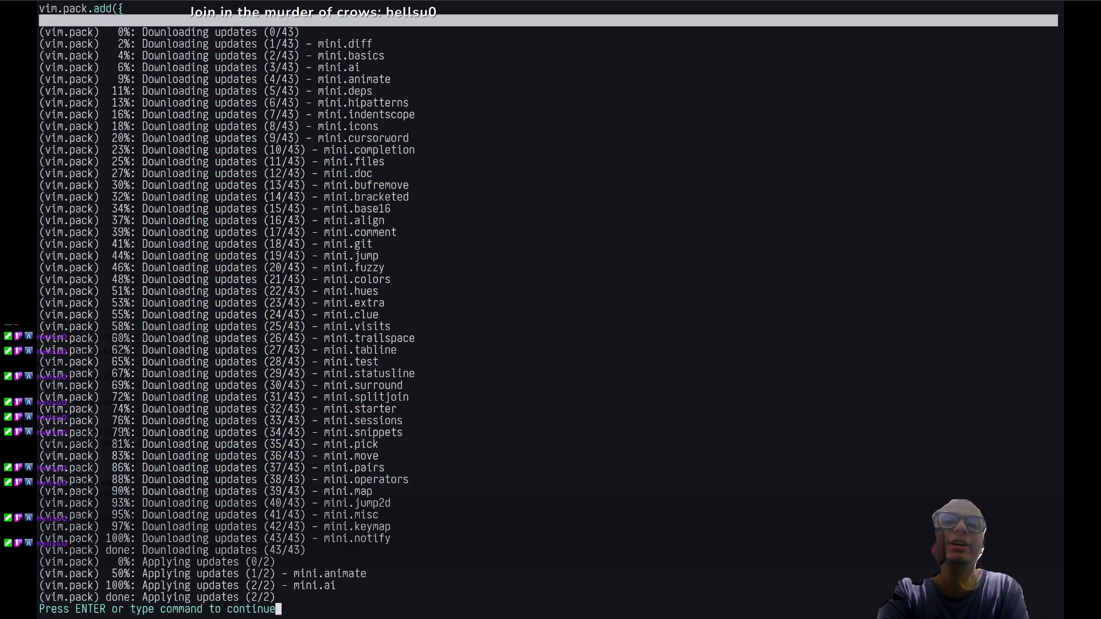
pyautogui.press('Return')
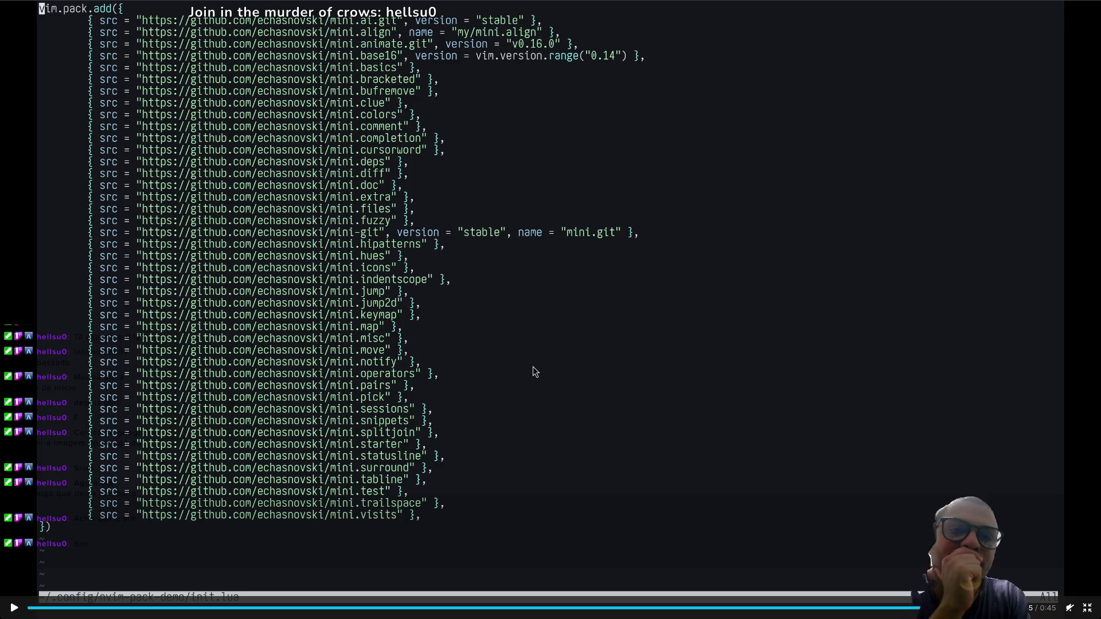
pyautogui.press('Escape')
pyautogui.scroll(-3, 502, 341)
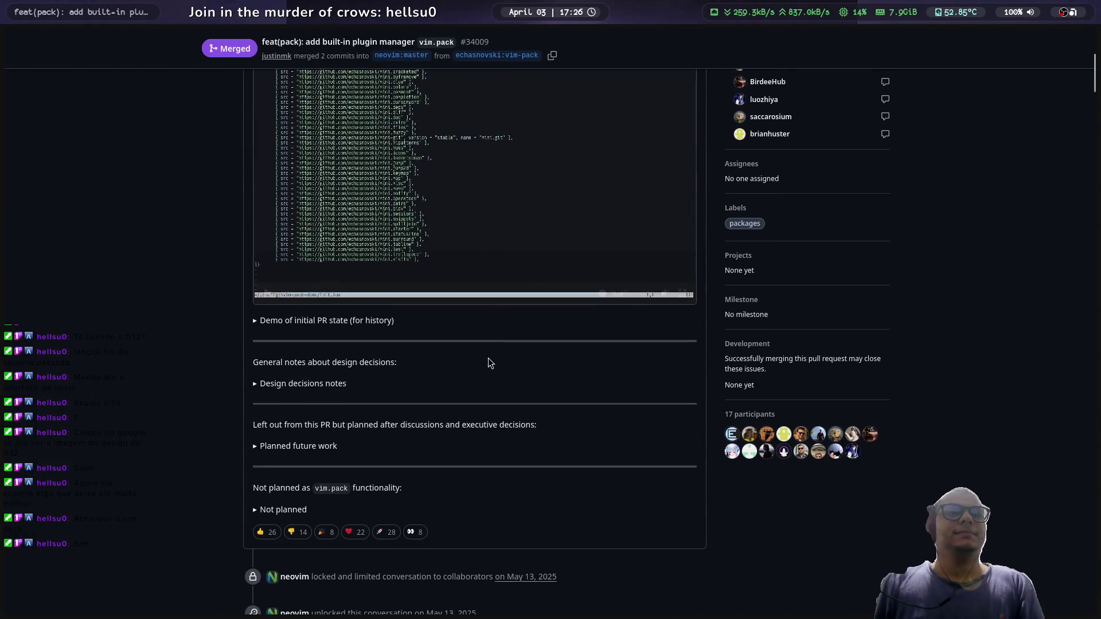
# Step: Expand 'Demo of initial PR state' and play vim-pack-demo.mp4 fullscreen
pyautogui.click(343, 321)
pyautogui.click(476, 482)
pyautogui.scroll(-3, 490, 401)
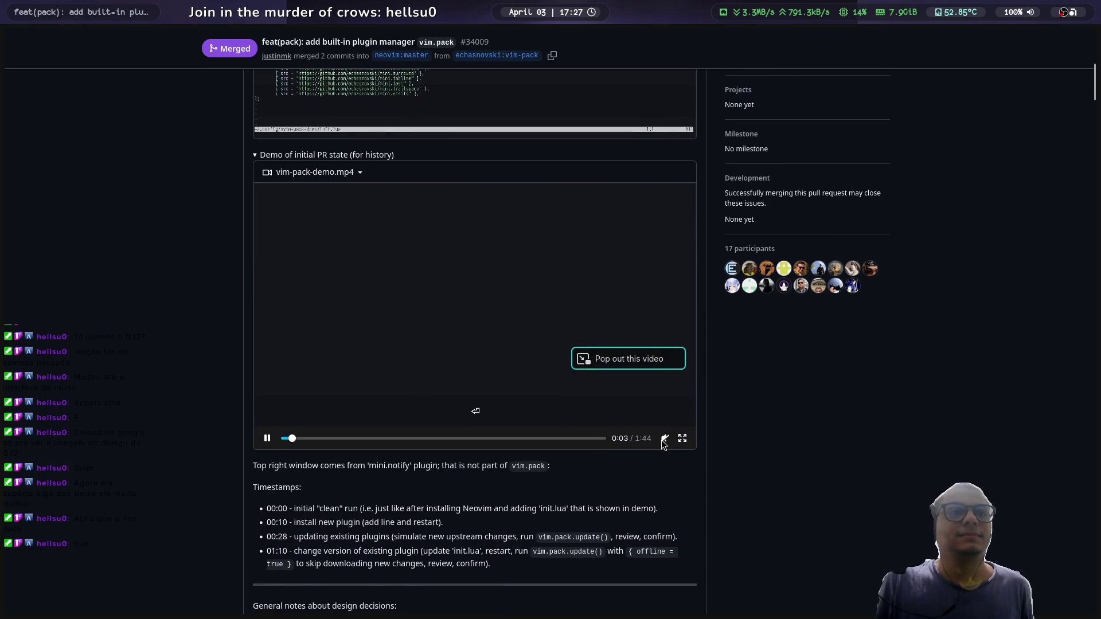
pyautogui.click(682, 438)
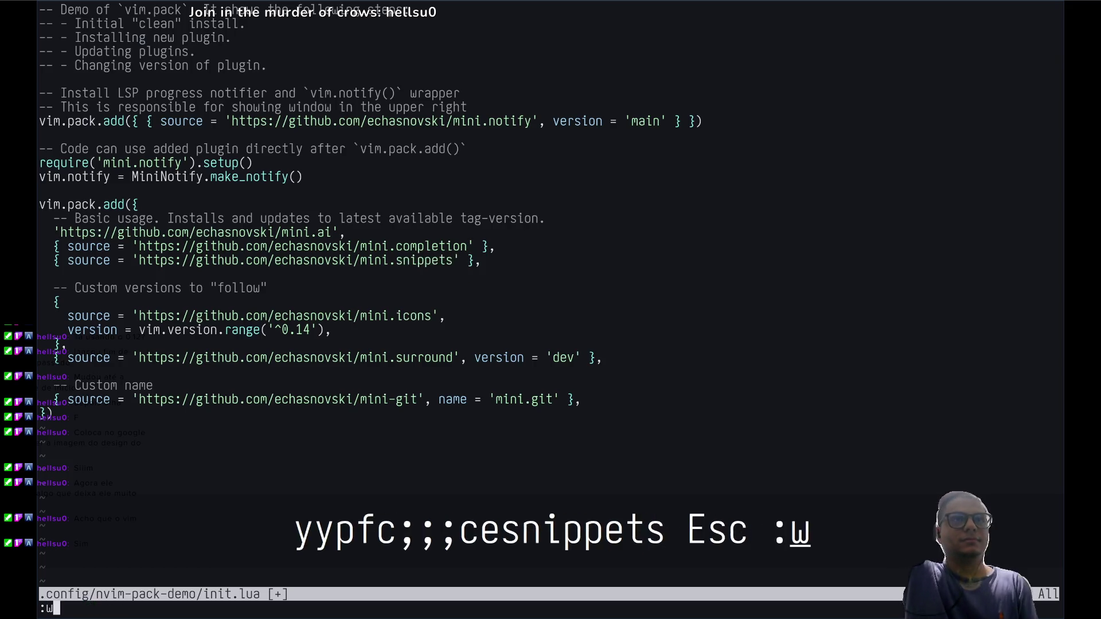
# Step: Enter Vim keystrokes (:q, Up, j, V, :q!) while the demo plays fullscreen
pyautogui.write(':q')
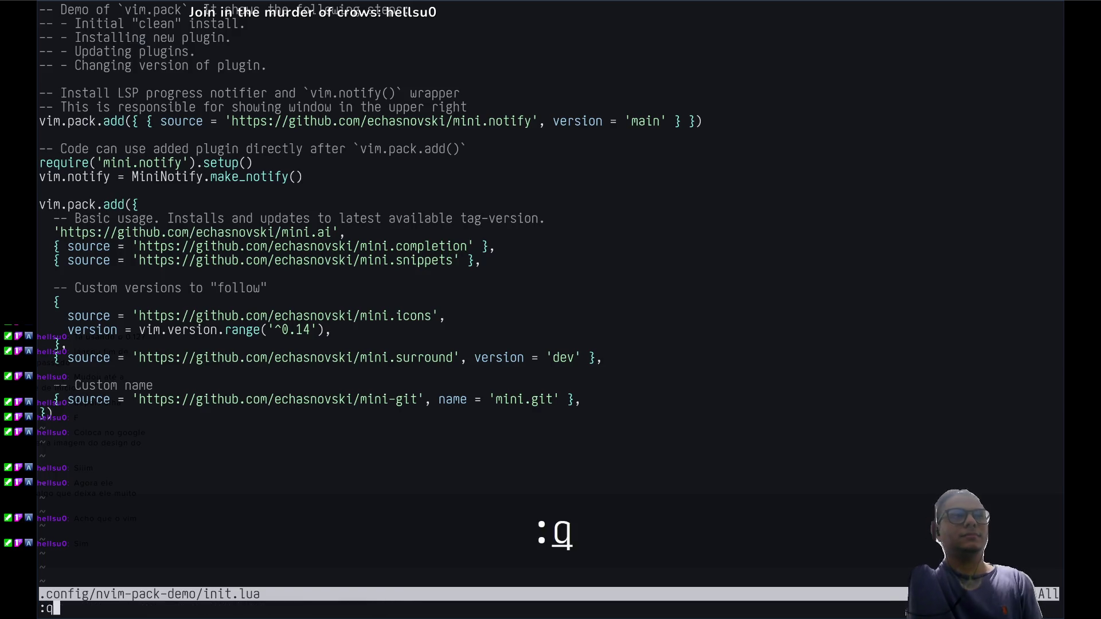
pyautogui.press('Return')
pyautogui.press('Up')
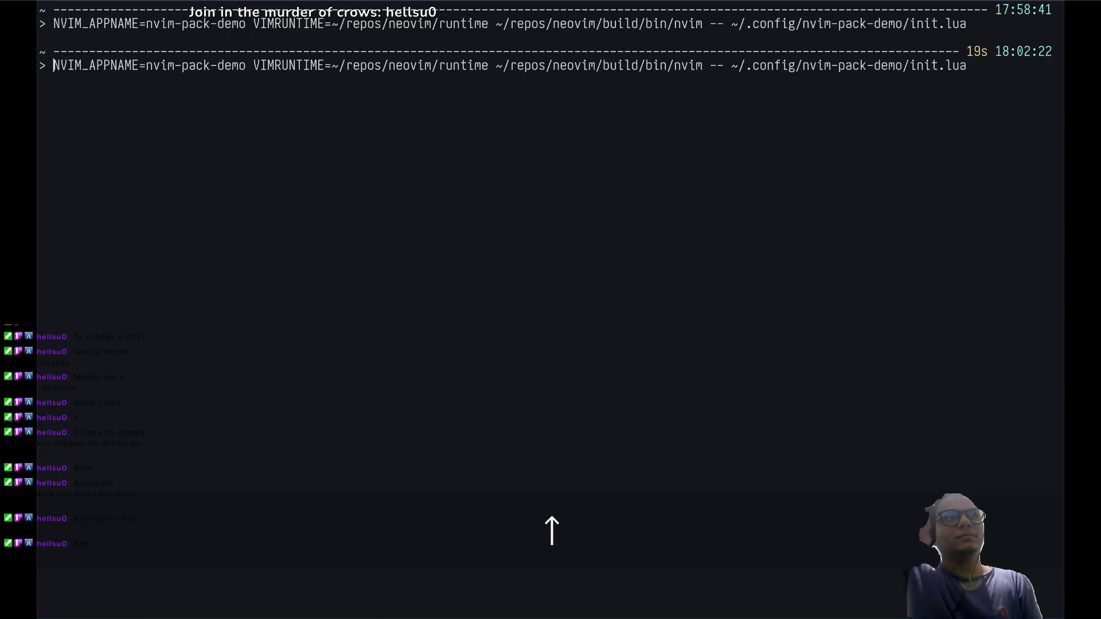
pyautogui.press('Return')
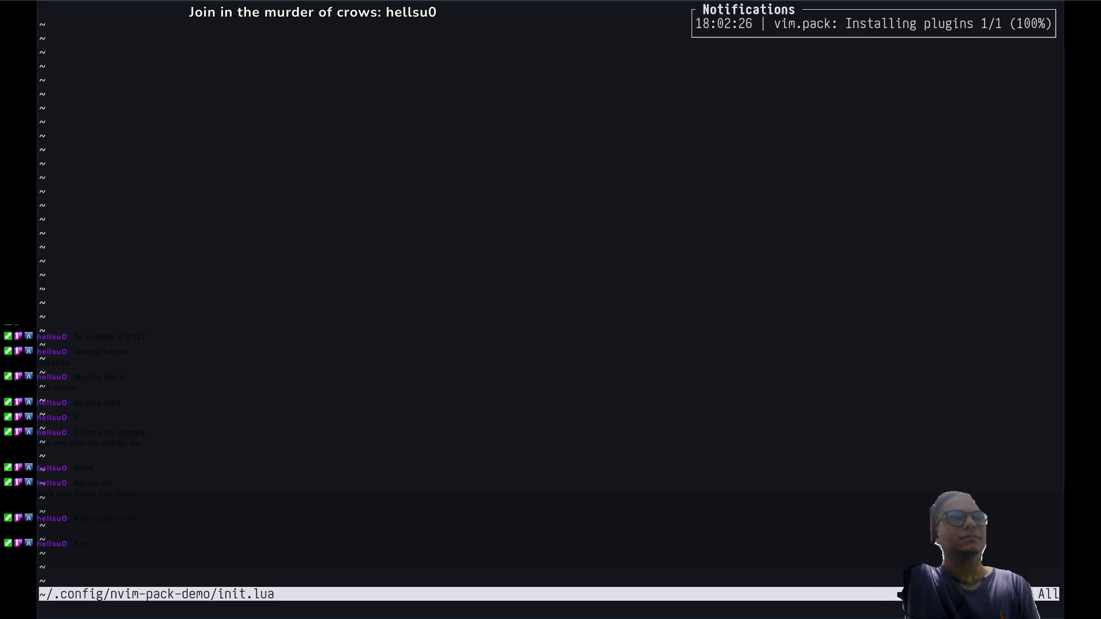
pyautogui.press('j')
pyautogui.press('j')
pyautogui.press('j')
pyautogui.press('V')
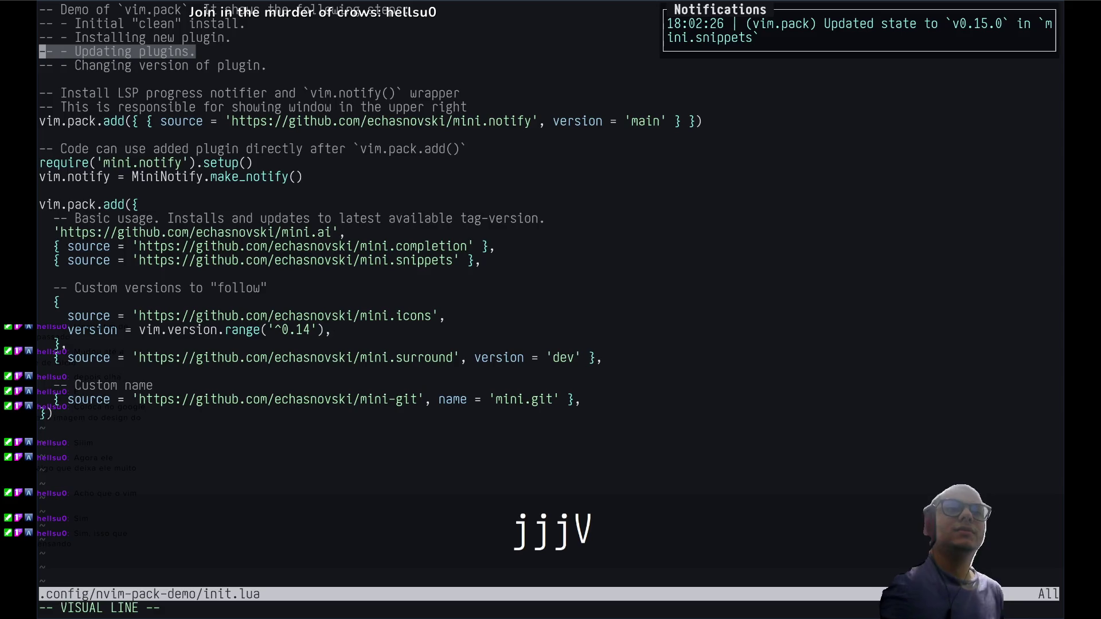
pyautogui.press('Escape')
pyautogui.write(':q!')
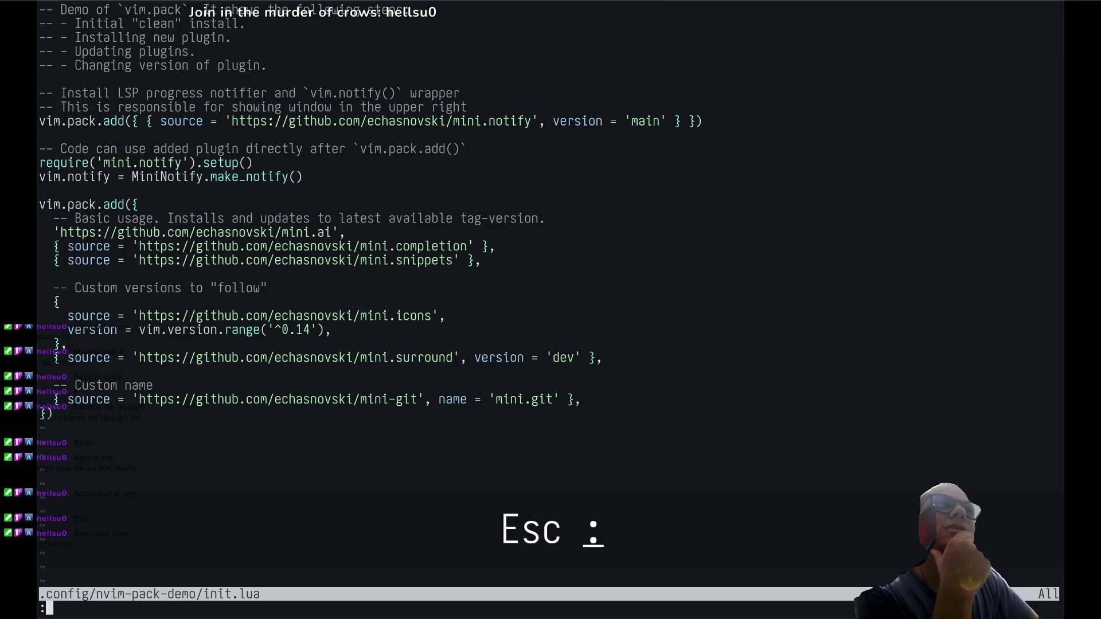
# Step: Return the video to the page, view it fullscreen once more, then bring it back inline
pyautogui.press('Escape')
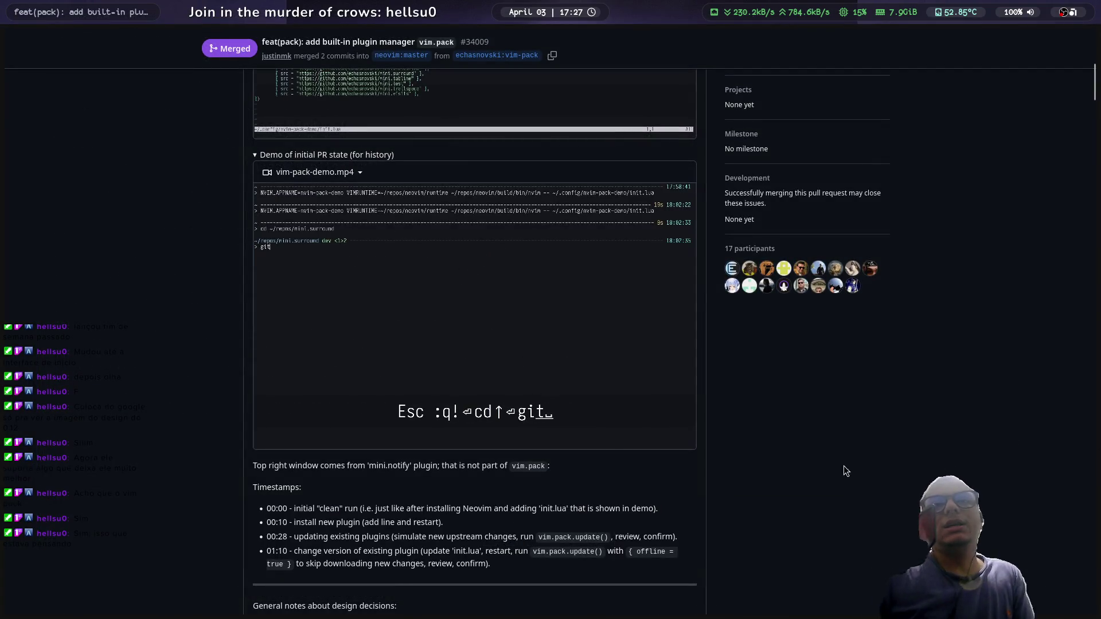
pyautogui.click(683, 446)
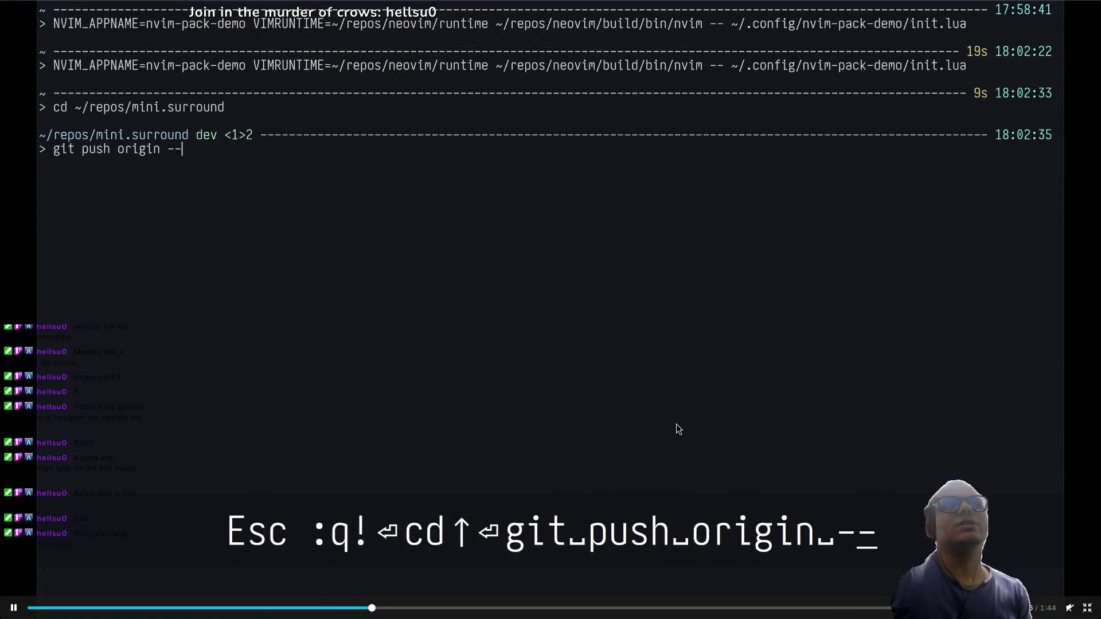
pyautogui.press('Escape')
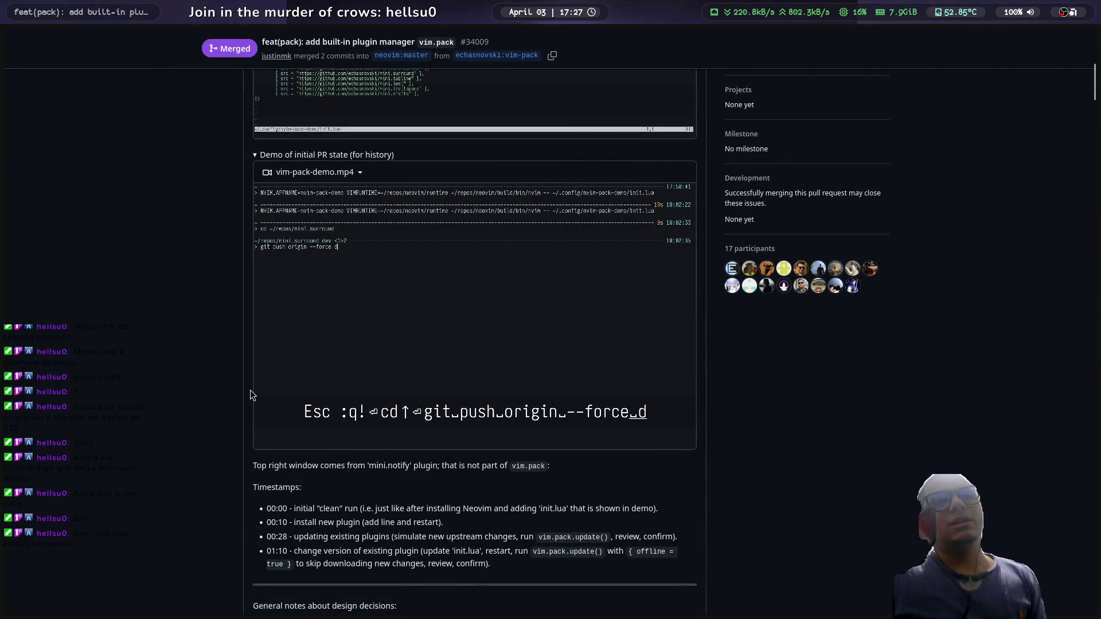
pyautogui.moveTo(2, 298)
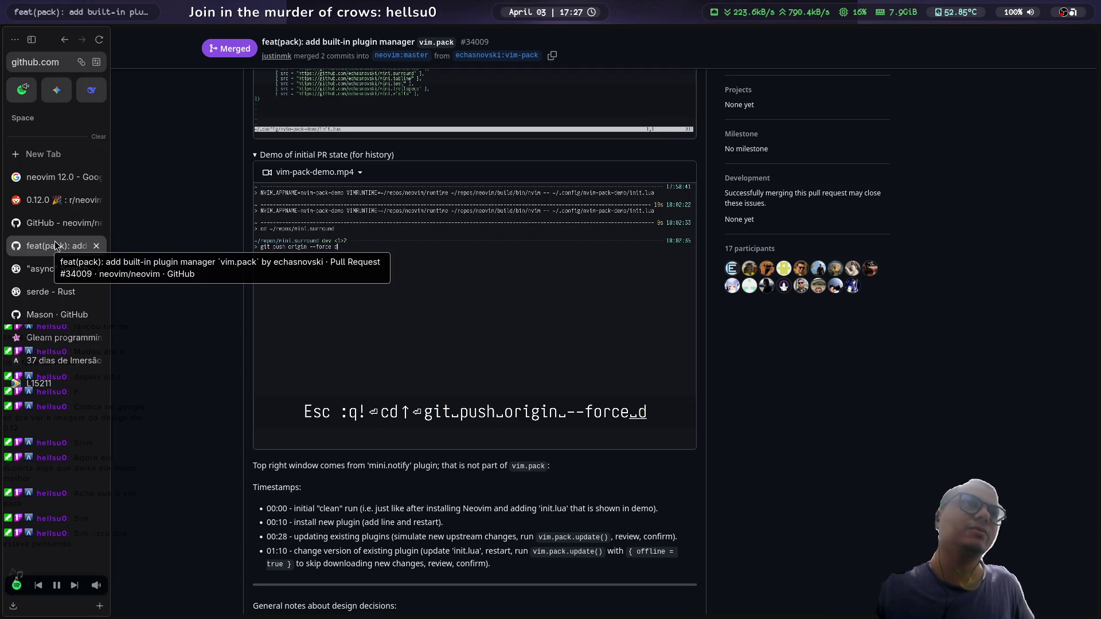
# Step: Search for 'nvim mini.ai' and open the mini.ai GitHub repository
pyautogui.hotkey('ctrl', 't')
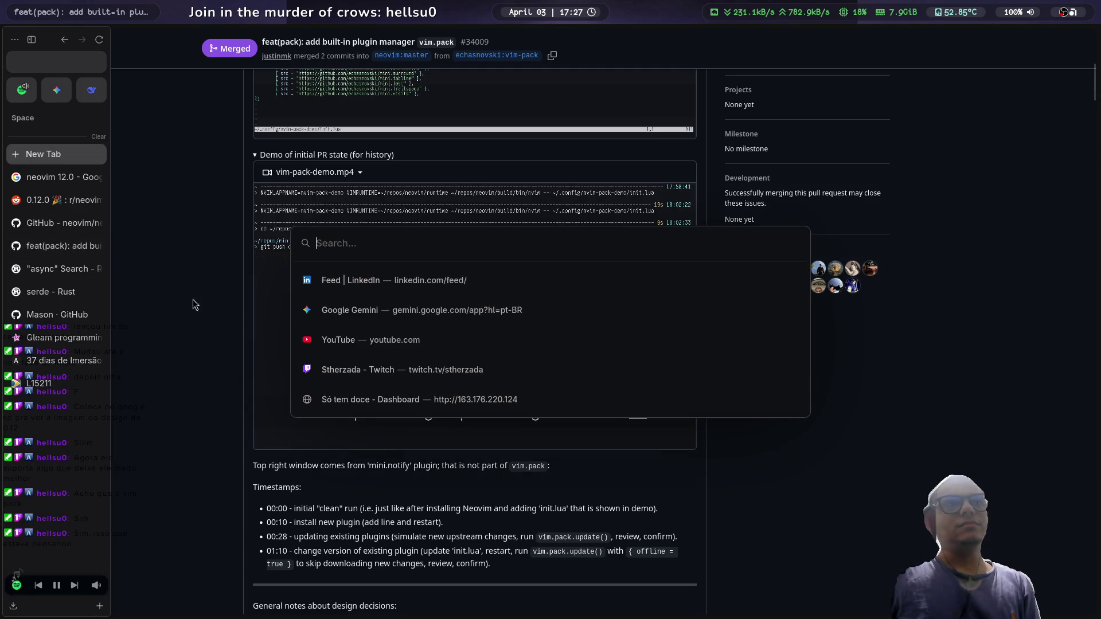
pyautogui.write('nvim ')
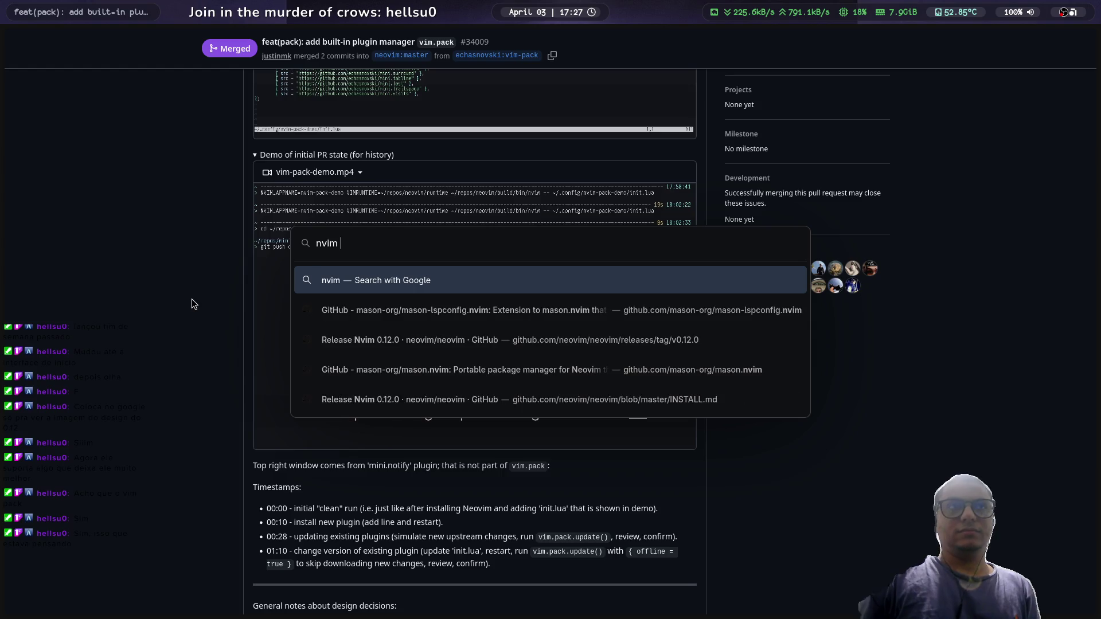
pyautogui.write('mini.ai')
pyautogui.press('Return')
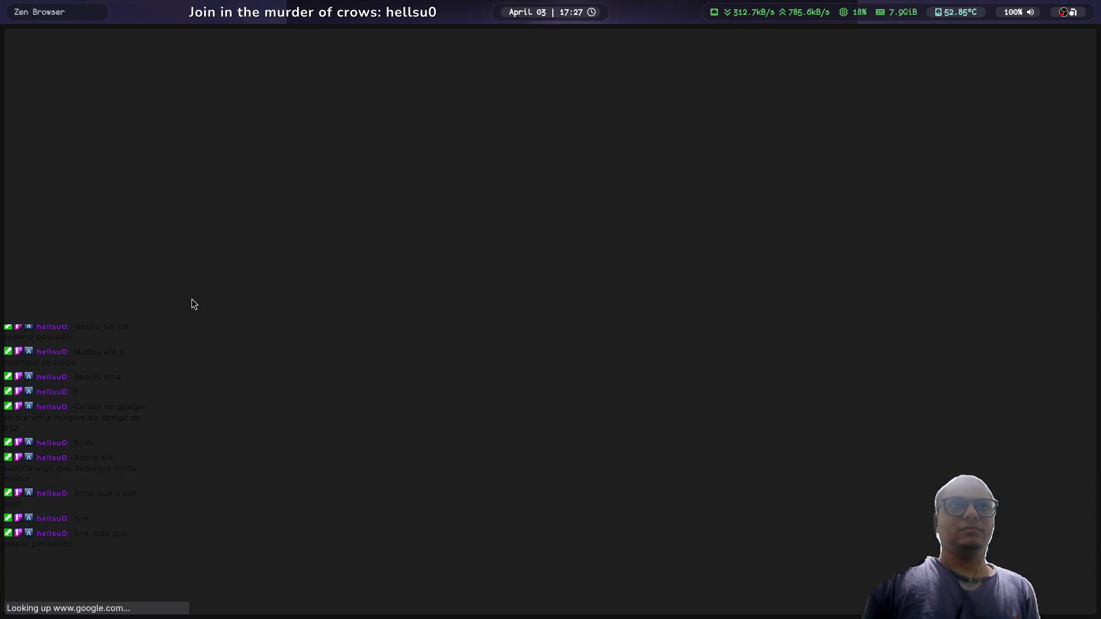
pyautogui.click(255, 164)
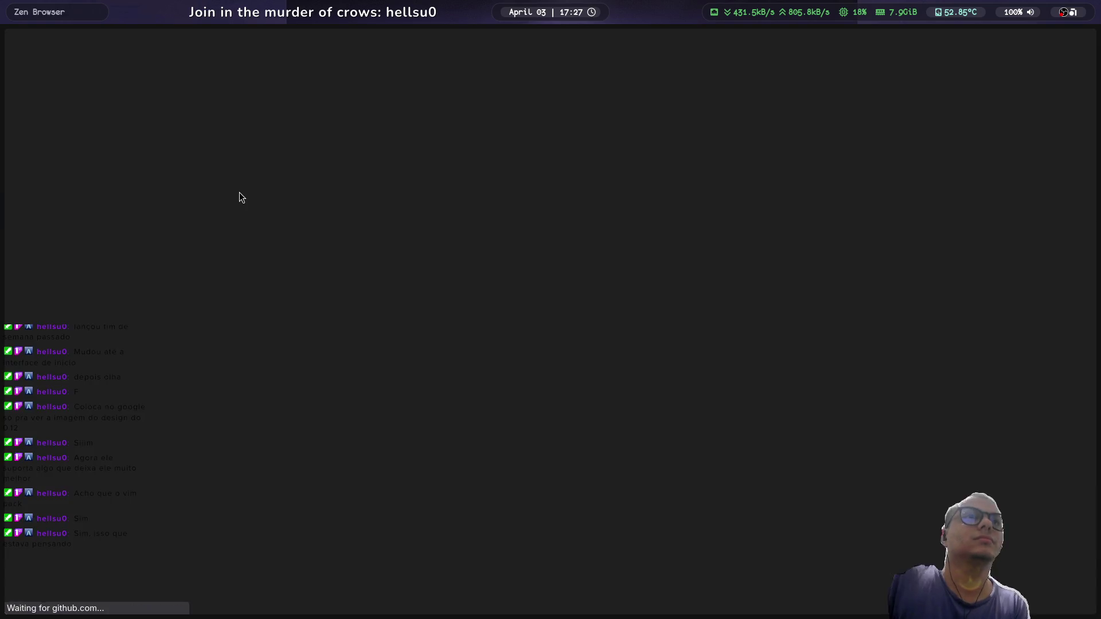
# Step: Scroll to the demo-ai.mp4 video and watch it, then exit fullscreen
pyautogui.scroll(-2, 167, 283)
pyautogui.scroll(-1, 166, 284)
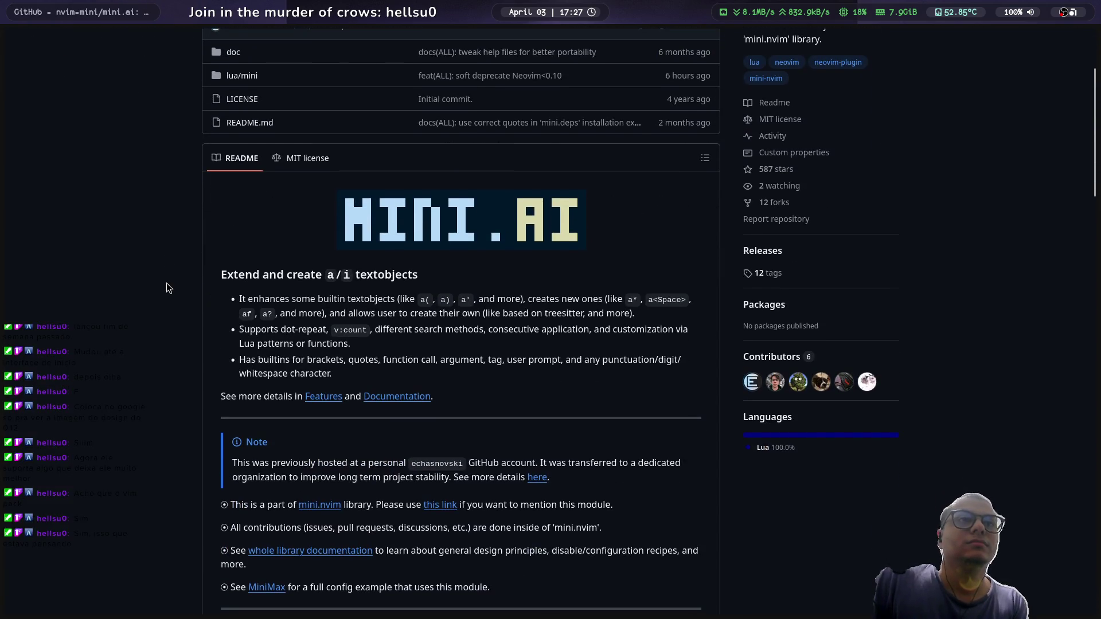
pyautogui.scroll(-7, 167, 283)
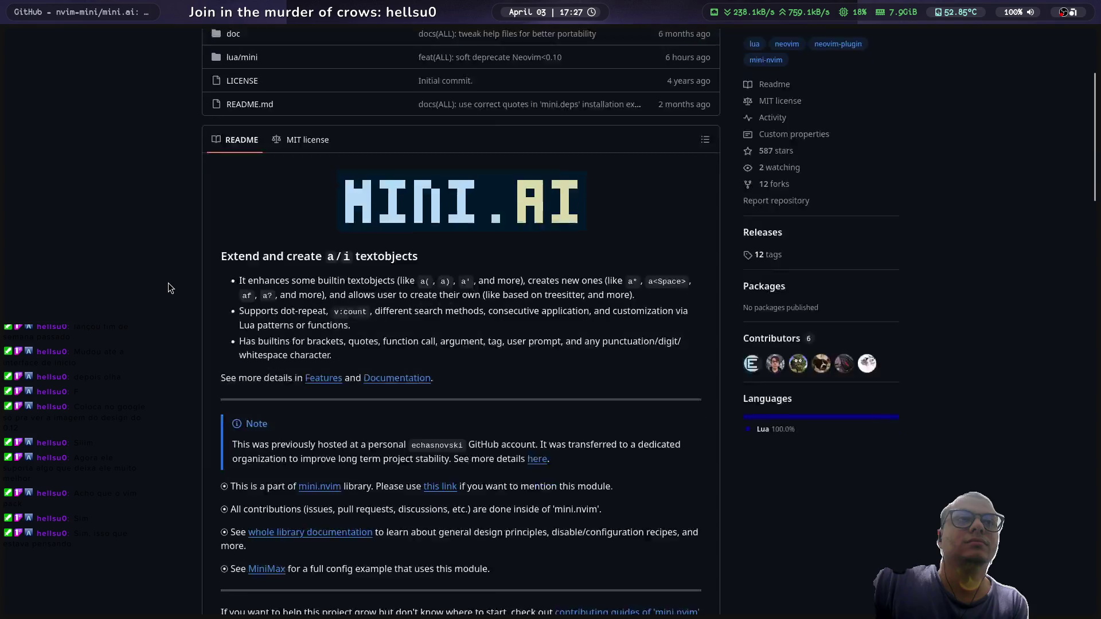
pyautogui.scroll(-3, 174, 280)
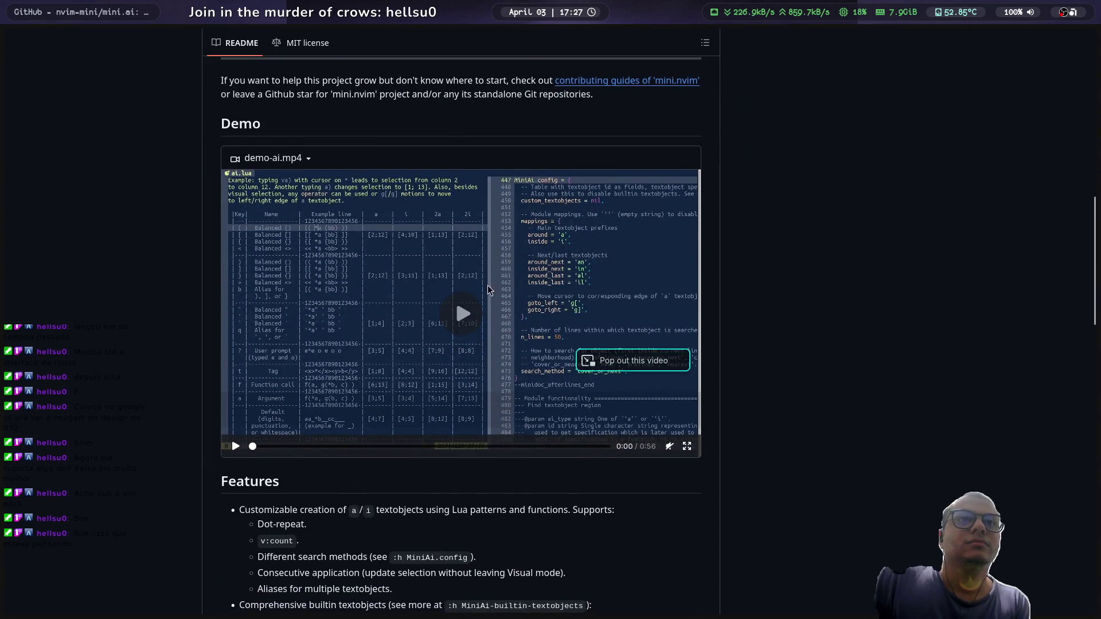
pyautogui.click(462, 311)
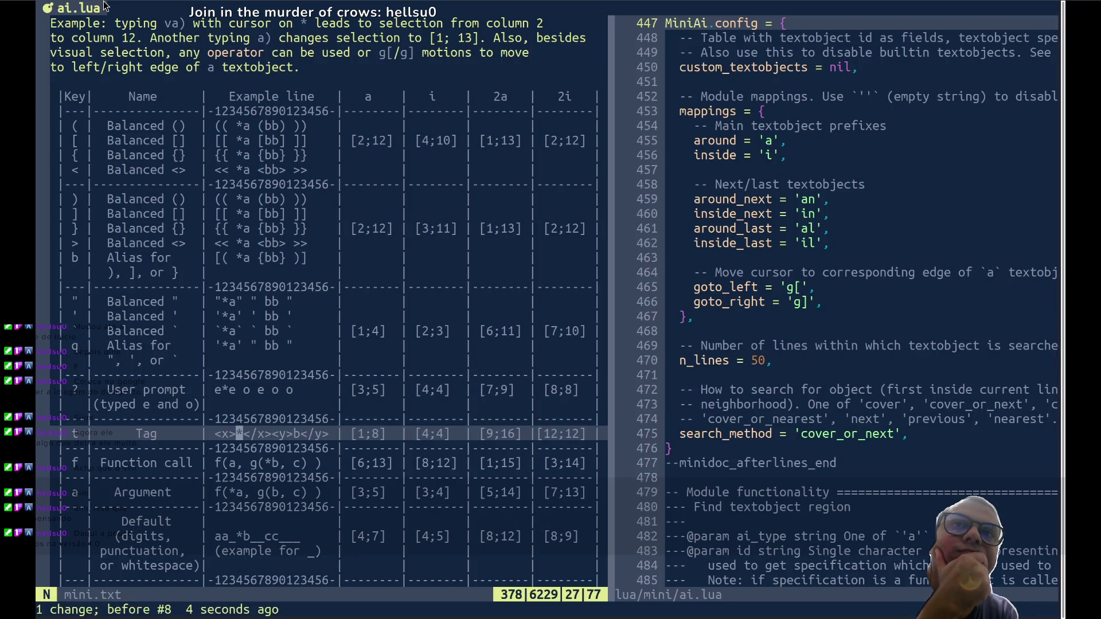
pyautogui.press('Escape')
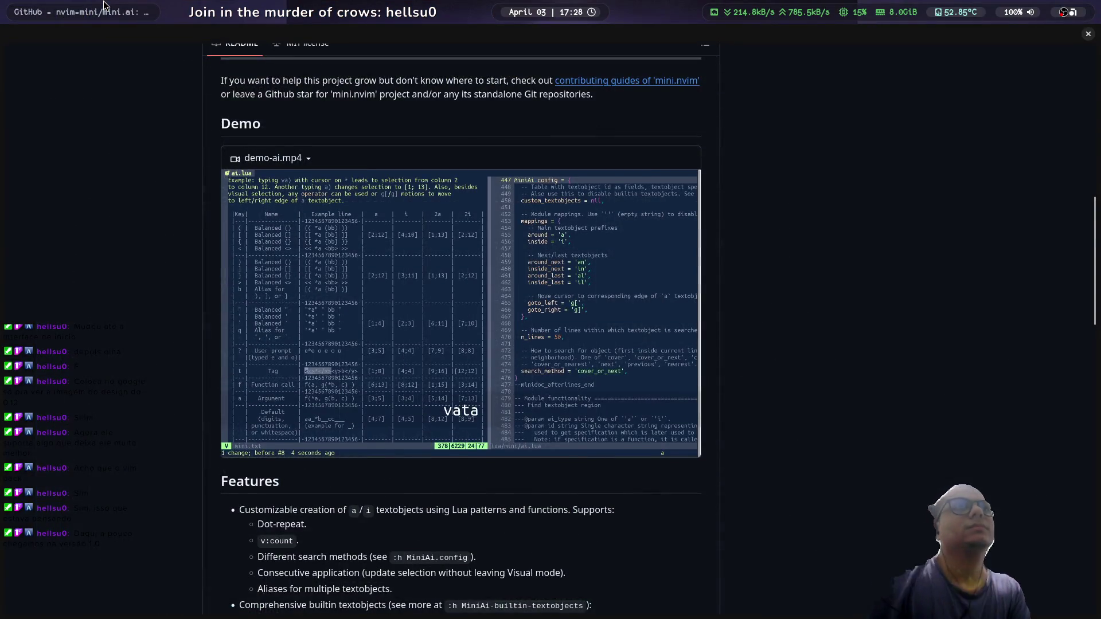
# Step: Scroll back up the README and open the mini.nvim library homepage
pyautogui.scroll(3, 297, 363)
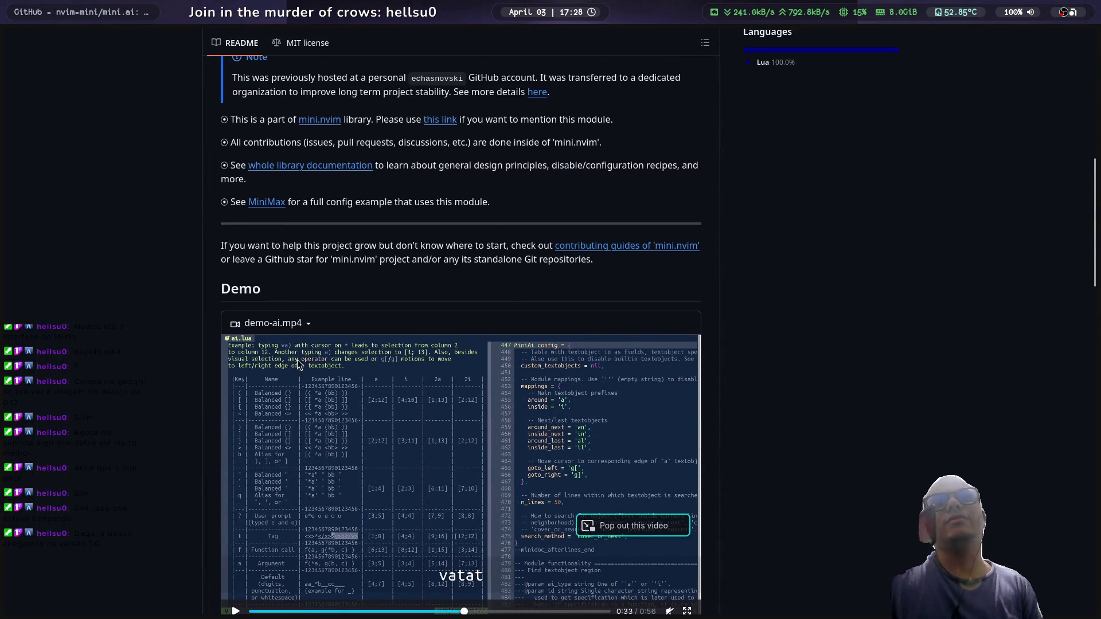
pyautogui.scroll(1, 297, 363)
pyautogui.scroll(4, 301, 394)
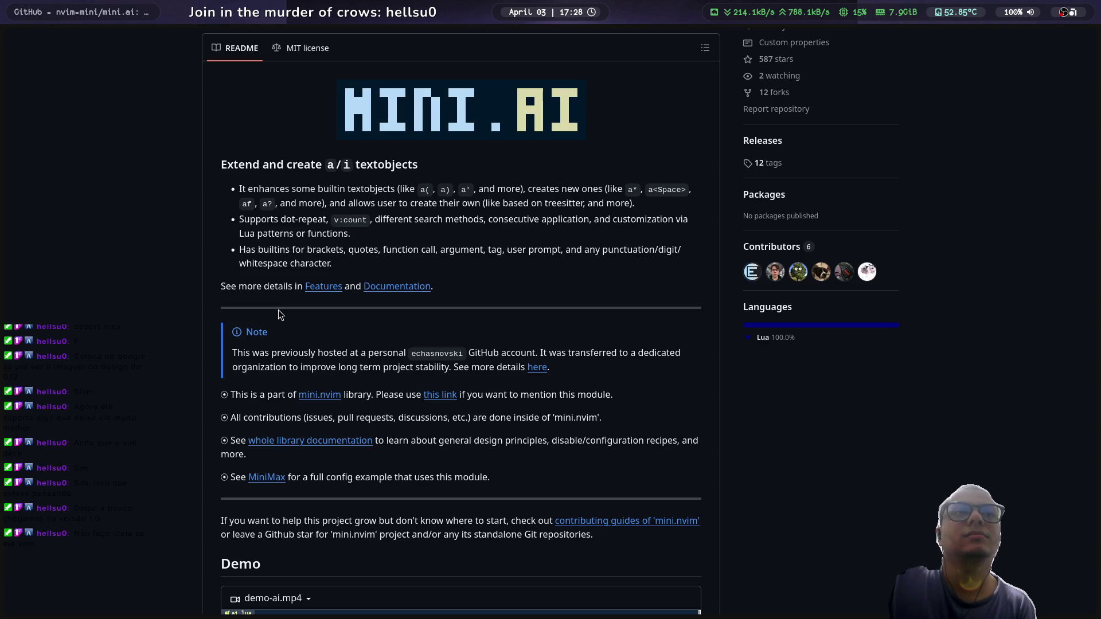
pyautogui.scroll(-5, 278, 311)
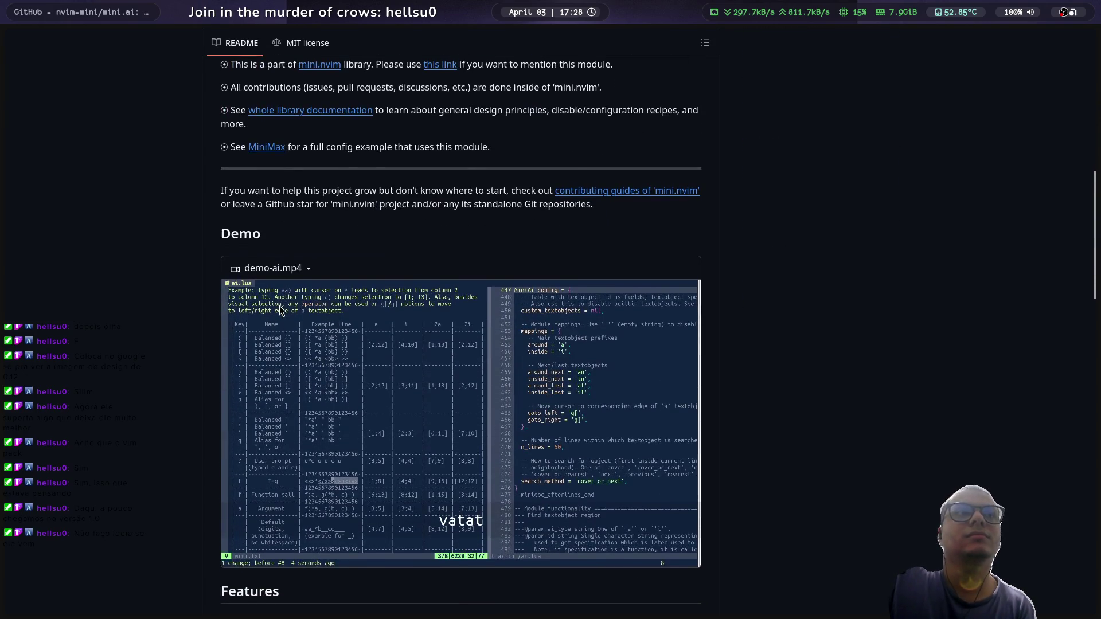
pyautogui.scroll(3, 280, 305)
pyautogui.click(319, 284)
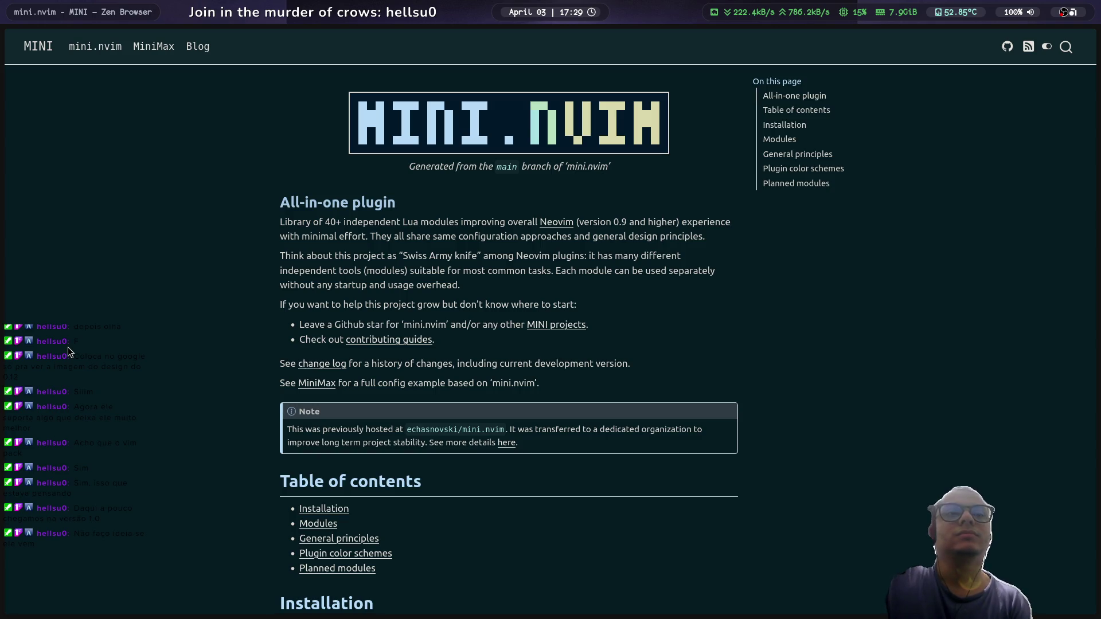
# Step: Scroll through the mini.nvim Installation instructions
pyautogui.scroll(-10, 67, 351)
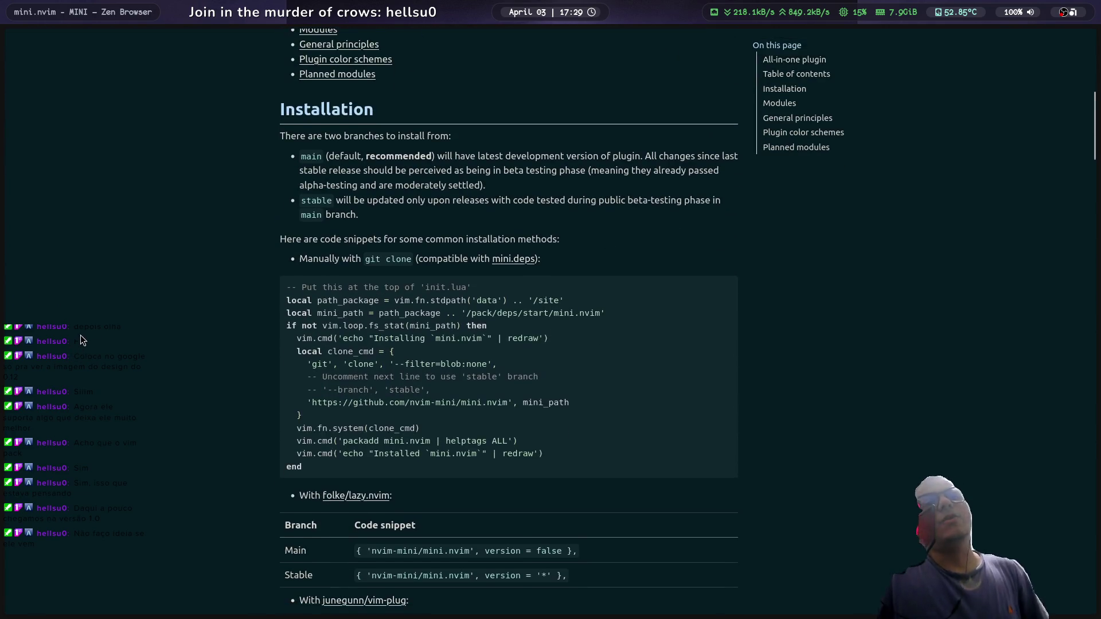
pyautogui.scroll(-2, 148, 270)
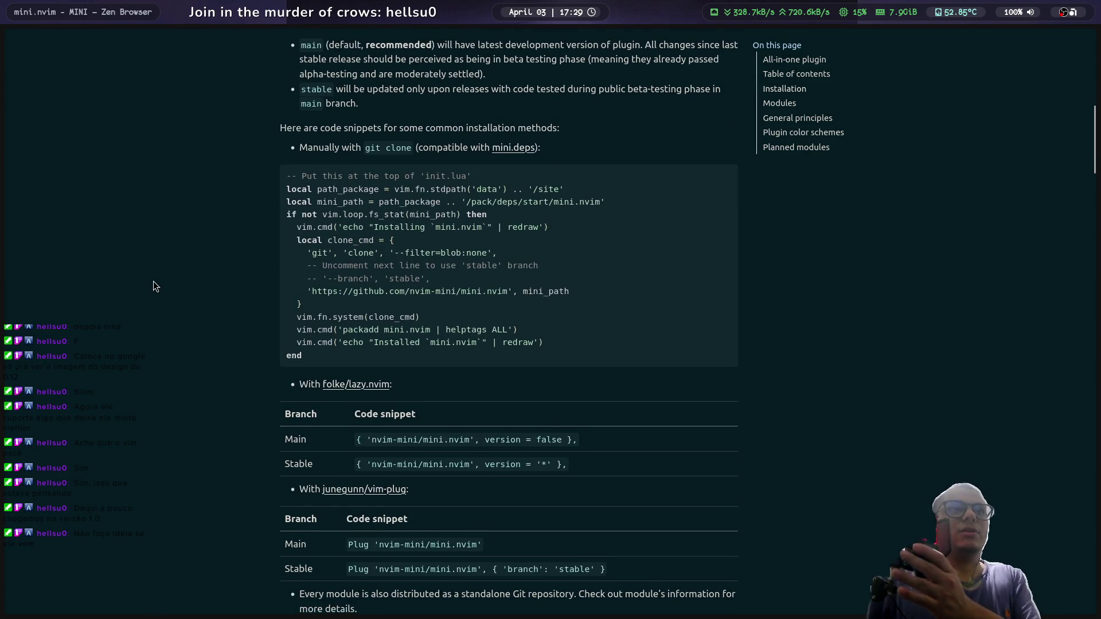
pyautogui.scroll(-1, 153, 281)
pyautogui.scroll(-2, 157, 265)
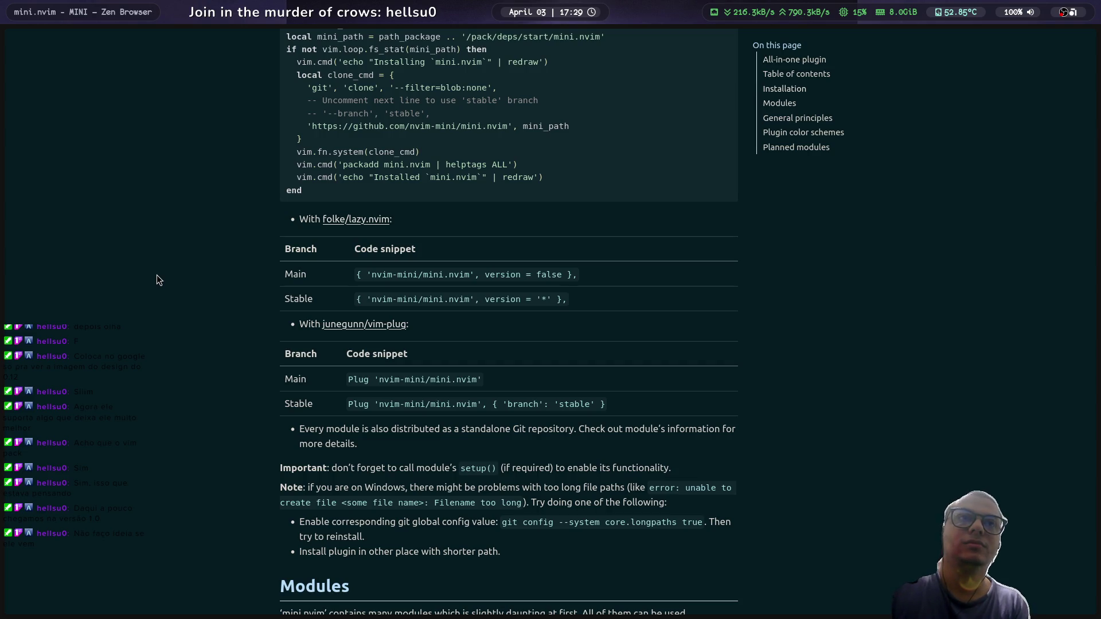
pyautogui.scroll(-5, 157, 275)
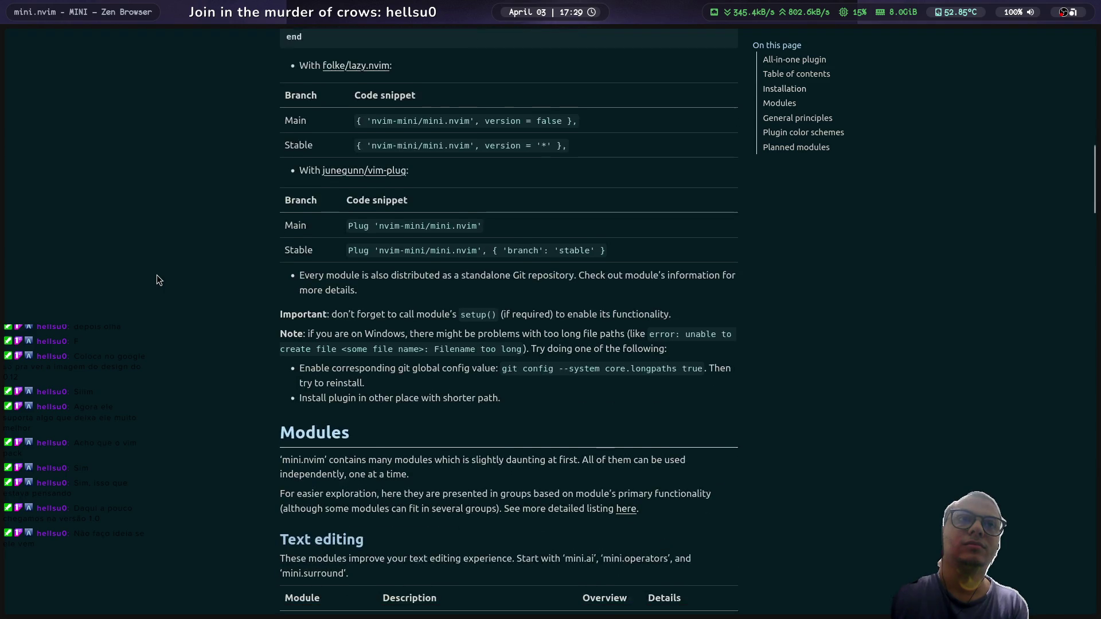
pyautogui.scroll(-5, 157, 275)
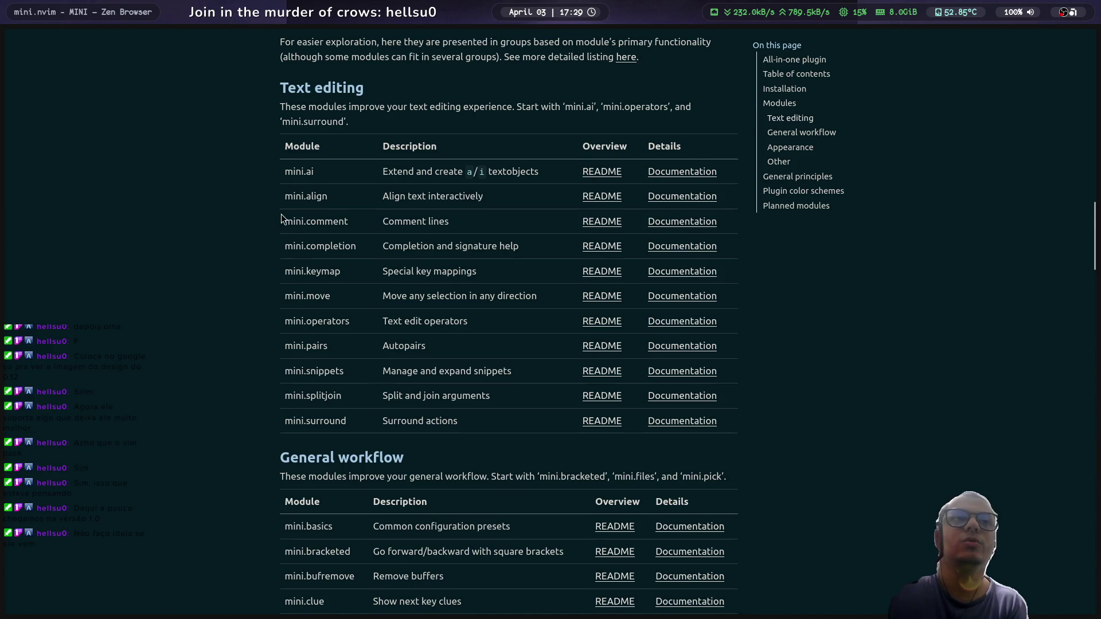
pyautogui.scroll(-15, 281, 214)
pyautogui.scroll(-4, 280, 214)
# Step: Bring the Text editing and General workflow module tables into view, then switch to the terminal
pyautogui.scroll(15, 291, 226)
pyautogui.scroll(7, 269, 217)
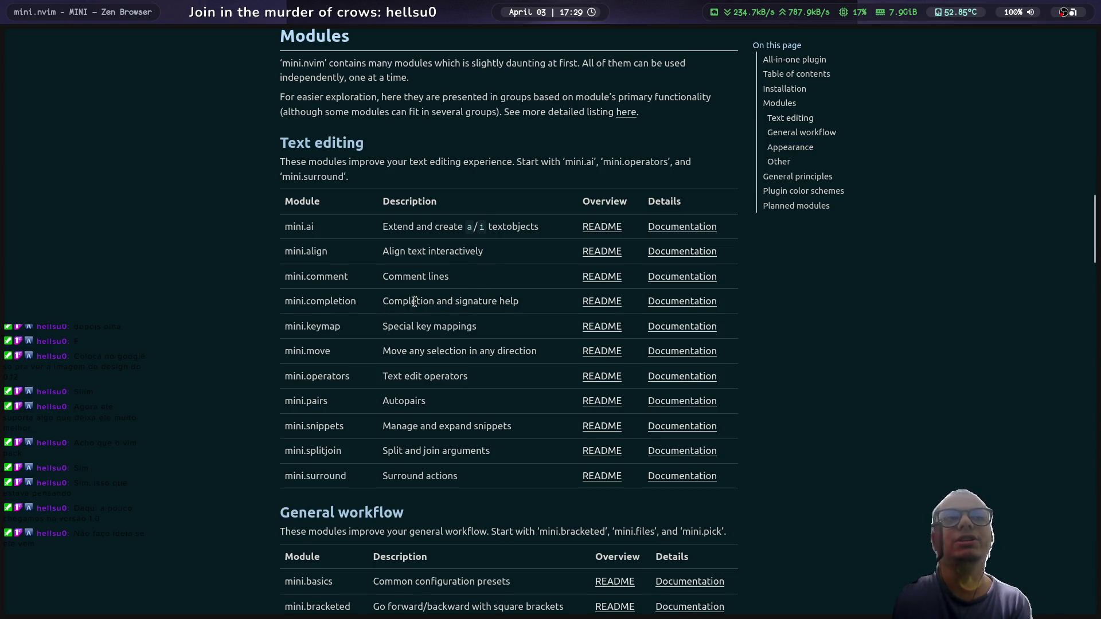
pyautogui.scroll(-2, 383, 283)
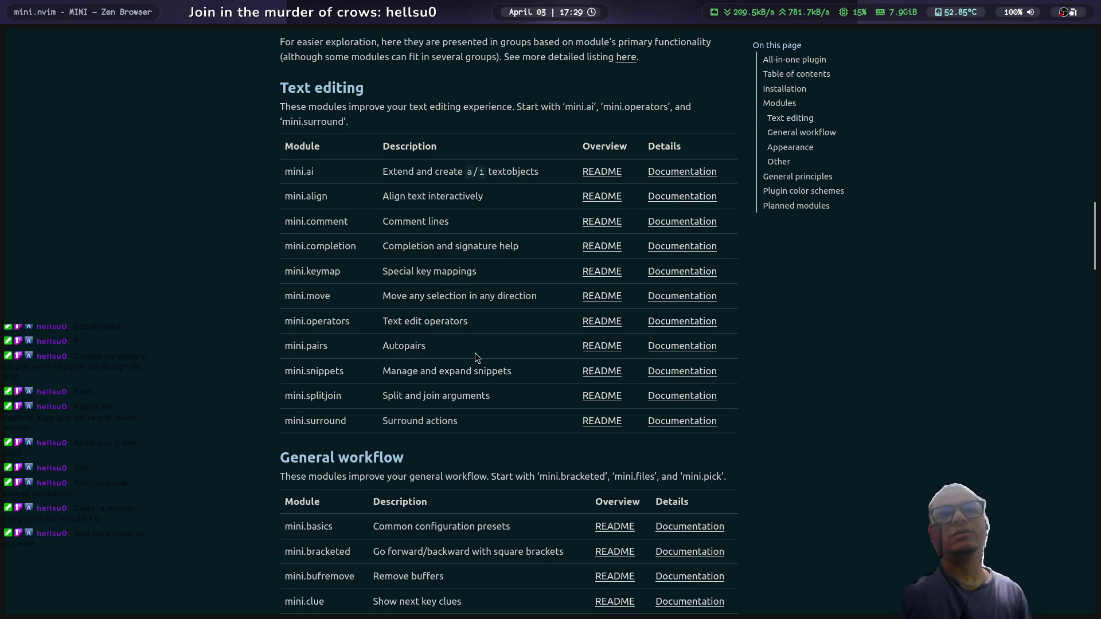
pyautogui.scroll(-1, 476, 344)
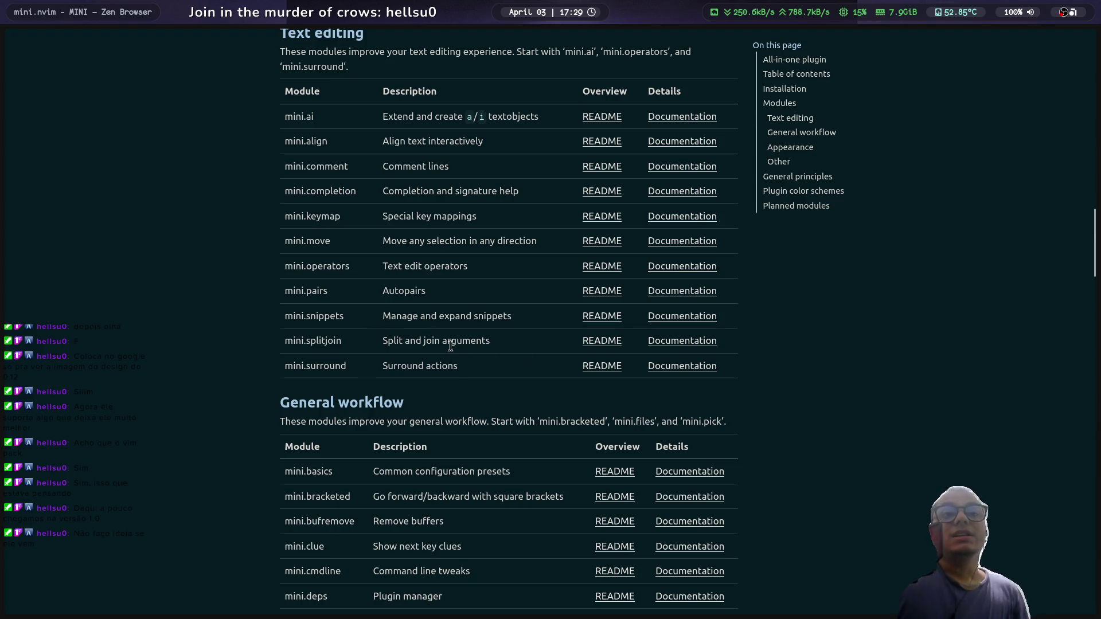
pyautogui.scroll(-2, 293, 210)
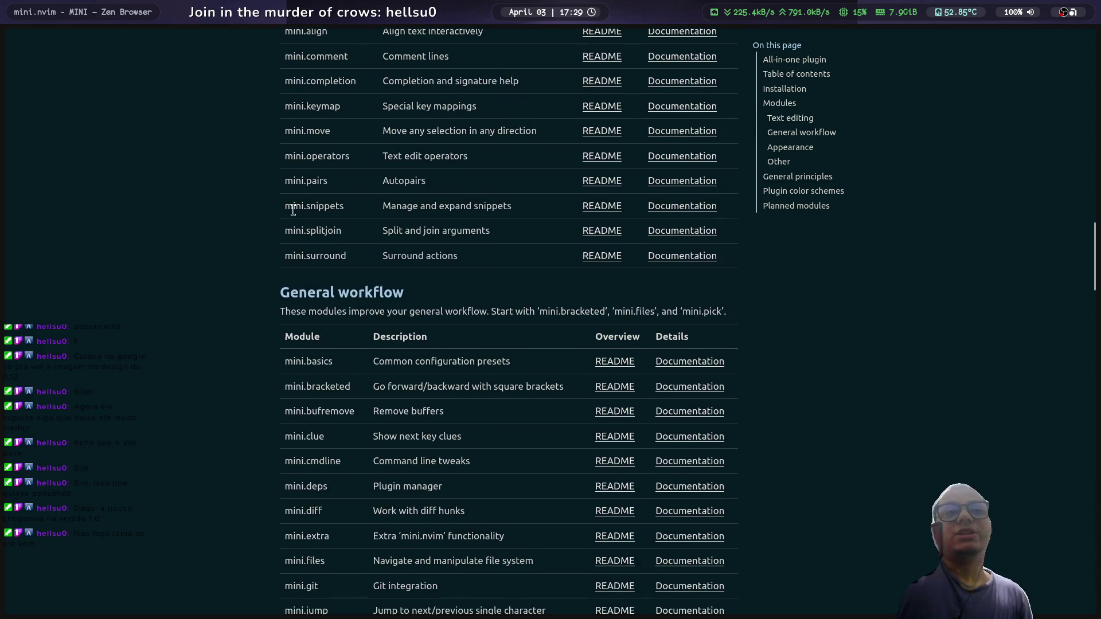
pyautogui.scroll(1, 293, 210)
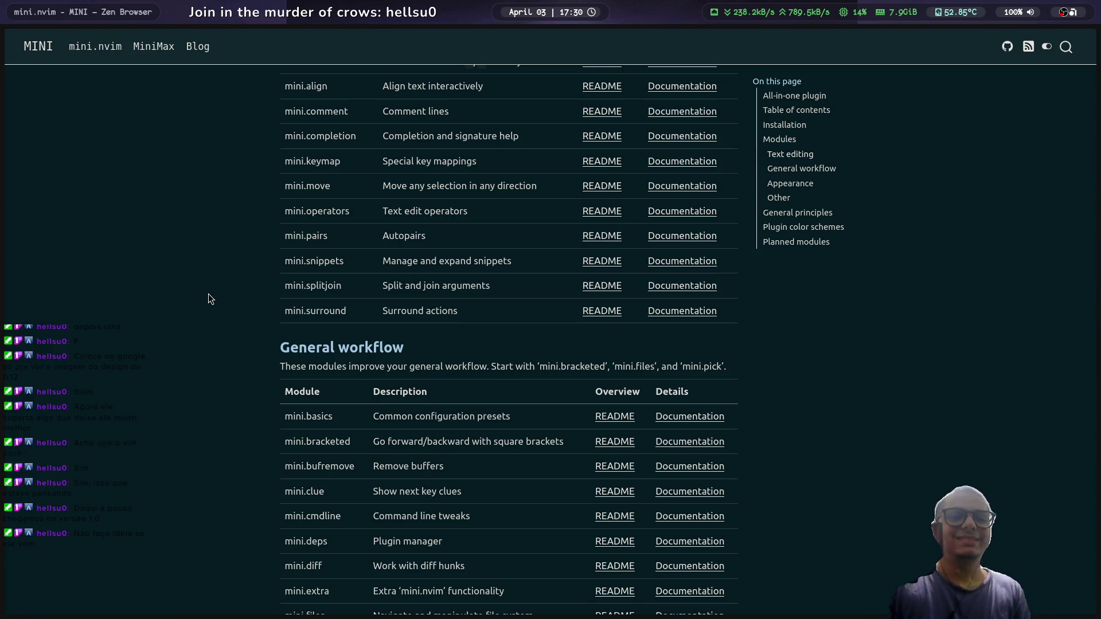
pyautogui.hotkey('alt', 'Tab')
# Step: Go to the tmux session with the Rust mod.rs code and scroll to list_all
pyautogui.press('j')
pyautogui.press('j')
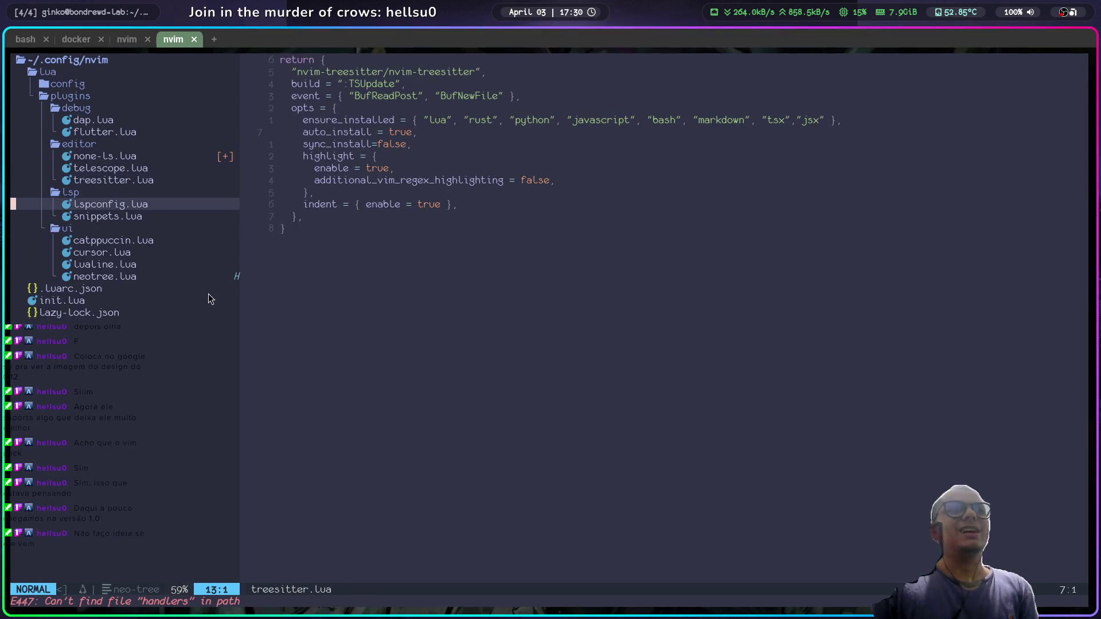
pyautogui.click(127, 39)
pyautogui.click(84, 42)
pyautogui.click(118, 38)
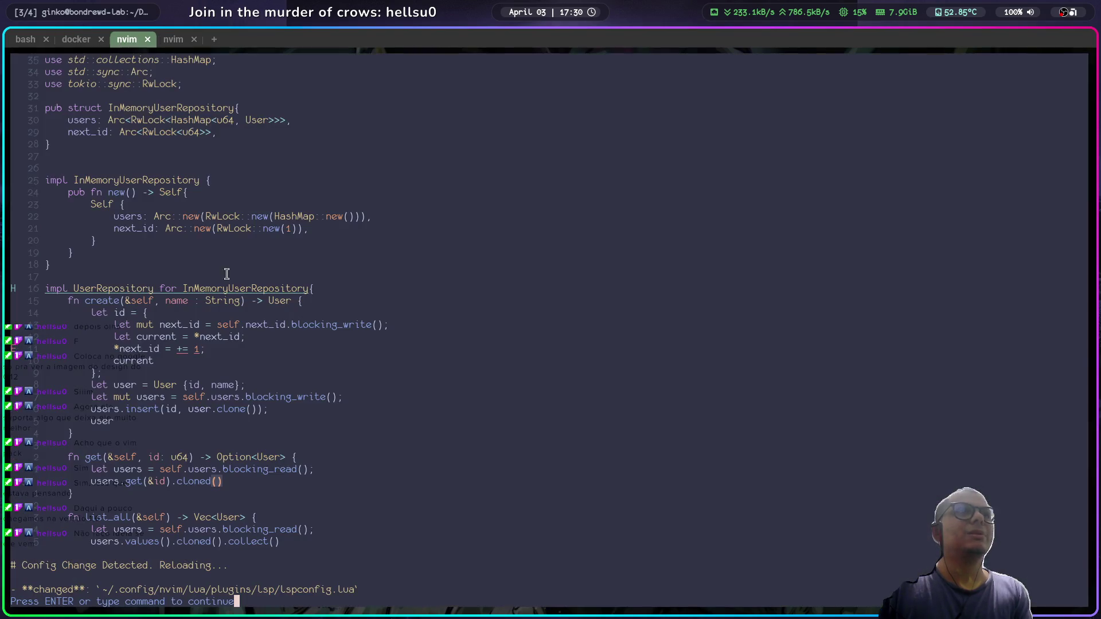
pyautogui.scroll(-1, 353, 361)
pyautogui.scroll(-4, 354, 358)
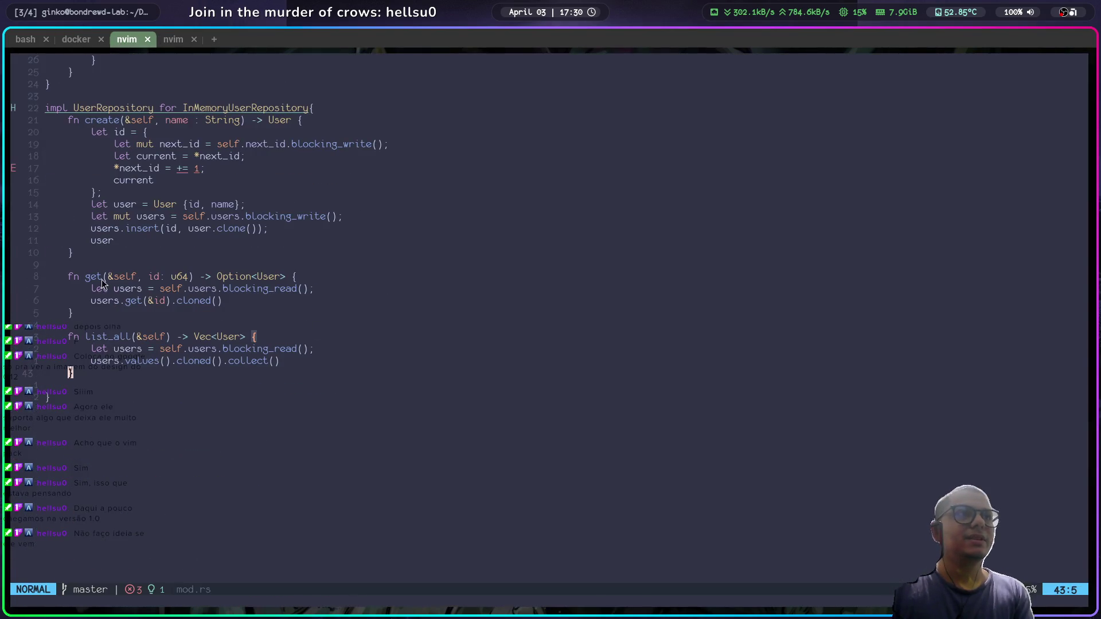
# Step: Replace list_all with an empty fn list_all(&self) -> Vec<User> stub and return to the browser
pyautogui.press('v')
pyautogui.press('%')
pyautogui.press('V')
pyautogui.press('c')
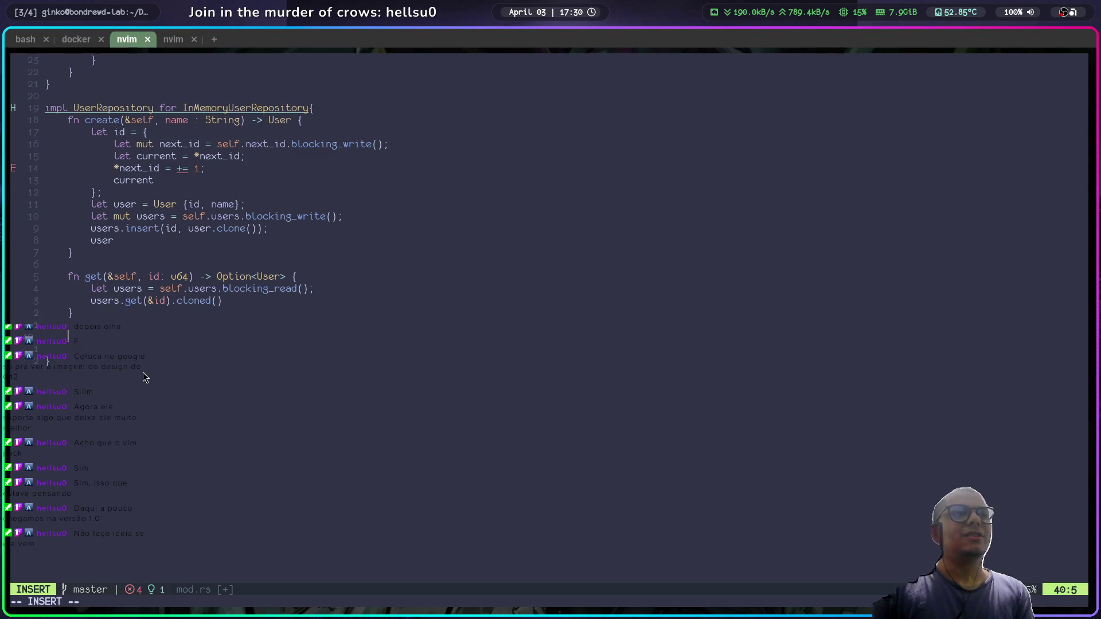
pyautogui.write('fn')
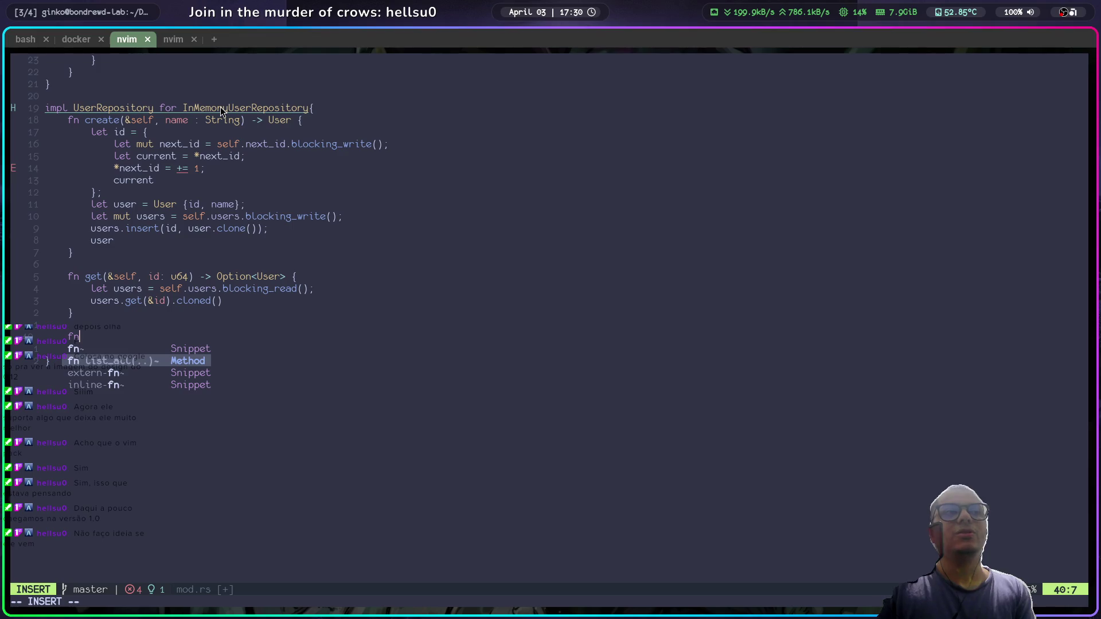
pyautogui.press('Return')
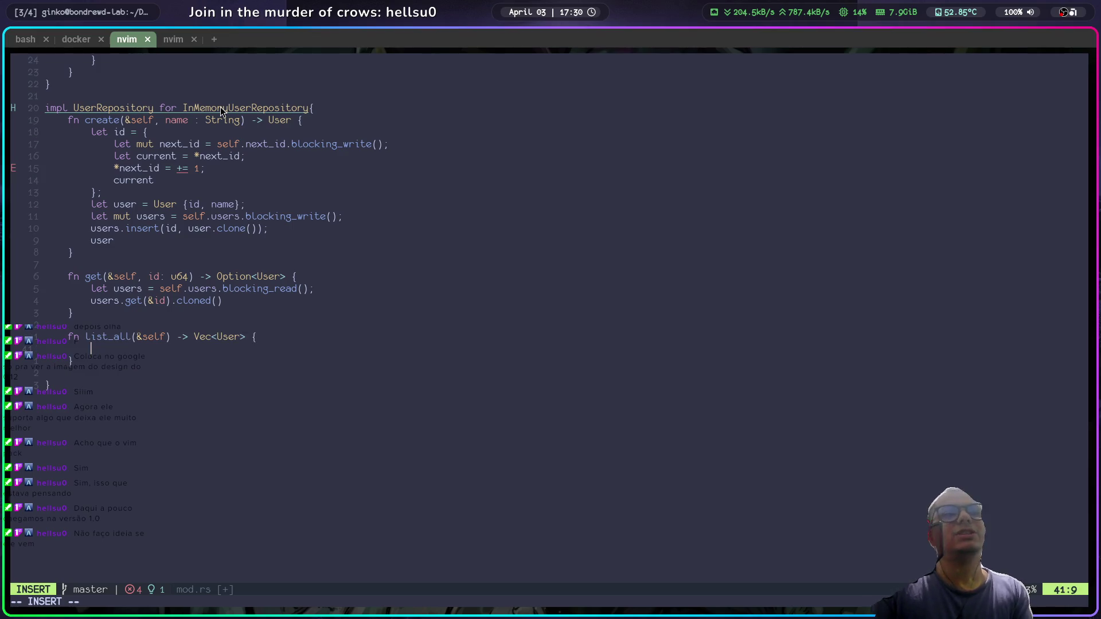
pyautogui.hotkey('alt', 'Tab')
pyautogui.scroll(-3, 258, 344)
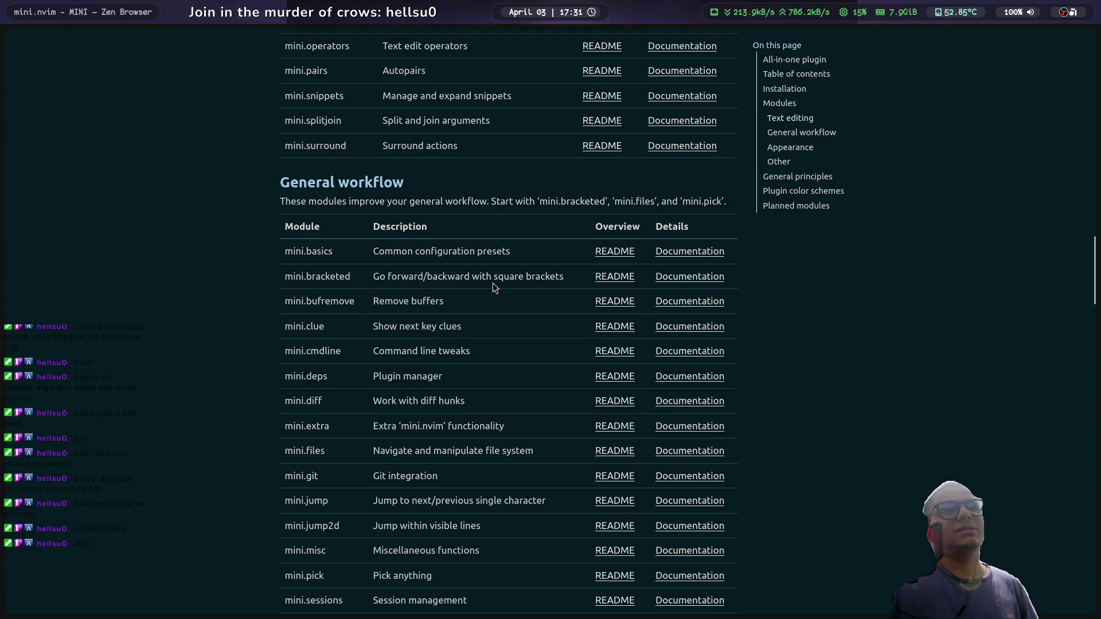
# Step: Read the Remove buffers, mini.bracketed and mini.deps plugin manager descriptions
pyautogui.moveTo(446, 302)
pyautogui.mouseDown()
pyautogui.moveTo(350, 302)
pyautogui.moveTo(376, 301)
pyautogui.mouseUp()
pyautogui.click(527, 316)
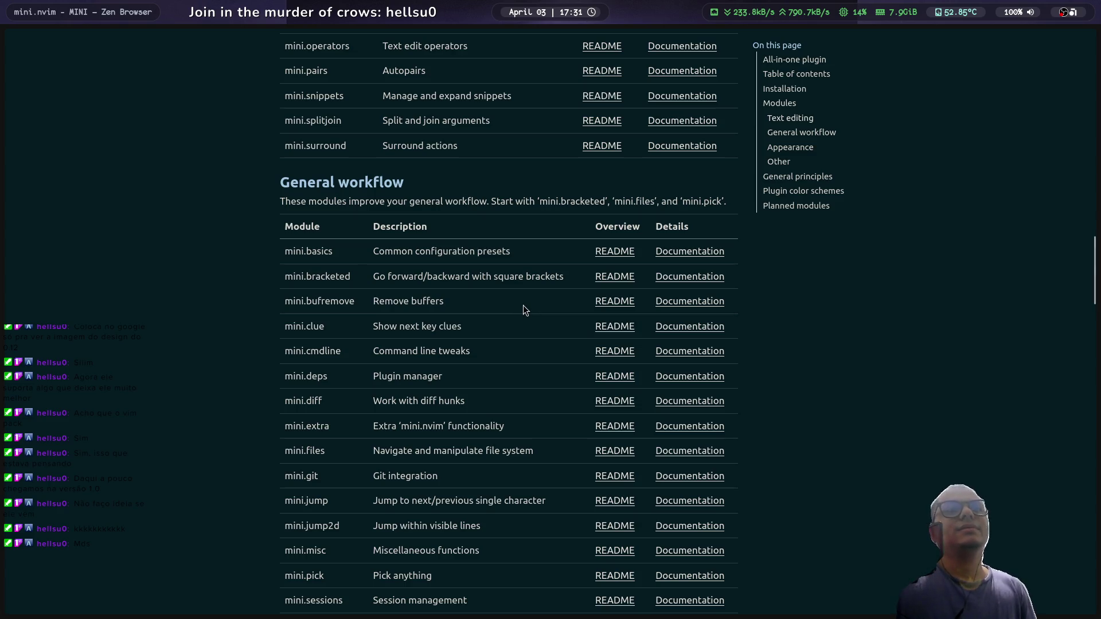
pyautogui.moveTo(561, 273); pyautogui.dragTo(370, 279)
pyautogui.click(569, 305)
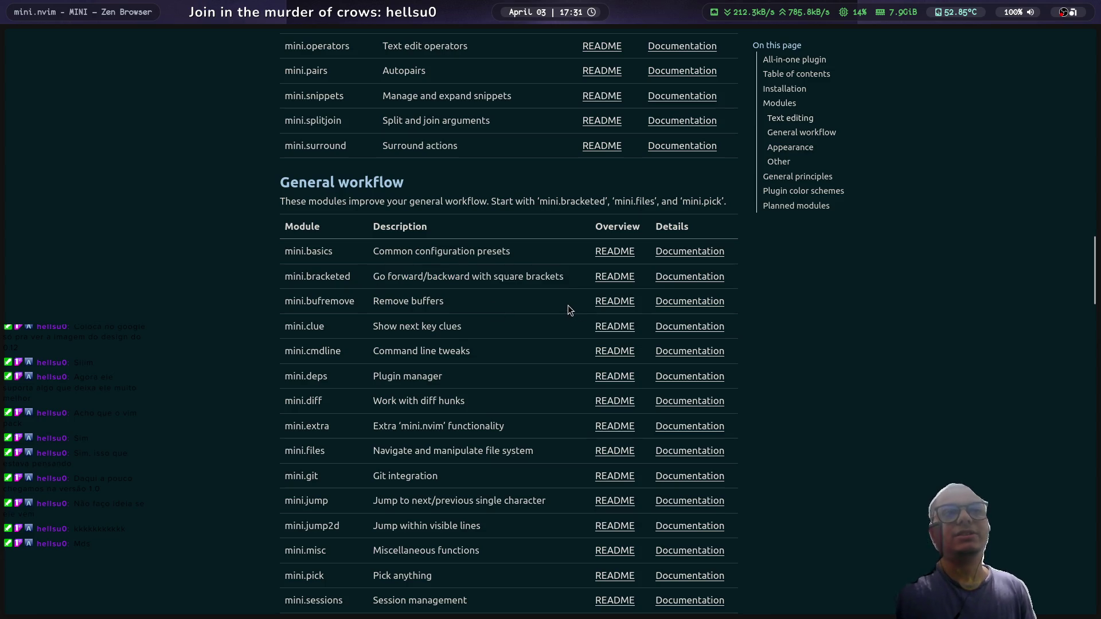
pyautogui.scroll(-3, 568, 306)
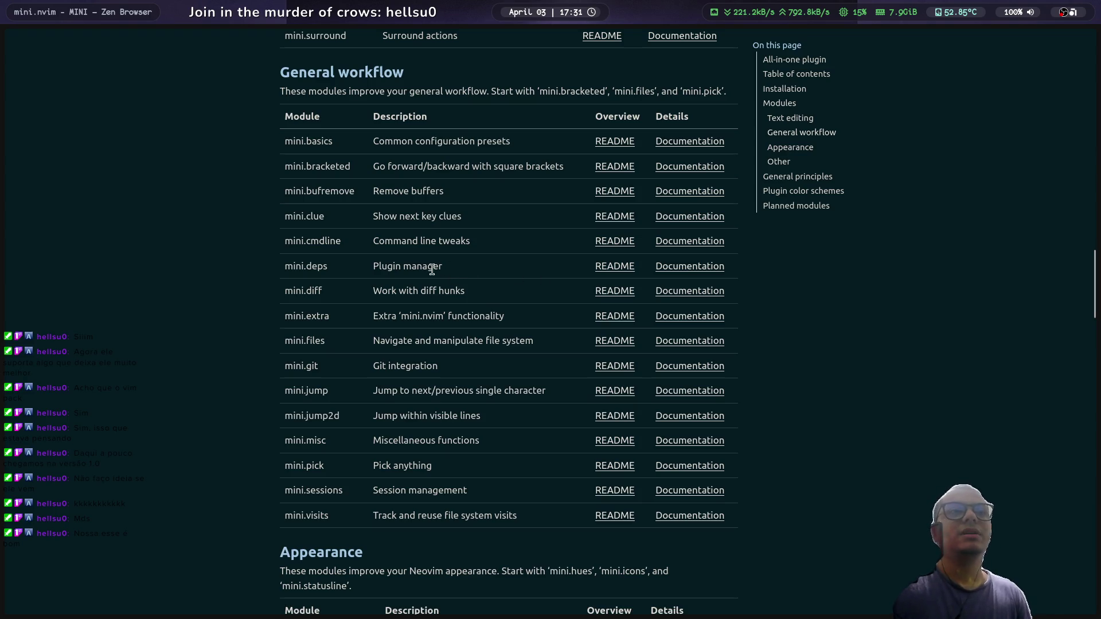
pyautogui.moveTo(438, 267); pyautogui.dragTo(373, 273)
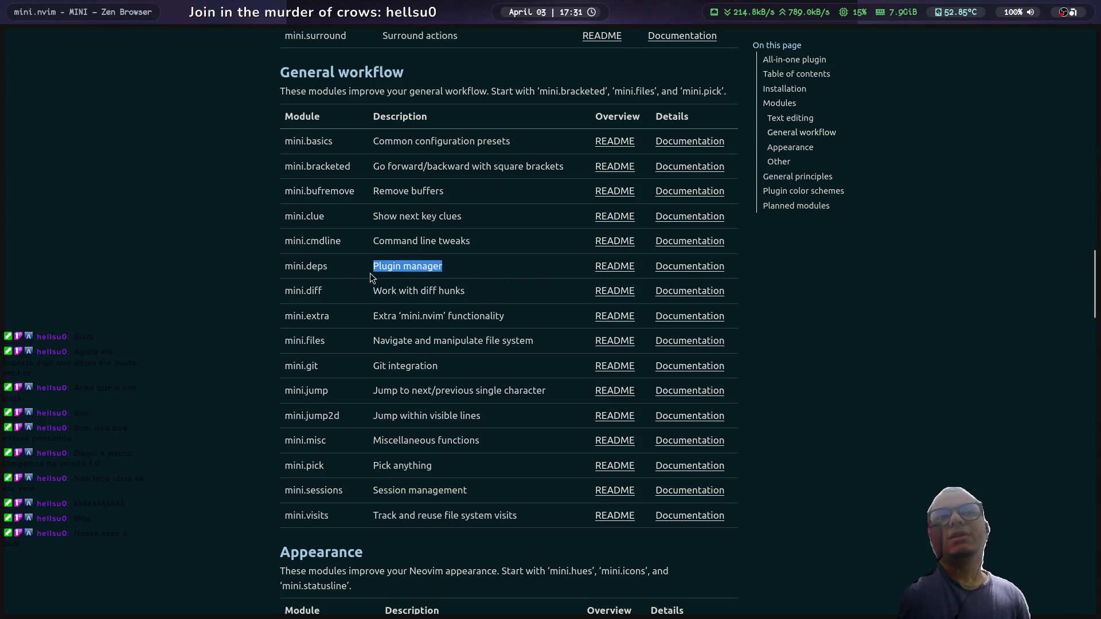
pyautogui.click(469, 274)
pyautogui.moveTo(441, 267); pyautogui.dragTo(339, 267)
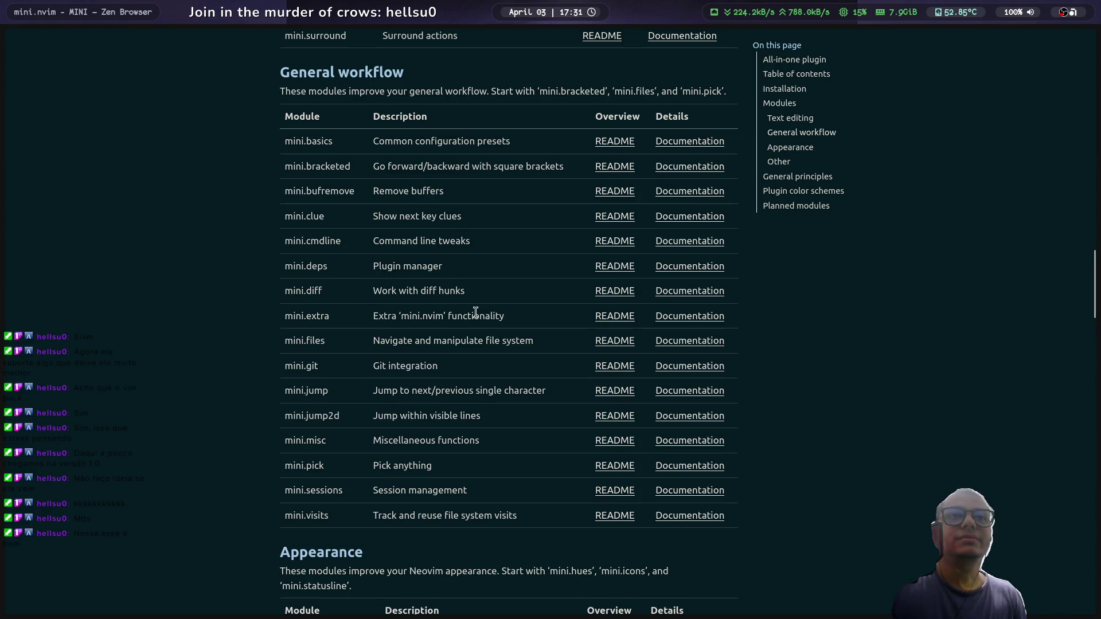
# Step: Read the mini.files, Git integration, mini.jump and Session management descriptions
pyautogui.scroll(-2, 444, 339)
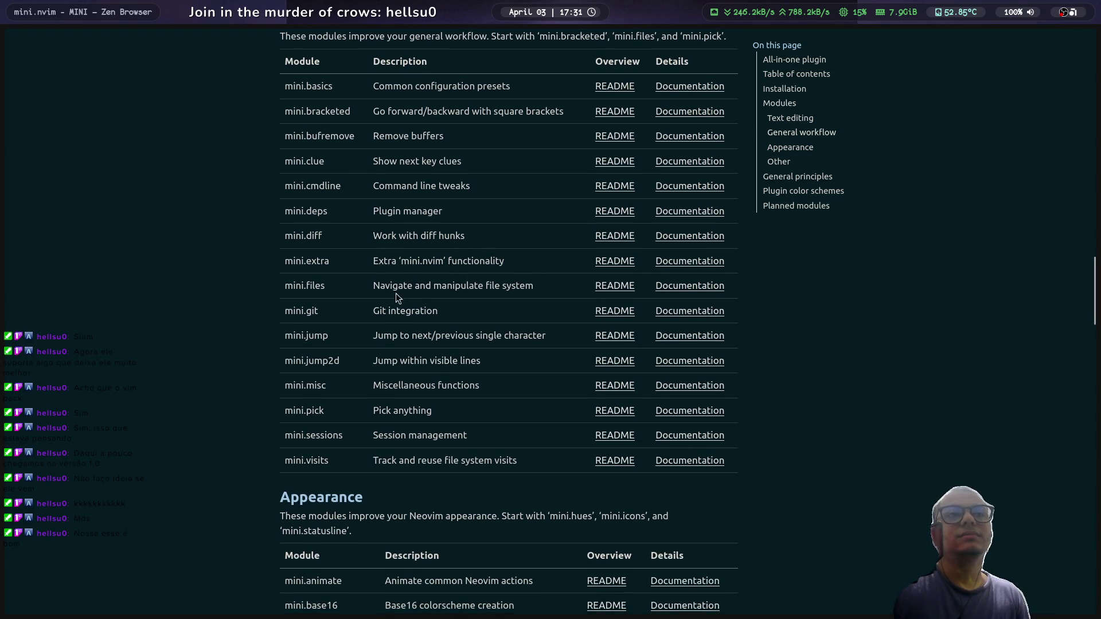
pyautogui.moveTo(376, 285); pyautogui.dragTo(535, 286)
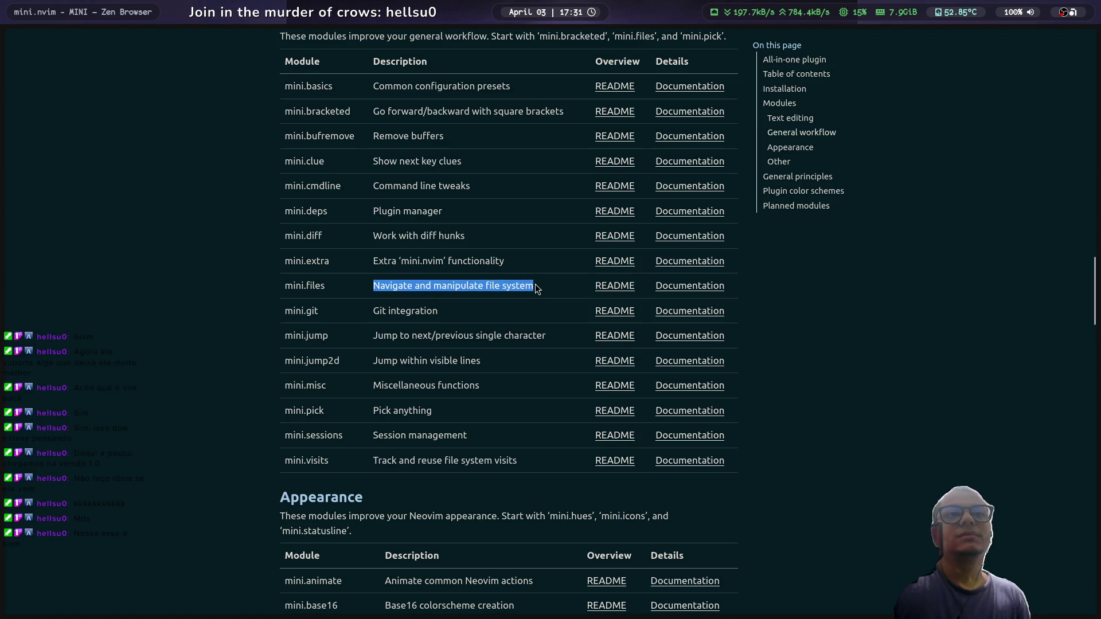
pyautogui.moveTo(445, 311); pyautogui.dragTo(361, 312)
pyautogui.click(508, 314)
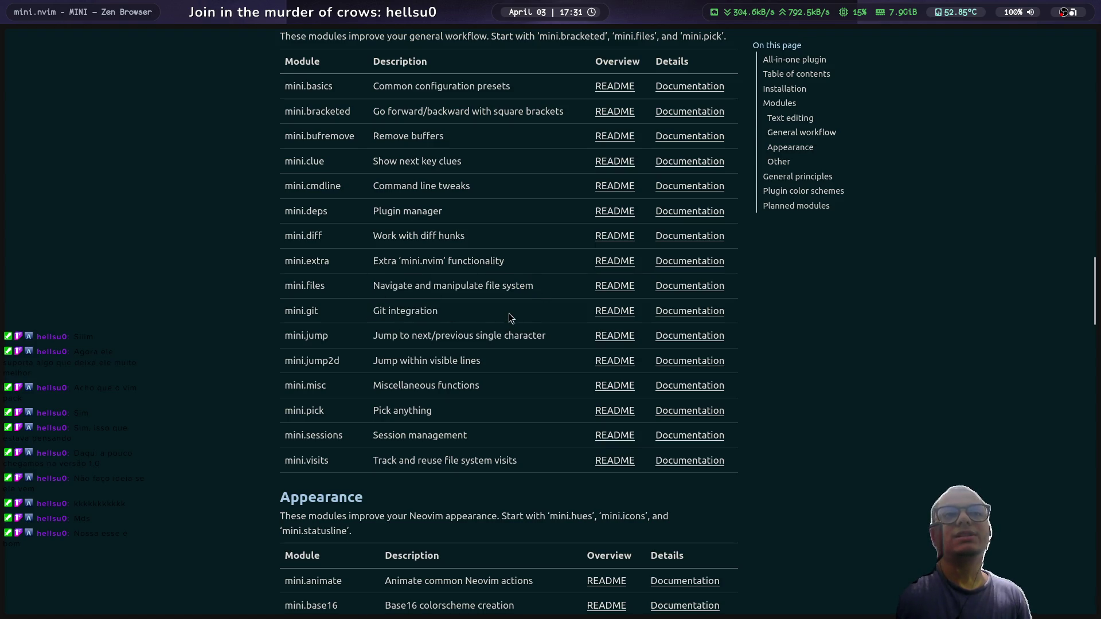
pyautogui.moveTo(557, 335); pyautogui.dragTo(371, 336)
pyautogui.click(531, 357)
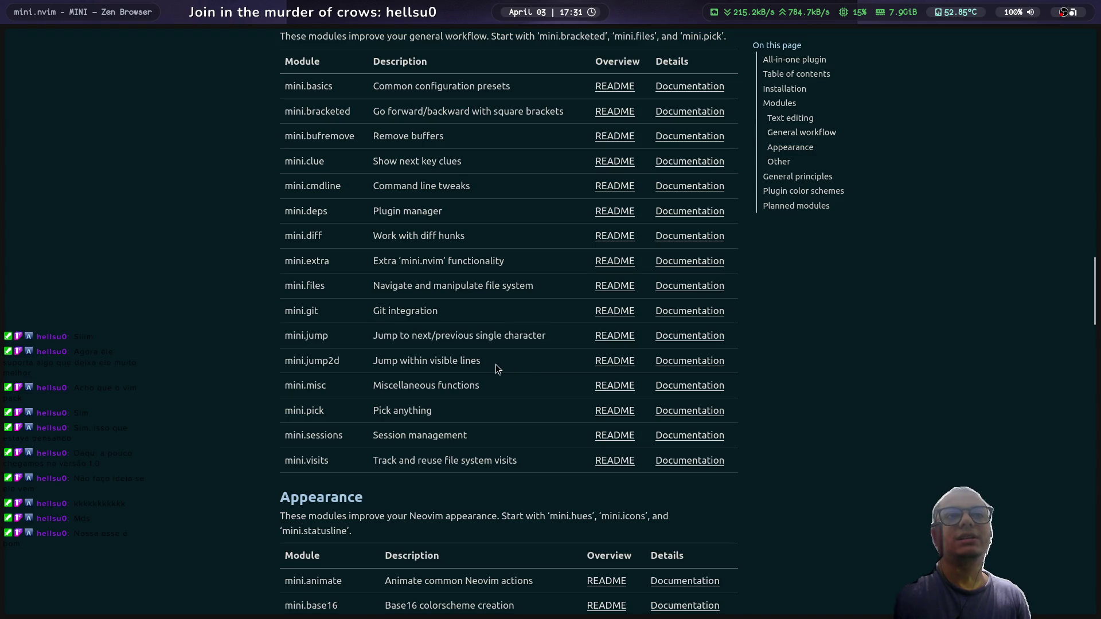
pyautogui.scroll(-3, 493, 363)
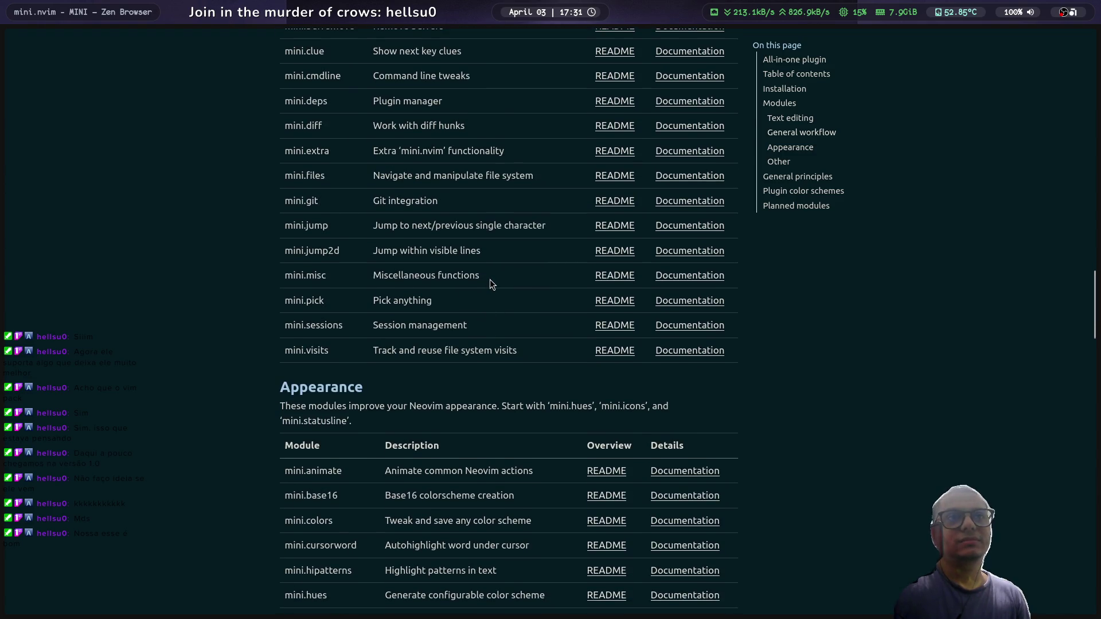
pyautogui.scroll(-2, 489, 279)
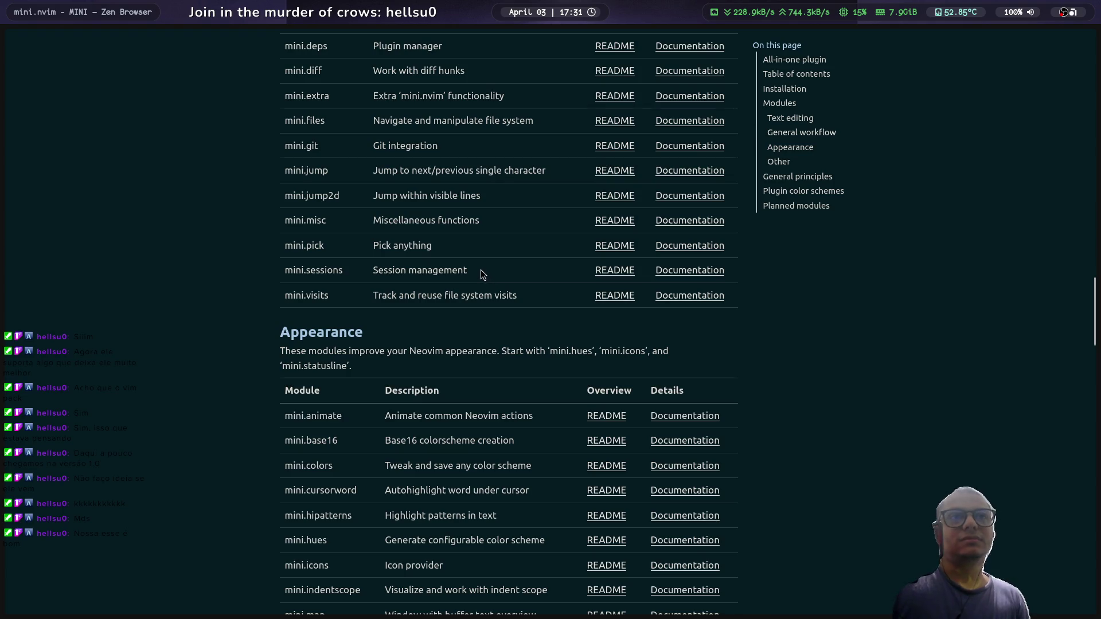
pyautogui.moveTo(481, 271); pyautogui.dragTo(334, 268)
pyautogui.click(495, 273)
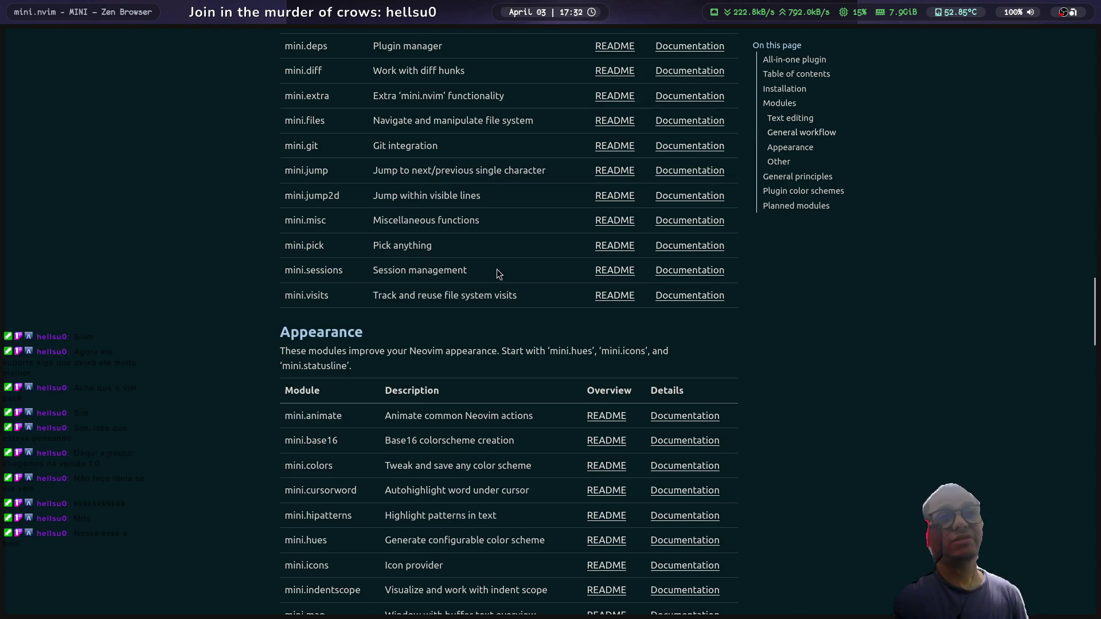
pyautogui.moveTo(477, 271); pyautogui.dragTo(367, 265)
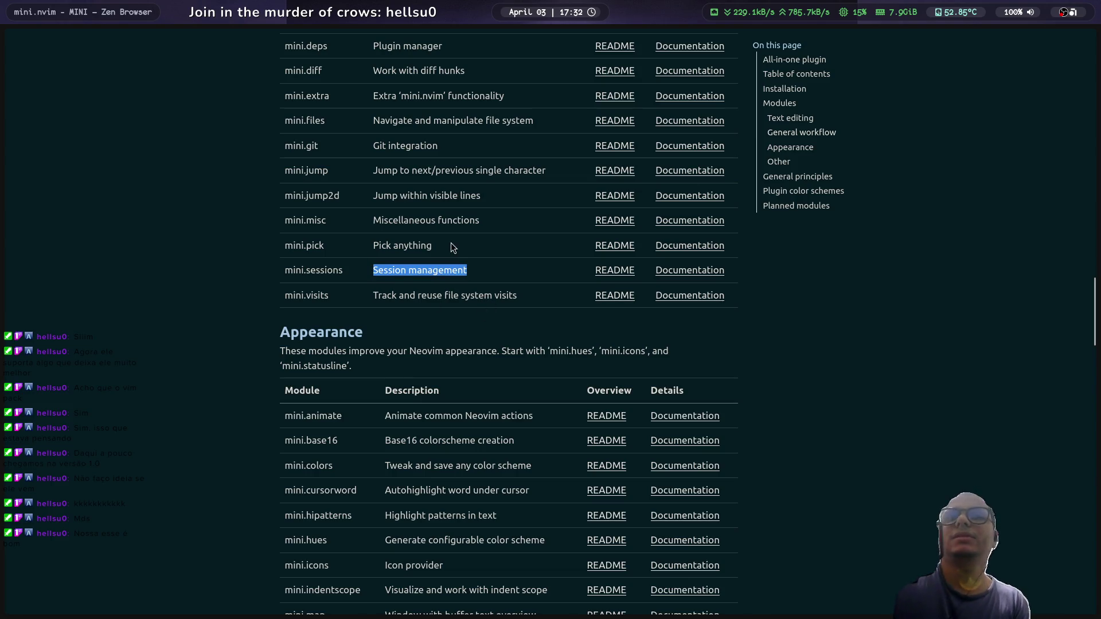
# Step: Read the appearance modules: mini.indentscope, mini.map, mini.notify notifications and Start screen
pyautogui.scroll(-3, 506, 310)
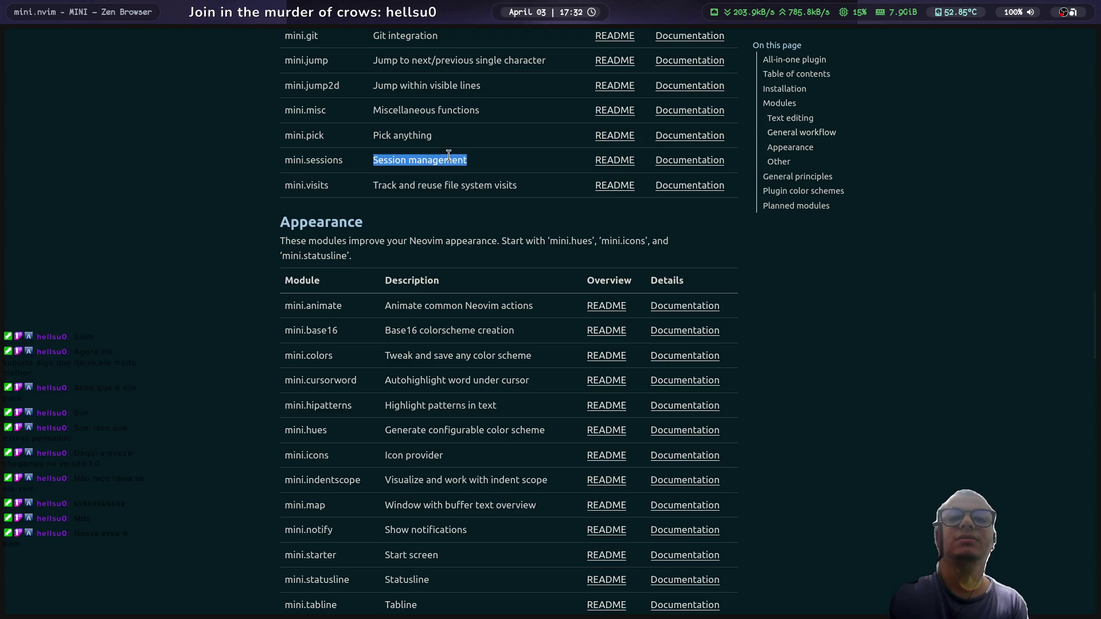
pyautogui.scroll(-3, 465, 188)
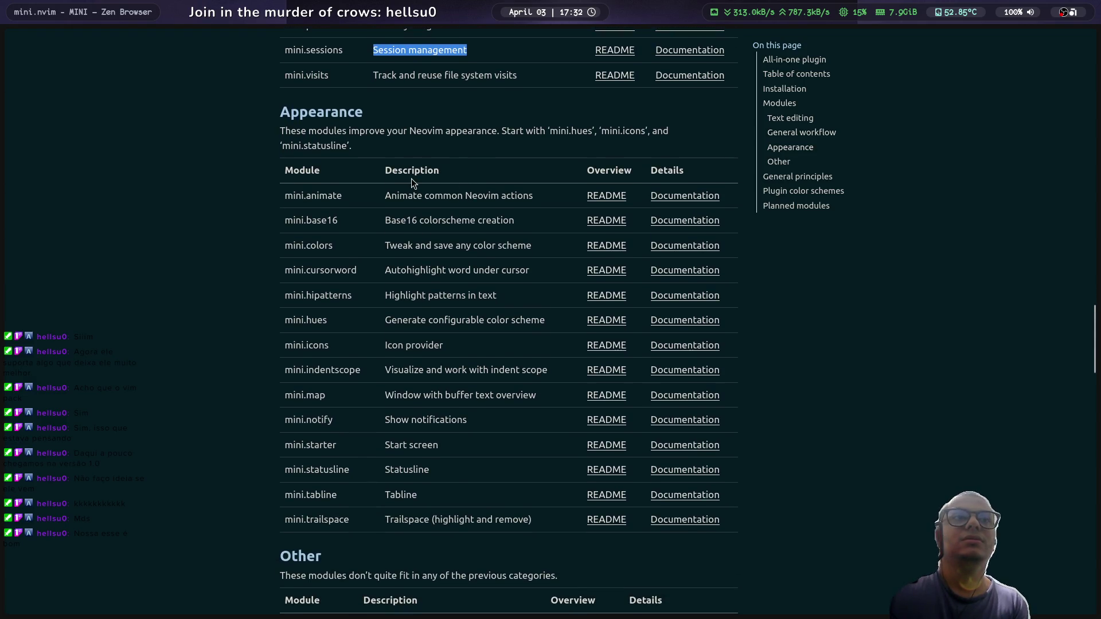
pyautogui.scroll(-2, 412, 178)
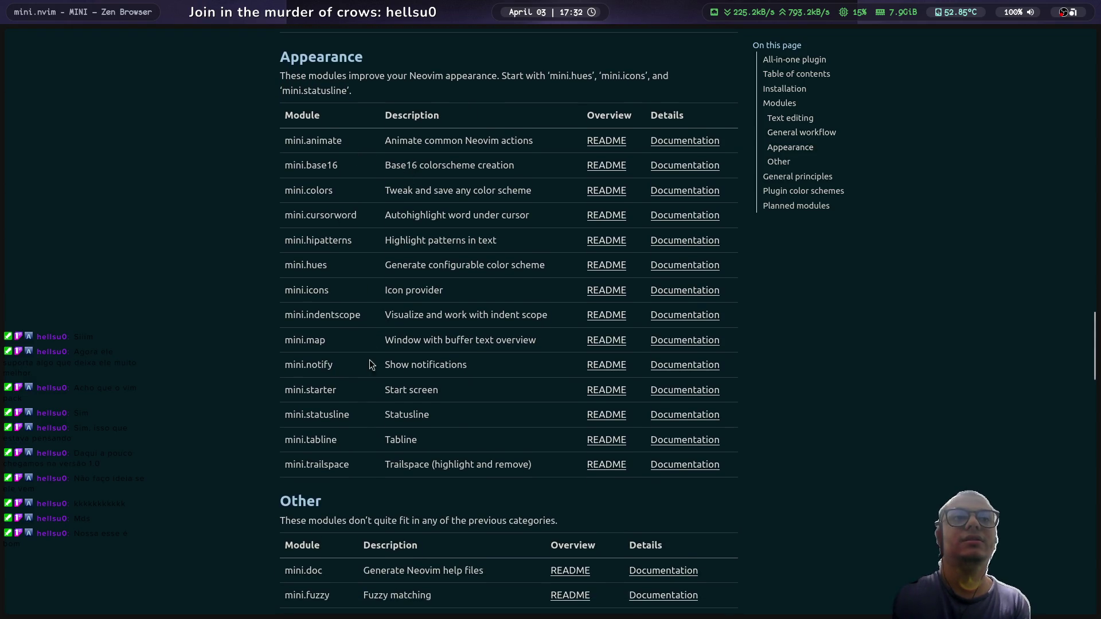
pyautogui.moveTo(380, 314); pyautogui.dragTo(545, 318)
pyautogui.moveTo(382, 340); pyautogui.dragTo(540, 344)
pyautogui.click(540, 344)
pyautogui.moveTo(385, 365)
pyautogui.mouseDown()
pyautogui.moveTo(481, 371)
pyautogui.moveTo(342, 361)
pyautogui.moveTo(418, 367)
pyautogui.moveTo(374, 367)
pyautogui.mouseUp()
pyautogui.click(514, 376)
pyautogui.click(494, 390)
pyautogui.click(507, 413)
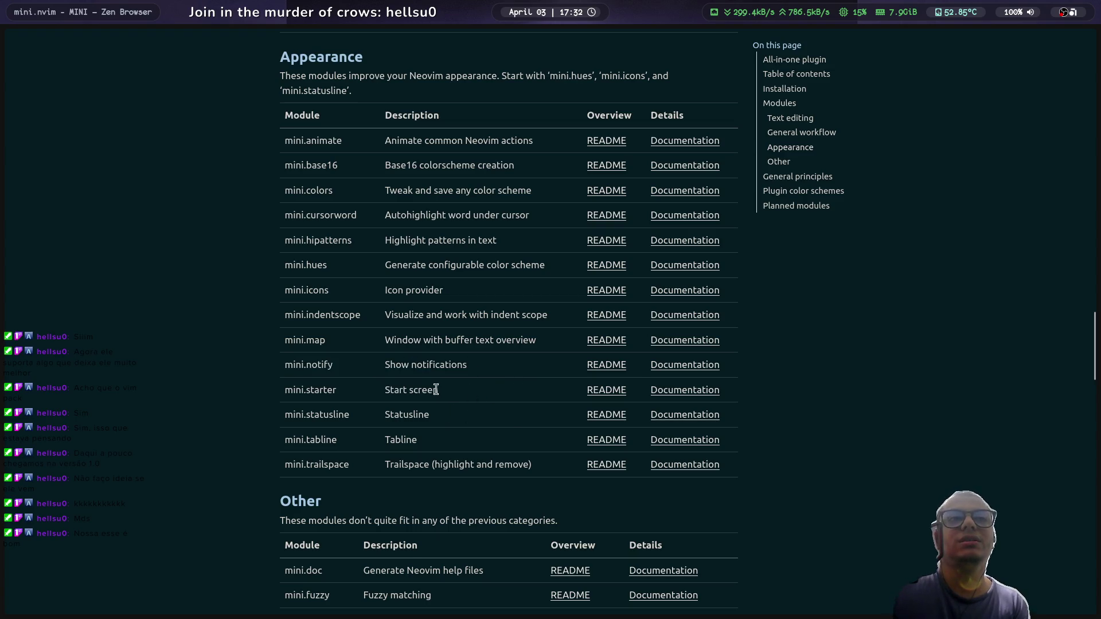
# Step: Read the Fuzzy matching and Test Neovim plugins rows, then open the MiniMax page
pyautogui.scroll(-3, 440, 411)
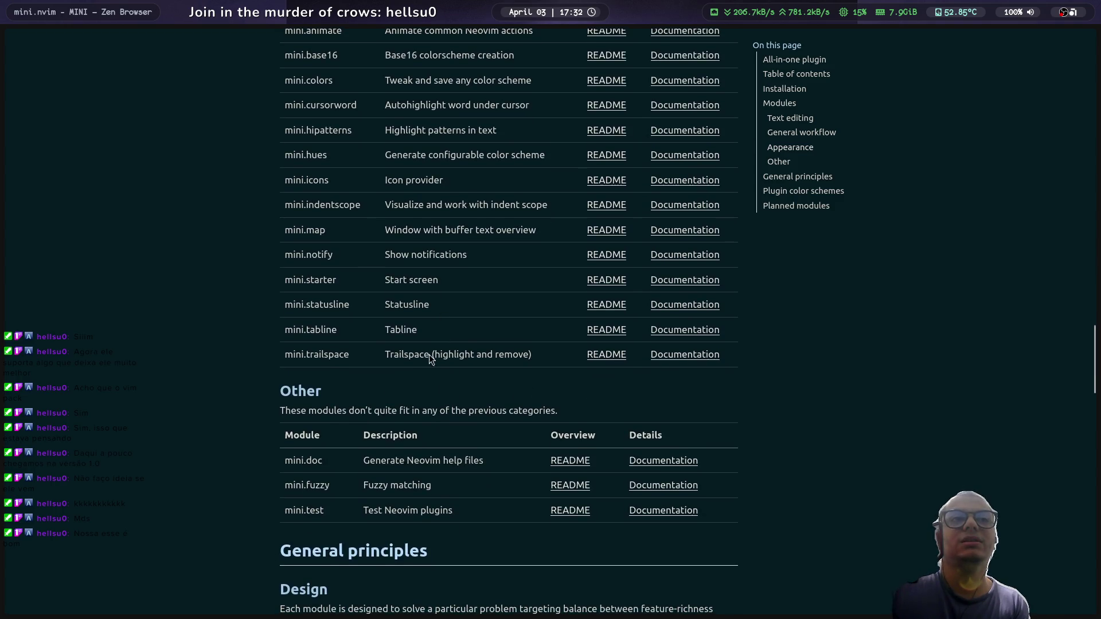
pyautogui.moveTo(394, 487)
pyautogui.mouseDown()
pyautogui.moveTo(466, 491)
pyautogui.moveTo(360, 510)
pyautogui.mouseUp()
pyautogui.click(487, 503)
pyautogui.click(482, 511)
pyautogui.scroll(-6, 483, 510)
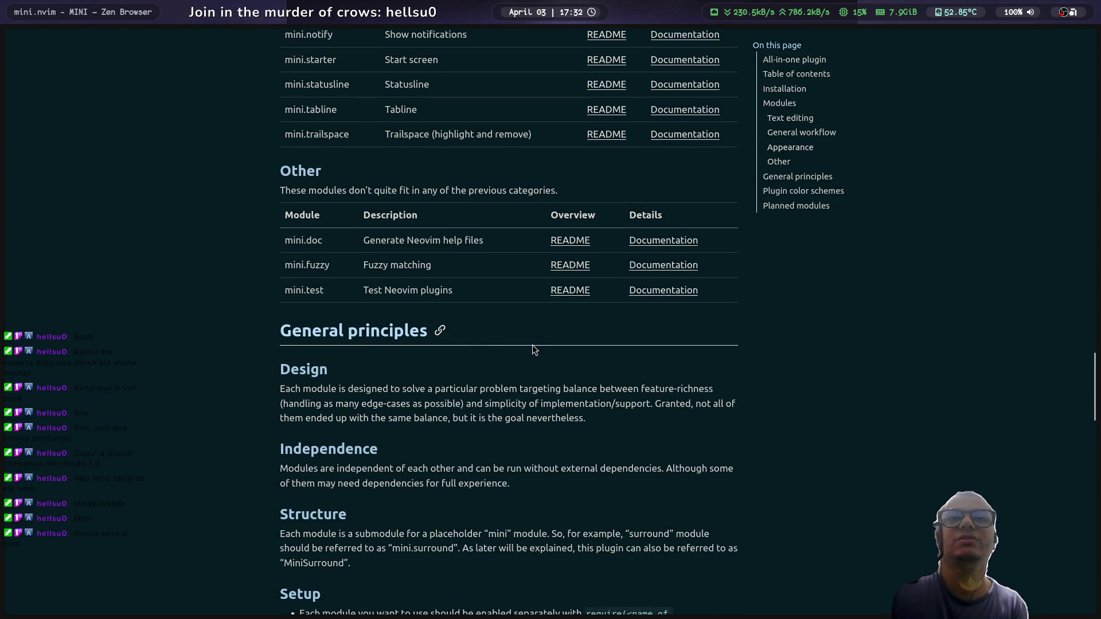
pyautogui.scroll(-5, 527, 339)
pyautogui.scroll(20, 527, 339)
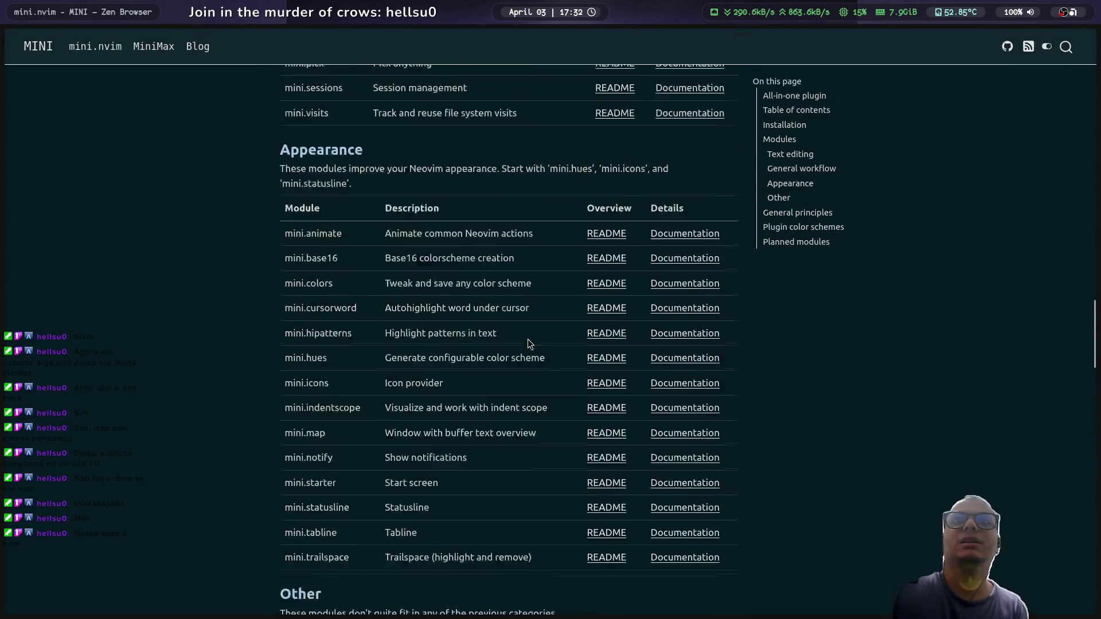
pyautogui.scroll(15, 527, 340)
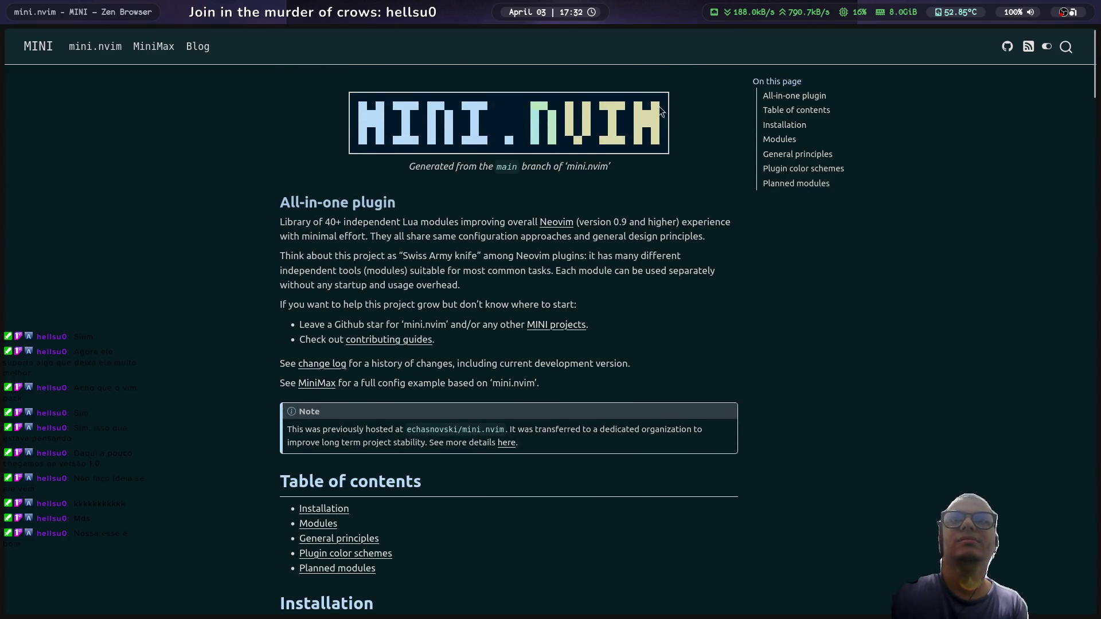
pyautogui.click(154, 47)
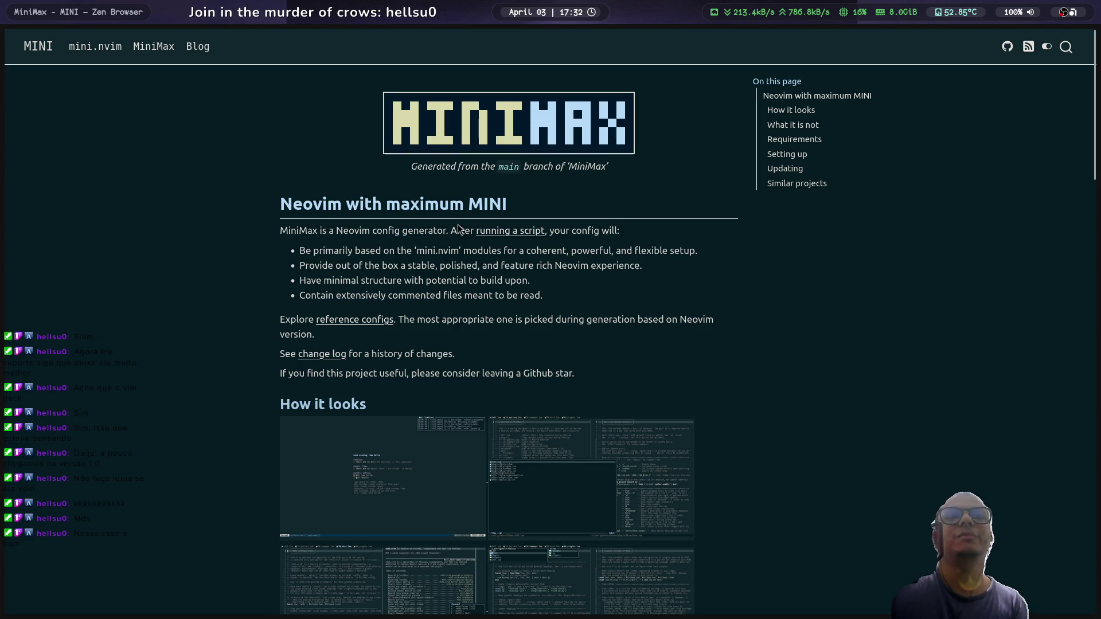
# Step: Scroll to 'How it looks' and open demo-minimax_1.png full size
pyautogui.scroll(-5, 411, 309)
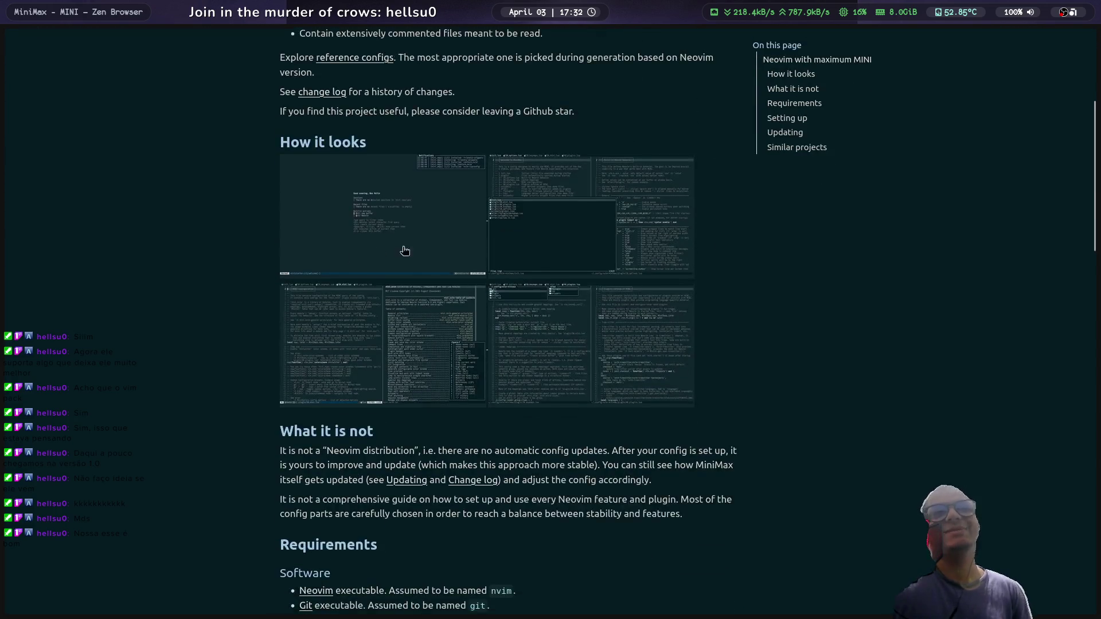
pyautogui.click(364, 217)
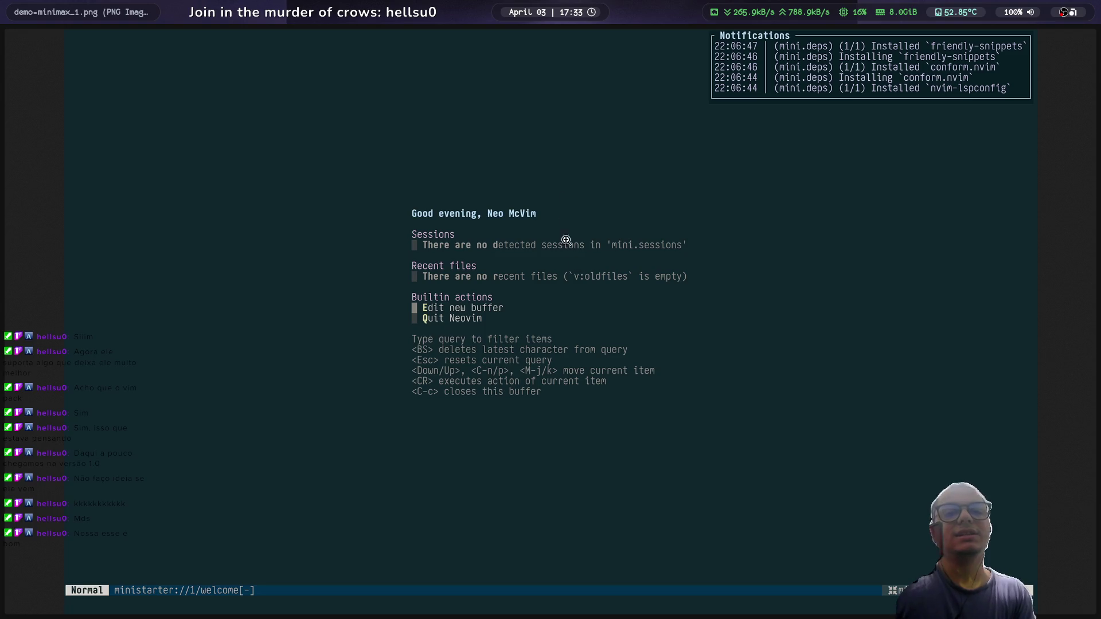
# Step: View the second, third and fourth MiniMax screenshots full size, zooming in and out on each
pyautogui.hotkey('alt', 'Left')
pyautogui.click(551, 204)
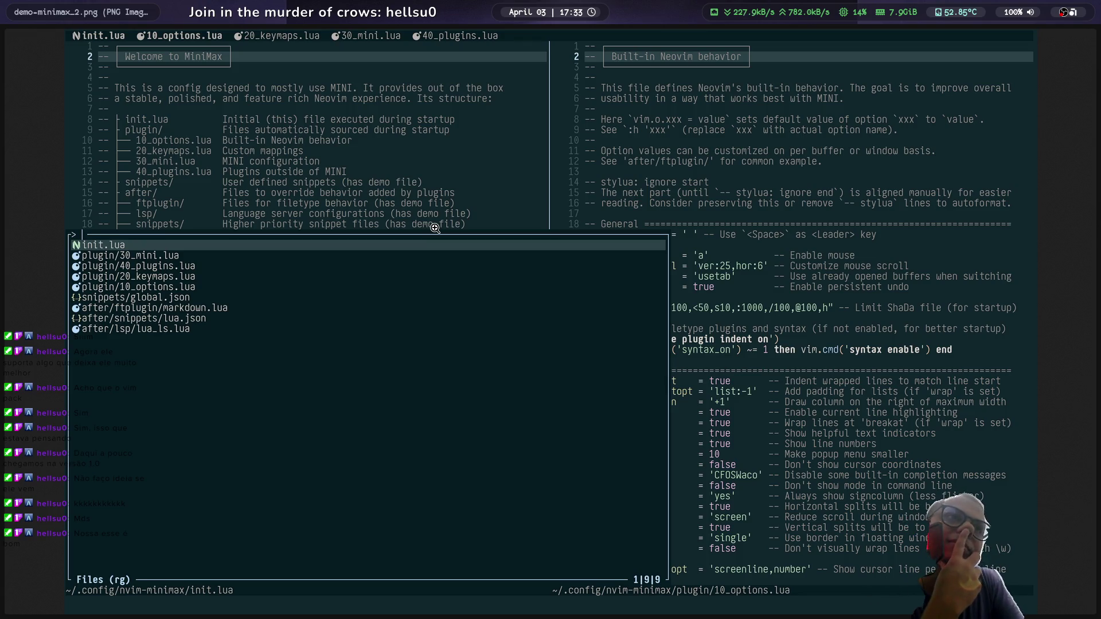
pyautogui.click(579, 205)
pyautogui.click(573, 201)
pyautogui.hotkey('alt', 'Left')
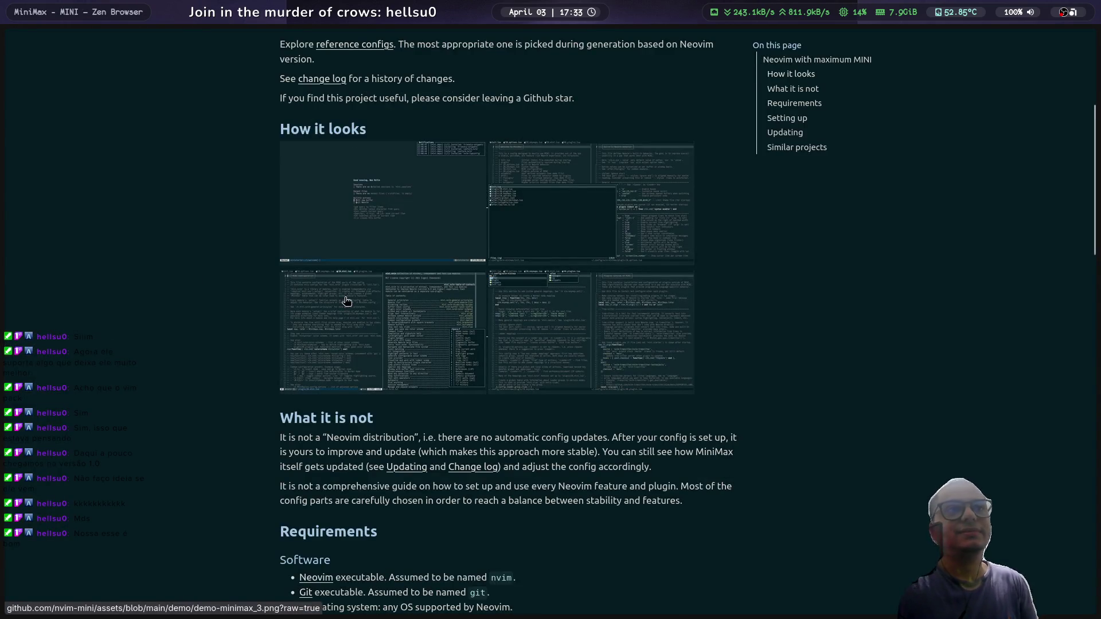
pyautogui.click(343, 296)
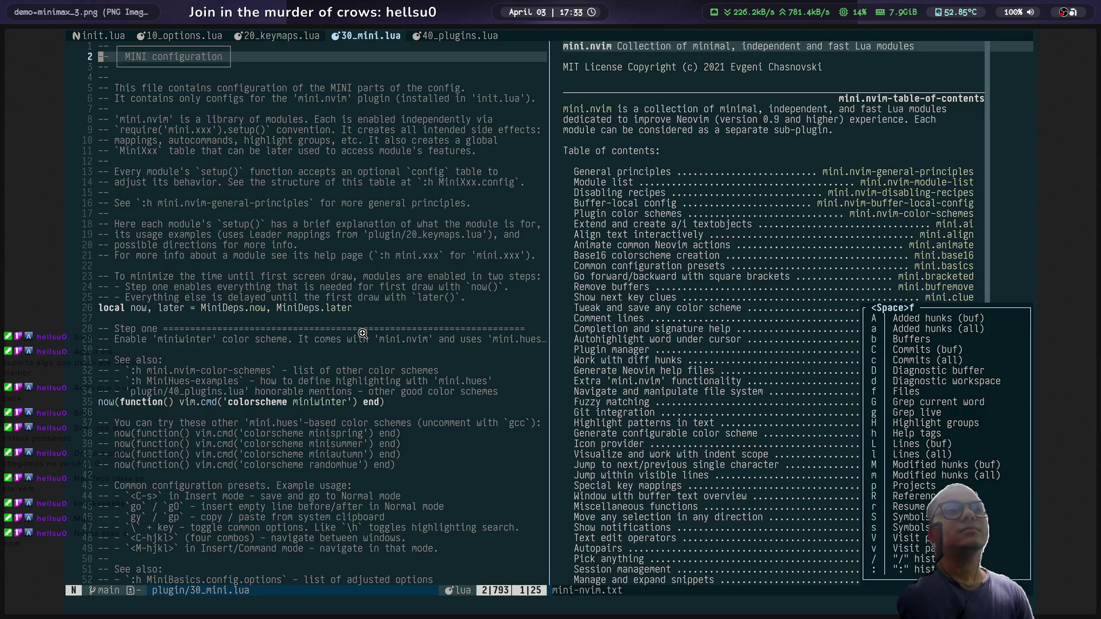
pyautogui.click(606, 336)
pyautogui.click(606, 336)
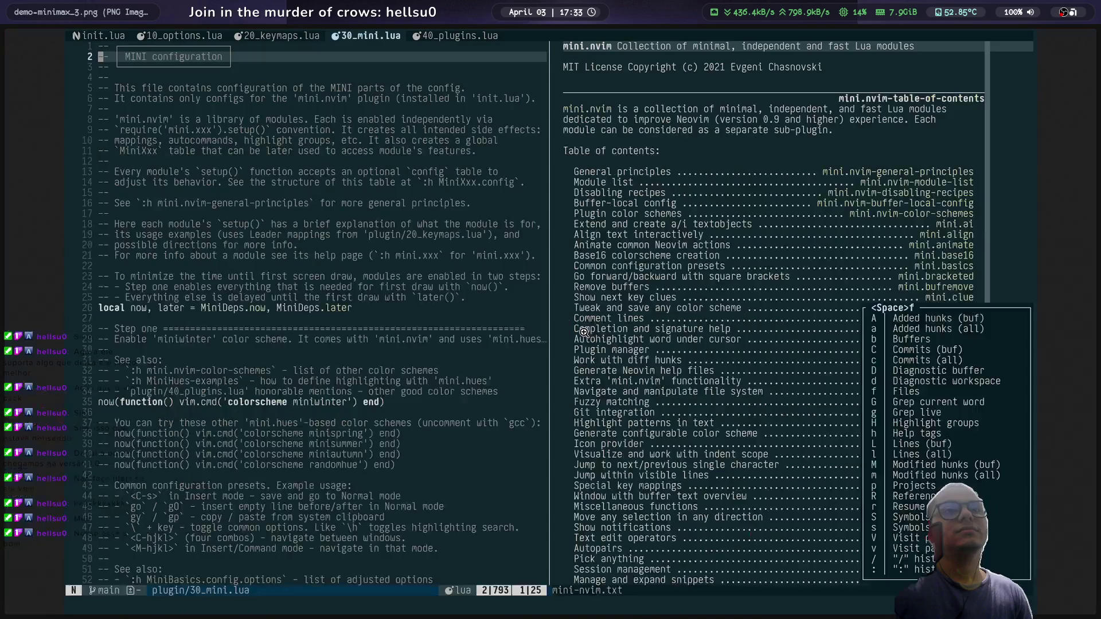
pyautogui.hotkey('alt', 'Left')
pyautogui.click(497, 322)
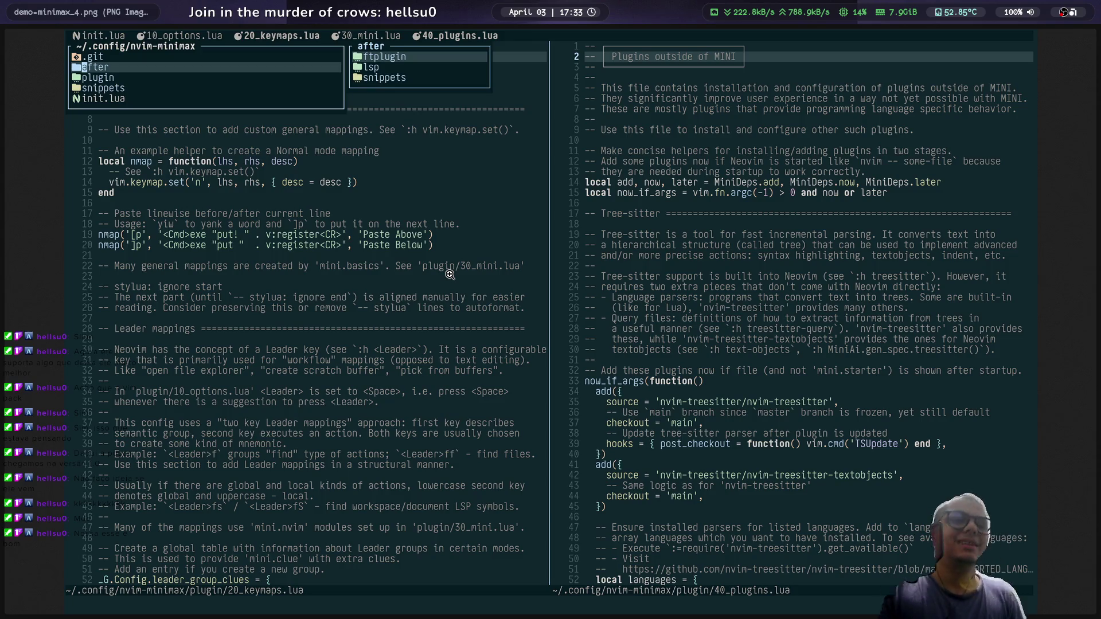
pyautogui.click(602, 351)
pyautogui.click(604, 348)
# Step: Return to MiniMax, read Requirements and Setting up, then go back to the mini.ai README
pyautogui.hotkey('alt', 'Left')
pyautogui.scroll(-3, 453, 378)
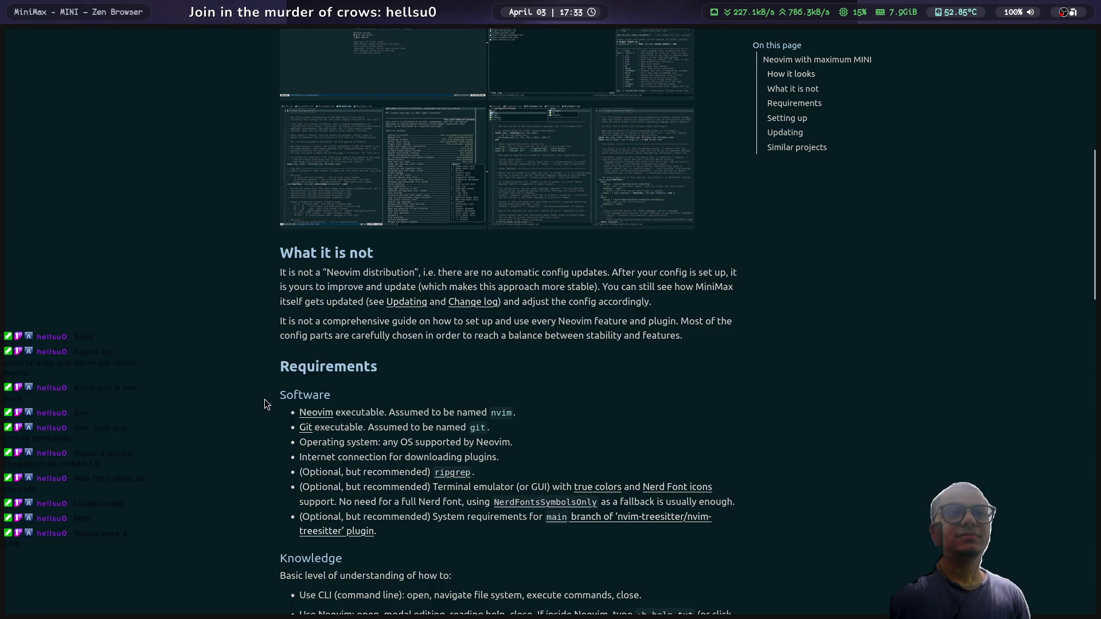
pyautogui.scroll(-3, 264, 398)
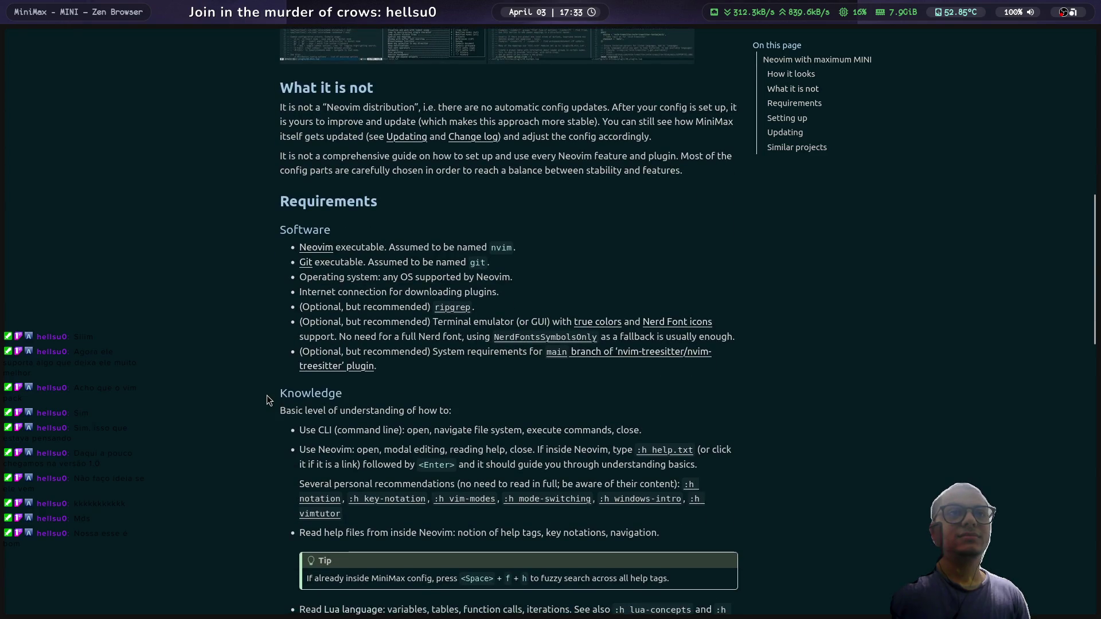
pyautogui.scroll(-3, 267, 400)
pyautogui.scroll(-7, 268, 391)
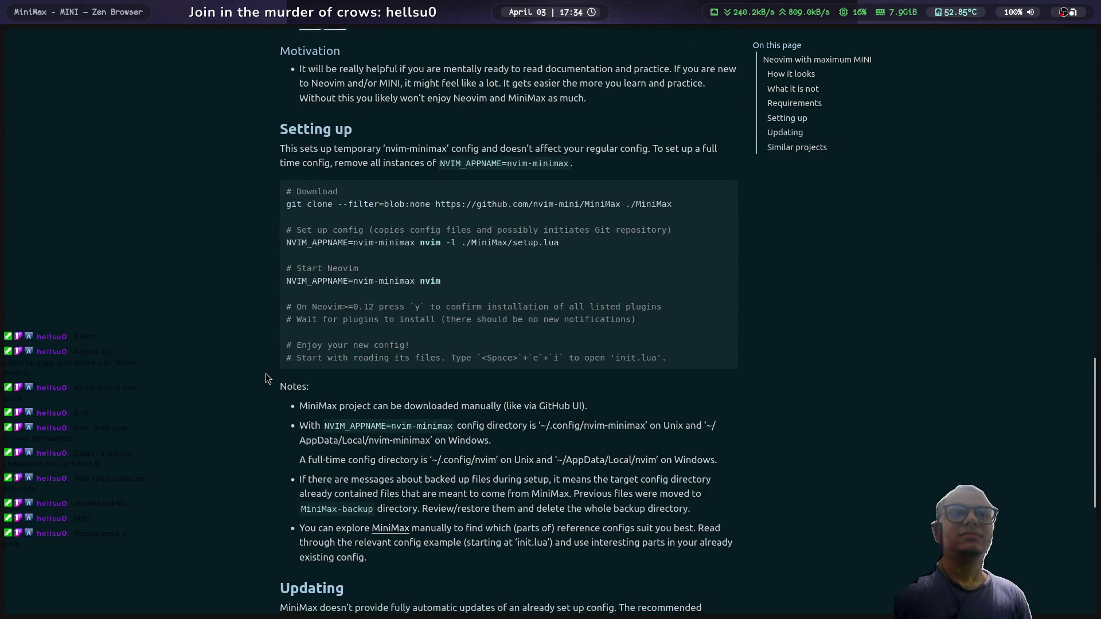
pyautogui.scroll(10, 266, 374)
pyautogui.hotkey('alt', 'Left')
pyautogui.hotkey('alt', 'Left')
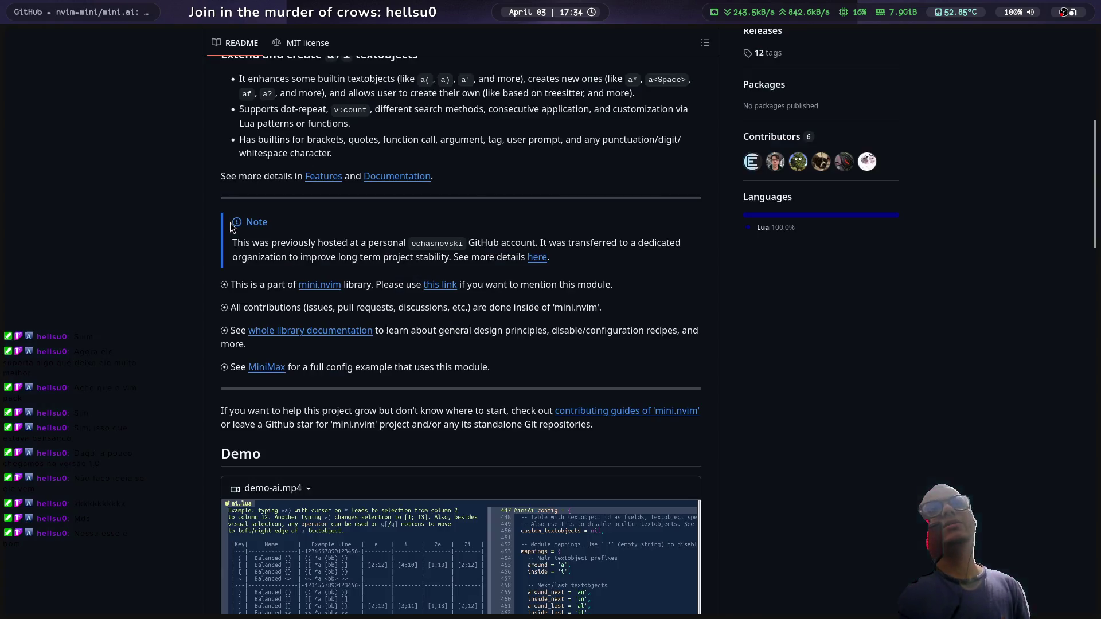
# Step: Skip the mini.ai demo video near its end, read Installation and Default config, then return to Google
pyautogui.scroll(-10, 228, 219)
pyautogui.scroll(4, 514, 226)
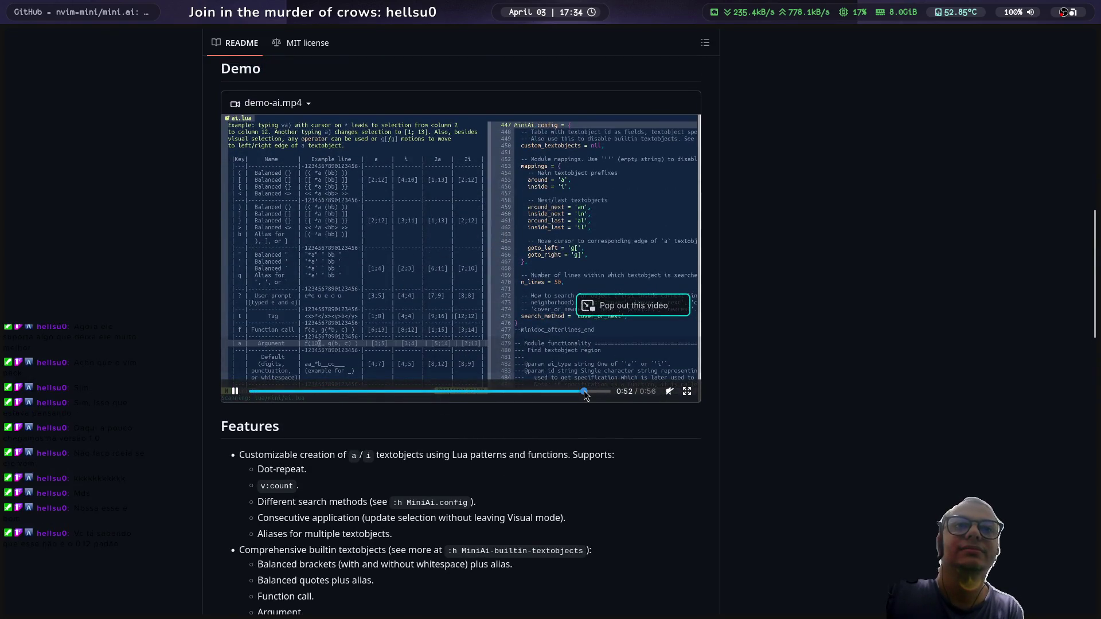
pyautogui.click(587, 391)
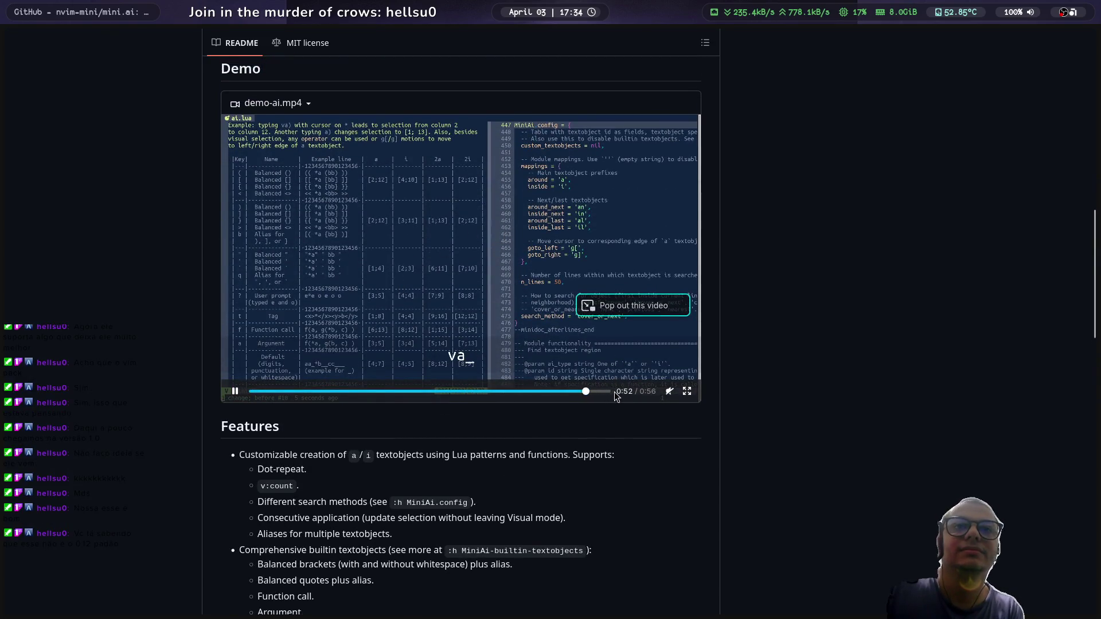
pyautogui.scroll(-10, 416, 270)
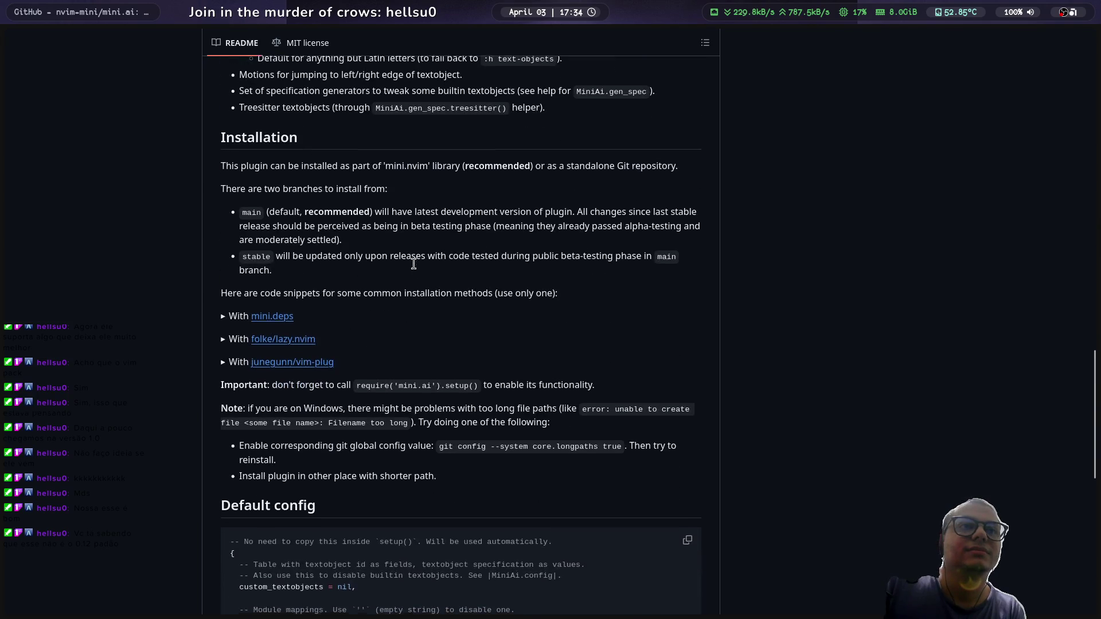
pyautogui.scroll(-5, 416, 269)
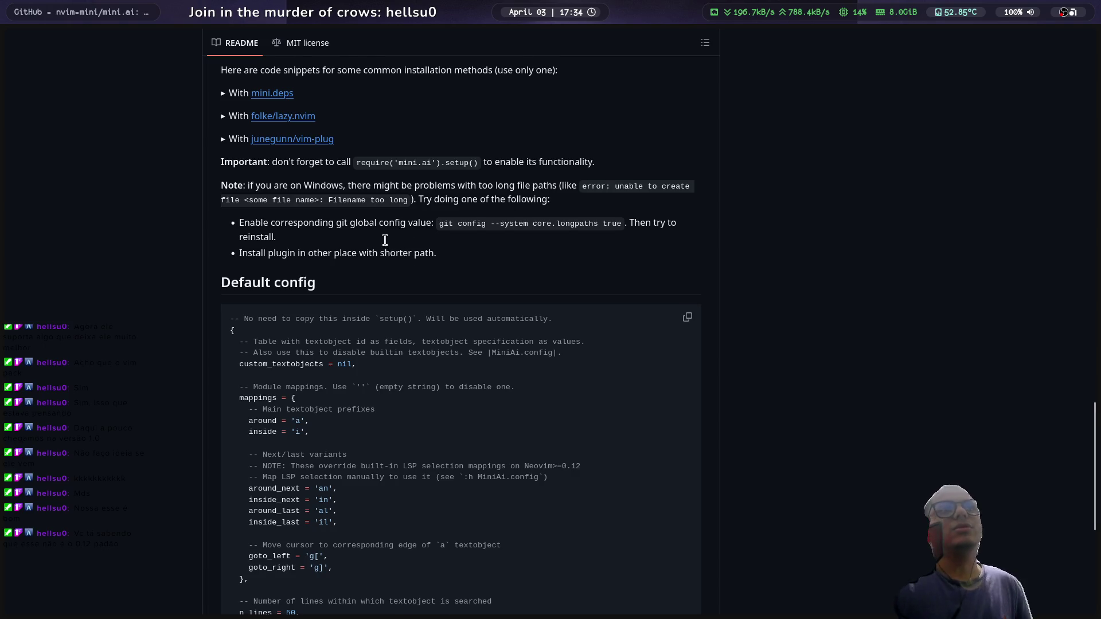
pyautogui.scroll(-6, 379, 241)
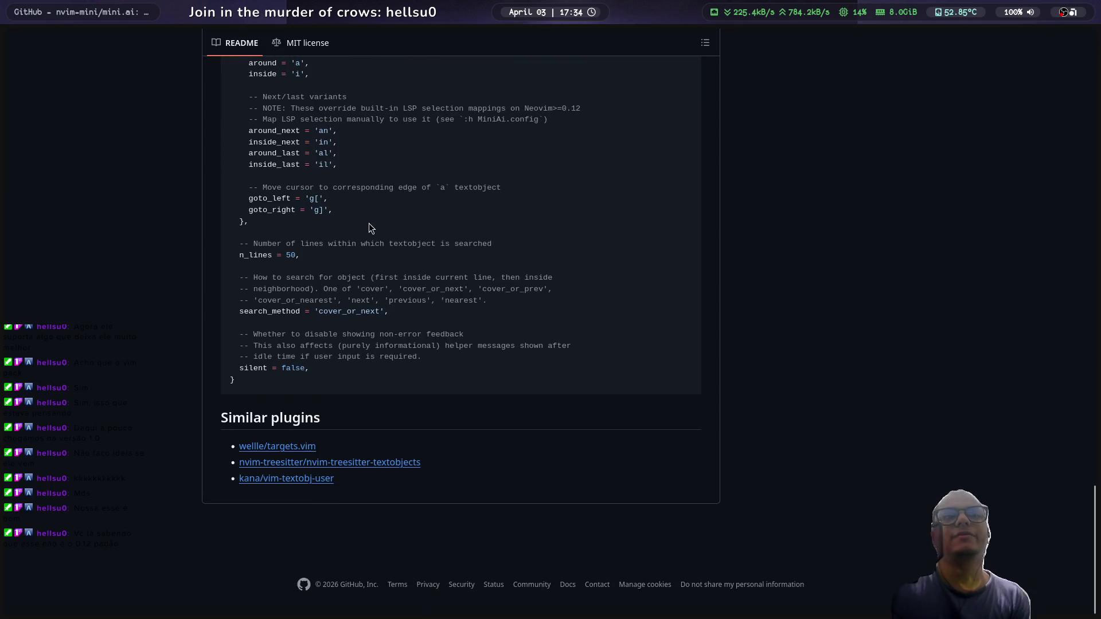
pyautogui.scroll(7, 370, 227)
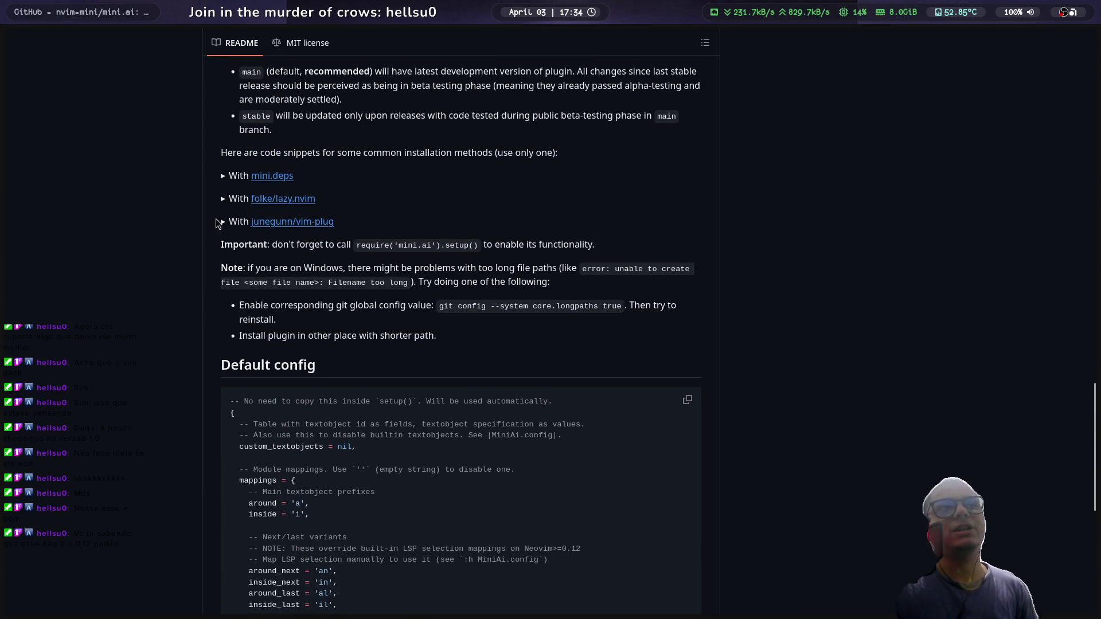
pyautogui.scroll(7, 231, 252)
pyautogui.scroll(18, 246, 241)
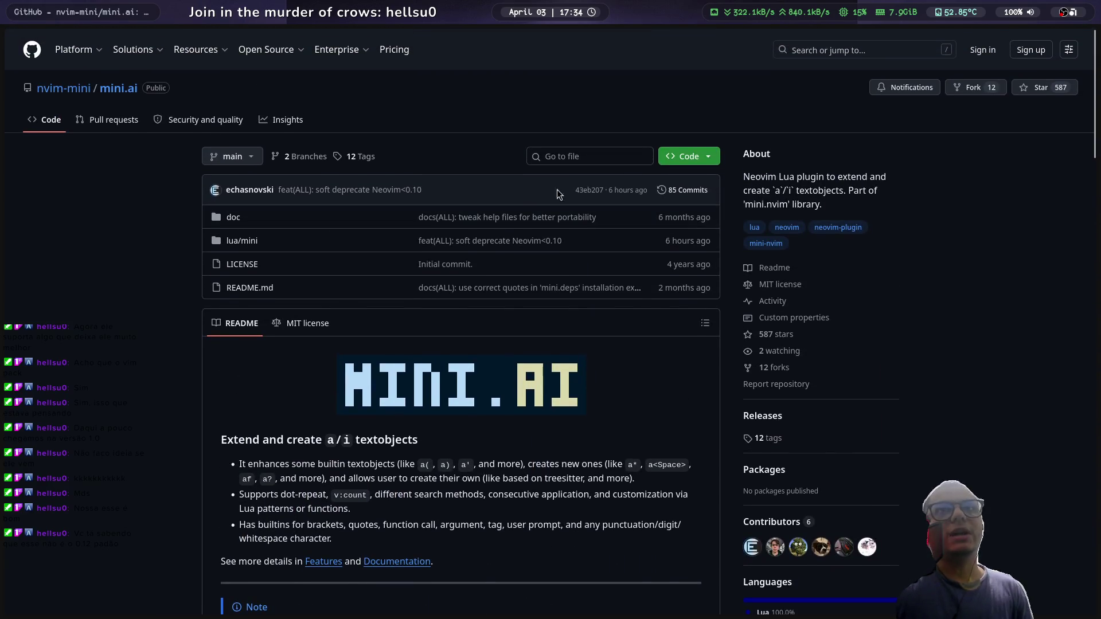
pyautogui.hotkey('alt', 'Left')
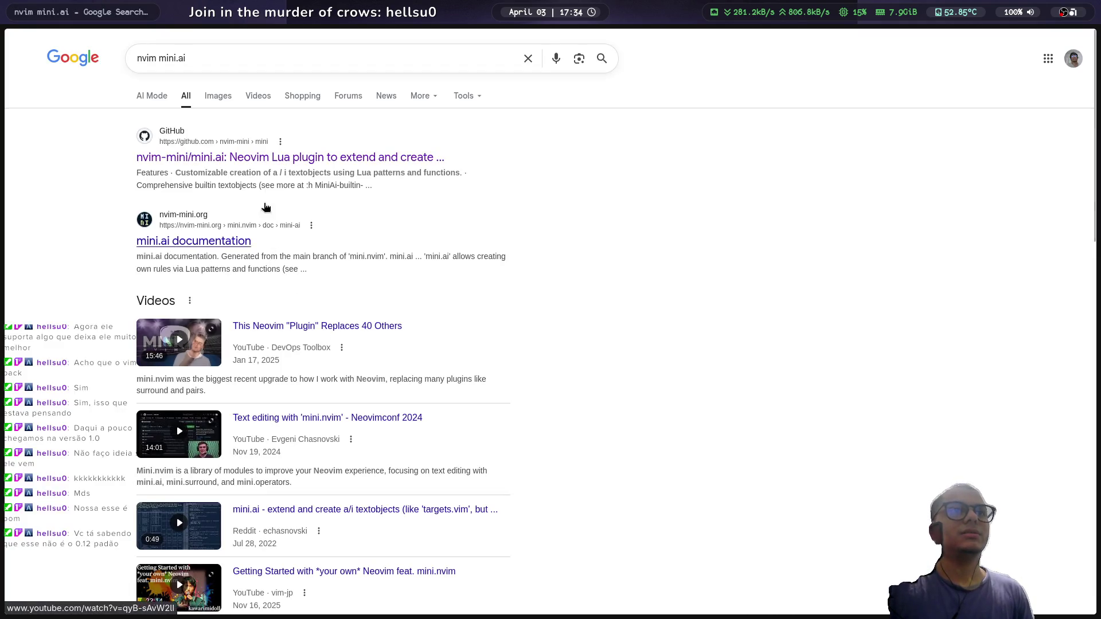
# Step: Switch to the feat(pack) pull request and play vim-pack-demo.mp4 fullscreen, then exit fullscreen
pyautogui.moveTo(2, 182)
pyautogui.hotkey('ctrl', 'Tab')
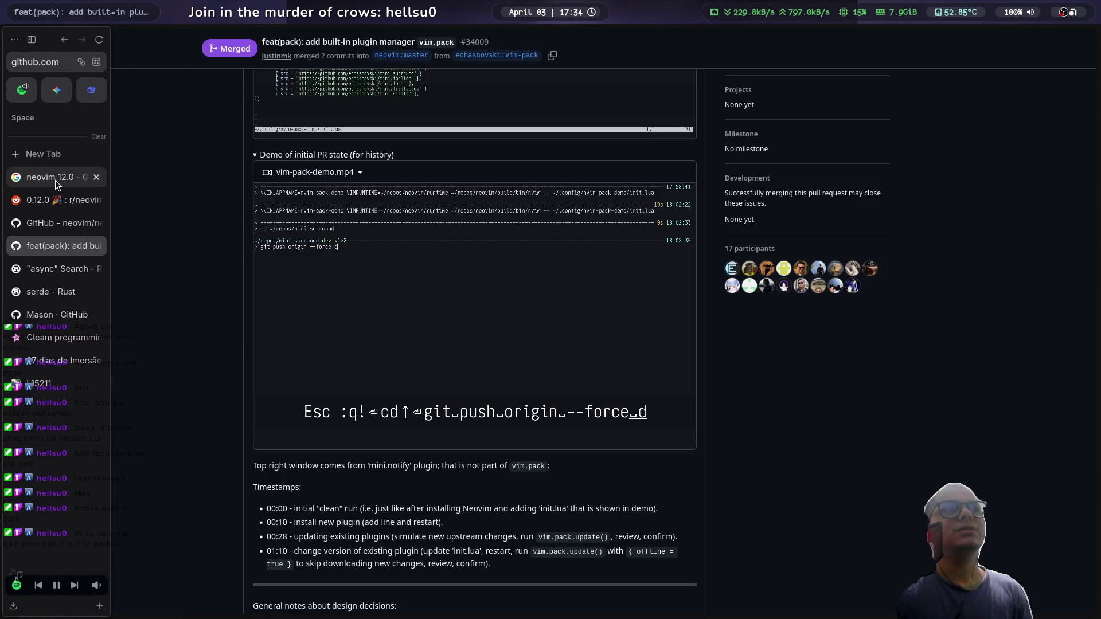
pyautogui.click(287, 216)
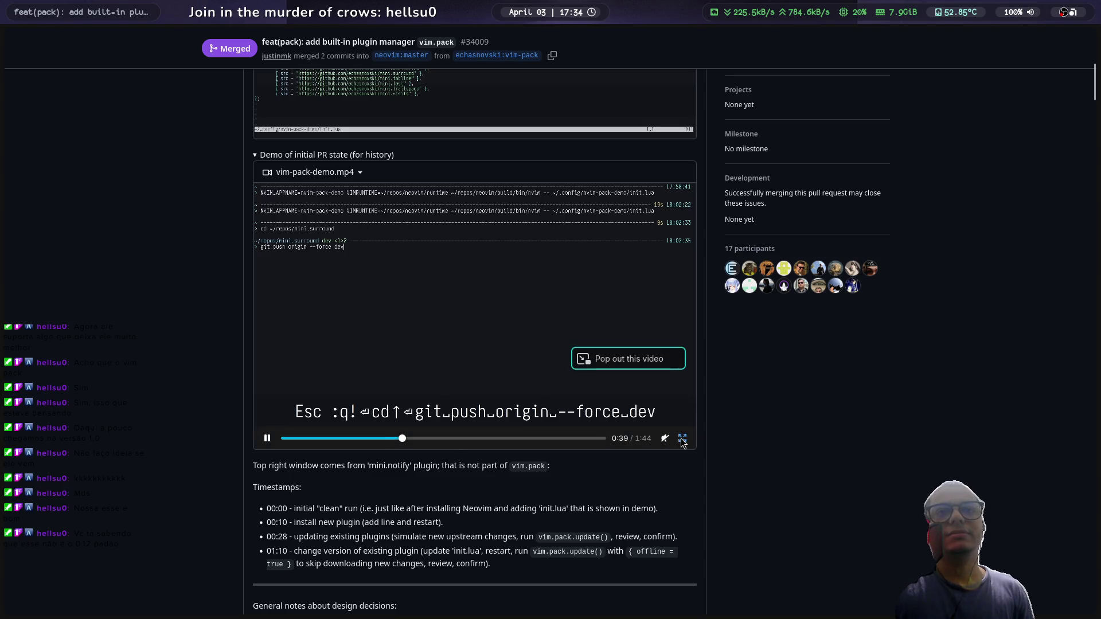
pyautogui.click(682, 439)
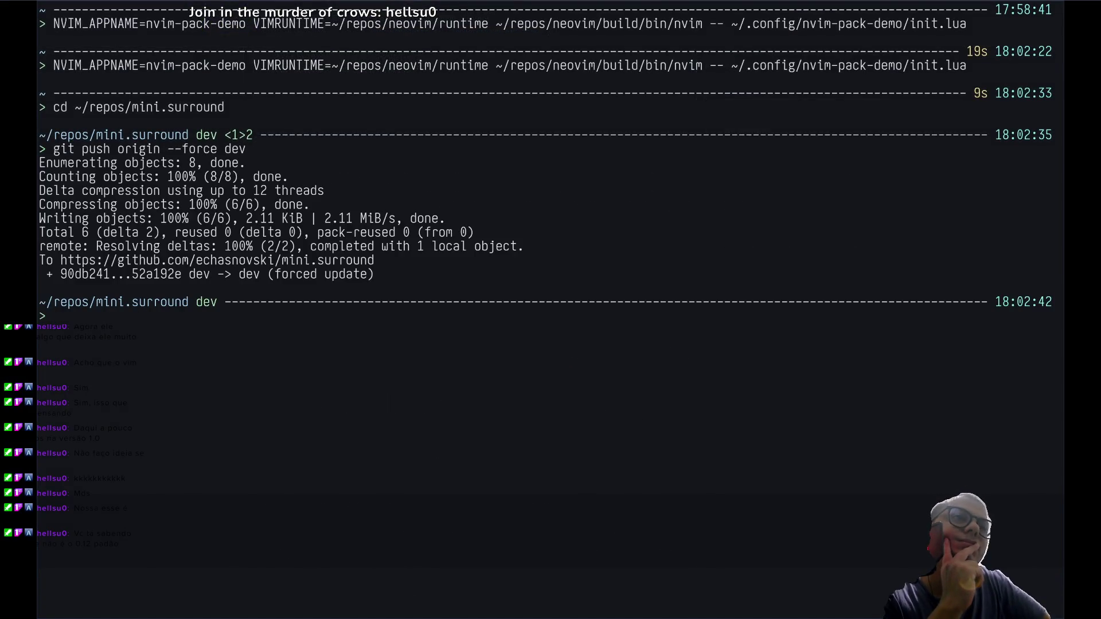
pyautogui.press('Escape')
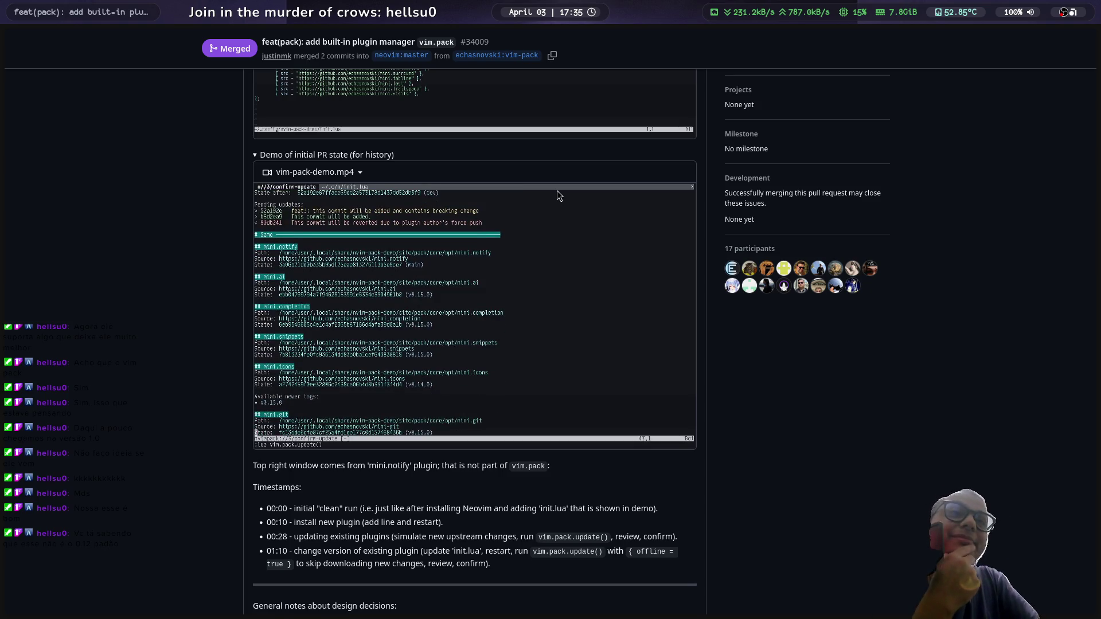
# Step: Play the vim.pack demo full screen, pause on the init.lua plugin list, then exit full screen
pyautogui.moveTo(623, 269)
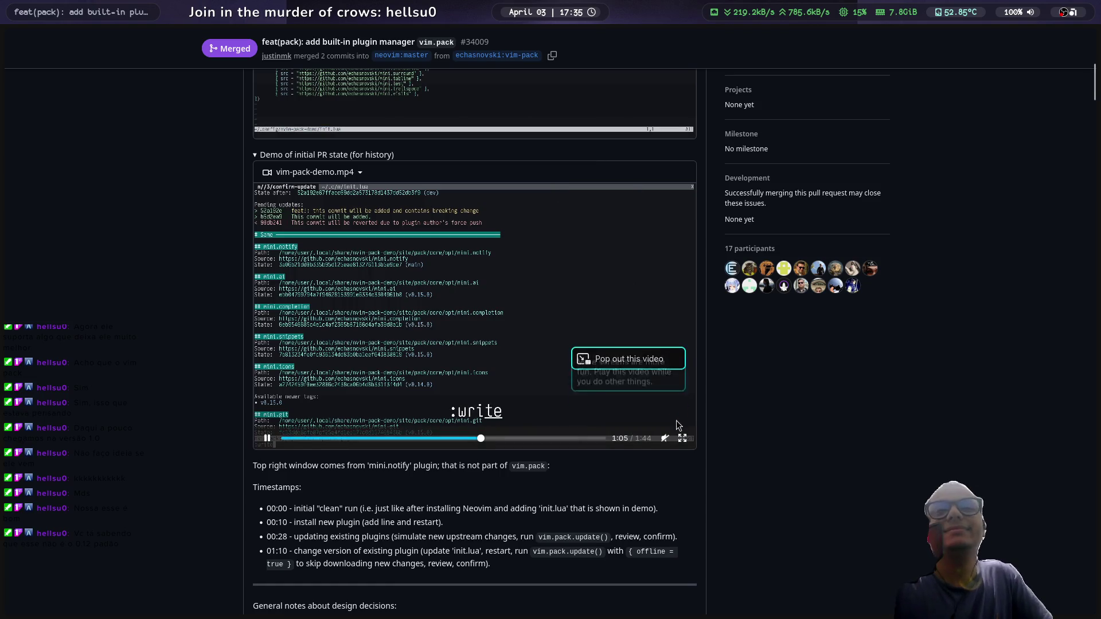
pyautogui.click(681, 437)
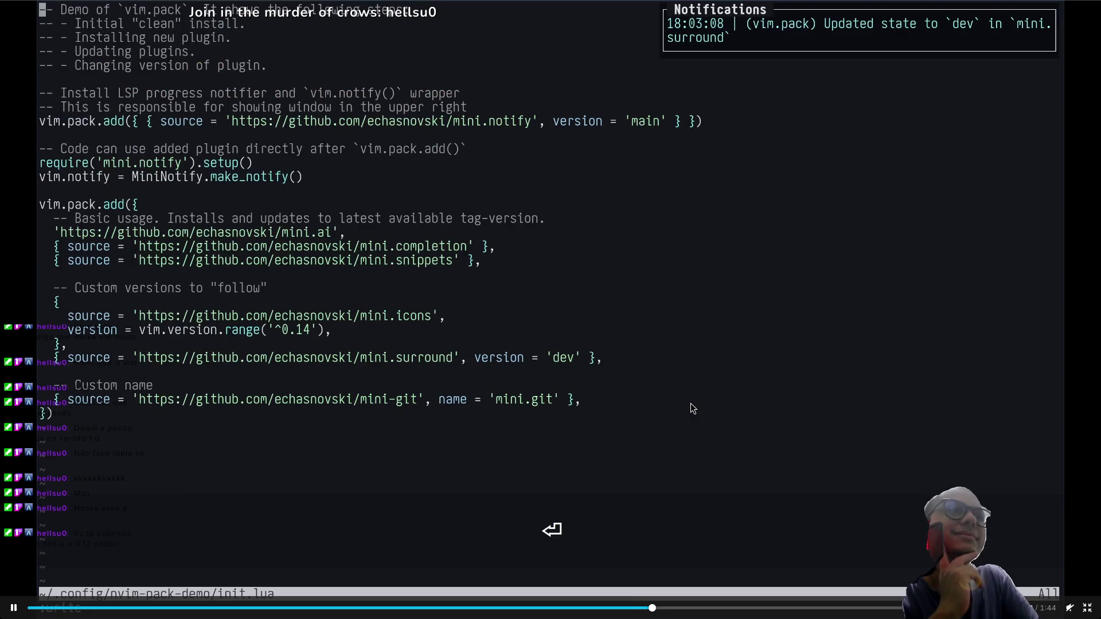
pyautogui.press('Escape')
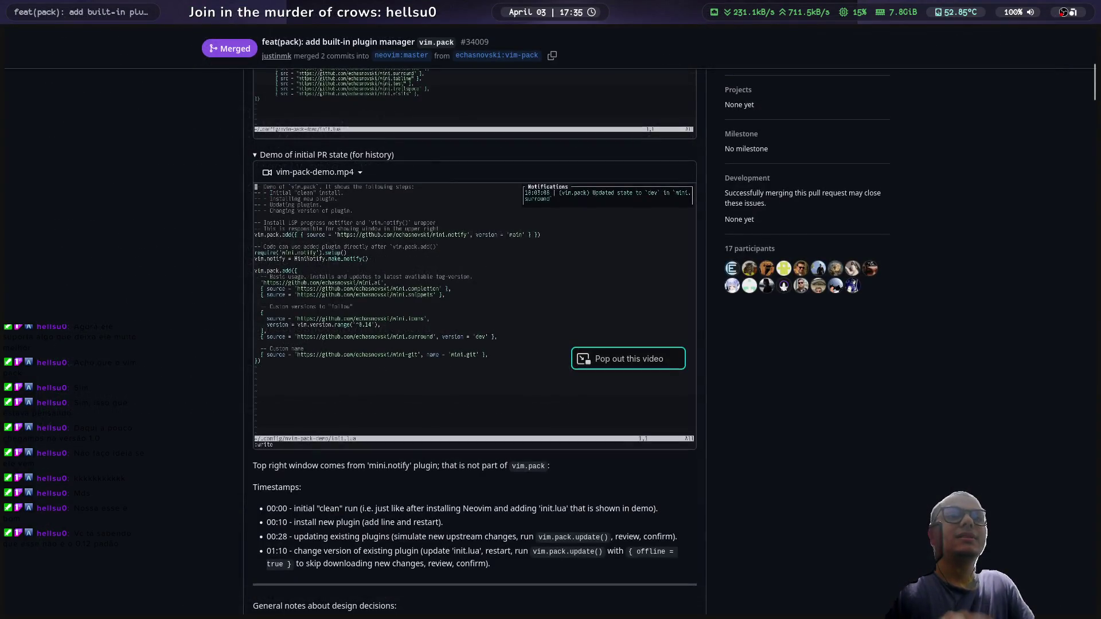
pyautogui.press('f')
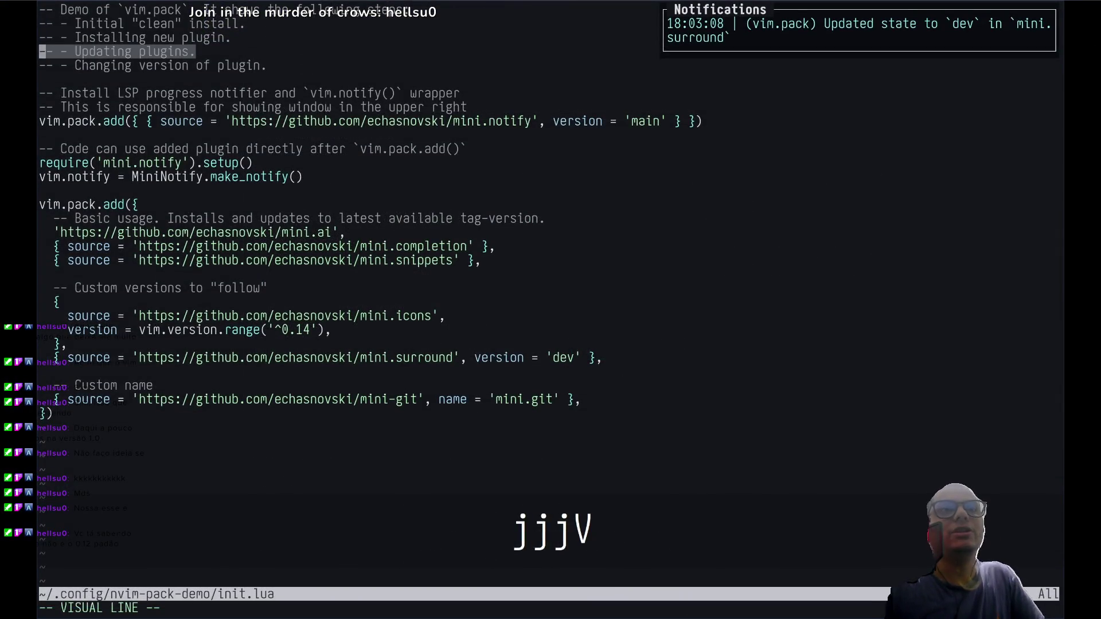
pyautogui.click(576, 256)
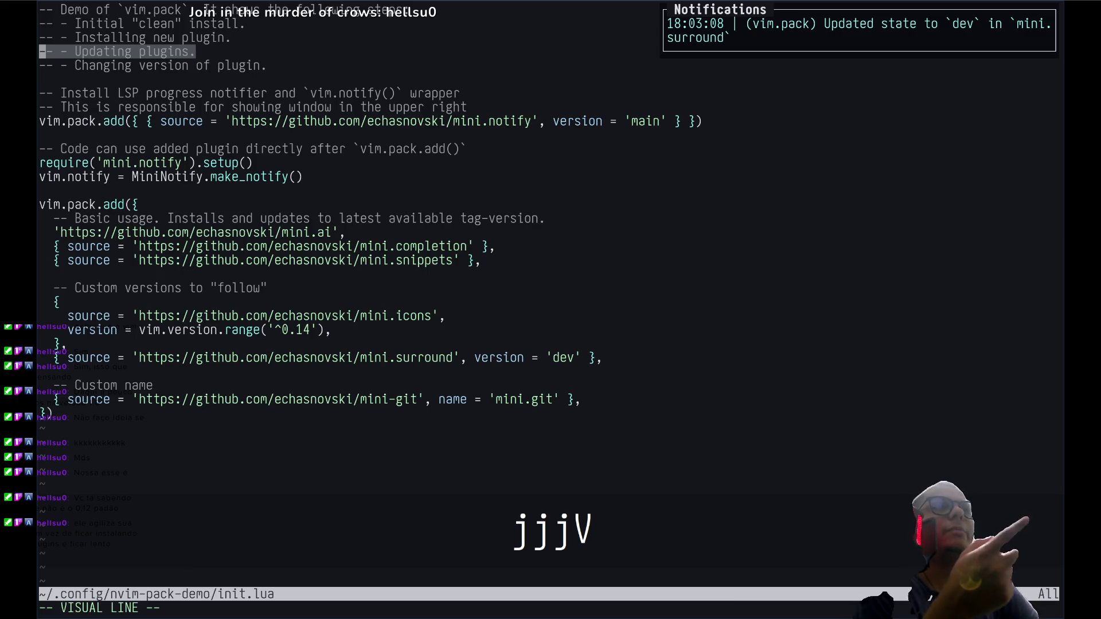
pyautogui.press('1')
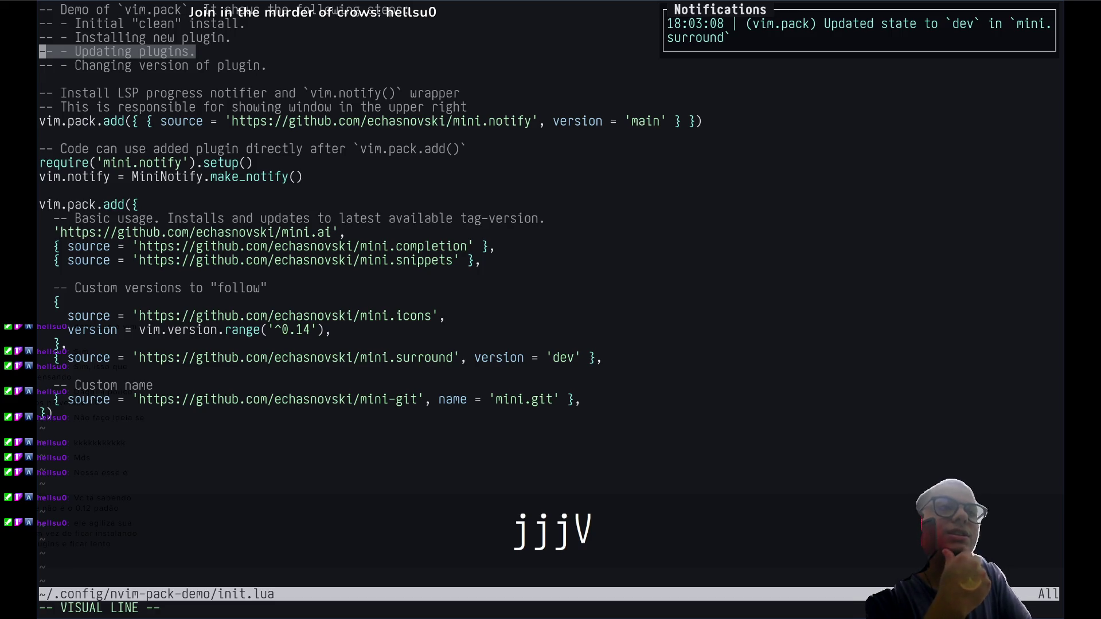
pyautogui.press('Escape')
# Step: Expand the pull request's Design decisions notes, Planned future work and Not planned sections
pyautogui.scroll(-4, 609, 254)
pyautogui.scroll(-2, 528, 309)
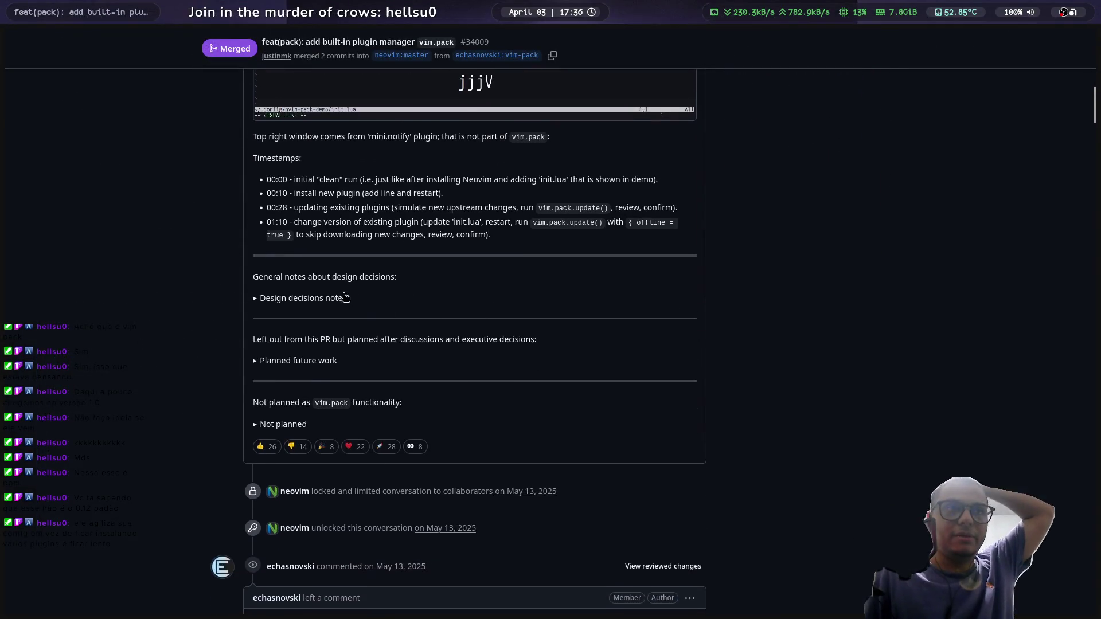
pyautogui.click(323, 297)
pyautogui.scroll(-2, 242, 312)
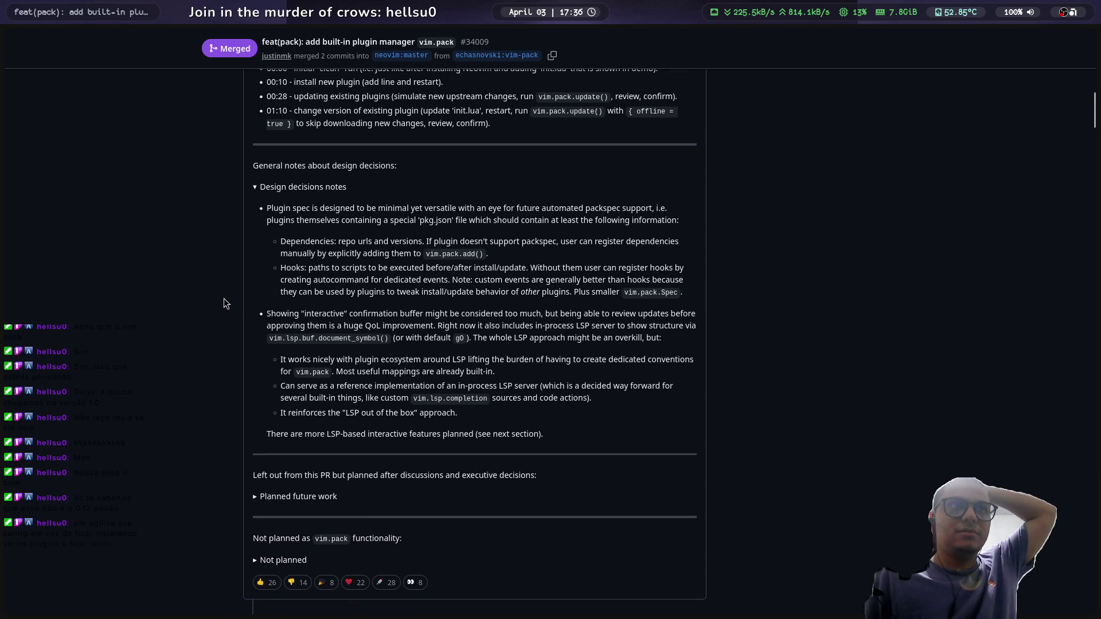
pyautogui.scroll(-3, 225, 294)
pyautogui.click(276, 331)
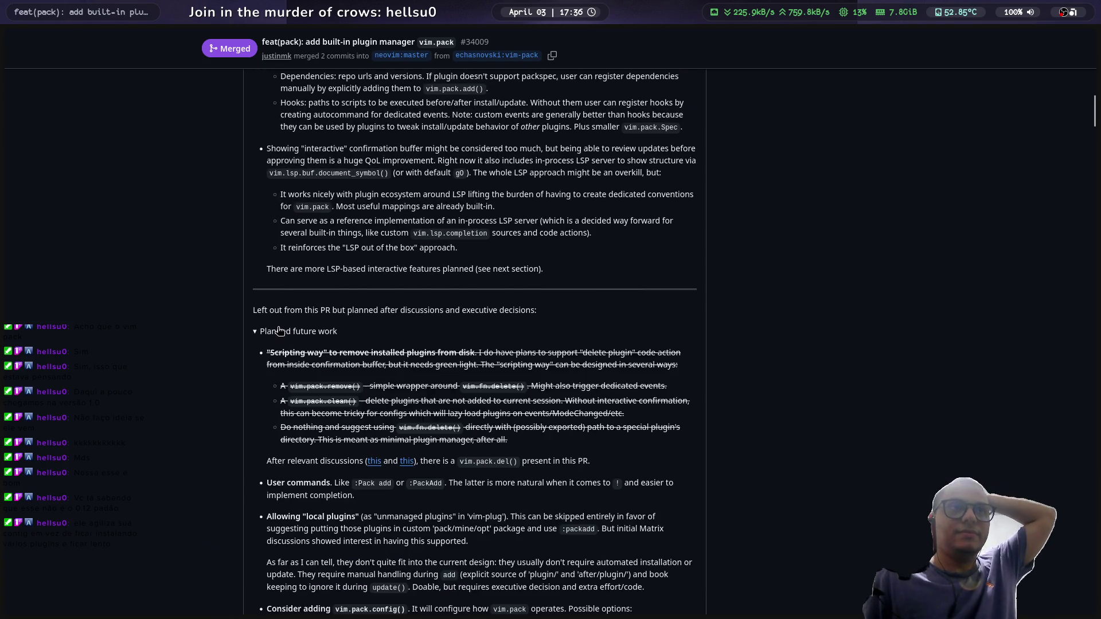
pyautogui.scroll(-10, 209, 331)
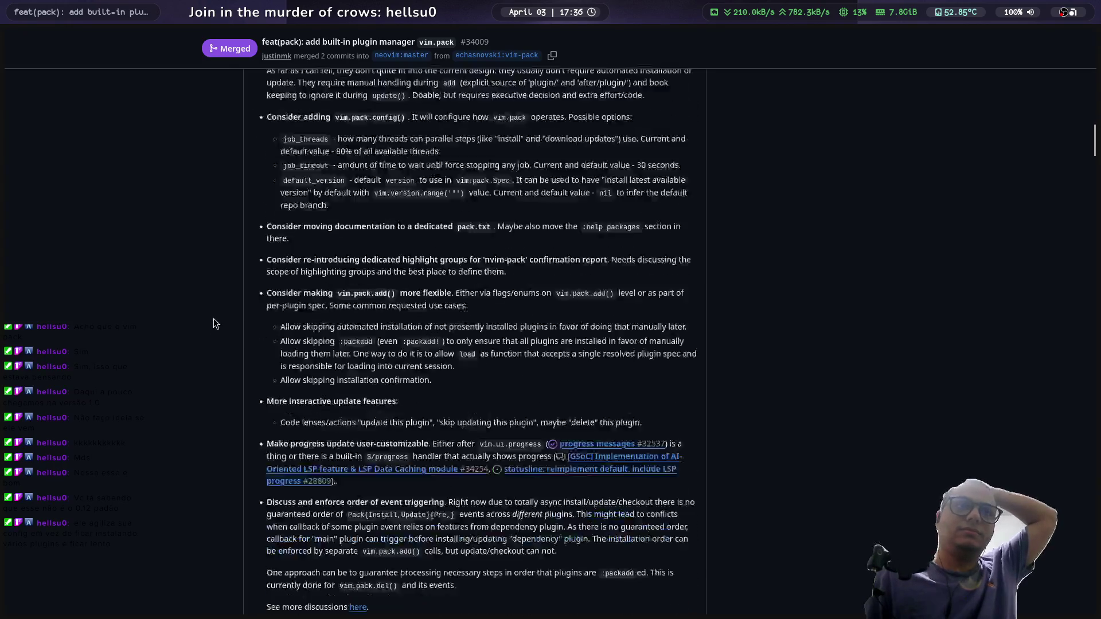
pyautogui.scroll(-3, 215, 318)
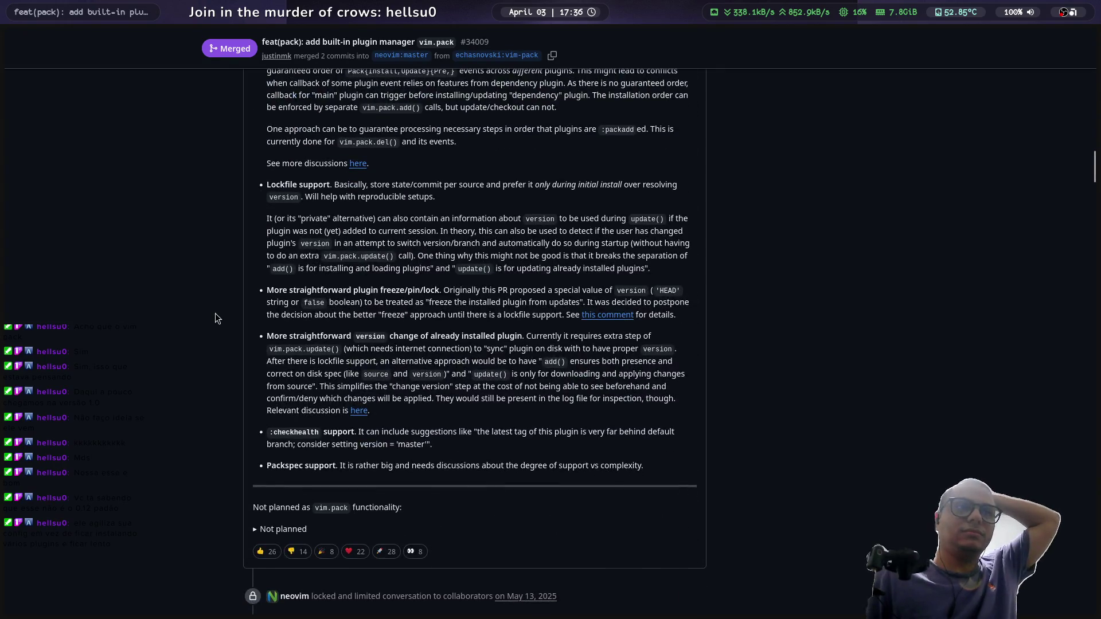
pyautogui.scroll(-2, 229, 324)
pyautogui.scroll(-1, 245, 348)
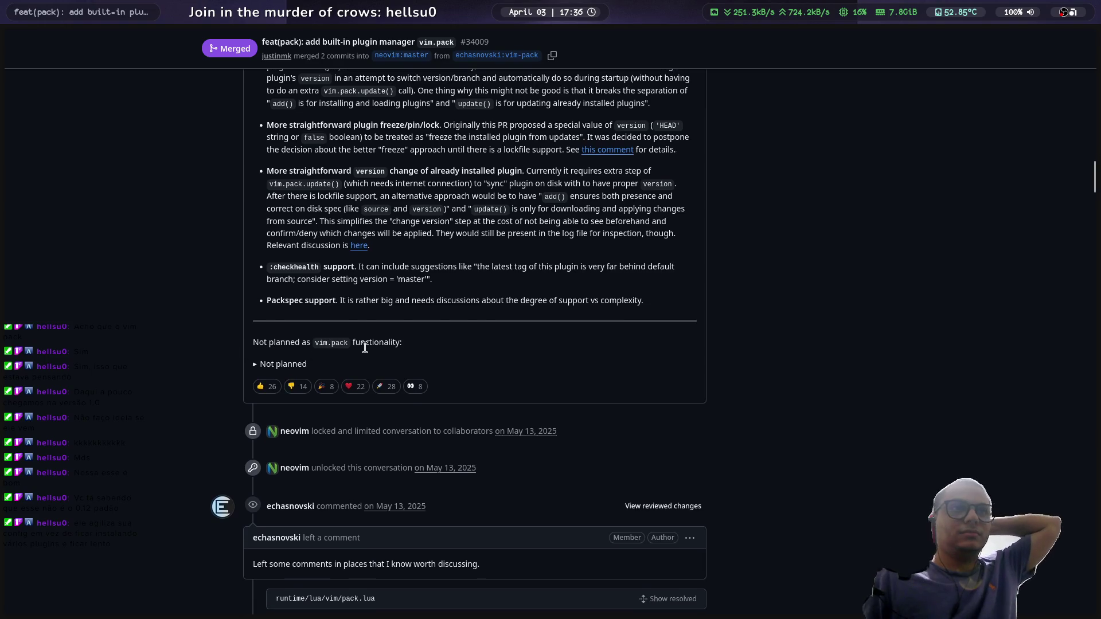
pyautogui.click(304, 364)
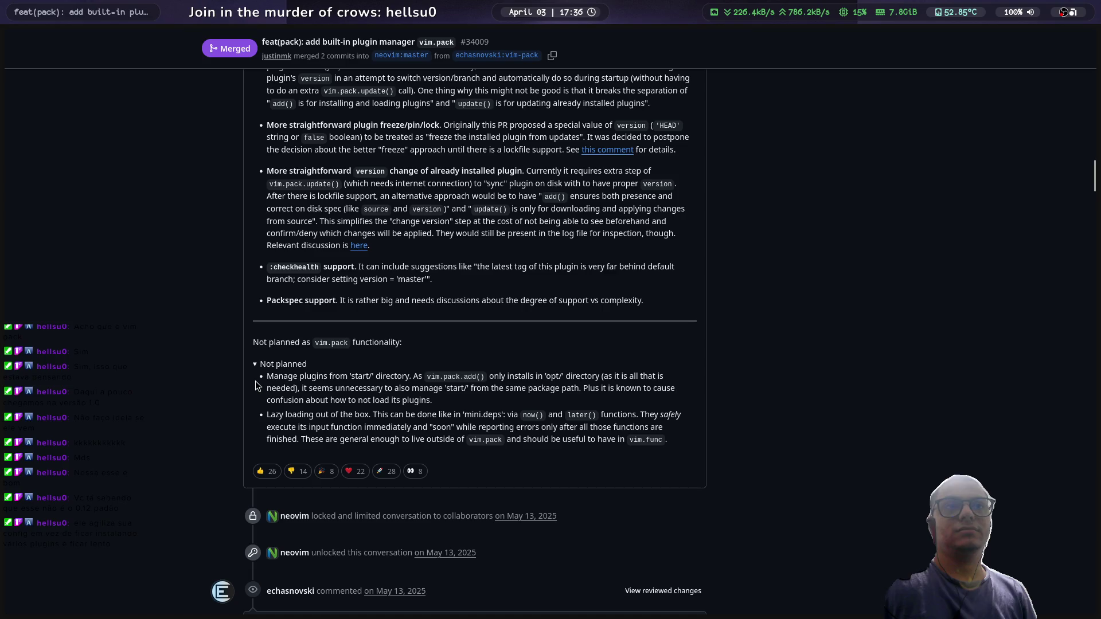
# Step: Highlight the 'Lazy loading out of the box' sentence and the later() function name
pyautogui.scroll(-3, 256, 381)
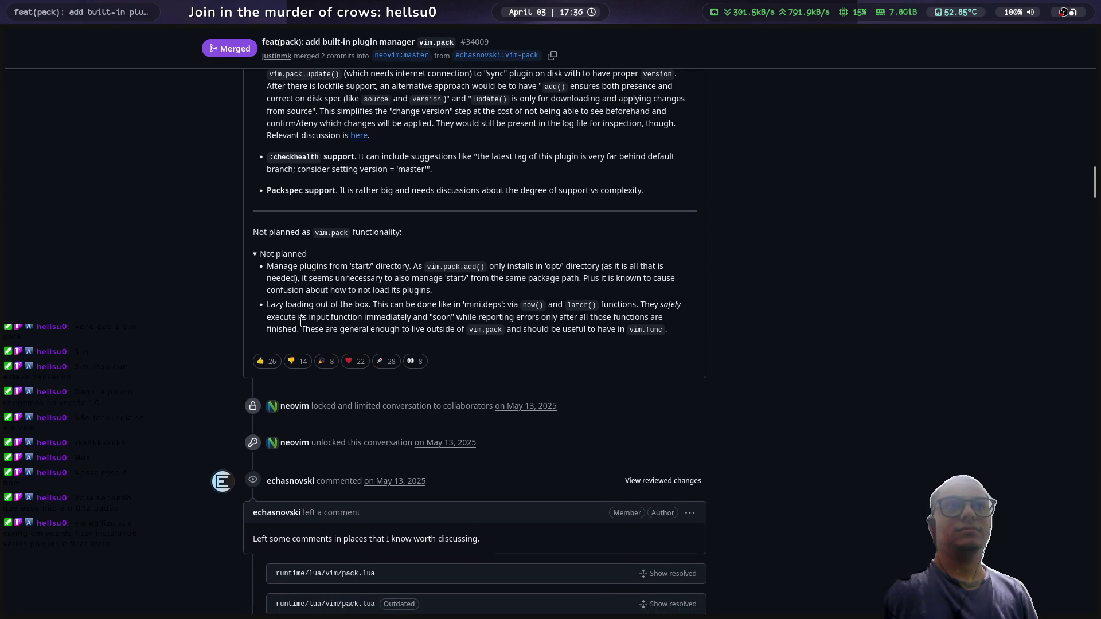
pyautogui.moveTo(267, 305)
pyautogui.mouseDown()
pyautogui.moveTo(519, 317)
pyautogui.moveTo(374, 306)
pyautogui.mouseUp()
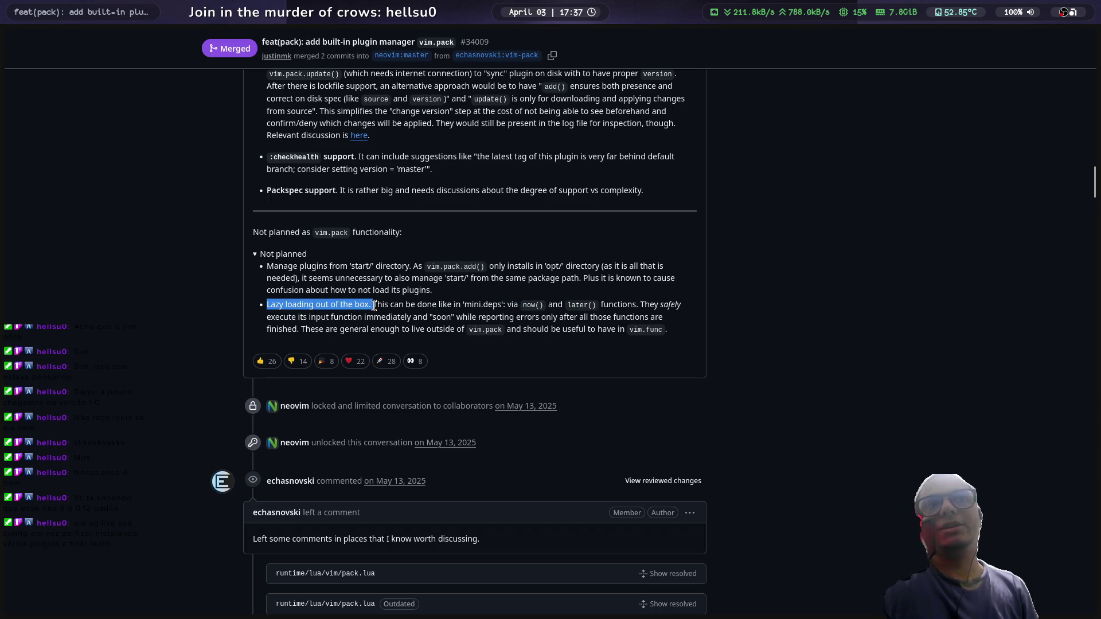
pyautogui.click(392, 319)
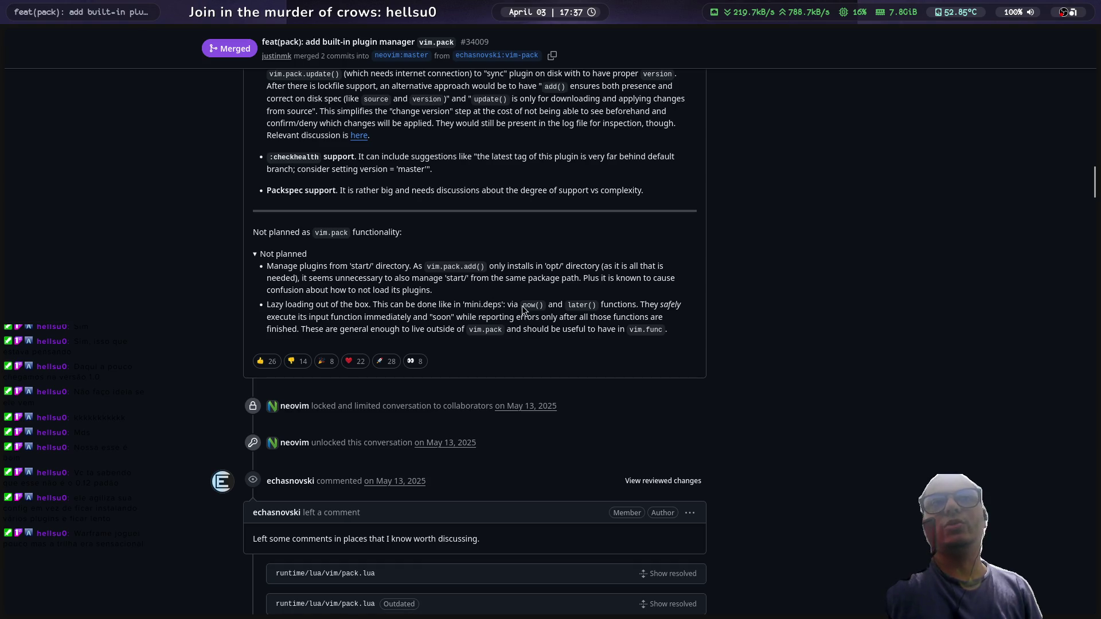
pyautogui.moveTo(570, 304); pyautogui.dragTo(588, 302)
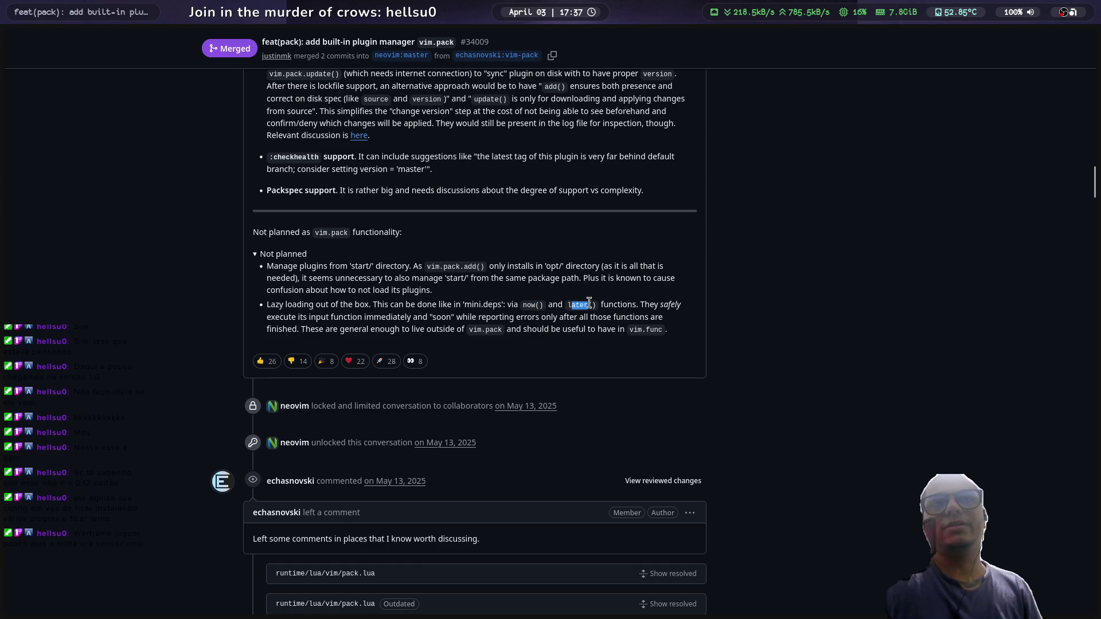
pyautogui.click(737, 301)
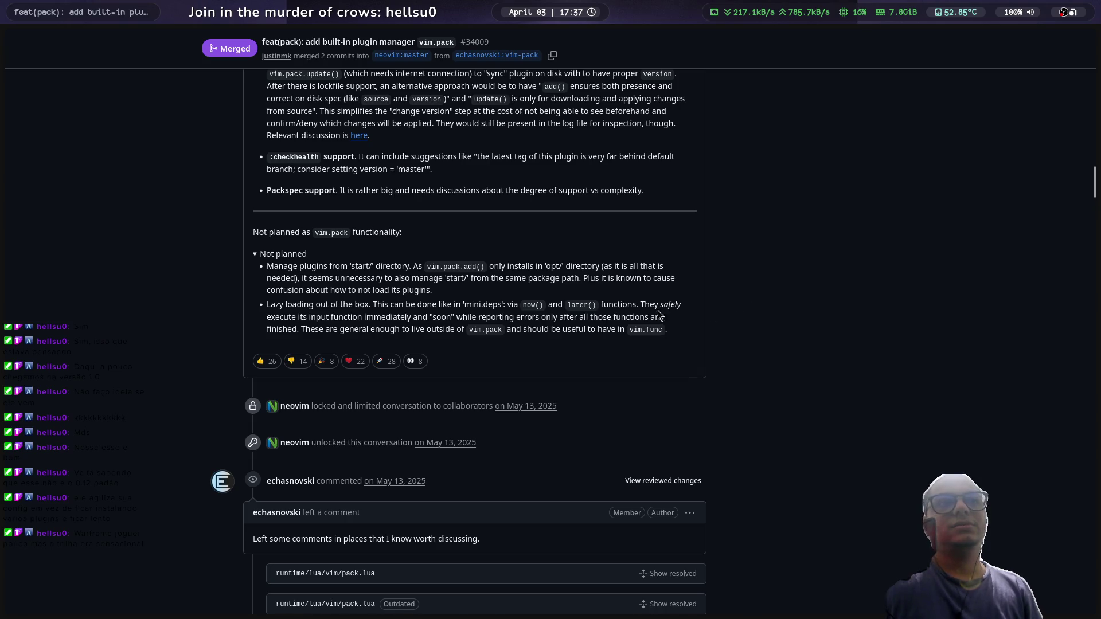
pyautogui.scroll(-3, 239, 297)
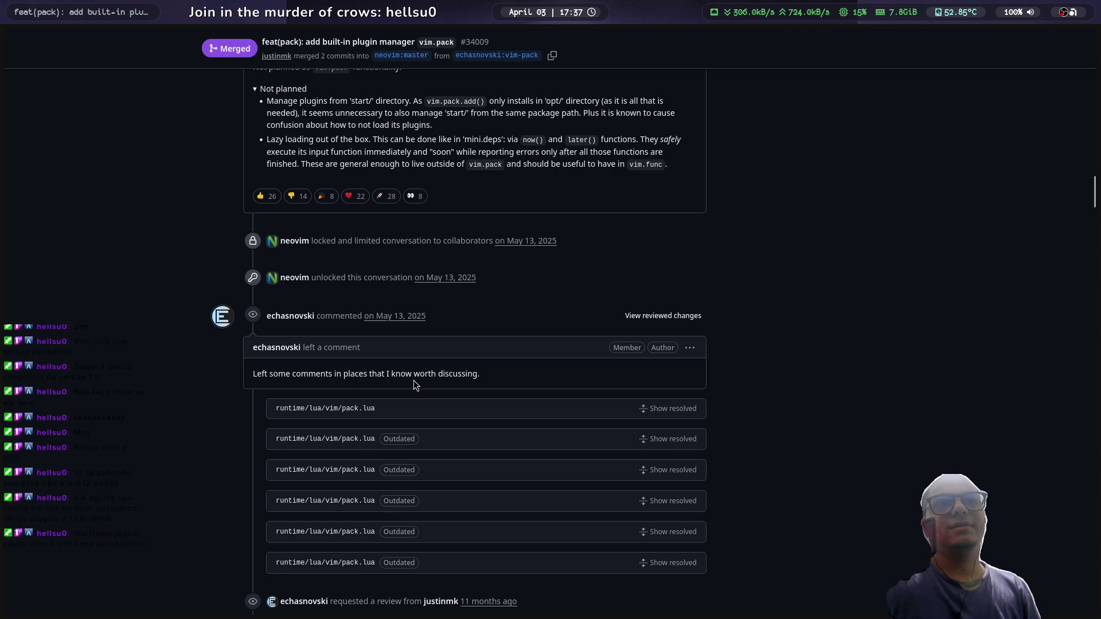
pyautogui.scroll(-2, 196, 362)
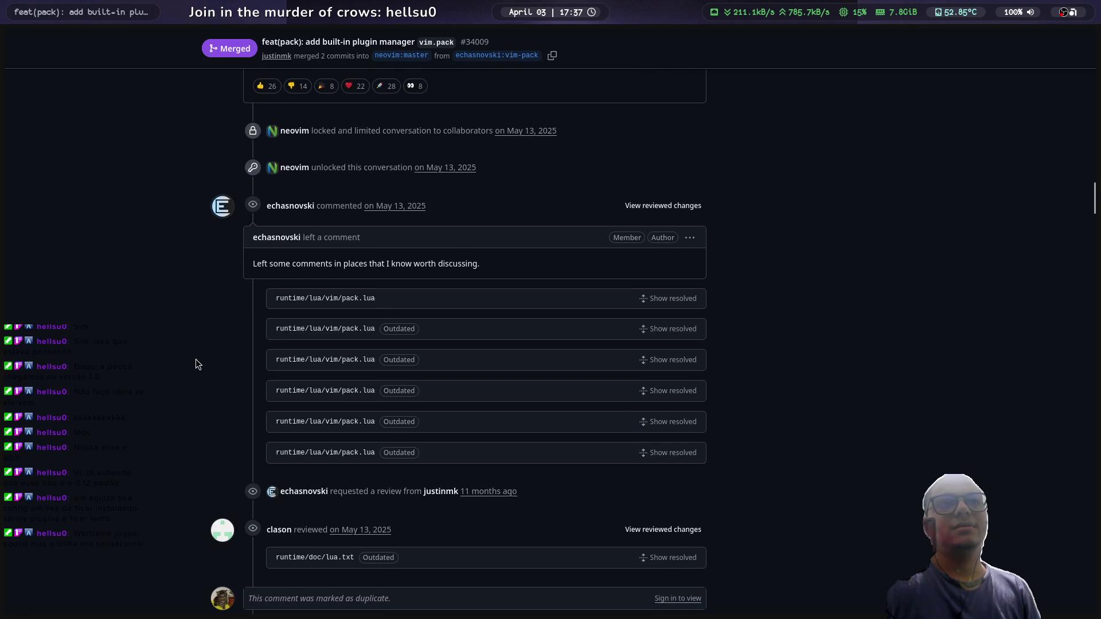
pyautogui.scroll(-7, 195, 359)
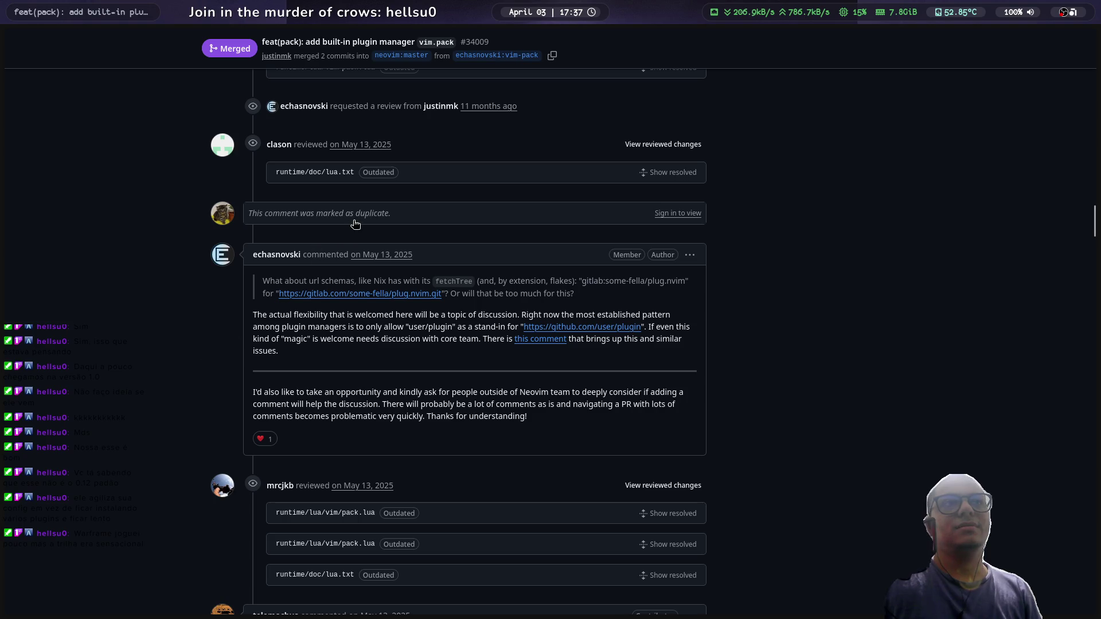
pyautogui.scroll(2, 207, 305)
pyautogui.scroll(14, 195, 304)
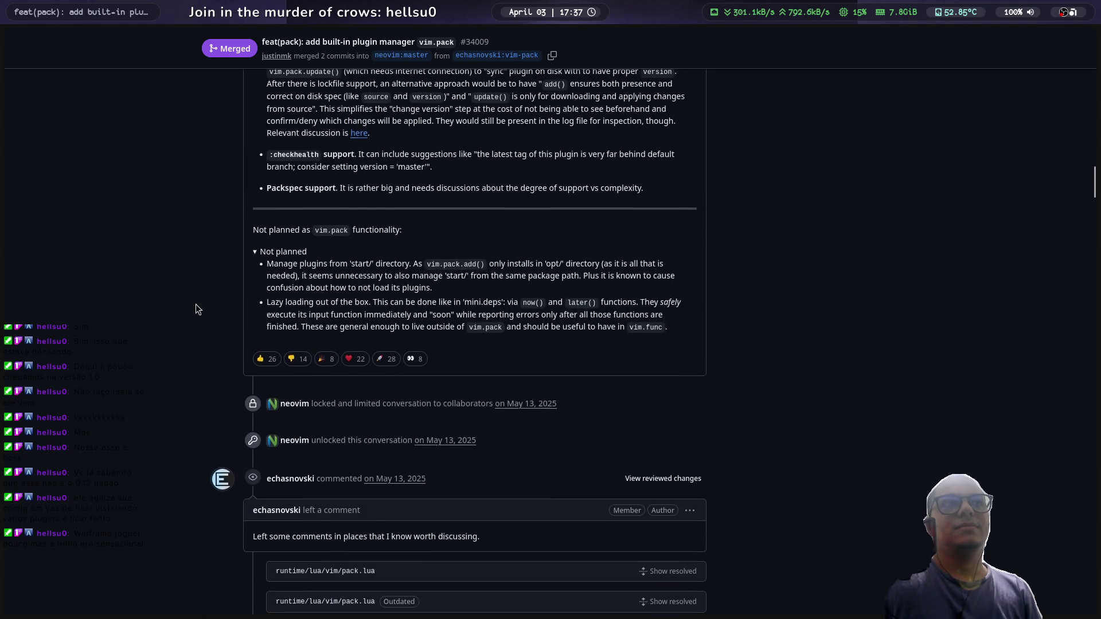
pyautogui.scroll(-5, 195, 304)
pyautogui.scroll(-15, 198, 300)
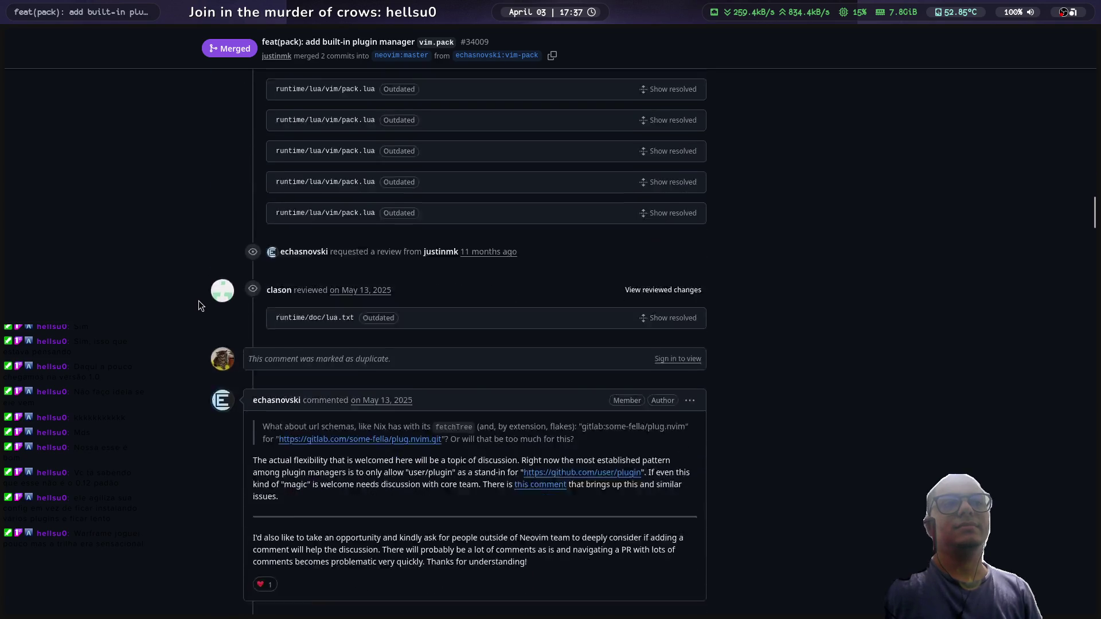
pyautogui.scroll(-5, 198, 300)
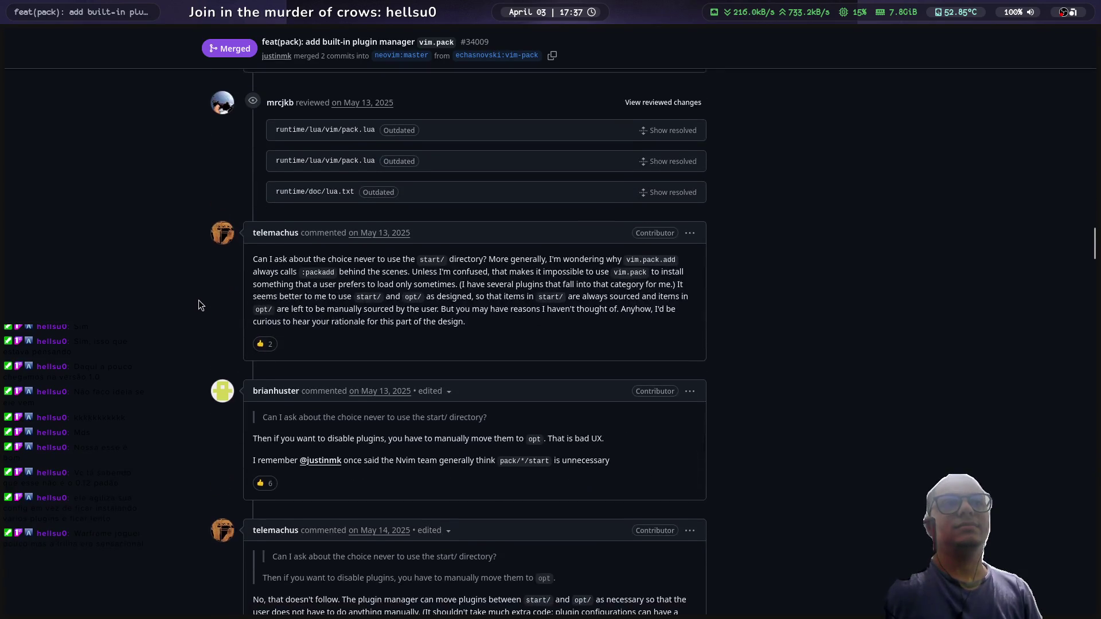
pyautogui.scroll(-1, 198, 300)
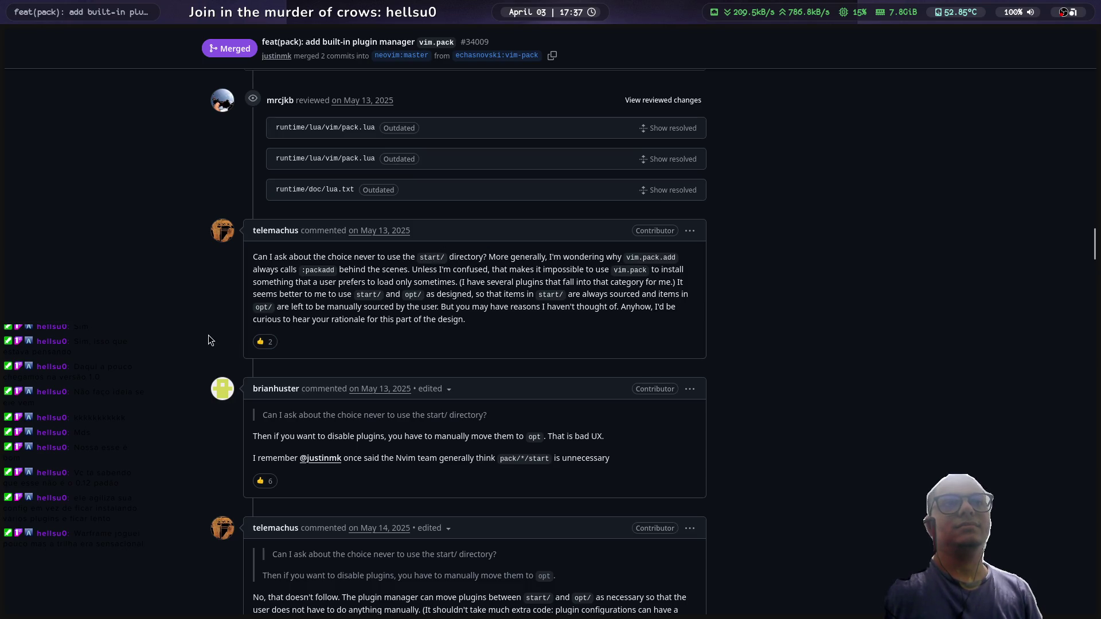
pyautogui.scroll(-3, 208, 335)
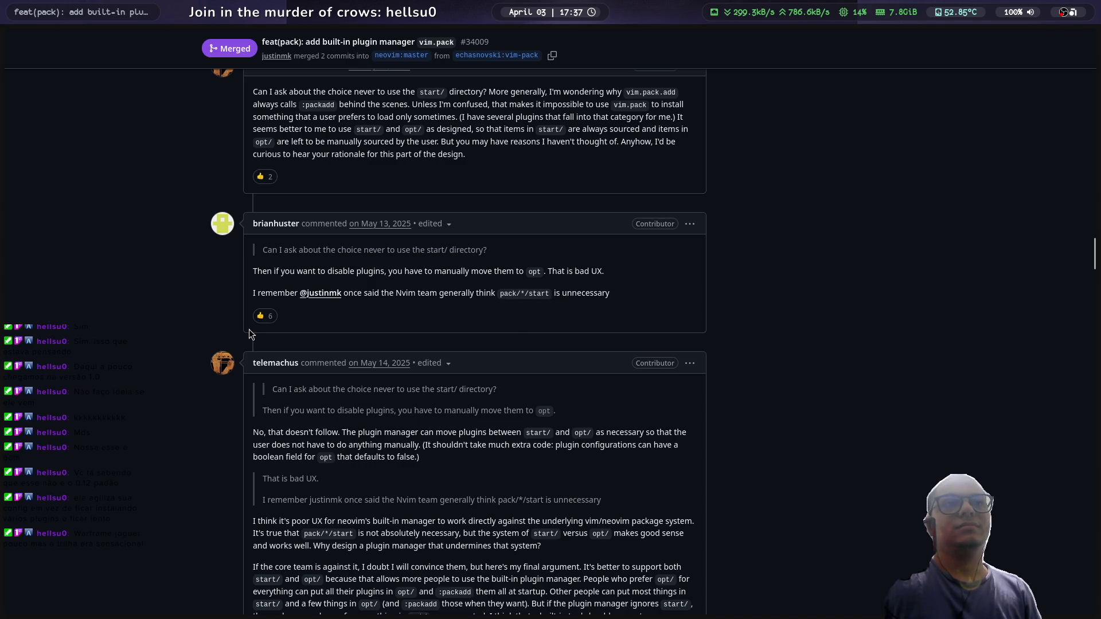
pyautogui.scroll(-2, 211, 331)
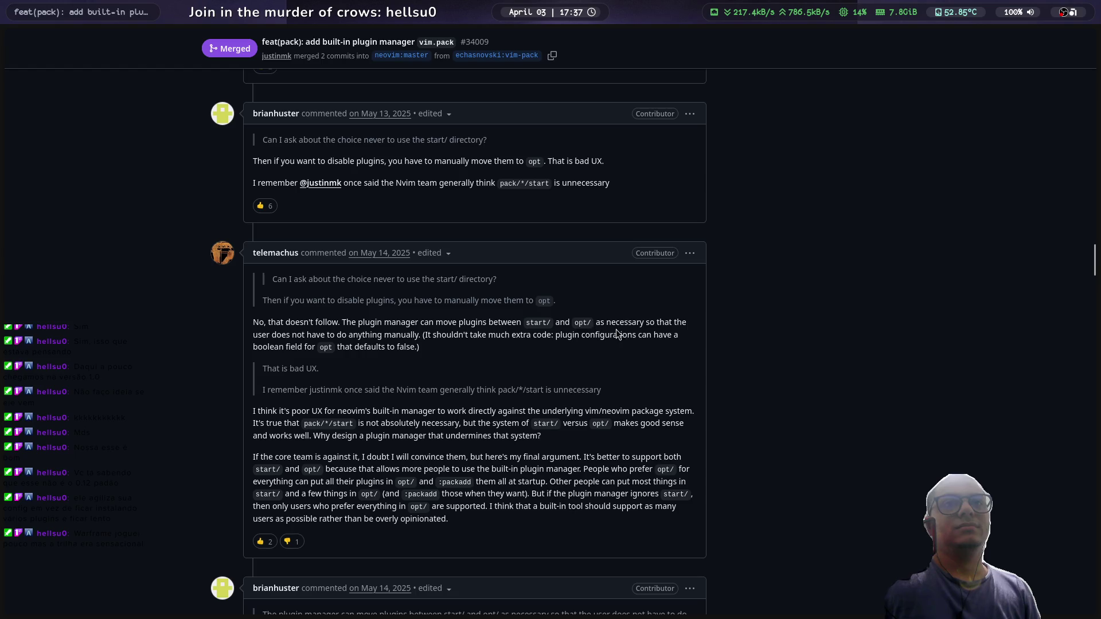
pyautogui.scroll(-7, 439, 356)
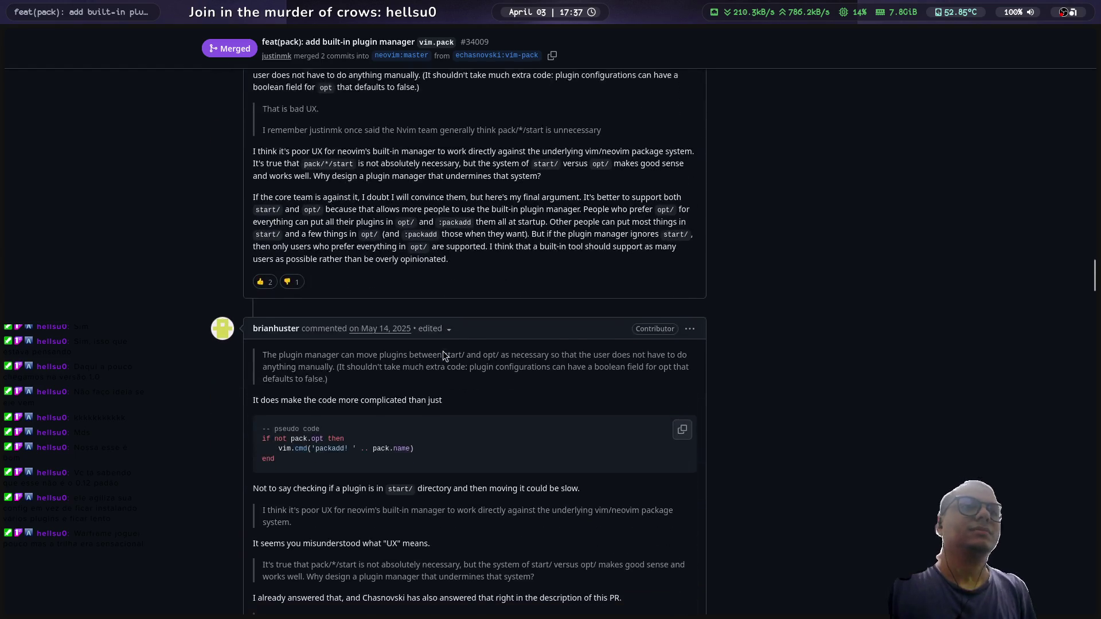
pyautogui.scroll(-7, 440, 348)
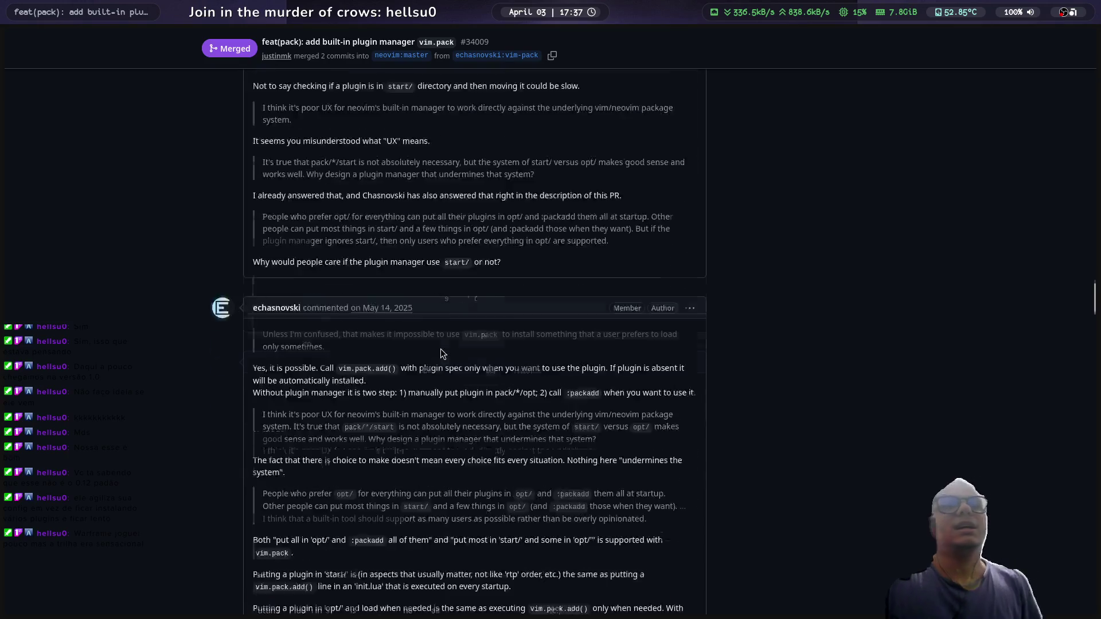
pyautogui.scroll(-3, 448, 338)
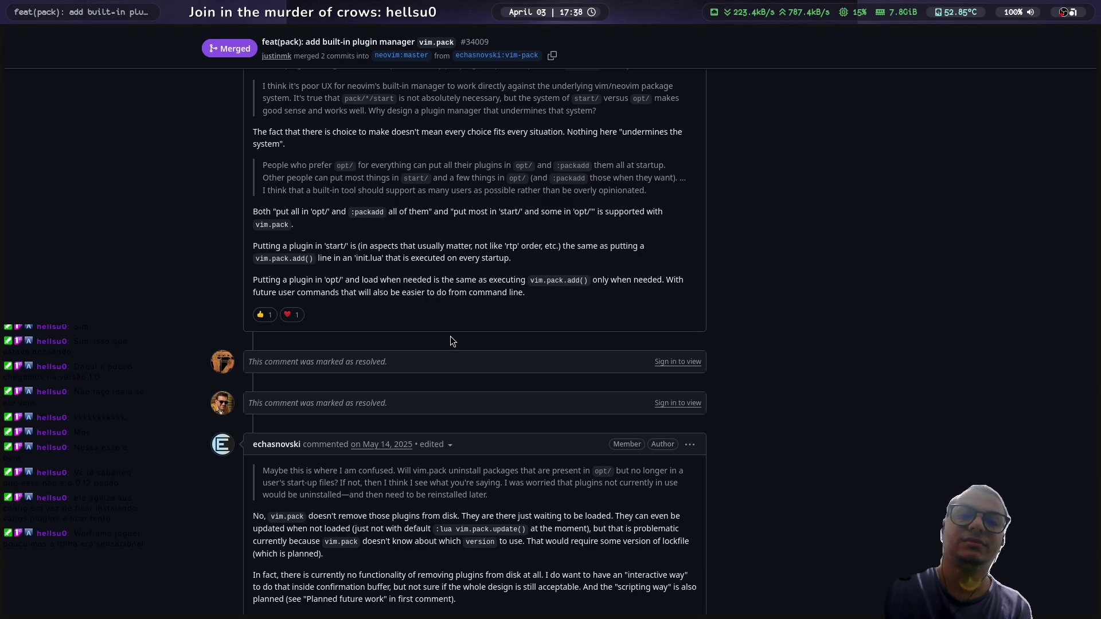
pyautogui.scroll(-3, 450, 338)
pyautogui.scroll(-6, 450, 333)
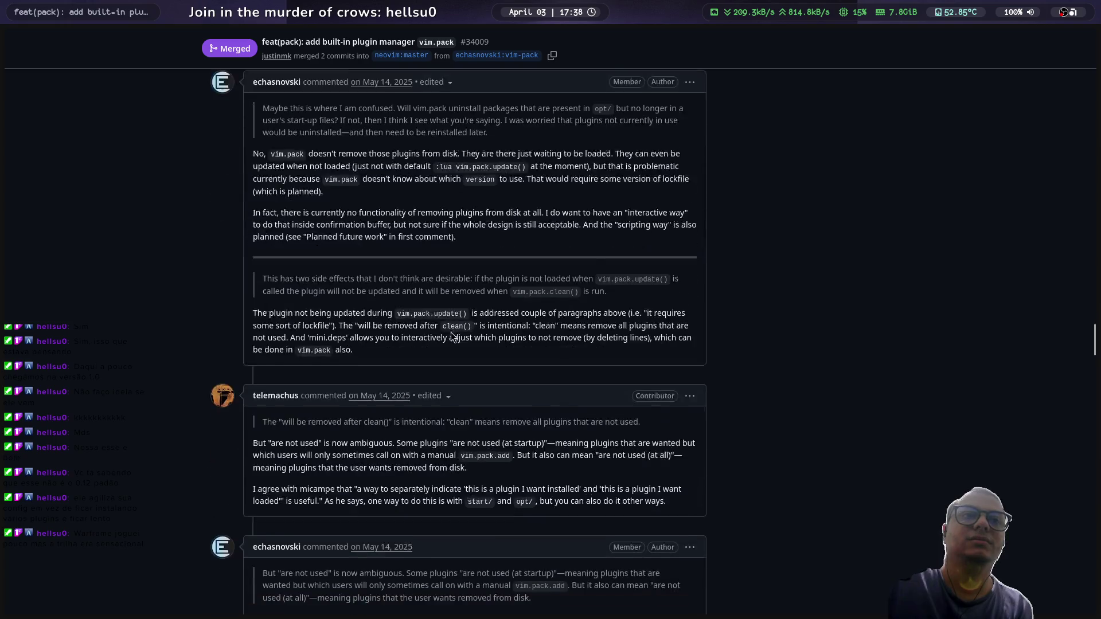
pyautogui.scroll(-1, 451, 332)
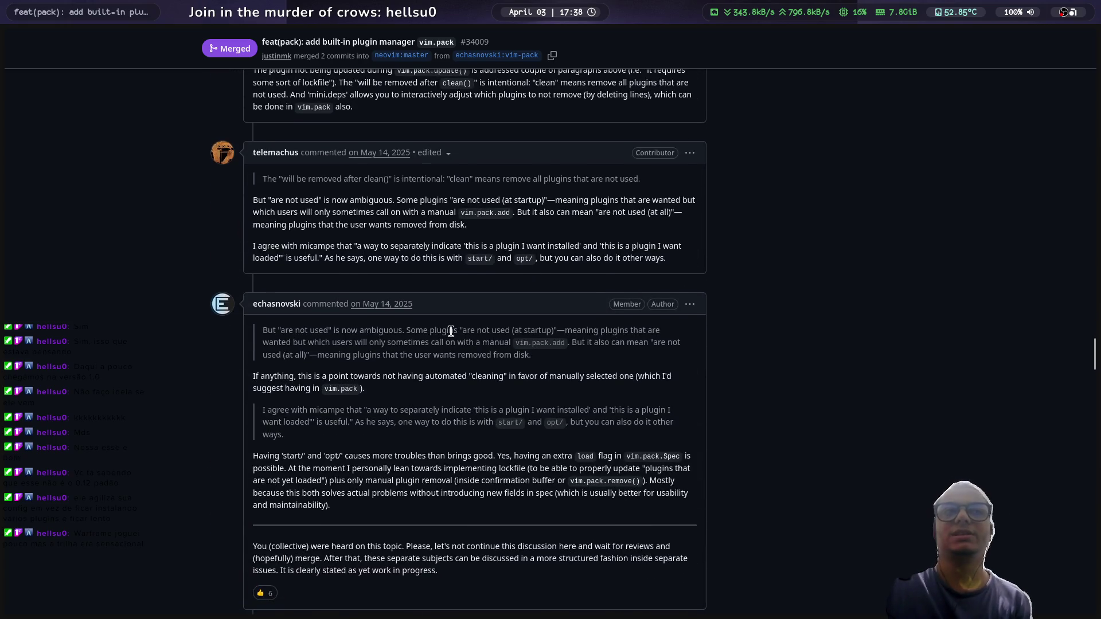
pyautogui.scroll(10, 451, 331)
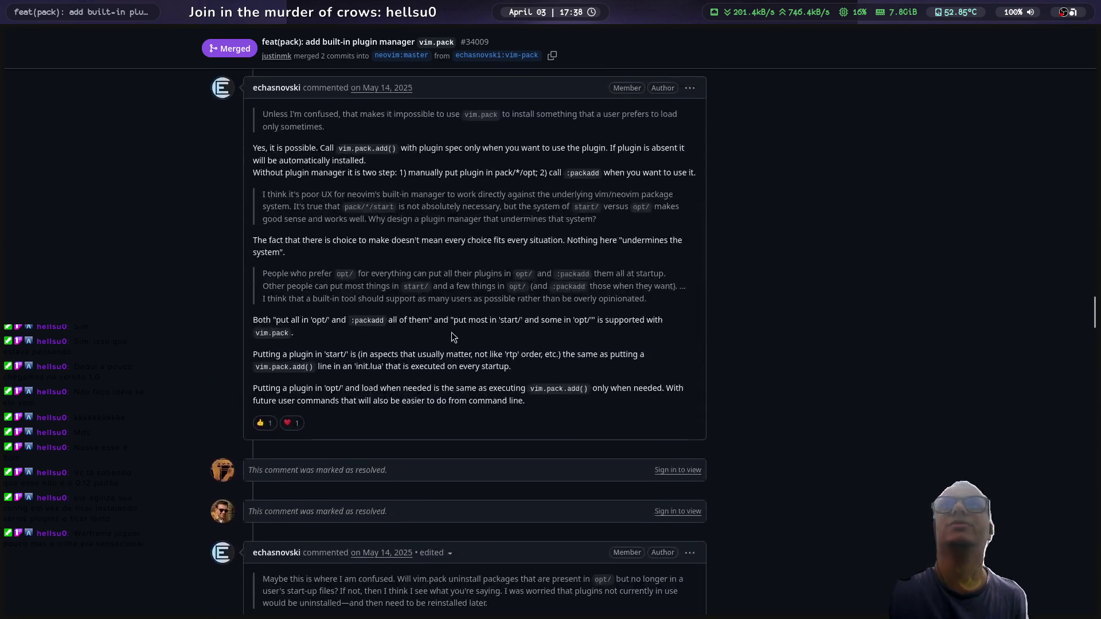
pyautogui.scroll(-15, 451, 328)
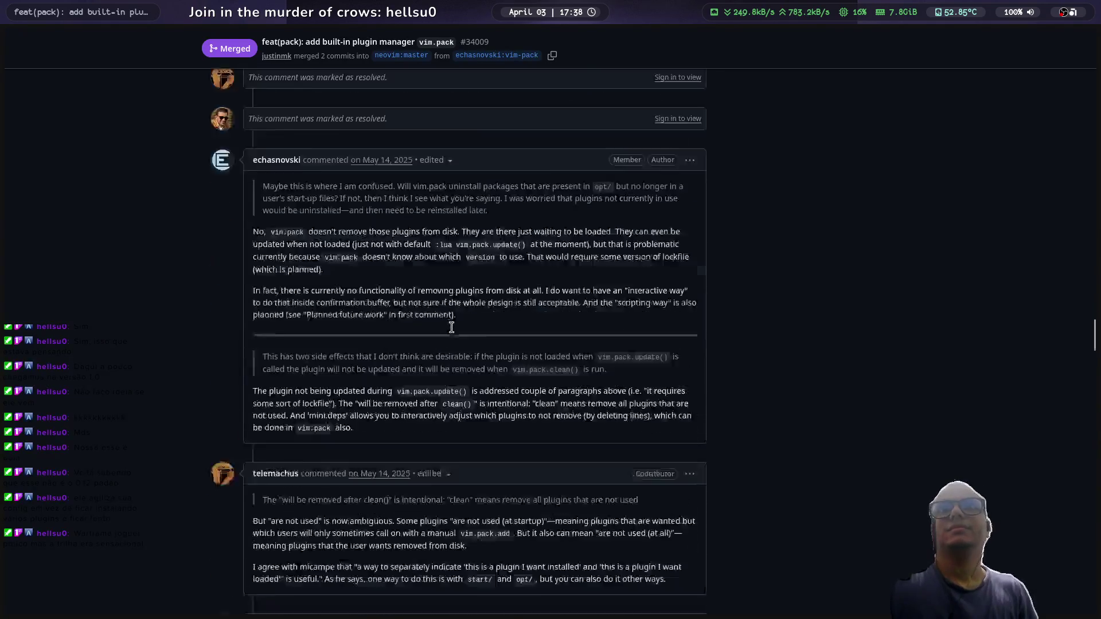
pyautogui.scroll(-15, 452, 326)
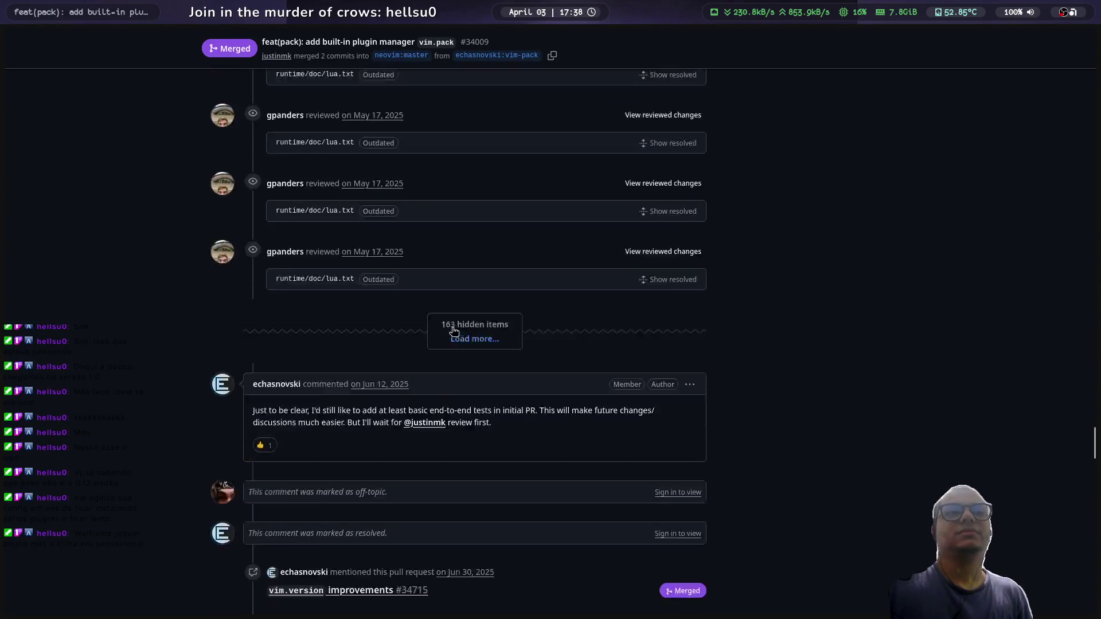
pyautogui.scroll(5, 453, 332)
pyautogui.moveTo(5, 246)
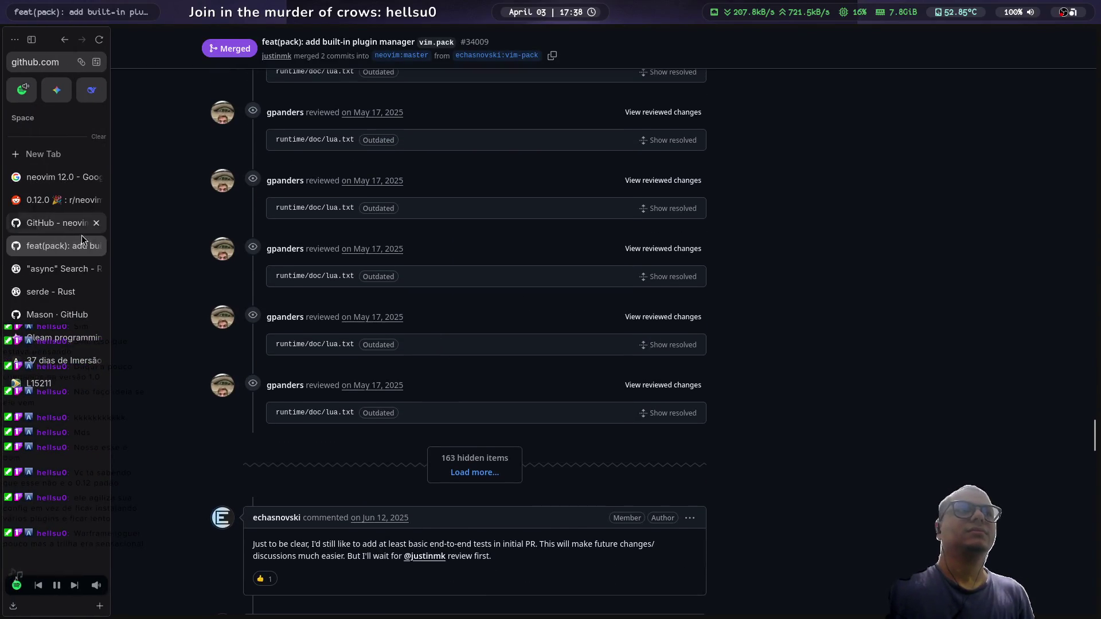
pyautogui.click(97, 246)
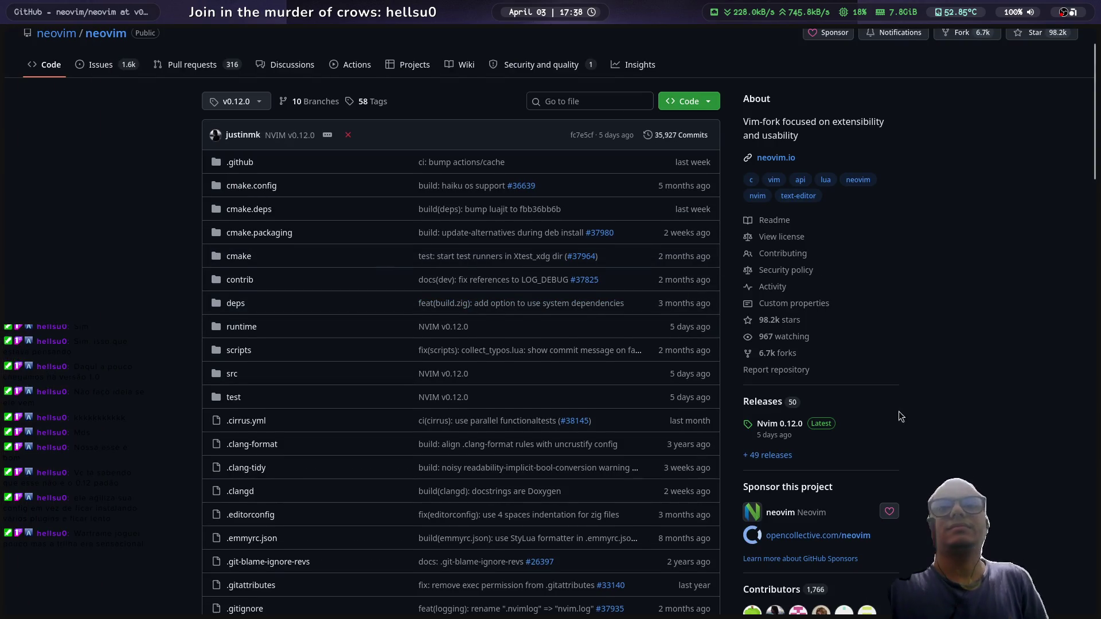
# Step: Scroll down the neovim/neovim repository page at tag v0.12.0
pyautogui.scroll(-3, 779, 388)
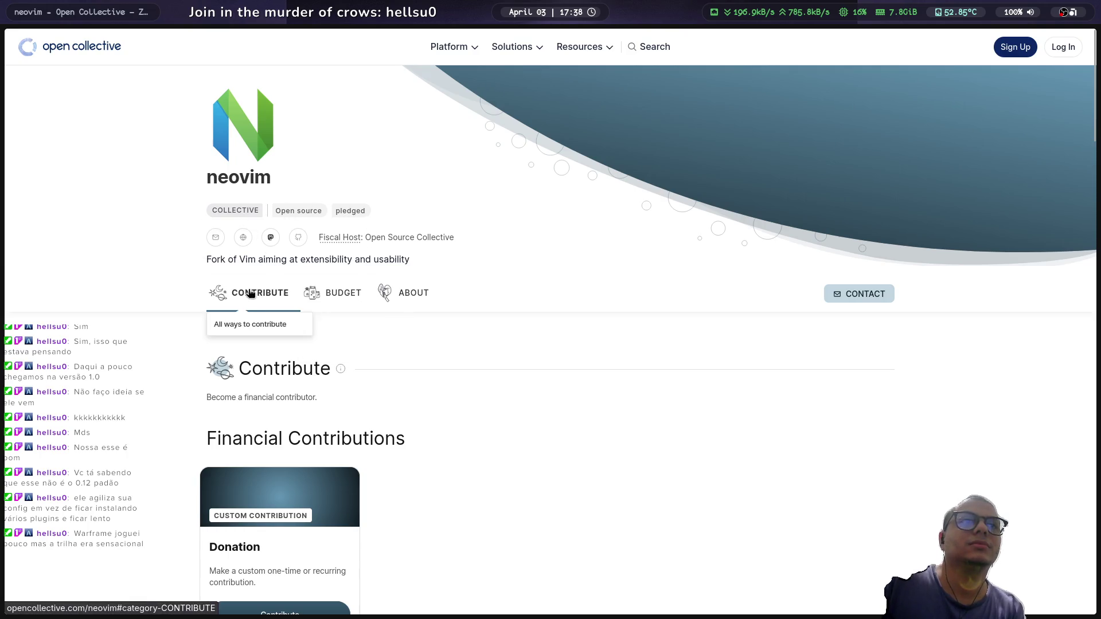
pyautogui.scroll(-3, 76, 317)
pyautogui.scroll(-3, 77, 317)
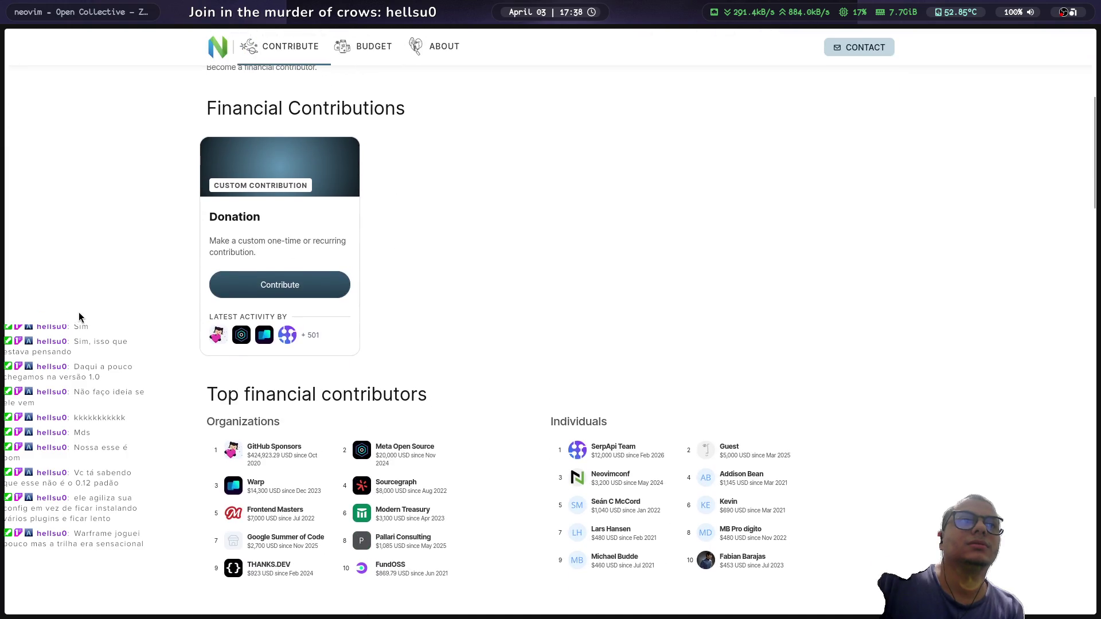
pyautogui.scroll(-3, 191, 328)
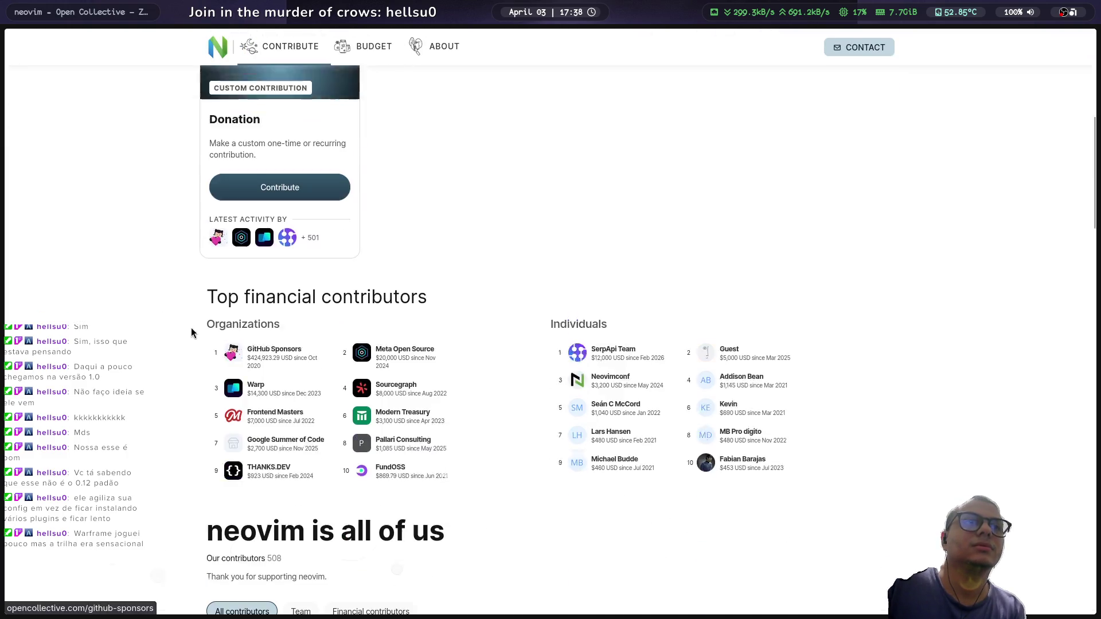
pyautogui.scroll(-2, 175, 308)
pyautogui.scroll(2, 174, 309)
pyautogui.scroll(-1, 175, 308)
pyautogui.scroll(-1, 175, 312)
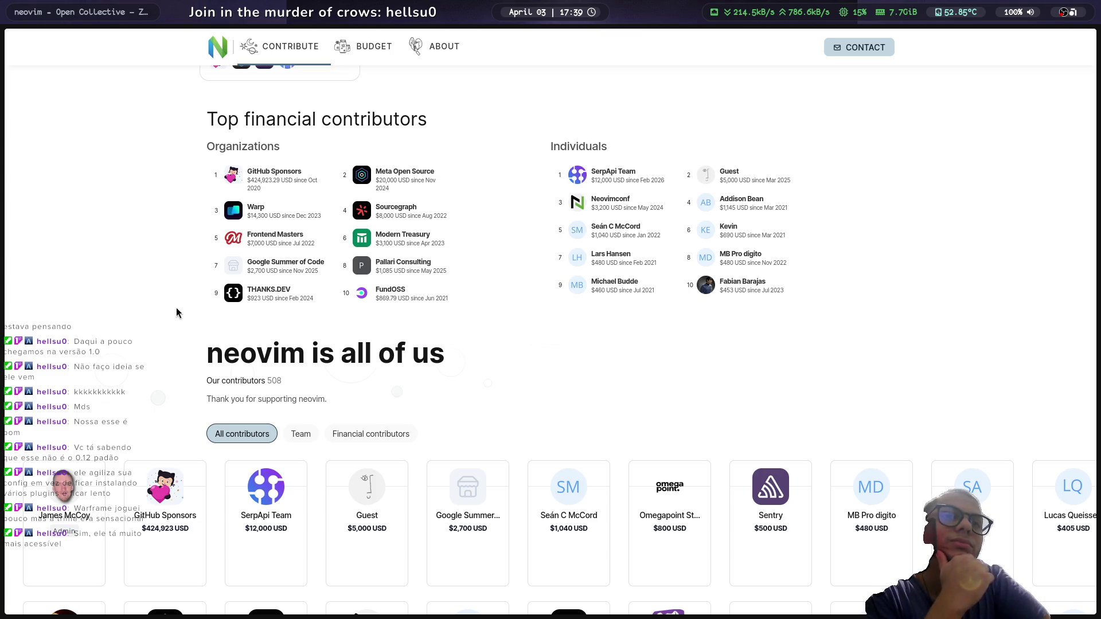
pyautogui.scroll(-5, 200, 315)
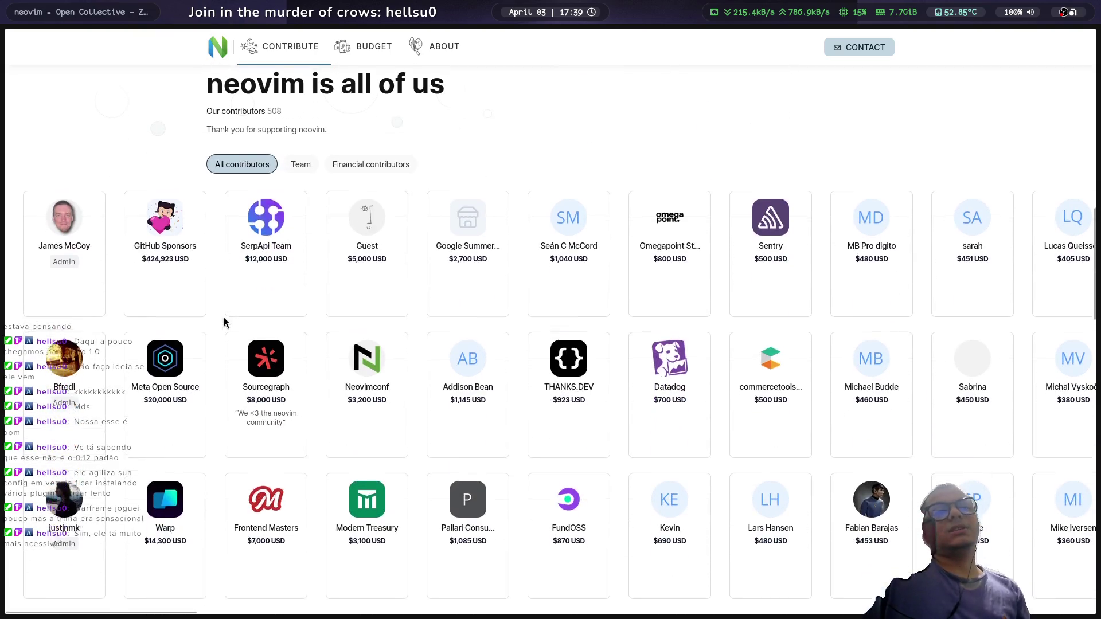
pyautogui.scroll(5, 223, 322)
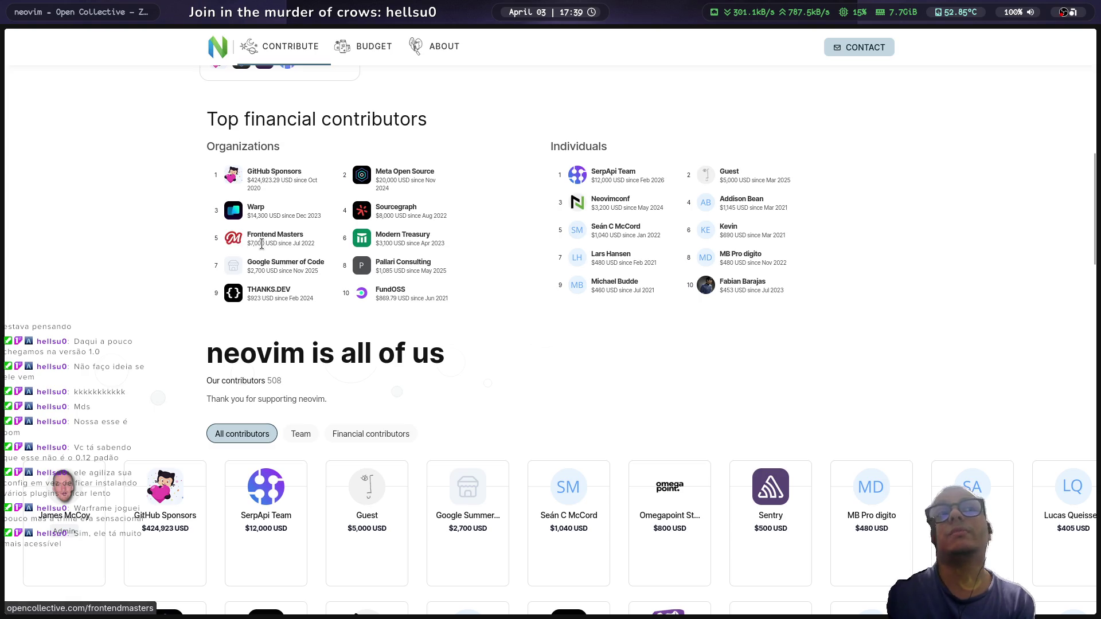
pyautogui.moveTo(248, 244); pyautogui.dragTo(268, 243)
pyautogui.click(112, 229)
pyautogui.moveTo(247, 181); pyautogui.dragTo(284, 183)
pyautogui.click(118, 221)
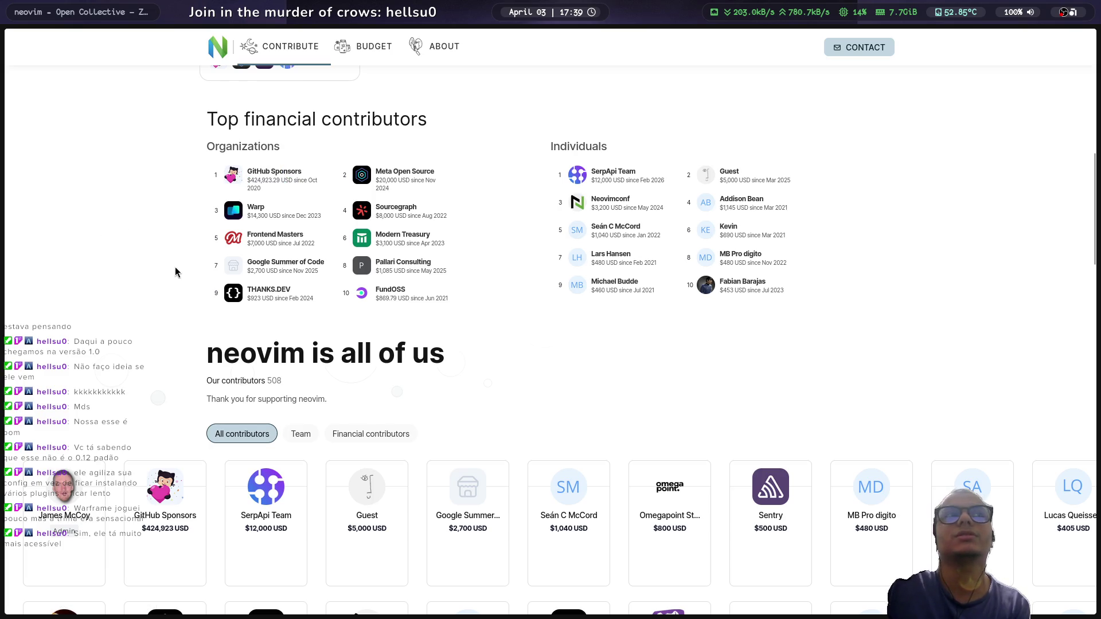
pyautogui.scroll(6, 178, 264)
pyautogui.scroll(4, 211, 284)
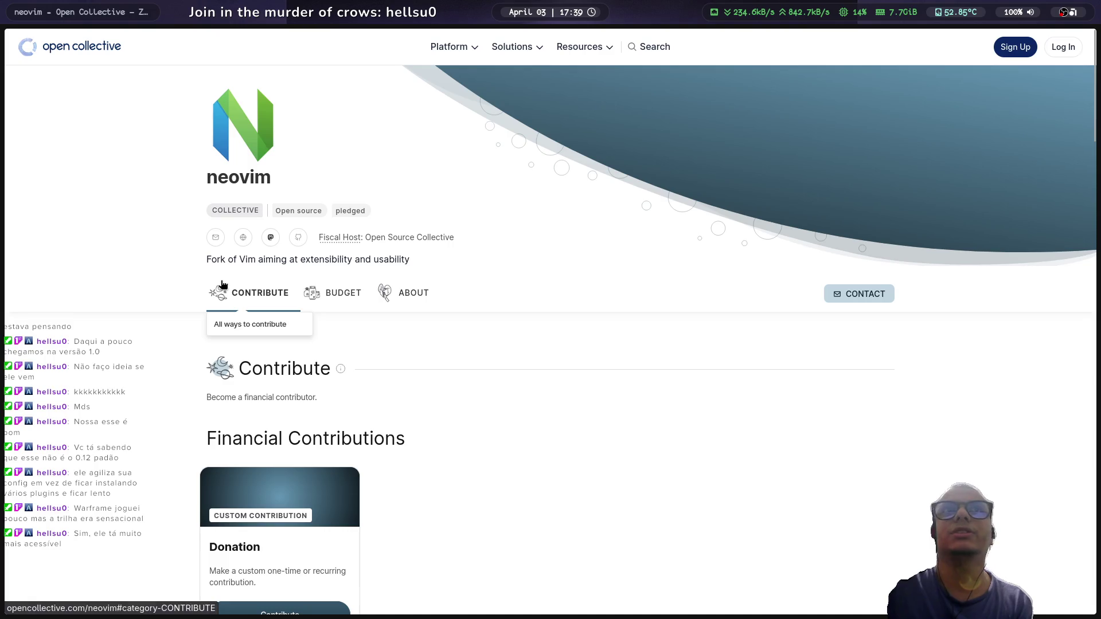
pyautogui.moveTo(2, 178)
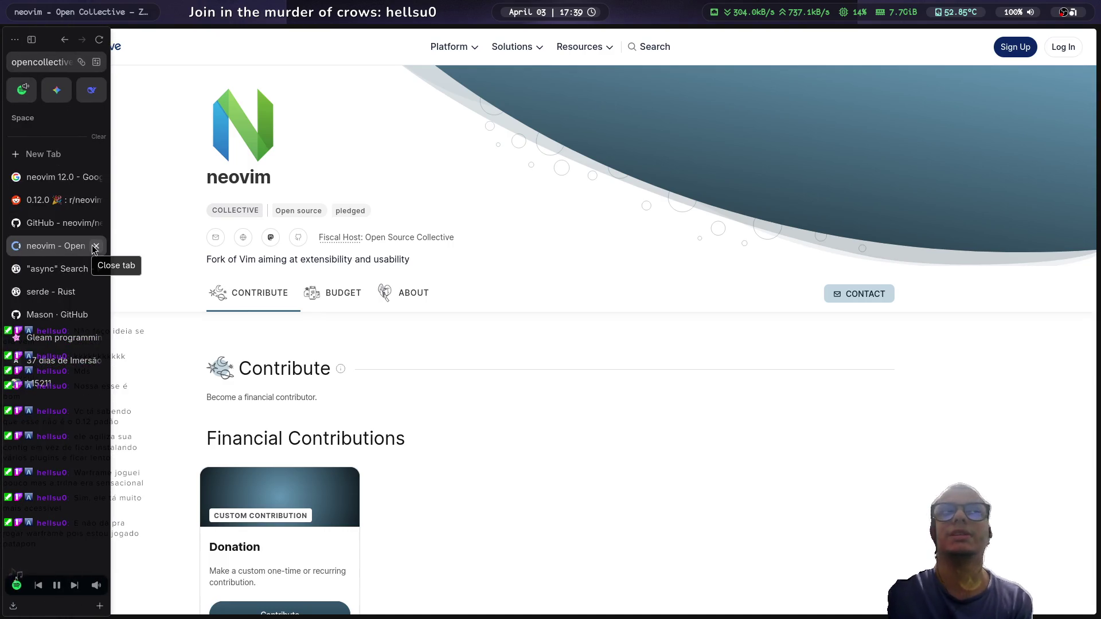
# Step: Close the Open Collective tab and browse the neovim/neovim v0.12.0 page showing 1,766 contributors
pyautogui.click(95, 246)
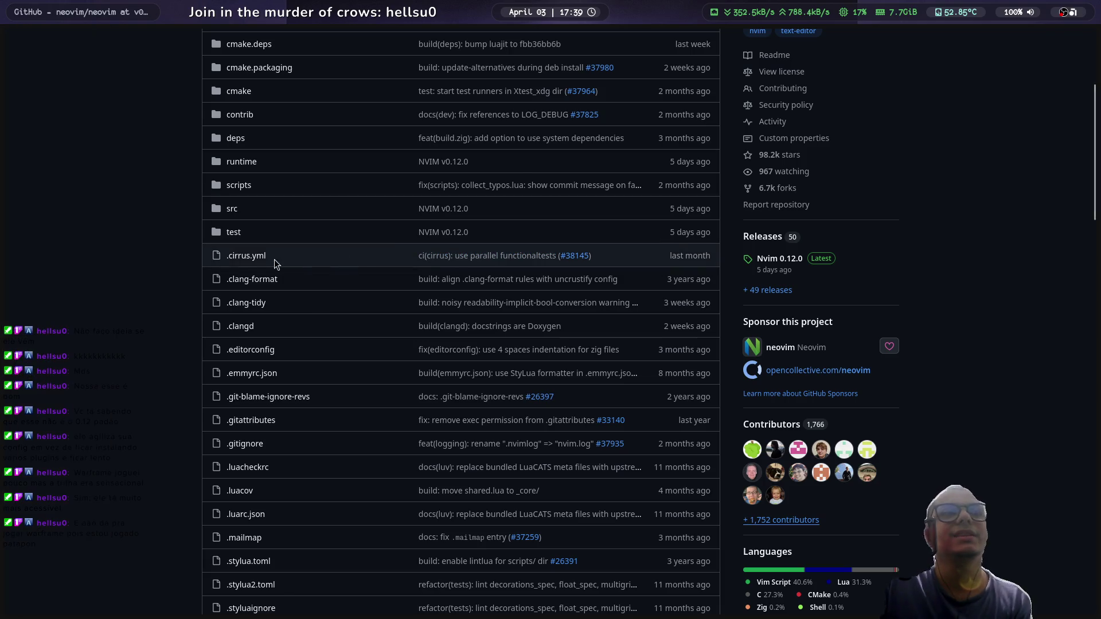
pyautogui.scroll(-4, 298, 252)
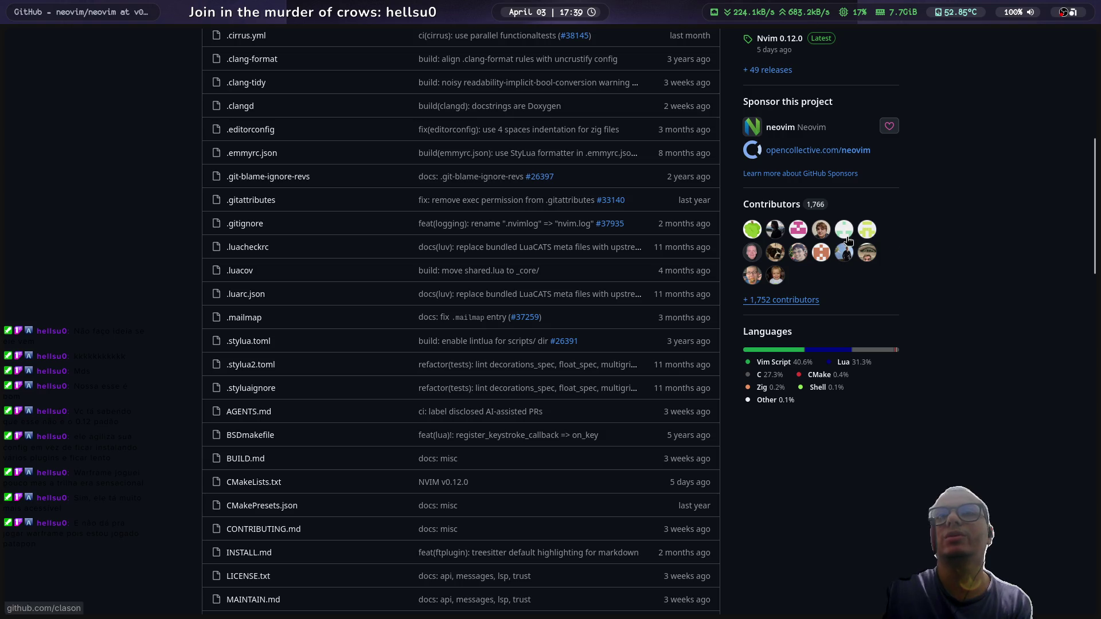
pyautogui.moveTo(754, 228)
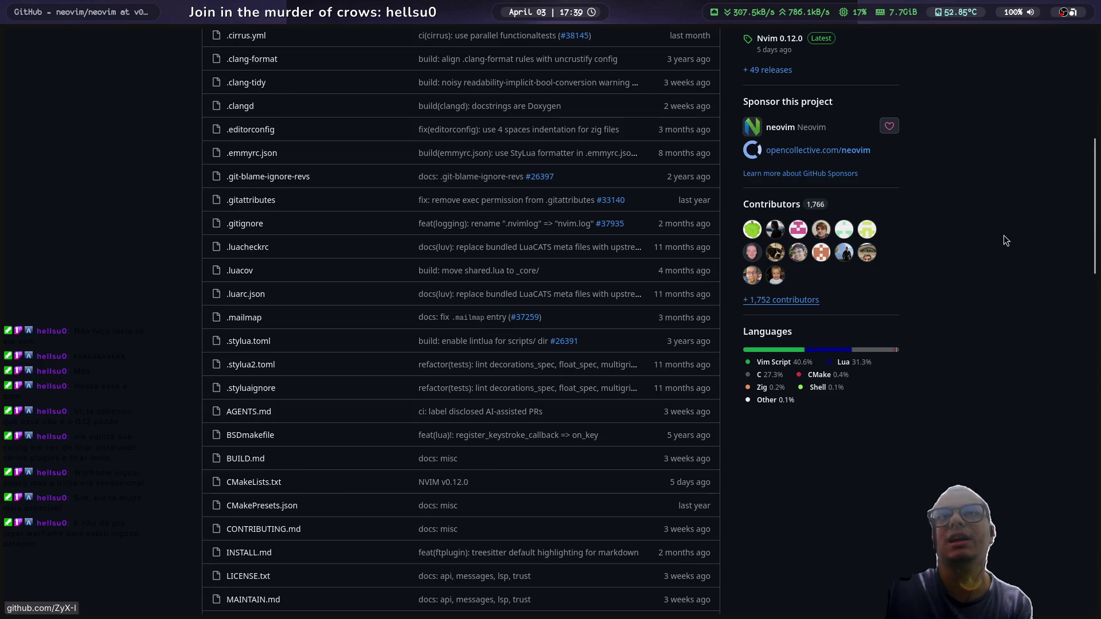
pyautogui.scroll(-3, 999, 236)
pyautogui.scroll(-10, 999, 235)
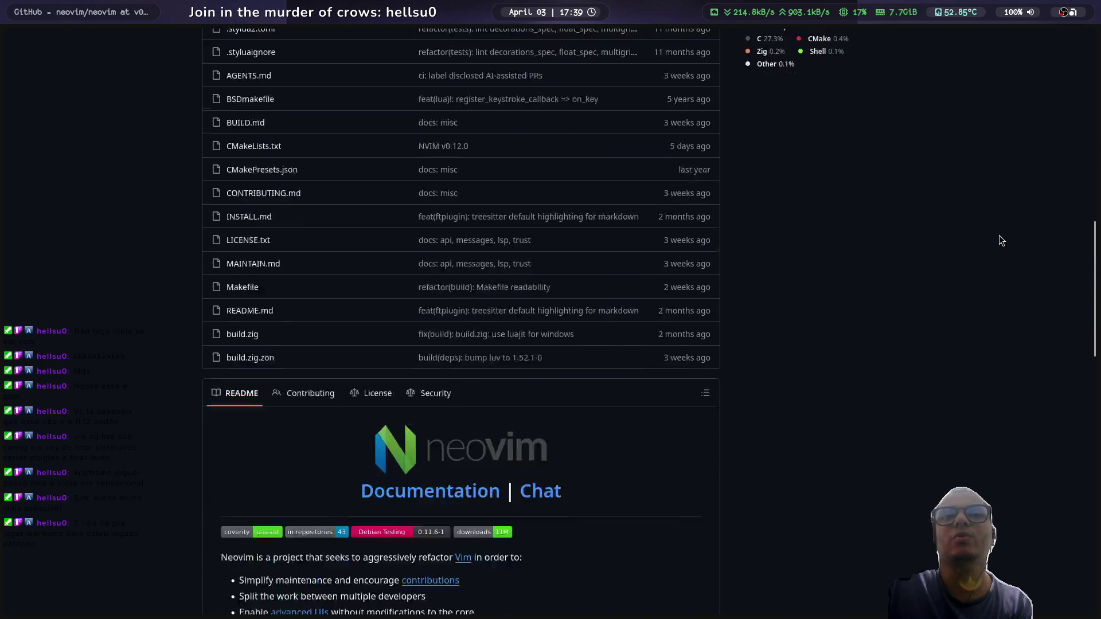
pyautogui.scroll(15, 998, 219)
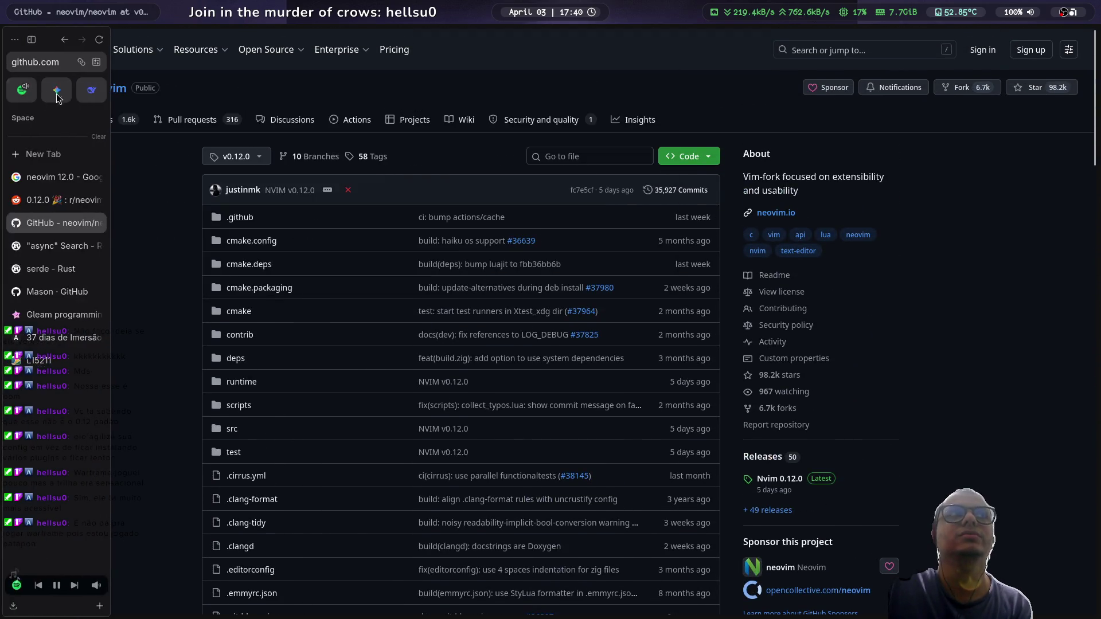
# Step: Browse the Neovim organization's repository list and open nvim-lspconfig
pyautogui.click(62, 90)
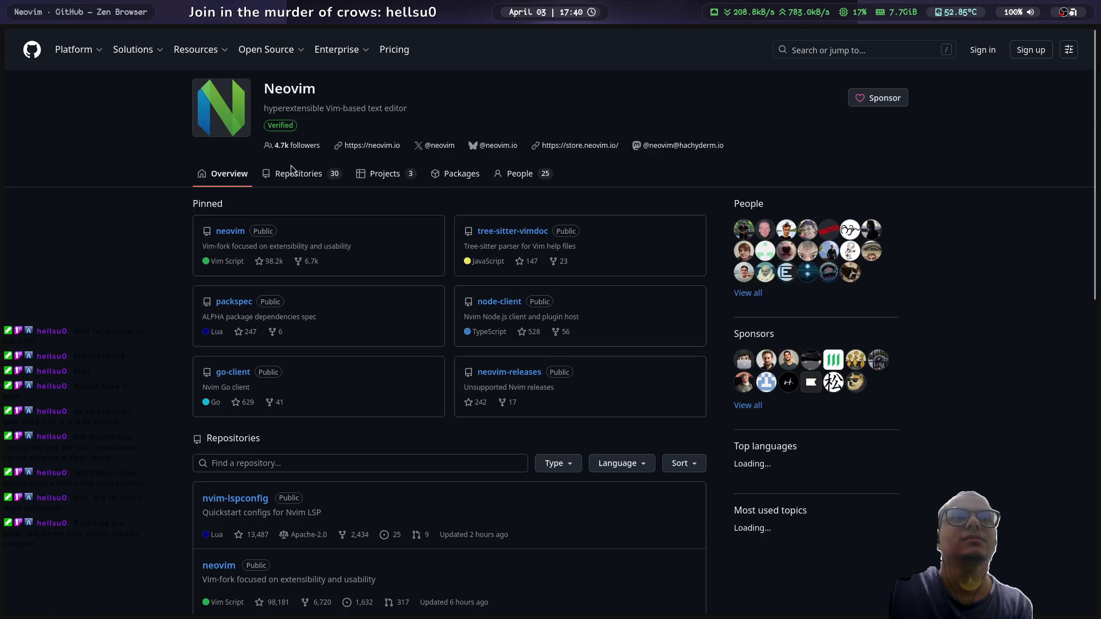
pyautogui.scroll(-4, 313, 195)
pyautogui.scroll(-2, 313, 193)
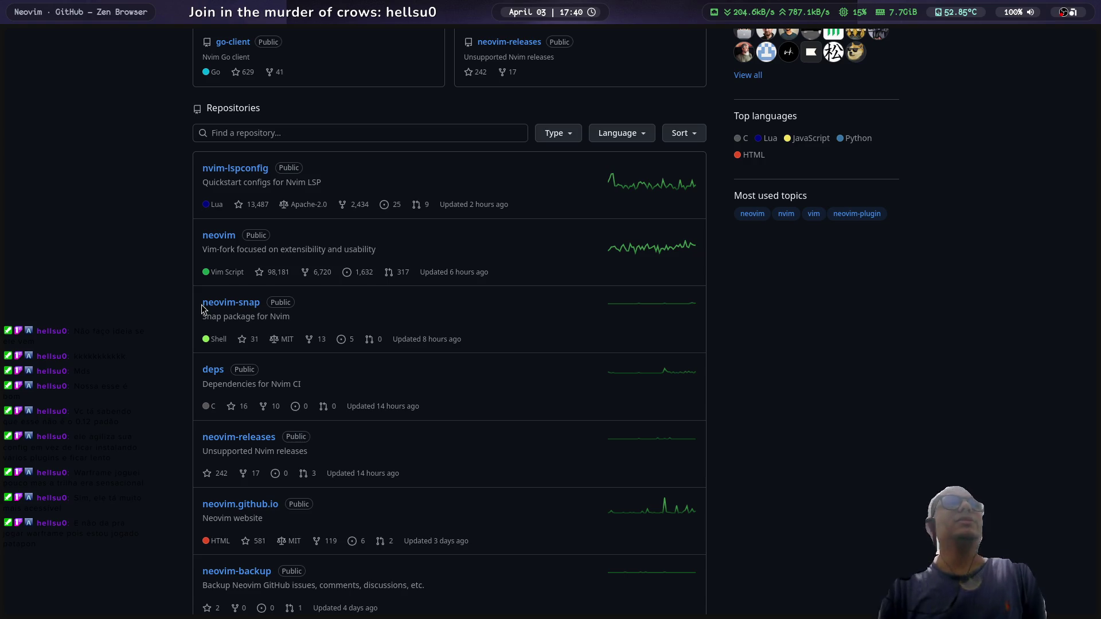
pyautogui.scroll(-4, 146, 237)
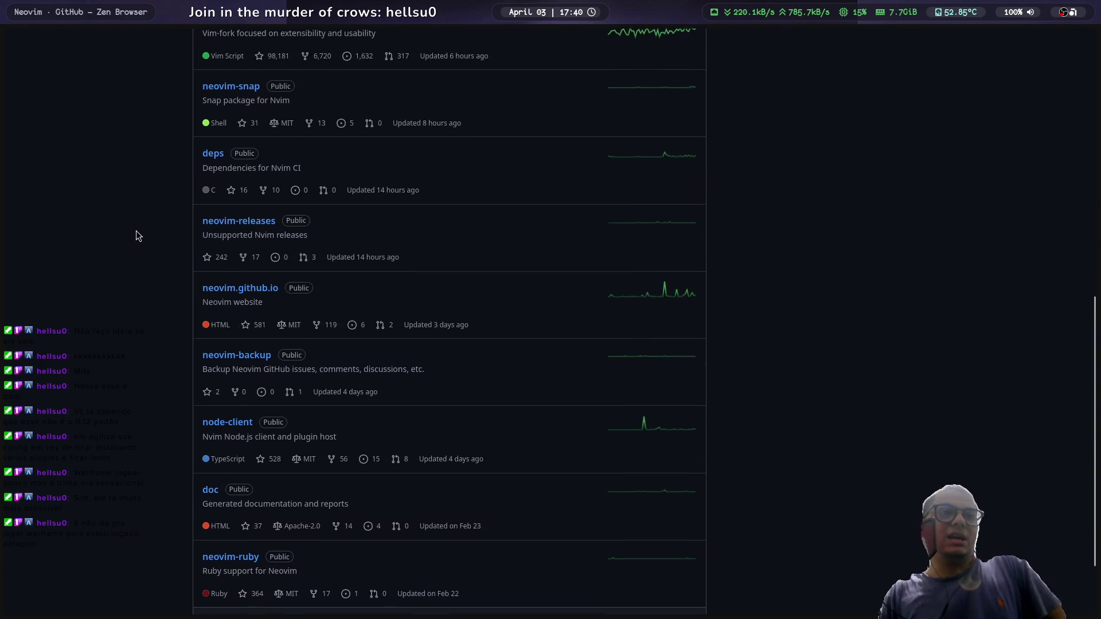
pyautogui.scroll(-1, 190, 259)
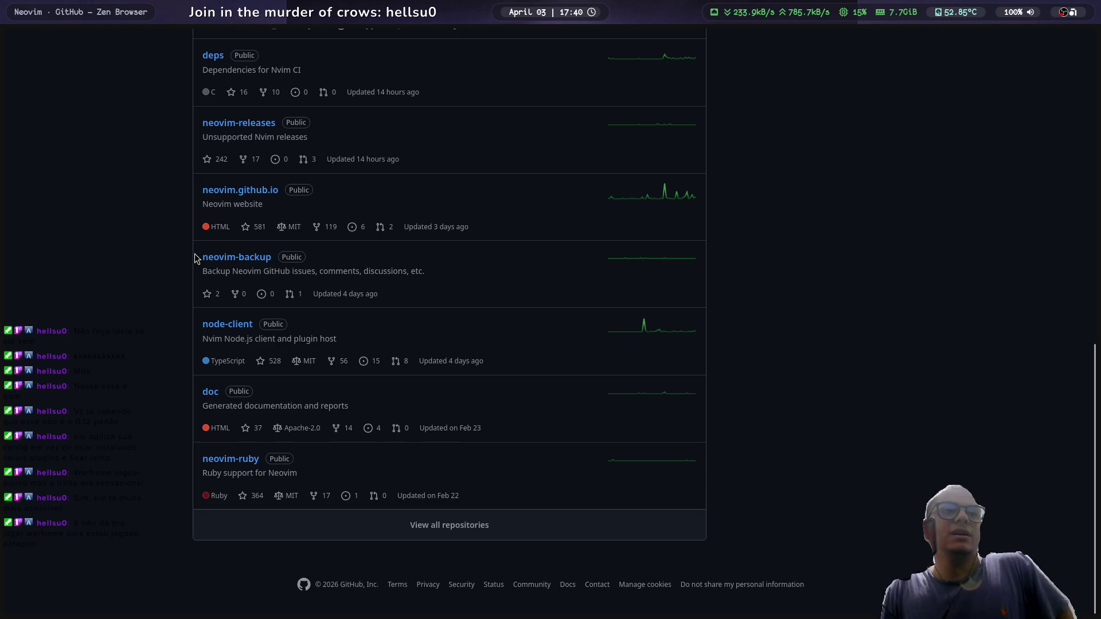
pyautogui.scroll(2, 192, 257)
pyautogui.scroll(4, 186, 262)
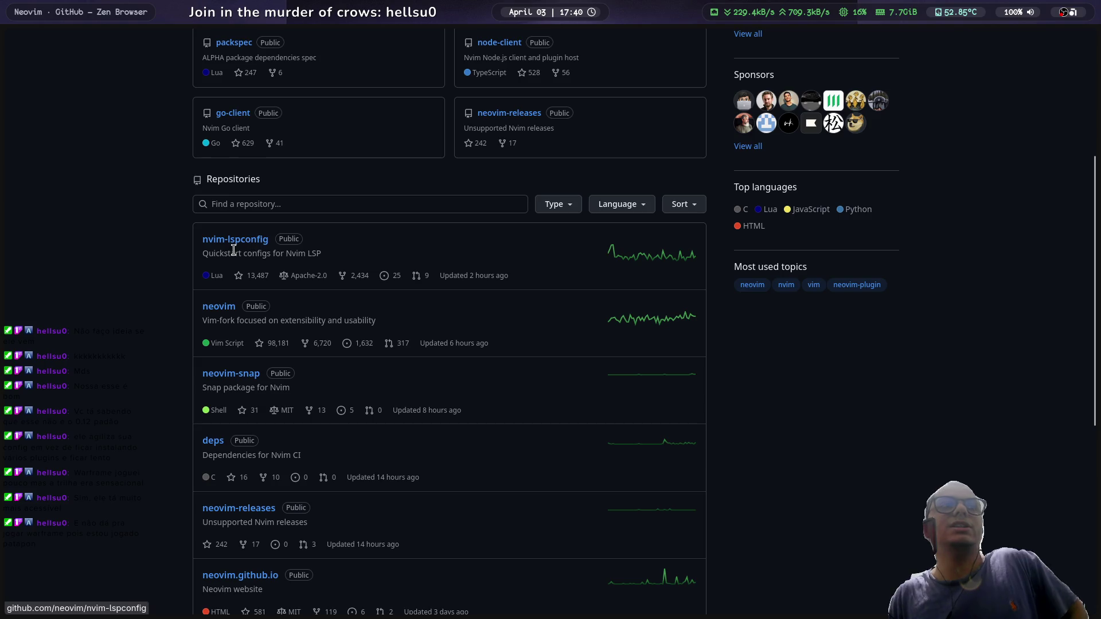
pyautogui.click(230, 240)
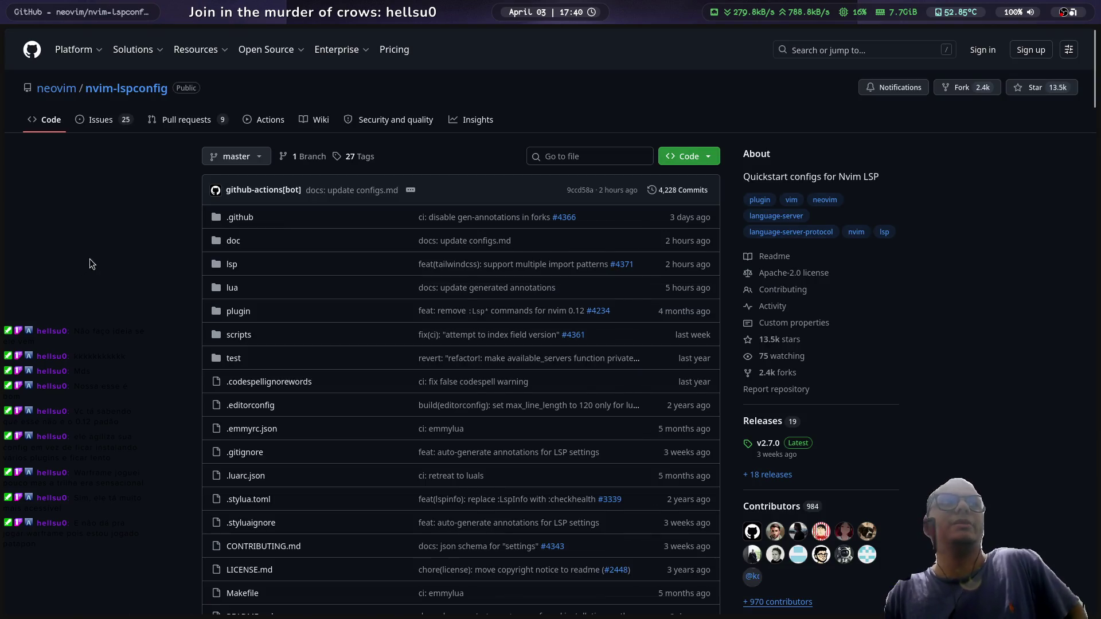
# Step: Read the nvim-lspconfig README down to its License section
pyautogui.scroll(-1, 142, 246)
pyautogui.scroll(-15, 143, 239)
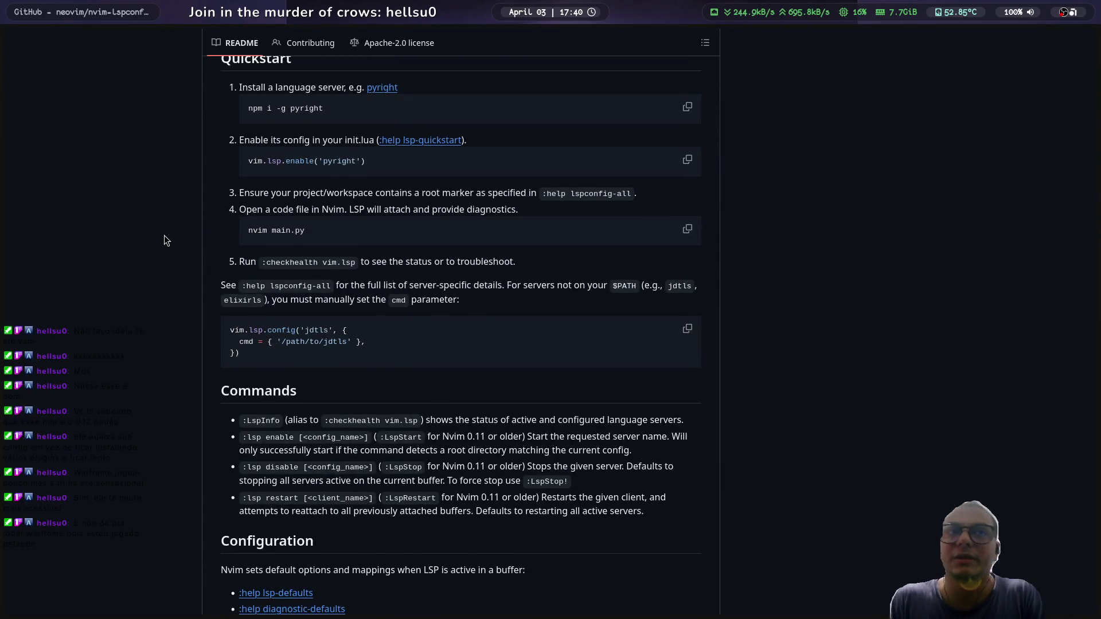
pyautogui.scroll(-10, 169, 238)
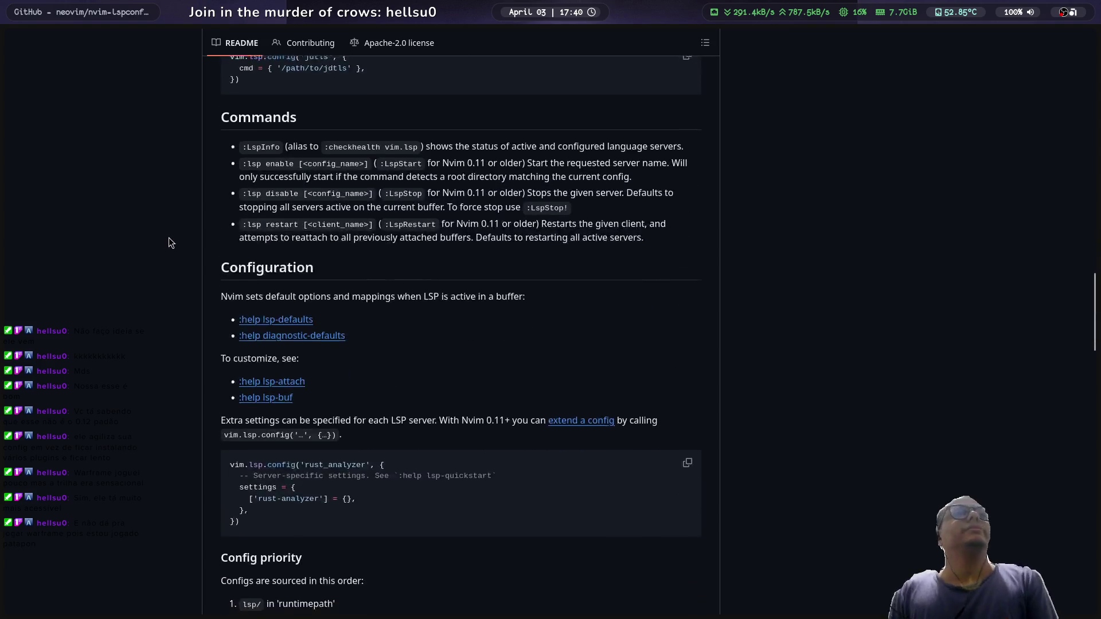
pyautogui.scroll(-4, 170, 237)
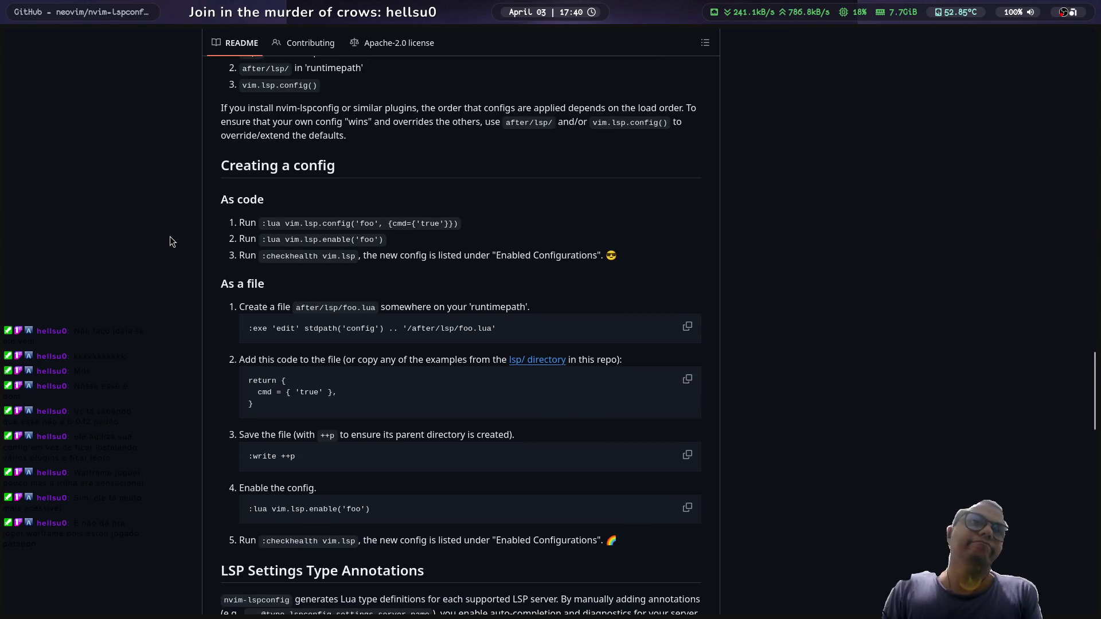
pyautogui.scroll(-9, 170, 236)
pyautogui.scroll(-11, 175, 237)
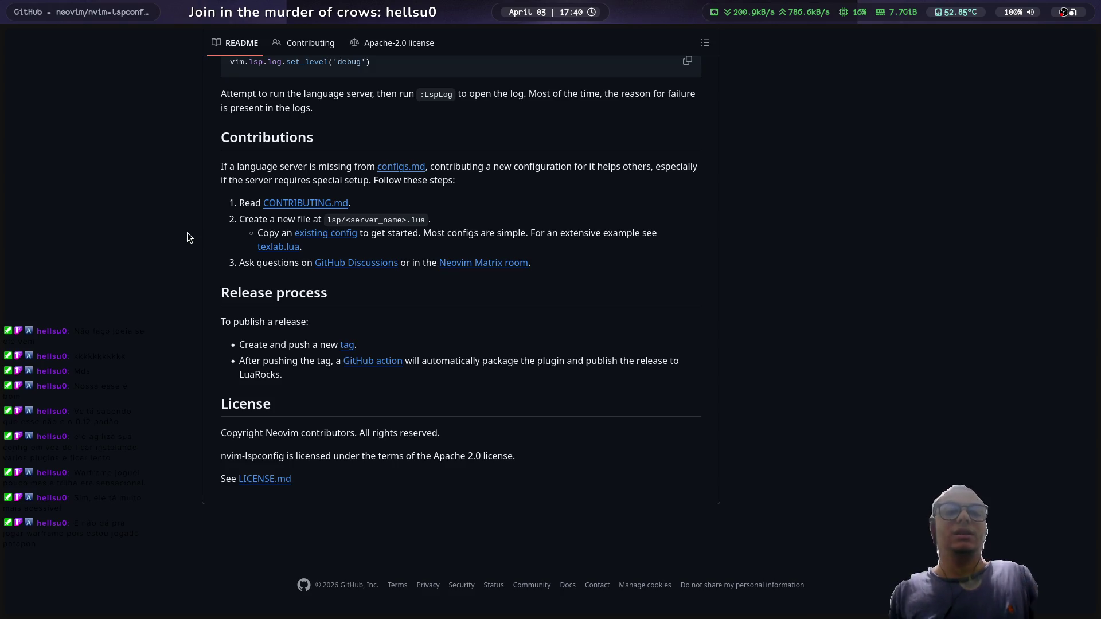
pyautogui.scroll(15, 199, 229)
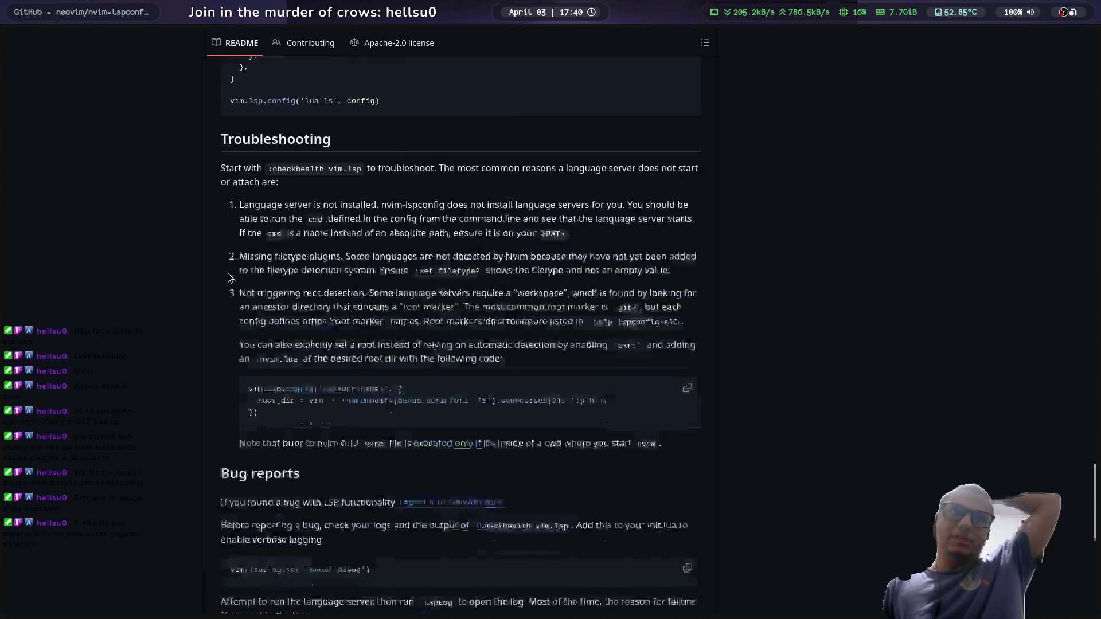
pyautogui.scroll(20, 230, 282)
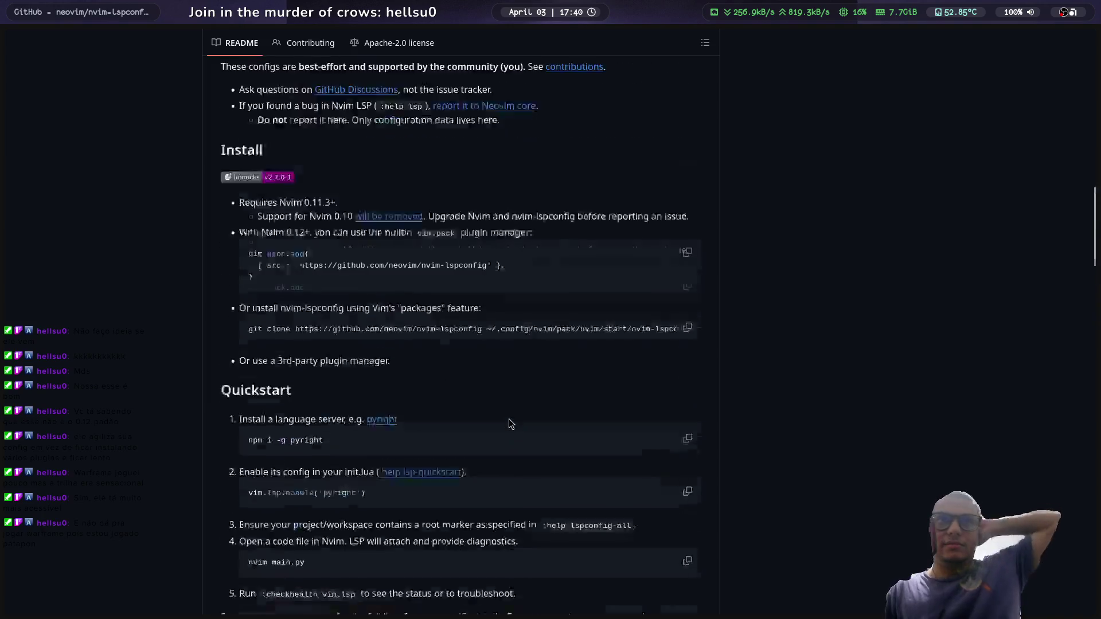
pyautogui.scroll(10, 506, 404)
# Step: Go back to the neovim/neovim repository at tag v0.12.0
pyautogui.hotkey('alt', 'Left')
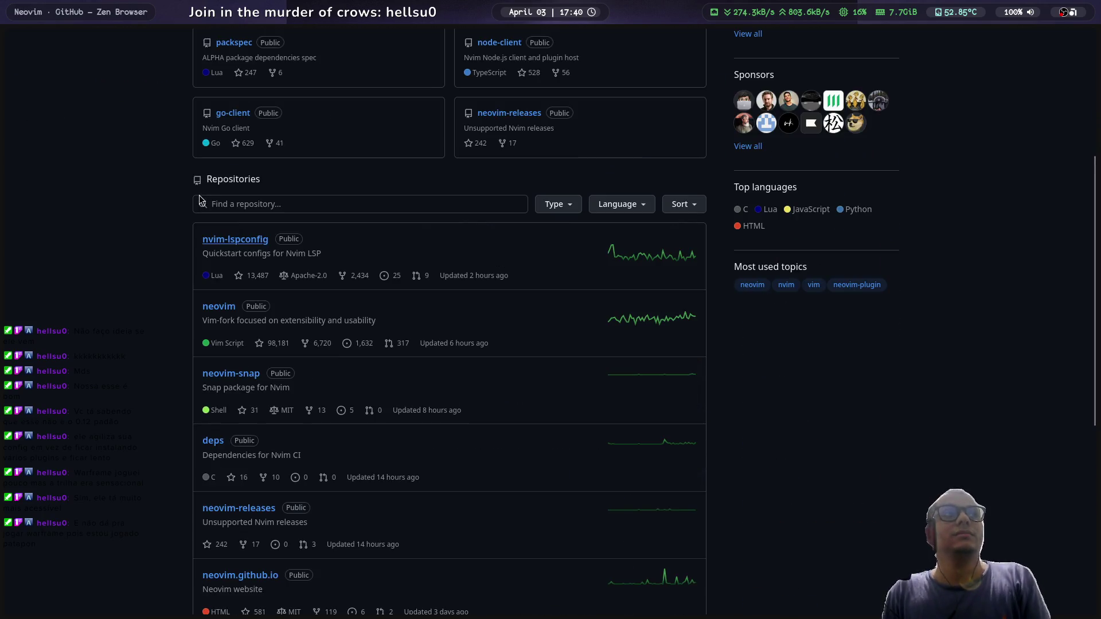
pyautogui.hotkey('alt', 'Left')
pyautogui.moveTo(5, 183)
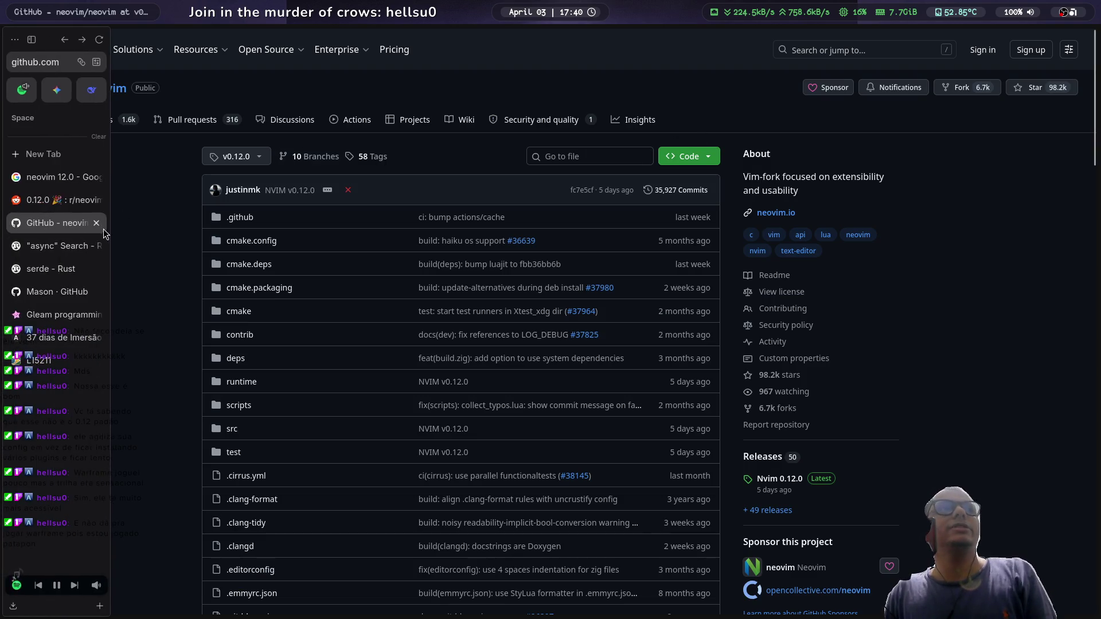
# Step: Search Google for 'coc nvim' and open the neoclide/coc.nvim repository result
pyautogui.moveTo(2, 125)
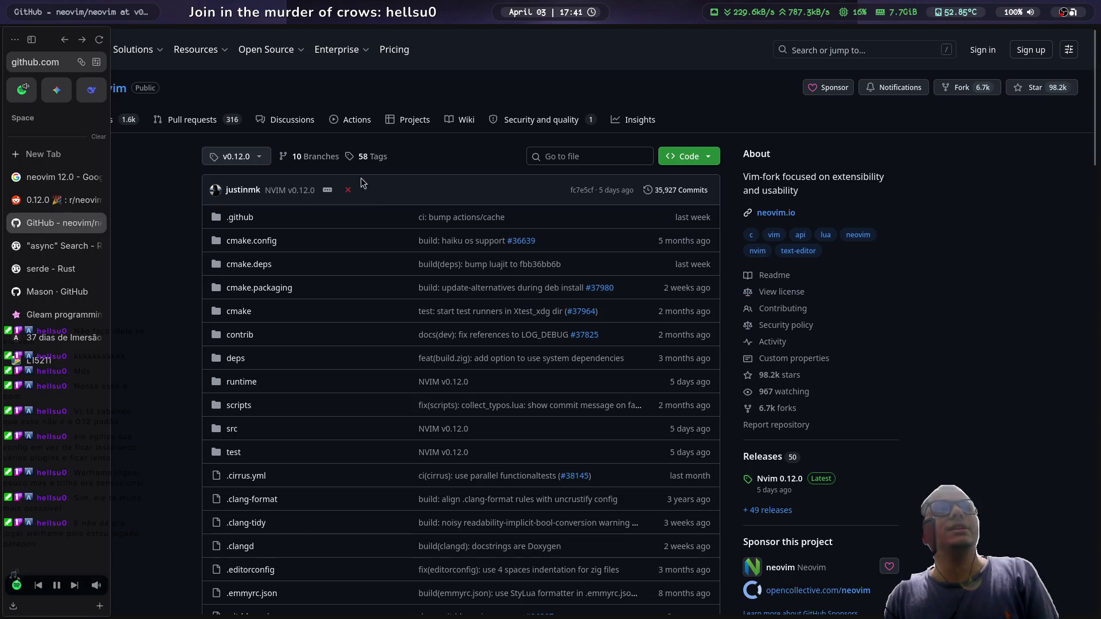
pyautogui.click(46, 64)
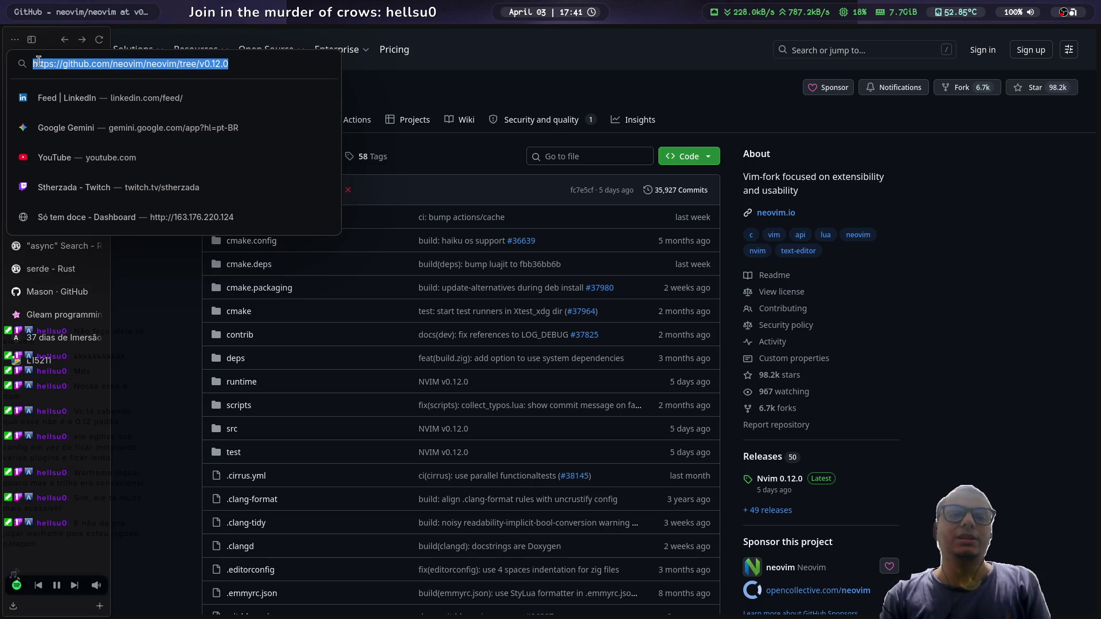
pyautogui.write('coc ')
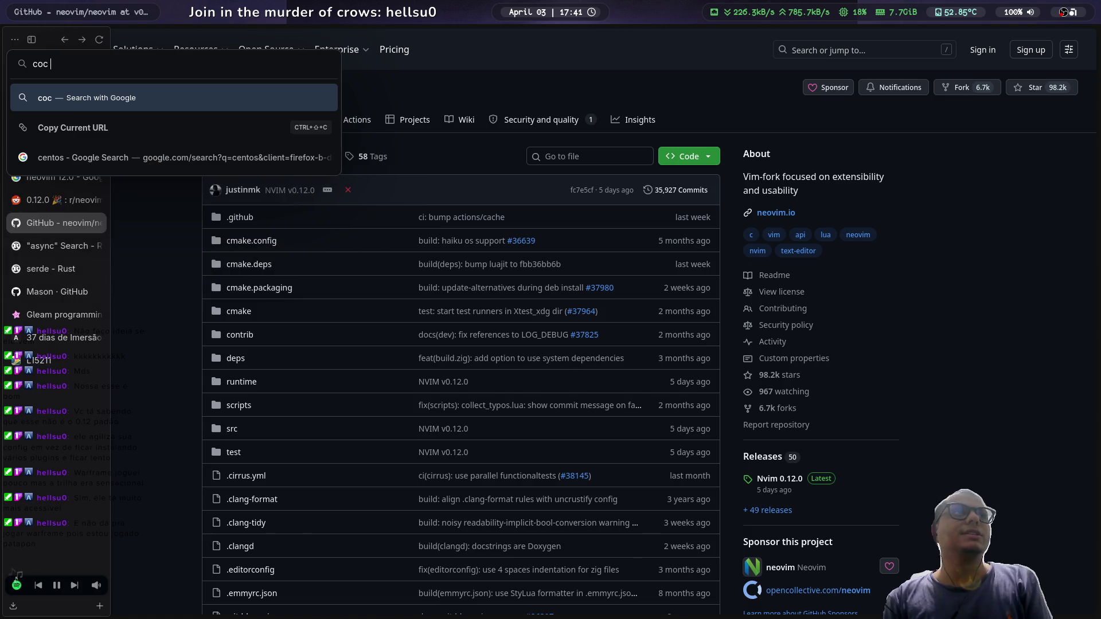
pyautogui.write('nvim')
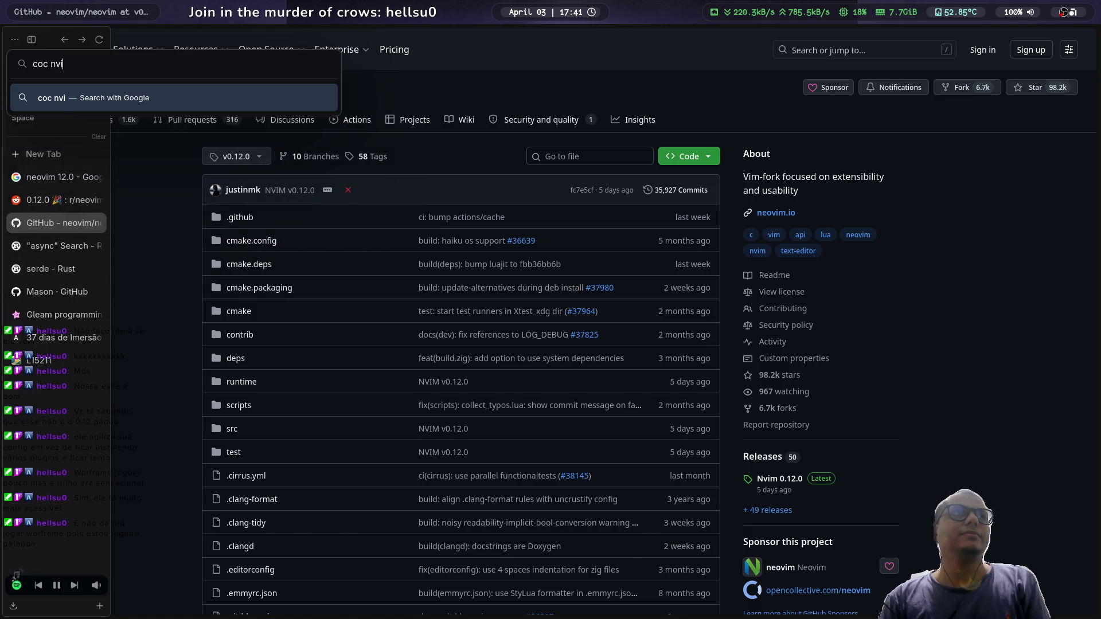
pyautogui.press('Return')
pyautogui.click(252, 158)
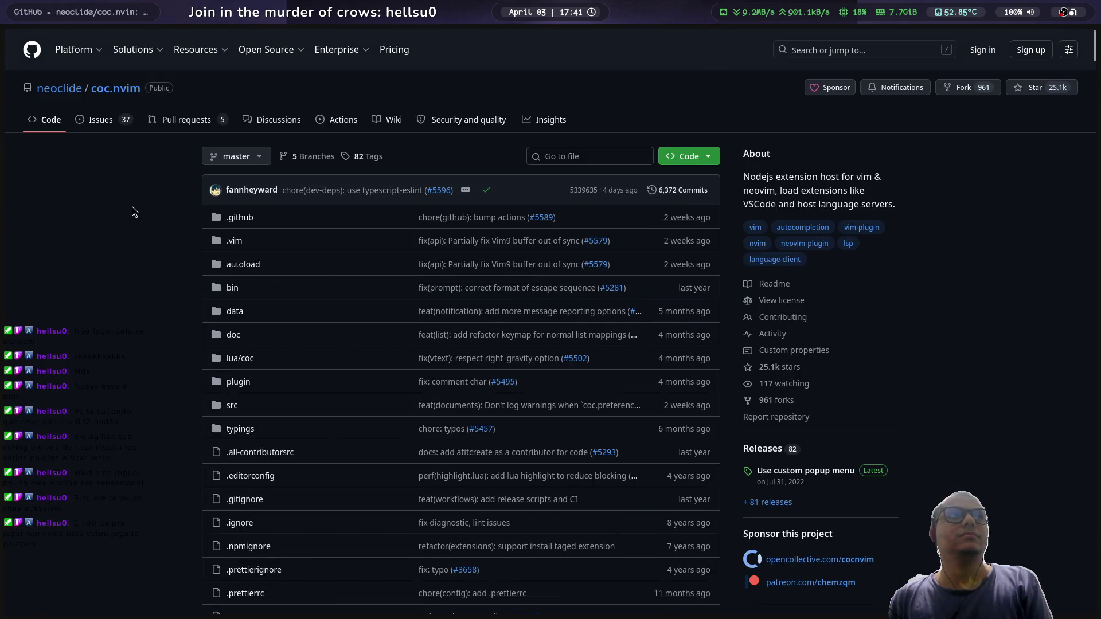
# Step: Scroll the coc.nvim README down to the Contributors grid and Anti 996 license, then back up
pyautogui.scroll(-15, 171, 197)
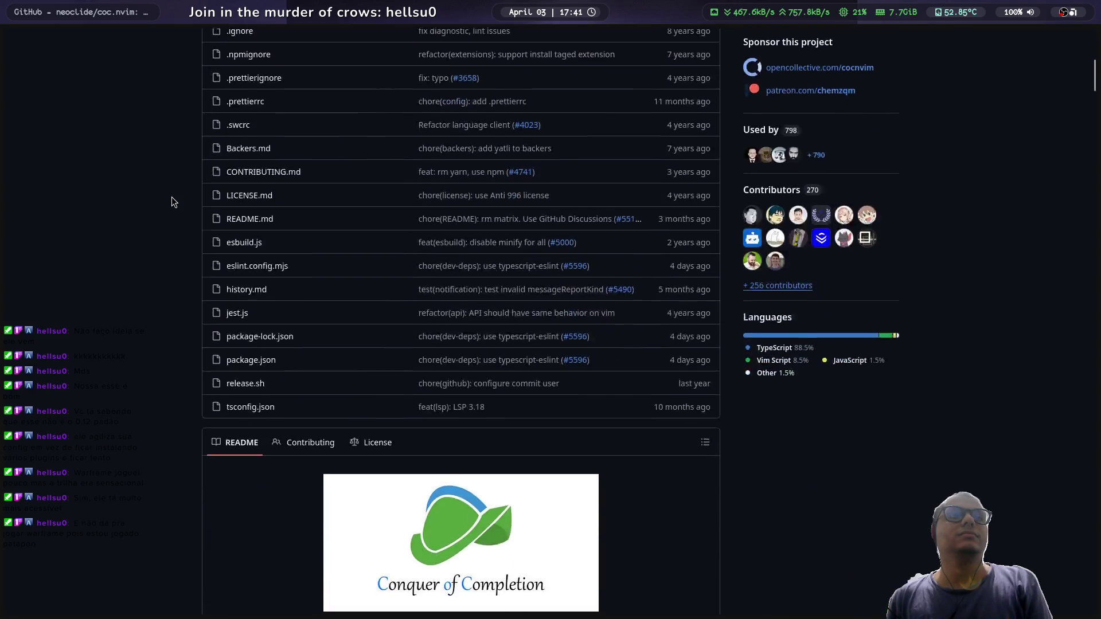
pyautogui.scroll(-3, 175, 194)
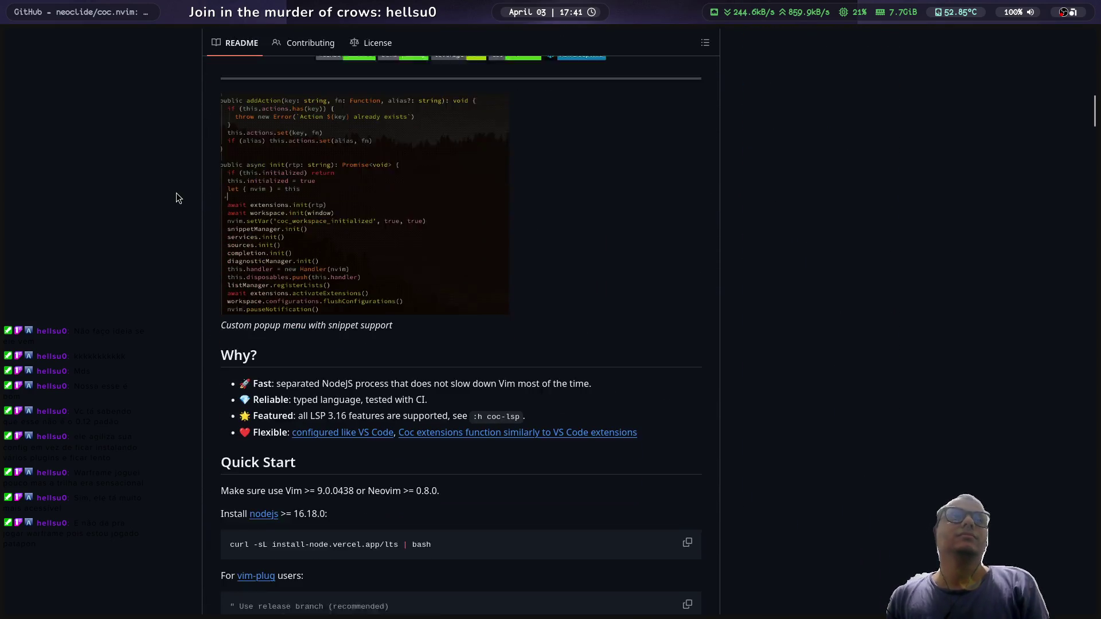
pyautogui.scroll(-3, 179, 187)
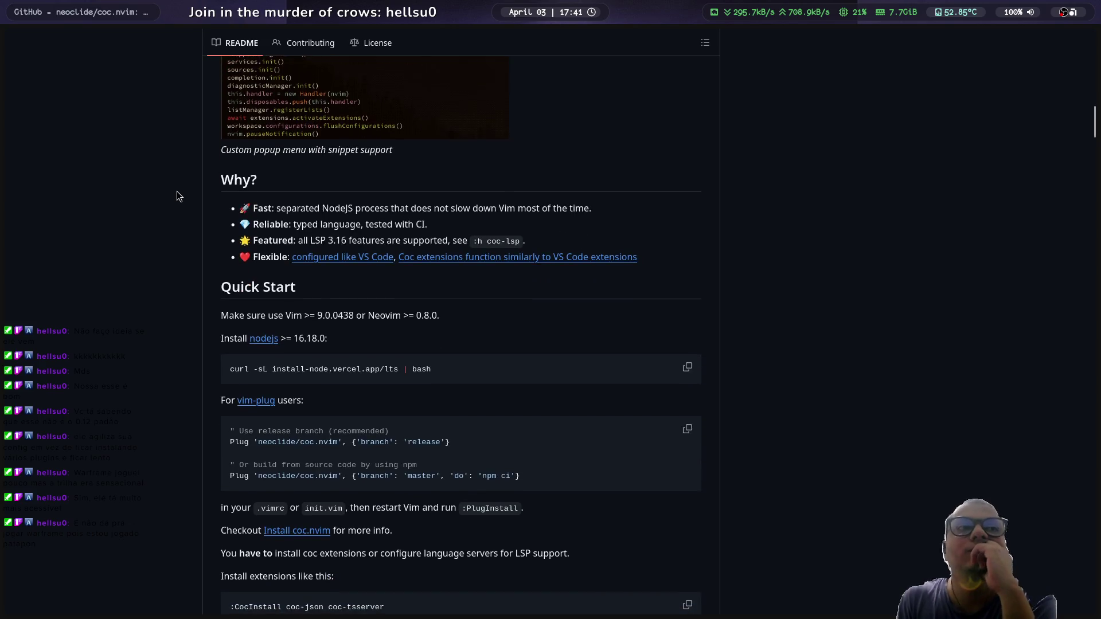
pyautogui.scroll(-4, 177, 187)
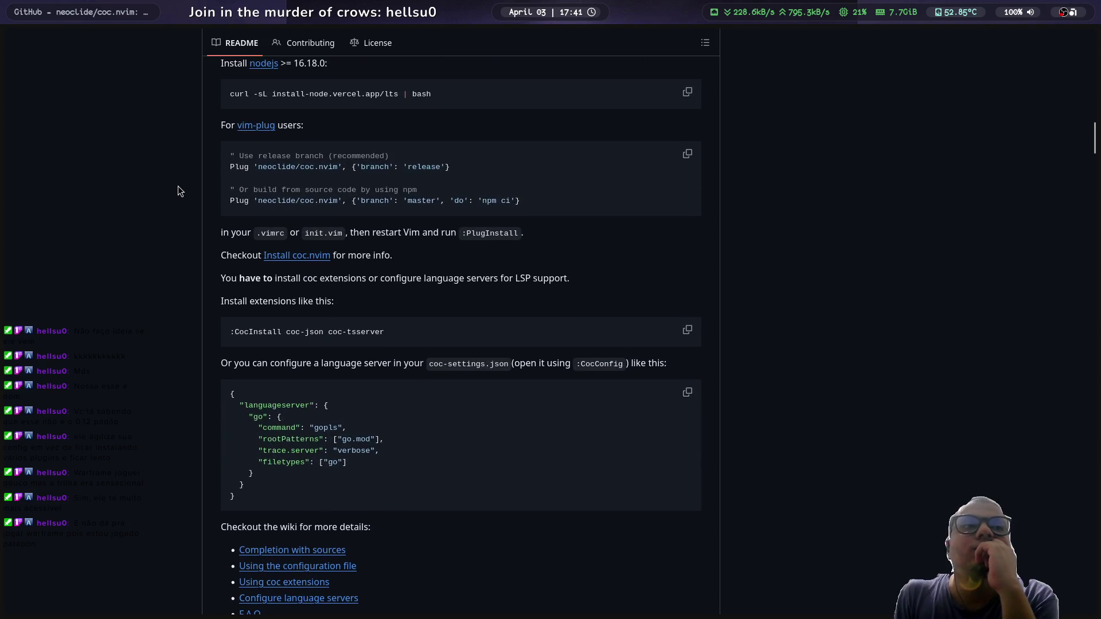
pyautogui.scroll(-5, 178, 186)
pyautogui.scroll(-15, 178, 186)
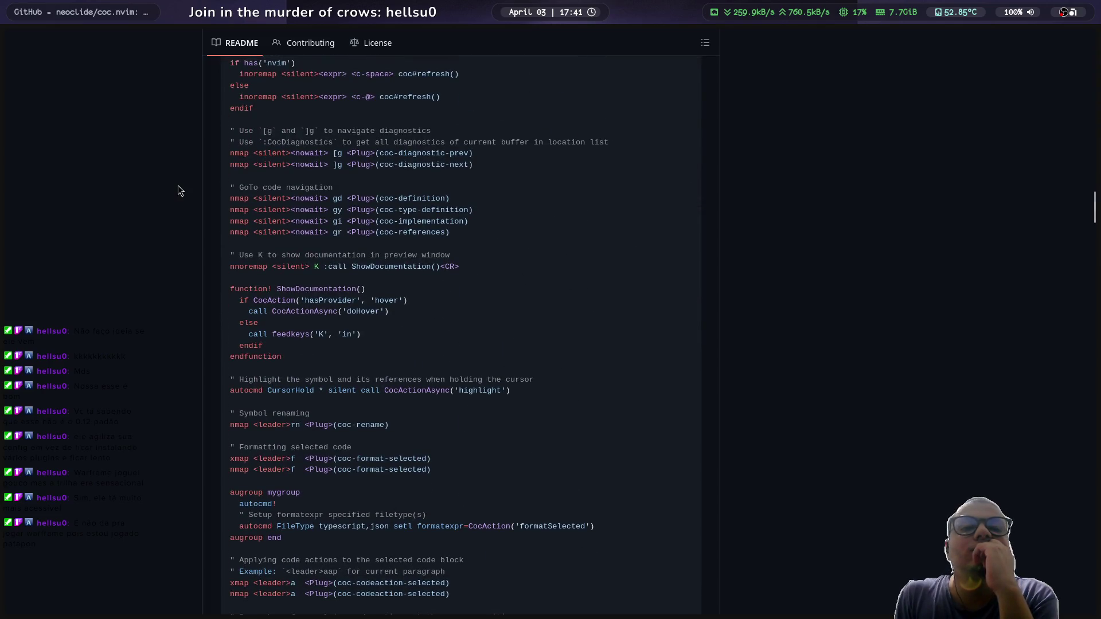
pyautogui.scroll(-11, 178, 185)
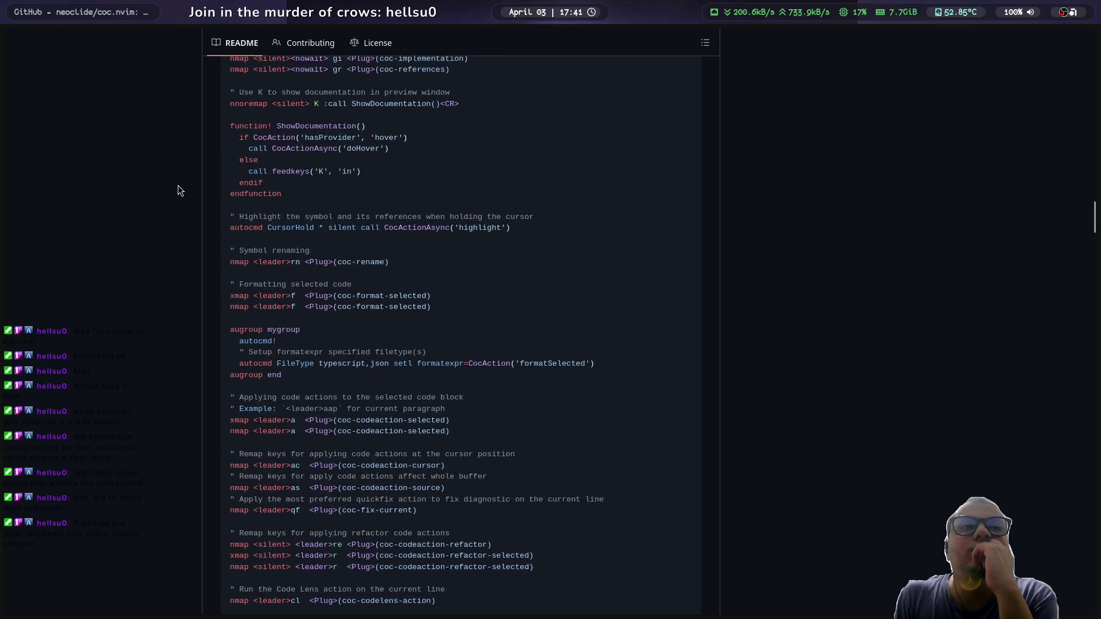
pyautogui.scroll(-13, 177, 188)
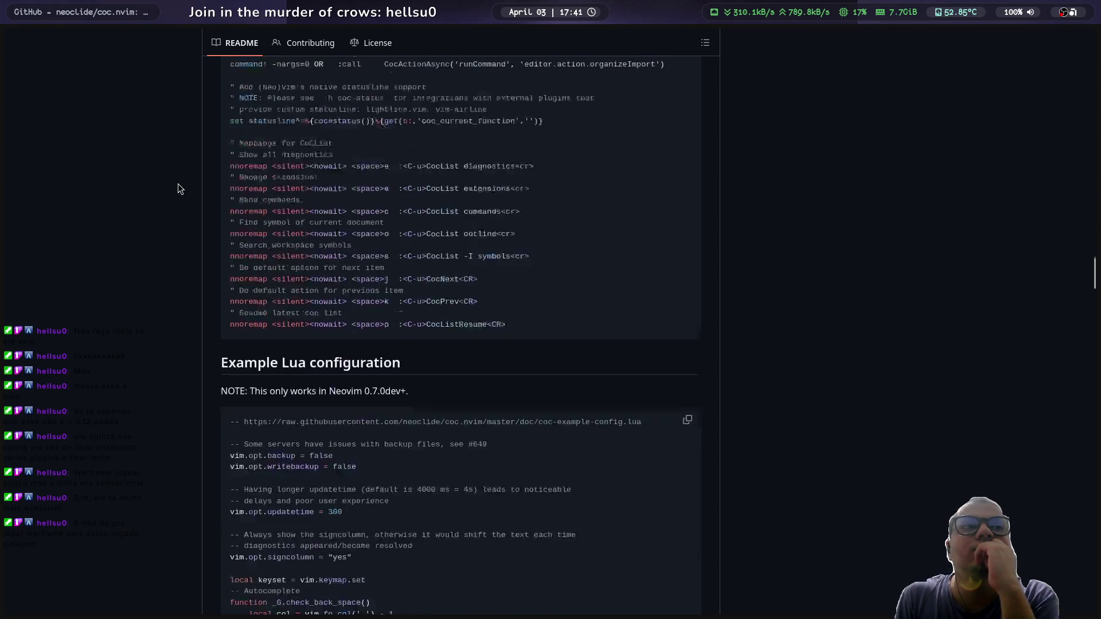
pyautogui.scroll(-16, 178, 188)
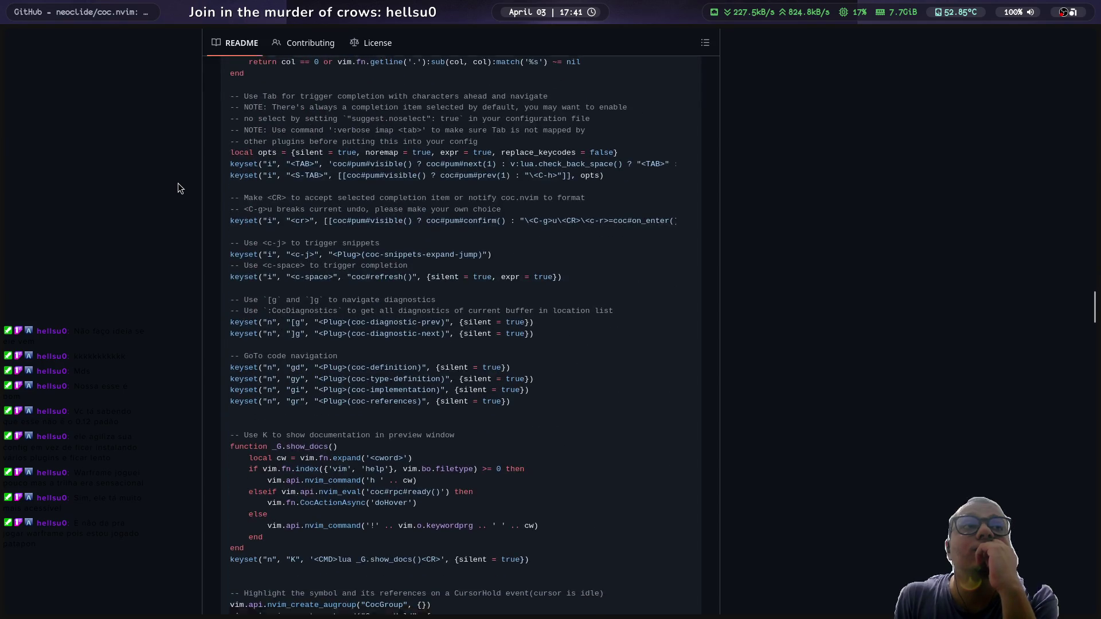
pyautogui.scroll(-20, 962, 271)
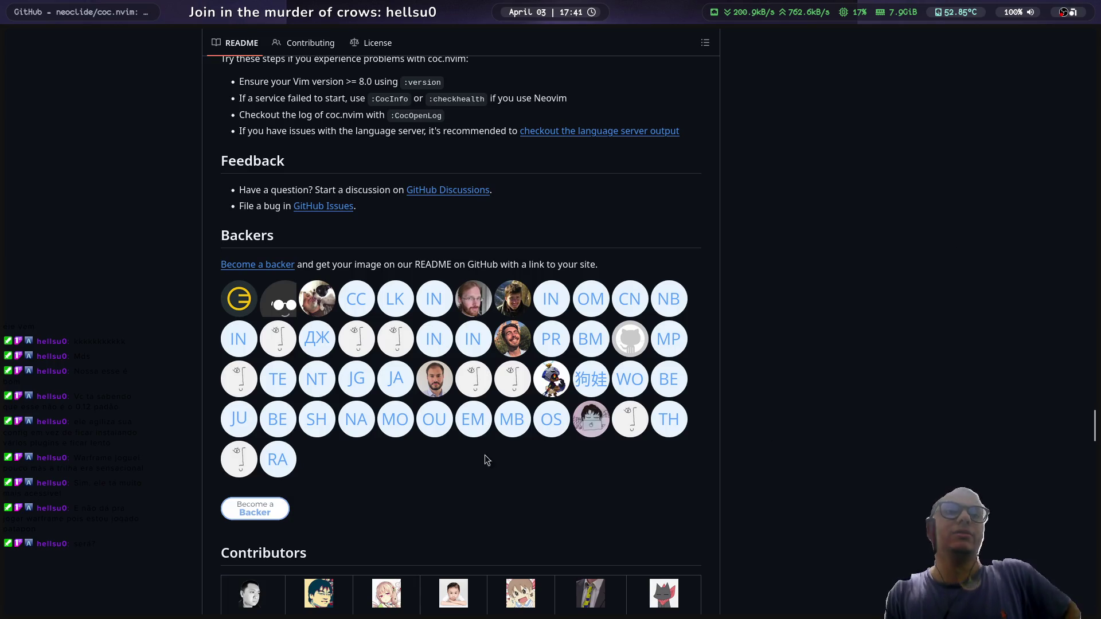
pyautogui.scroll(-8, 716, 383)
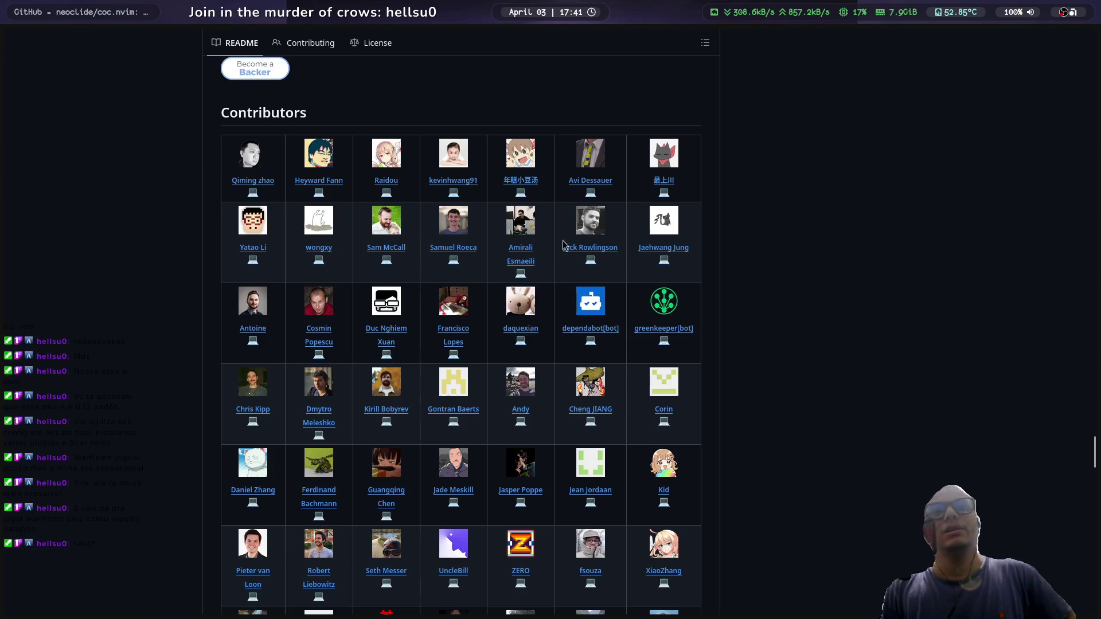
pyautogui.scroll(-15, 748, 430)
pyautogui.scroll(-10, 756, 415)
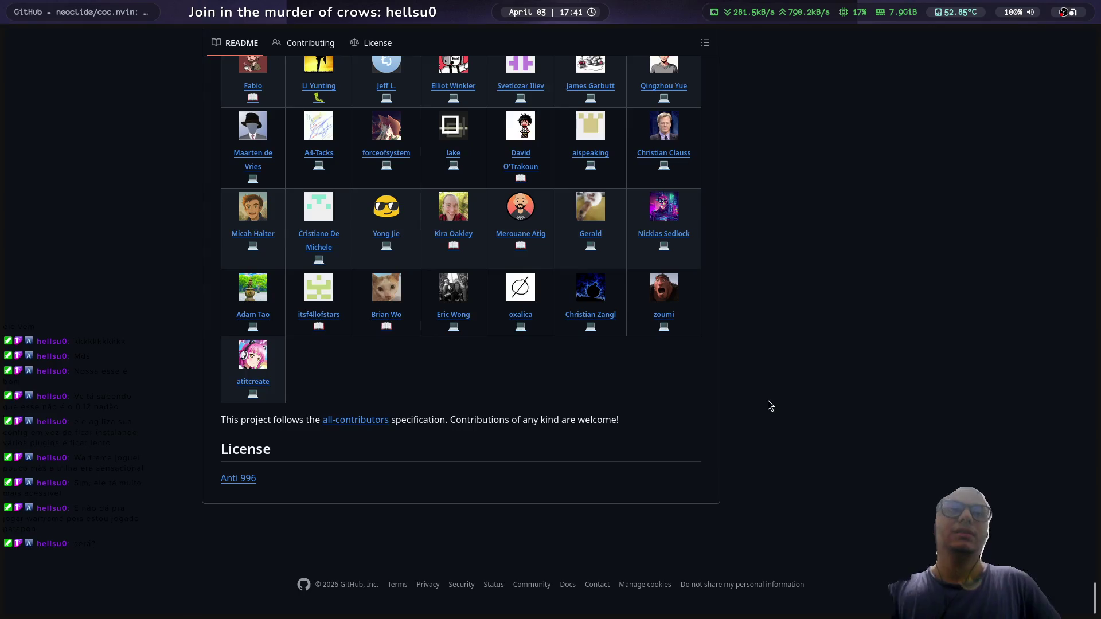
pyautogui.scroll(5, 891, 433)
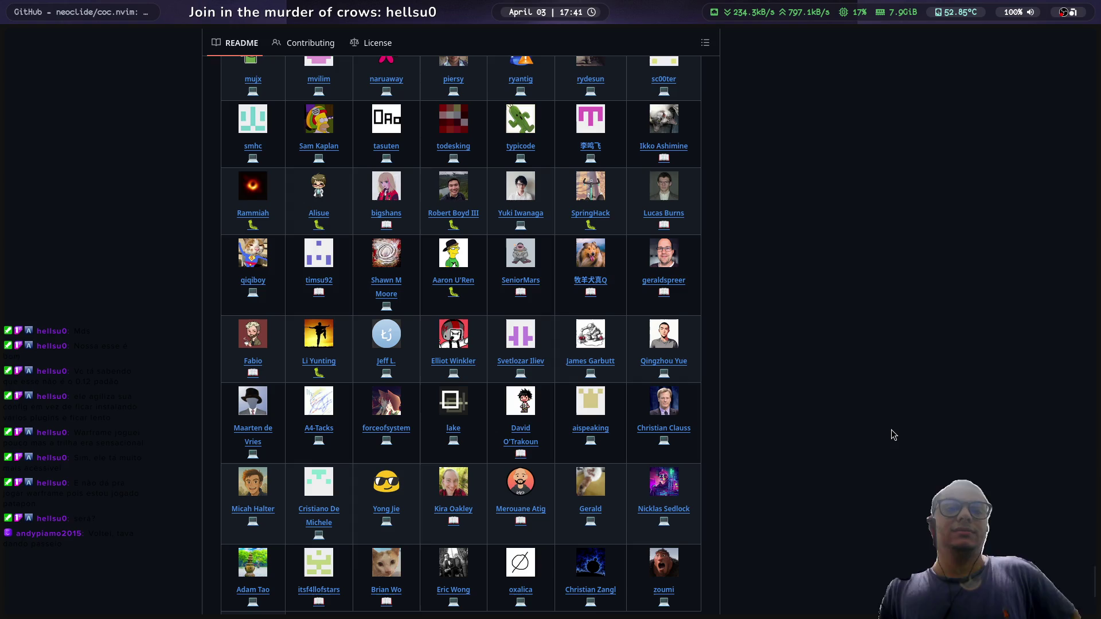
pyautogui.scroll(15, 893, 413)
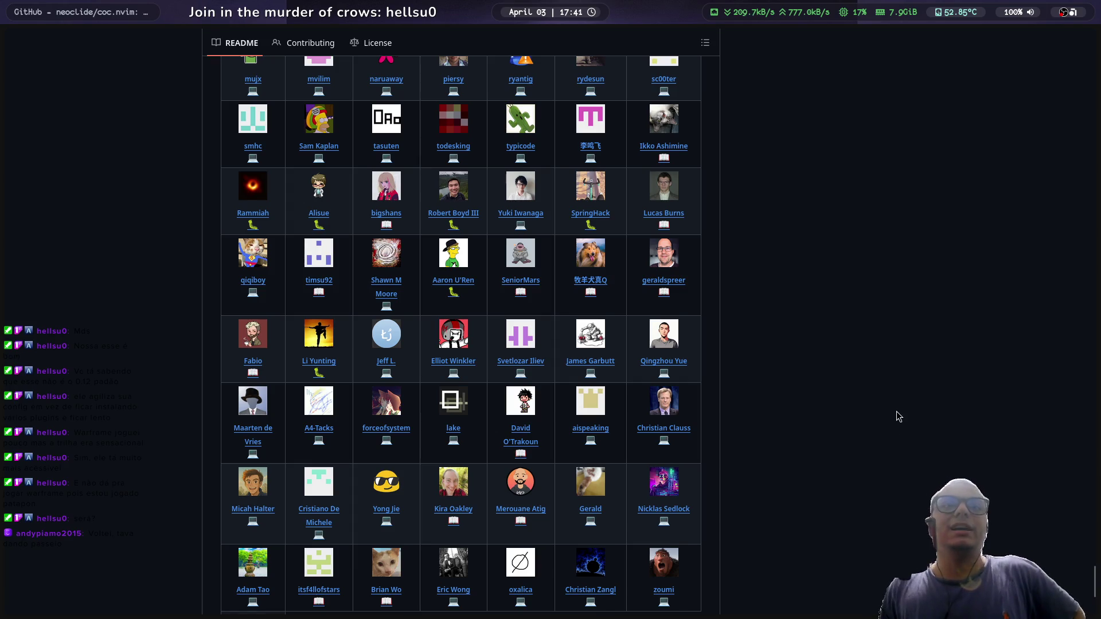
pyautogui.scroll(20, 895, 410)
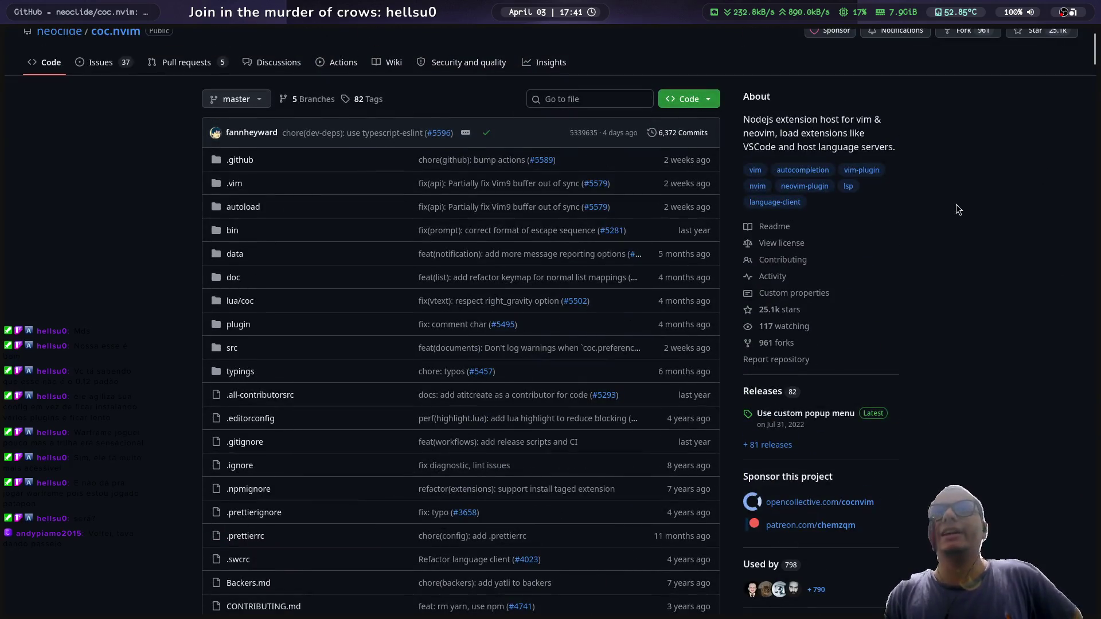
pyautogui.scroll(1, 916, 198)
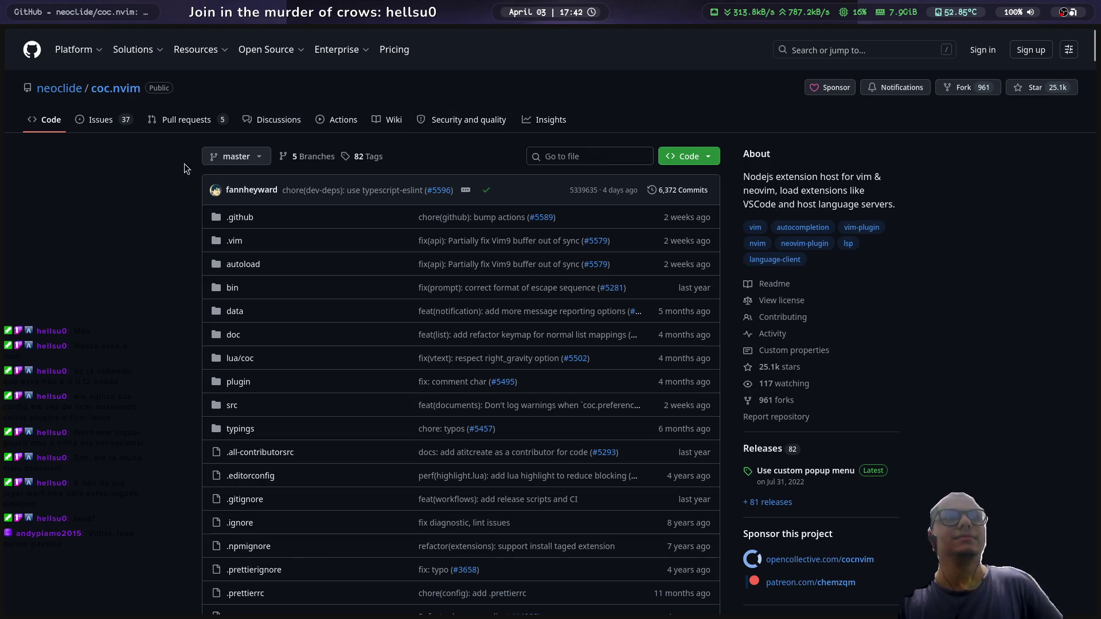
pyautogui.scroll(-3, 104, 197)
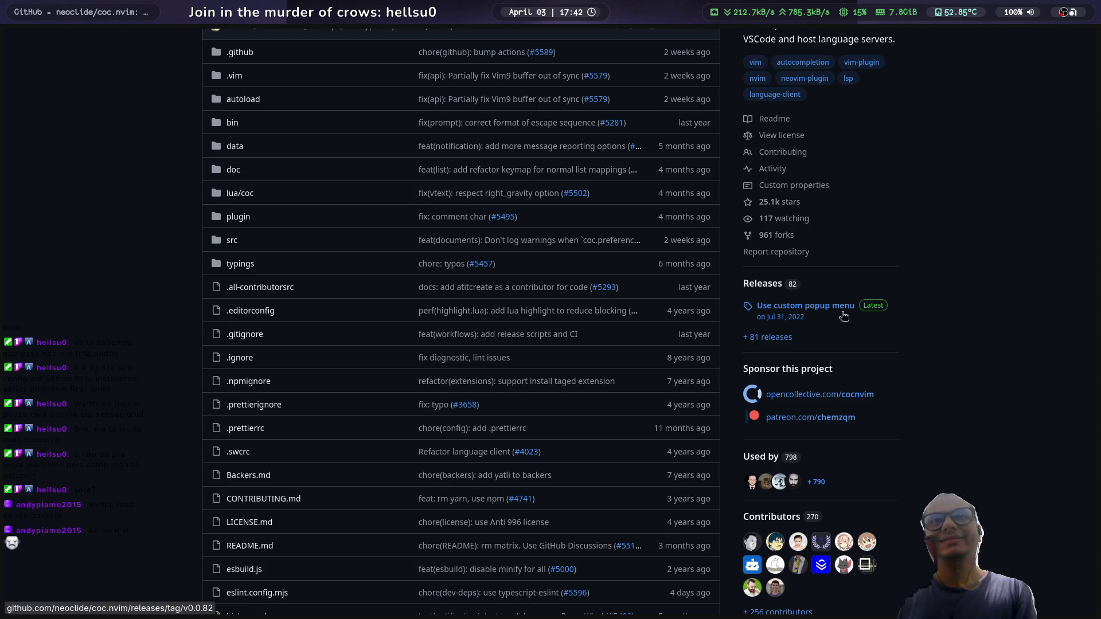
pyautogui.scroll(3, 1010, 177)
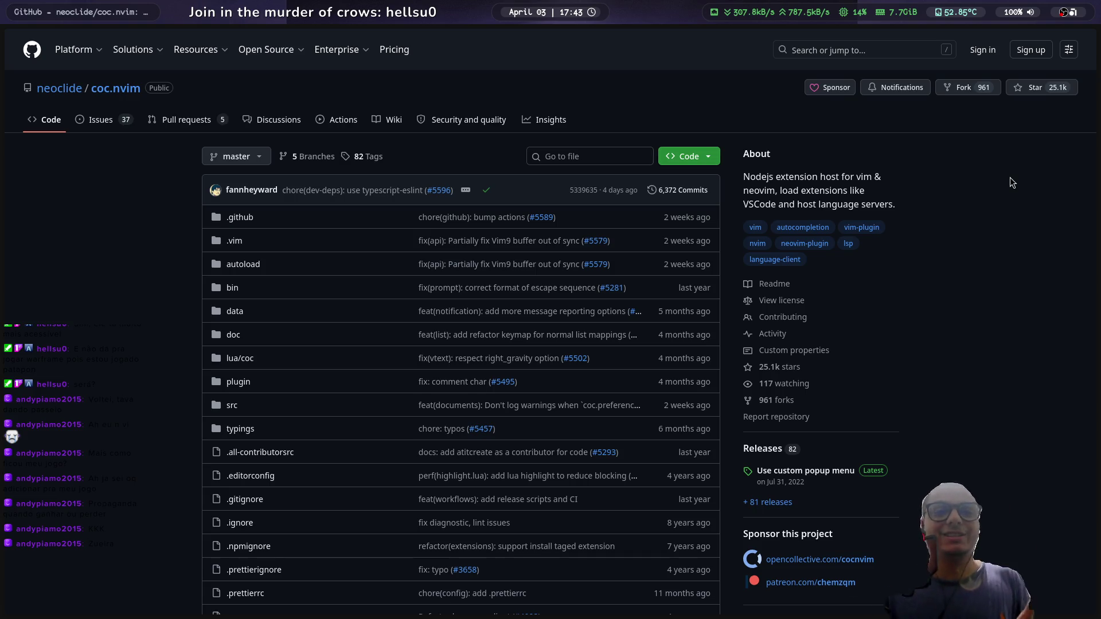
pyautogui.scroll(-20, 960, 164)
pyautogui.scroll(-20, 848, 236)
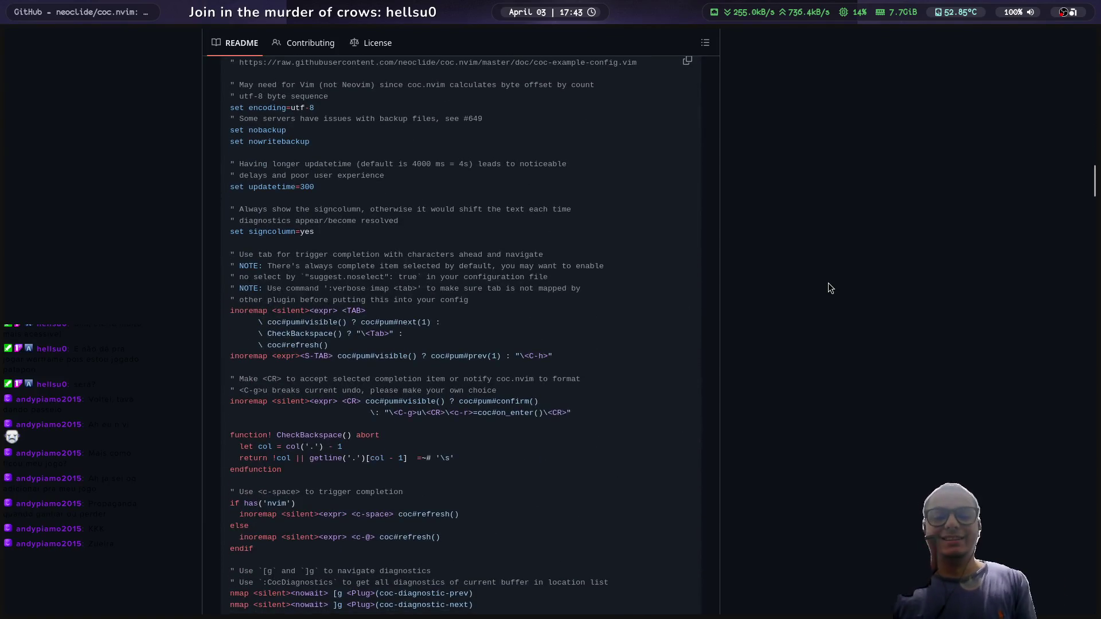
pyautogui.press('super+1')
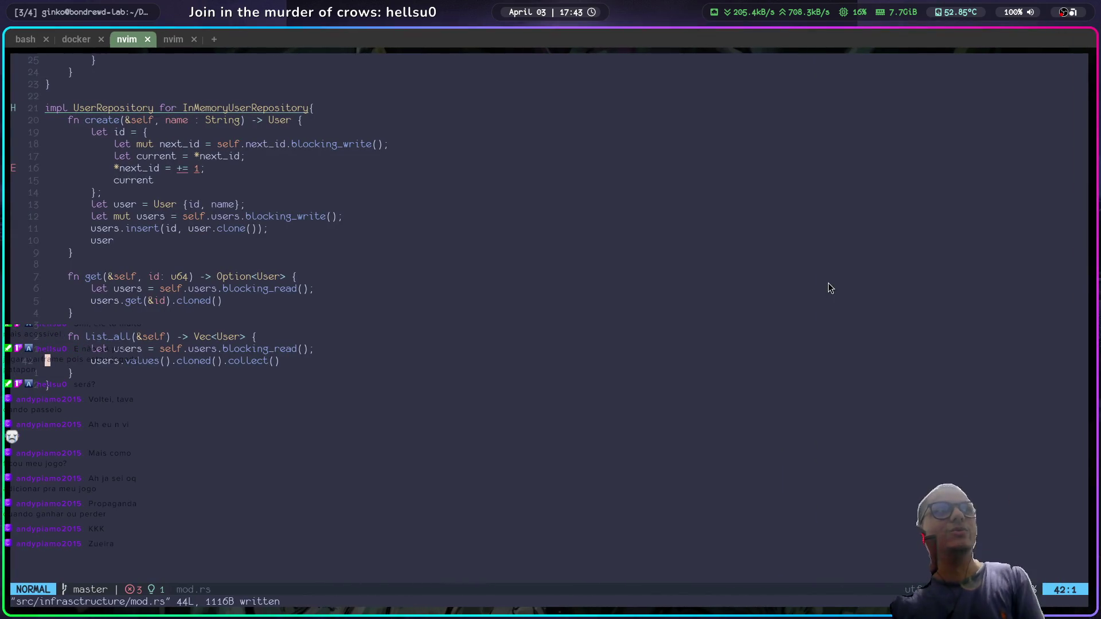
pyautogui.click(187, 47)
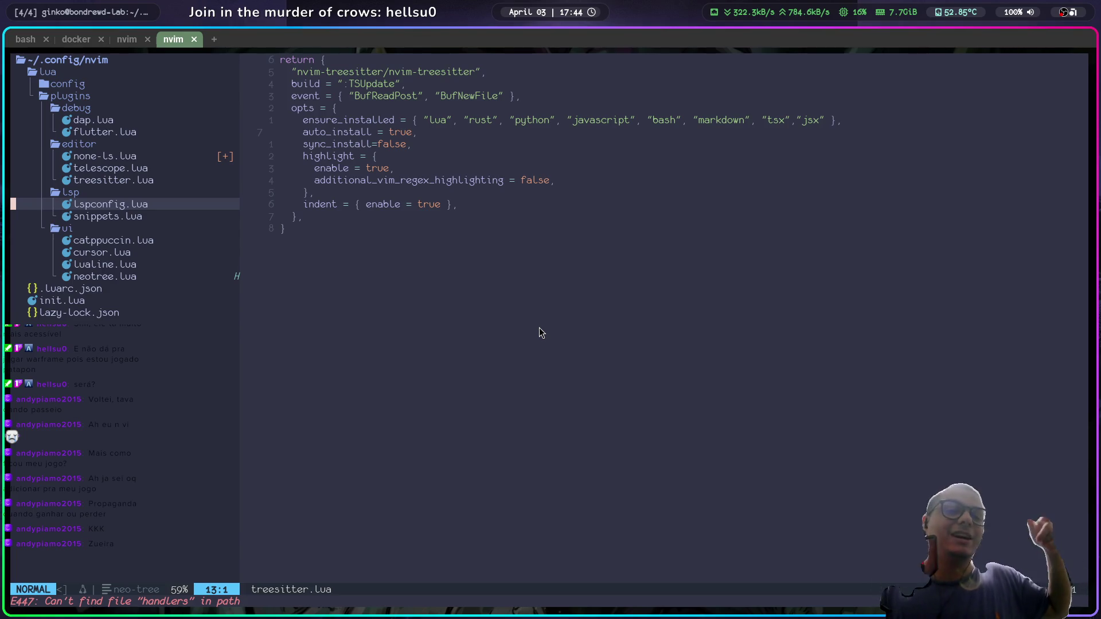
pyautogui.press('super+2')
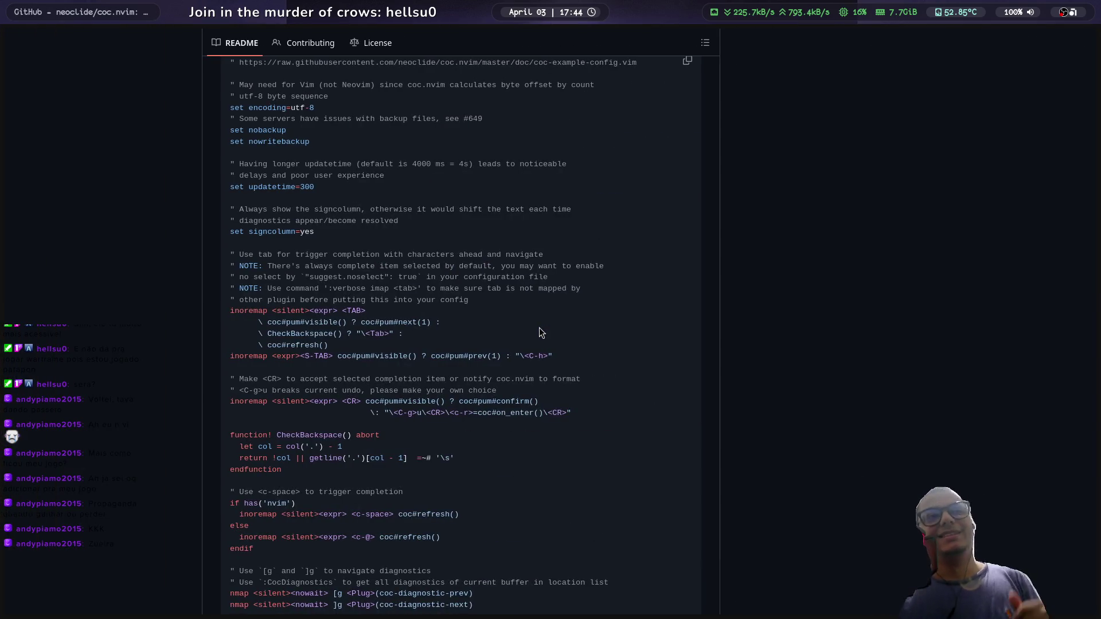
# Step: Scroll through the coc.nvim example Vimscript and Lua configs and Backers, then back to the top
pyautogui.scroll(-10, 539, 324)
pyautogui.scroll(-10, 536, 313)
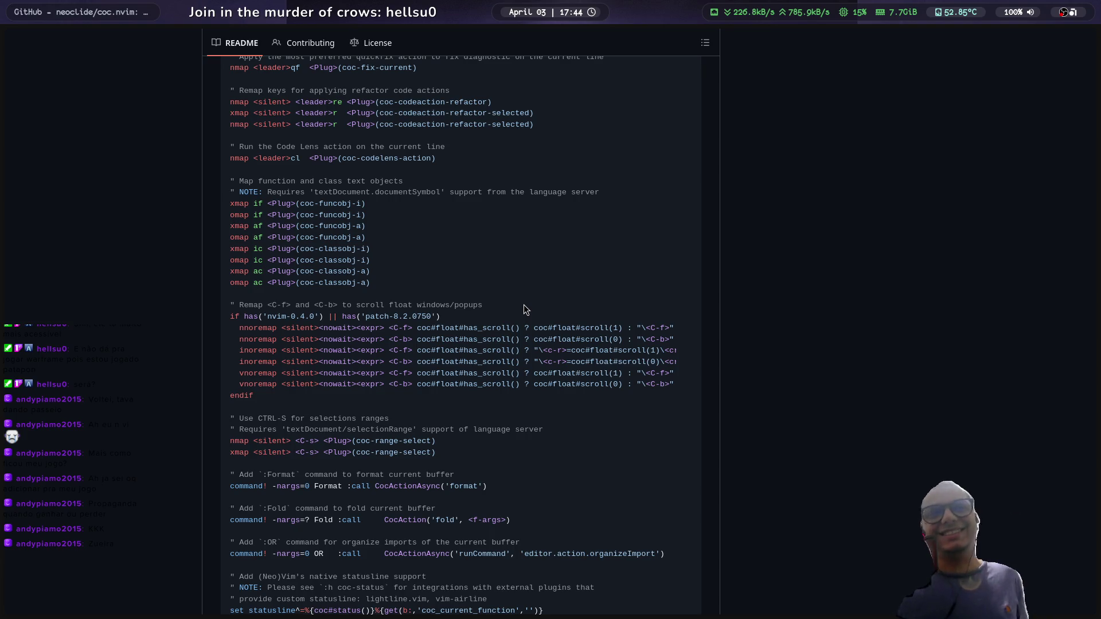
pyautogui.scroll(-3, 524, 304)
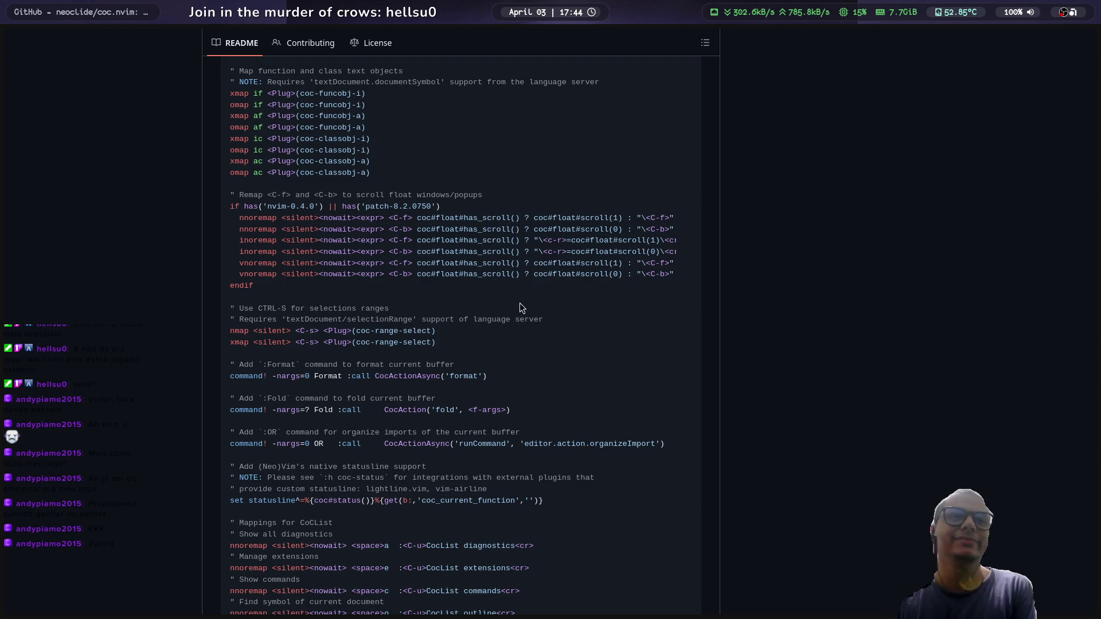
pyautogui.scroll(-5, 522, 304)
pyautogui.scroll(-20, 521, 289)
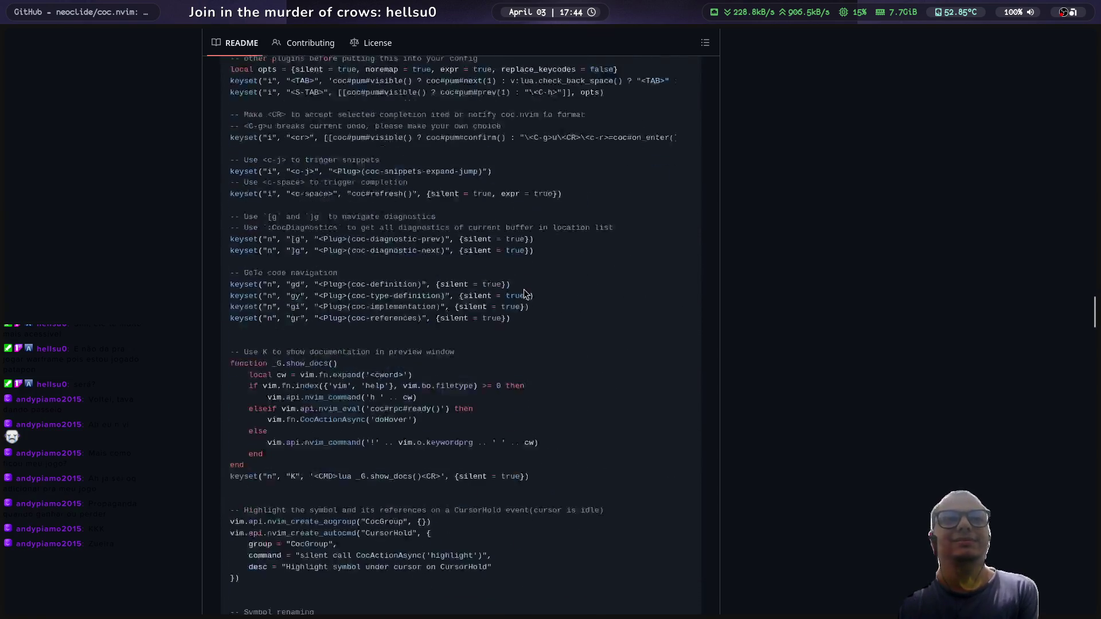
pyautogui.scroll(-20, 526, 285)
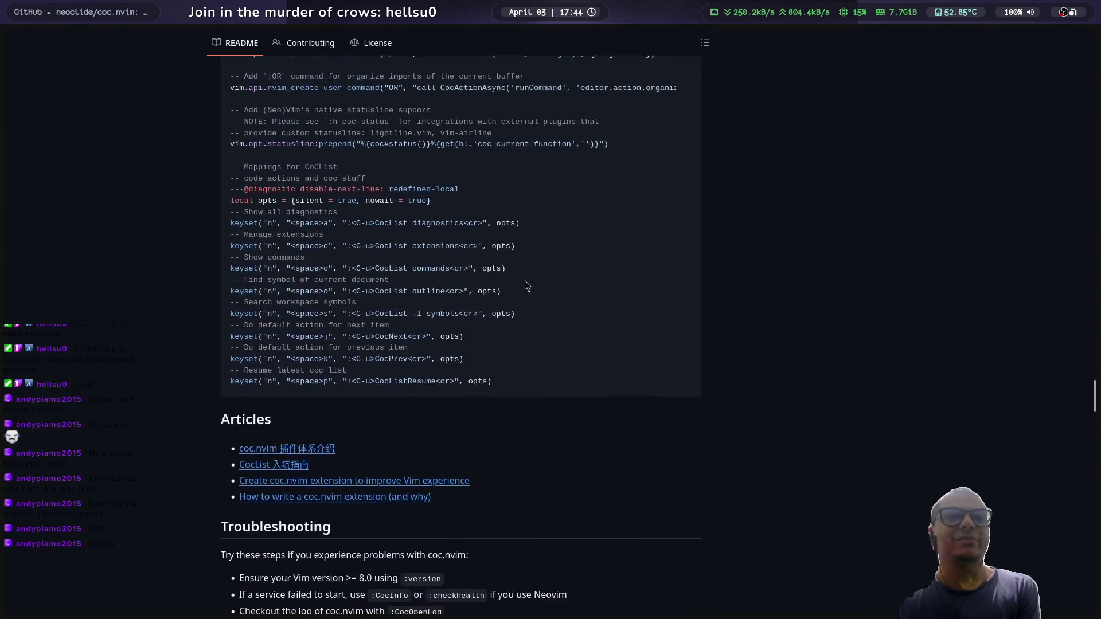
pyautogui.scroll(-3, 526, 285)
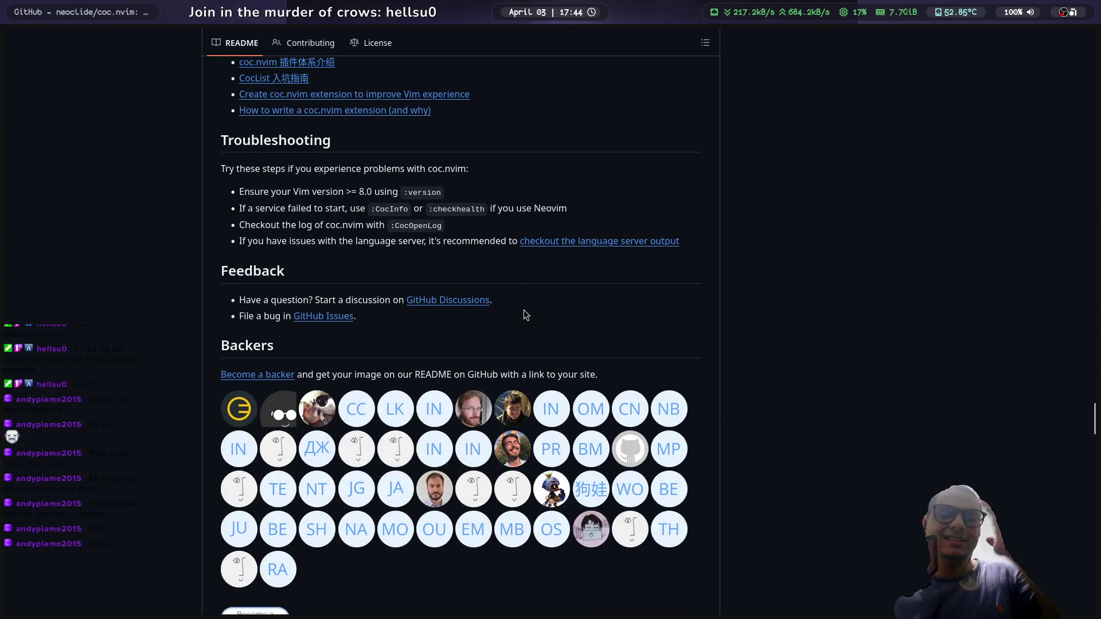
pyautogui.scroll(-3, 508, 312)
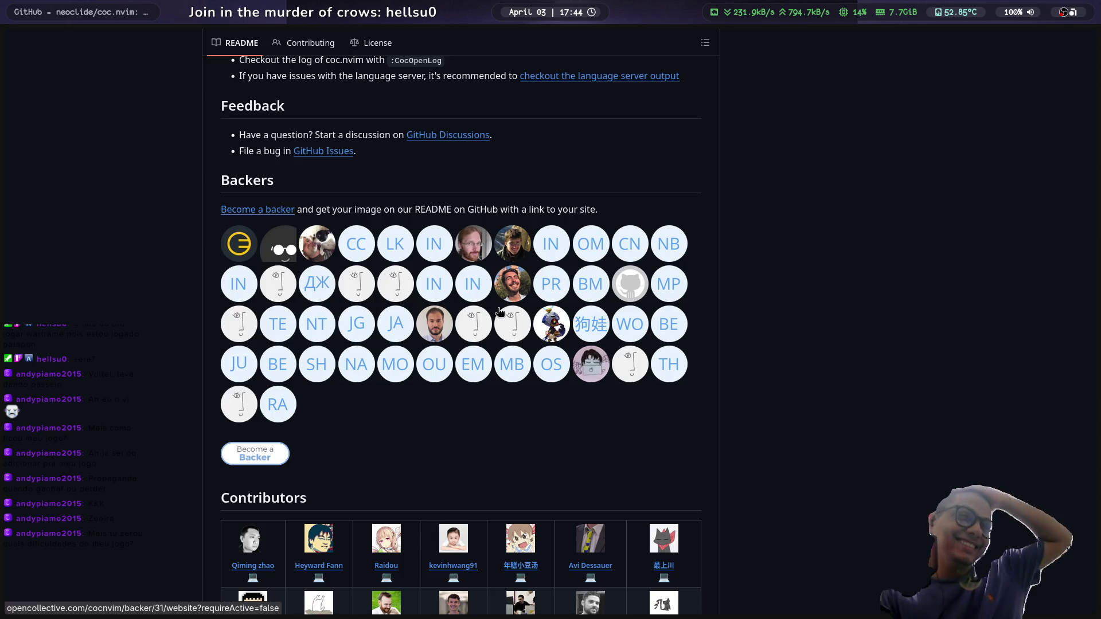
pyautogui.scroll(5, 465, 307)
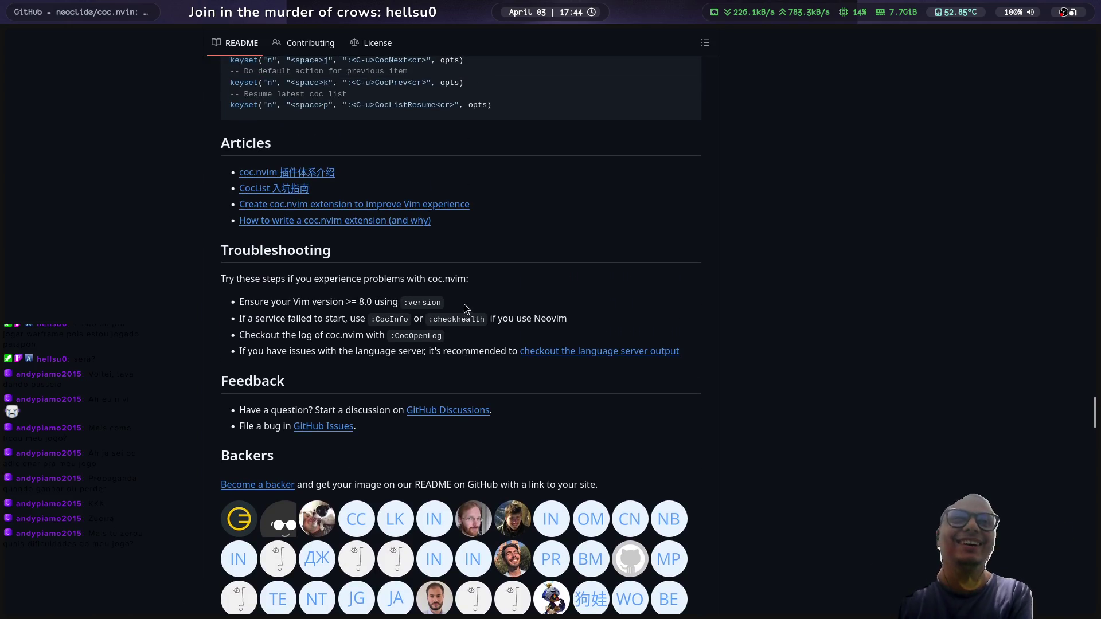
pyautogui.scroll(4, 497, 373)
pyautogui.scroll(4, 496, 376)
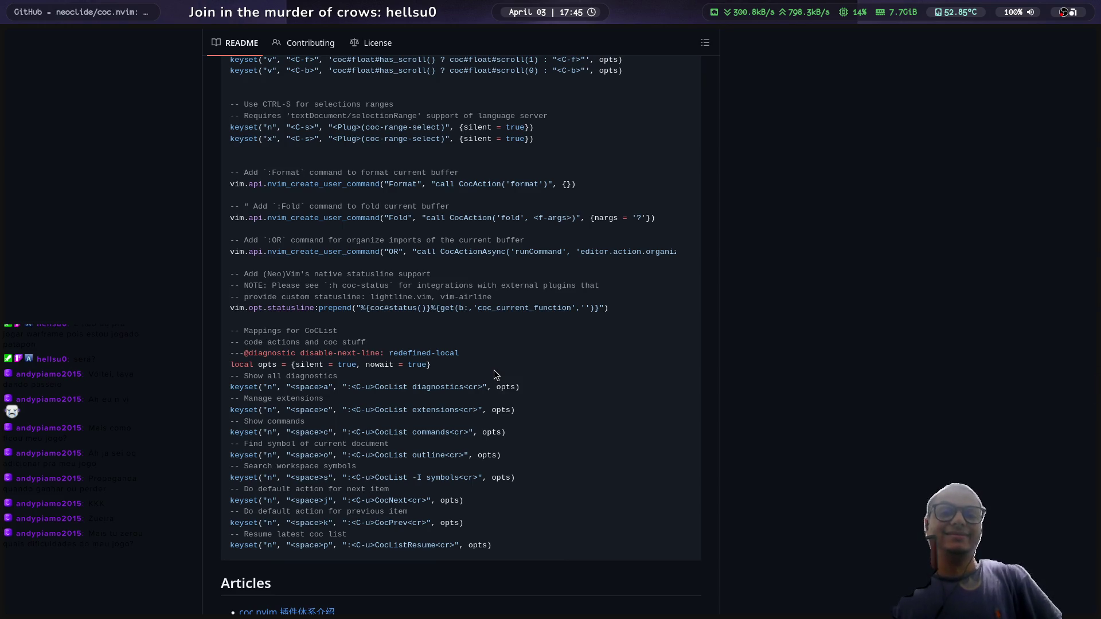
pyautogui.scroll(1, 497, 367)
pyautogui.scroll(15, 492, 354)
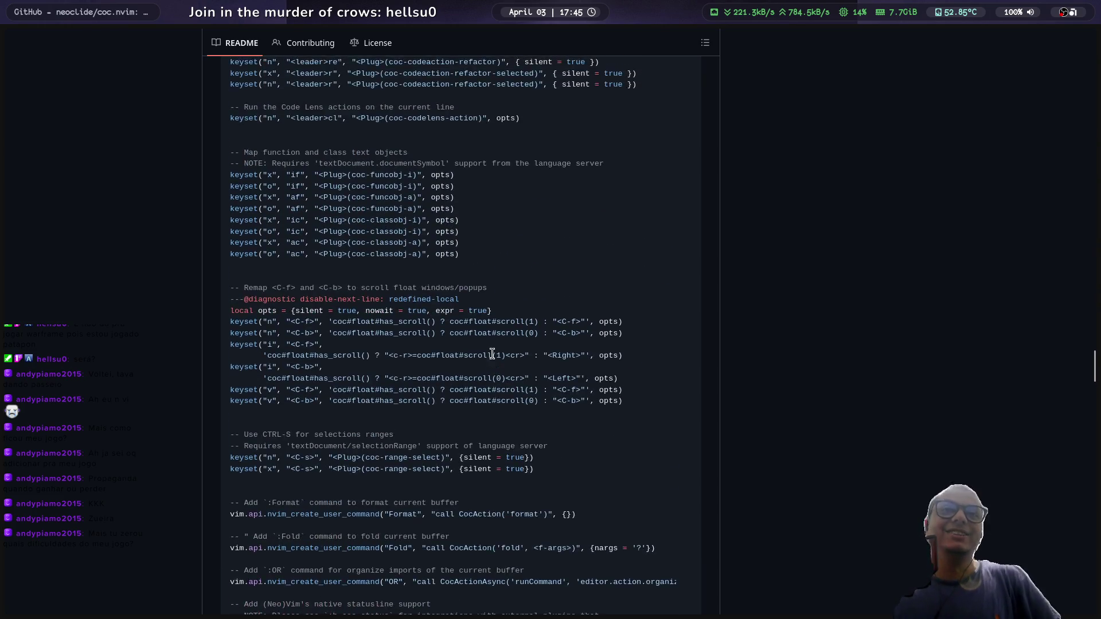
pyautogui.scroll(15, 493, 359)
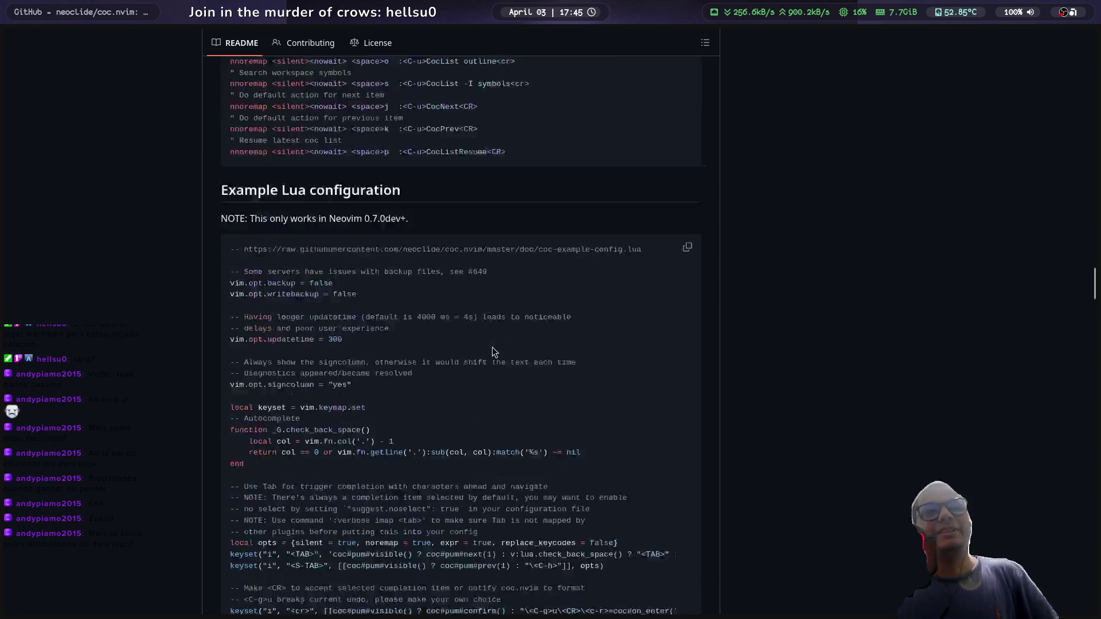
pyautogui.scroll(15, 468, 365)
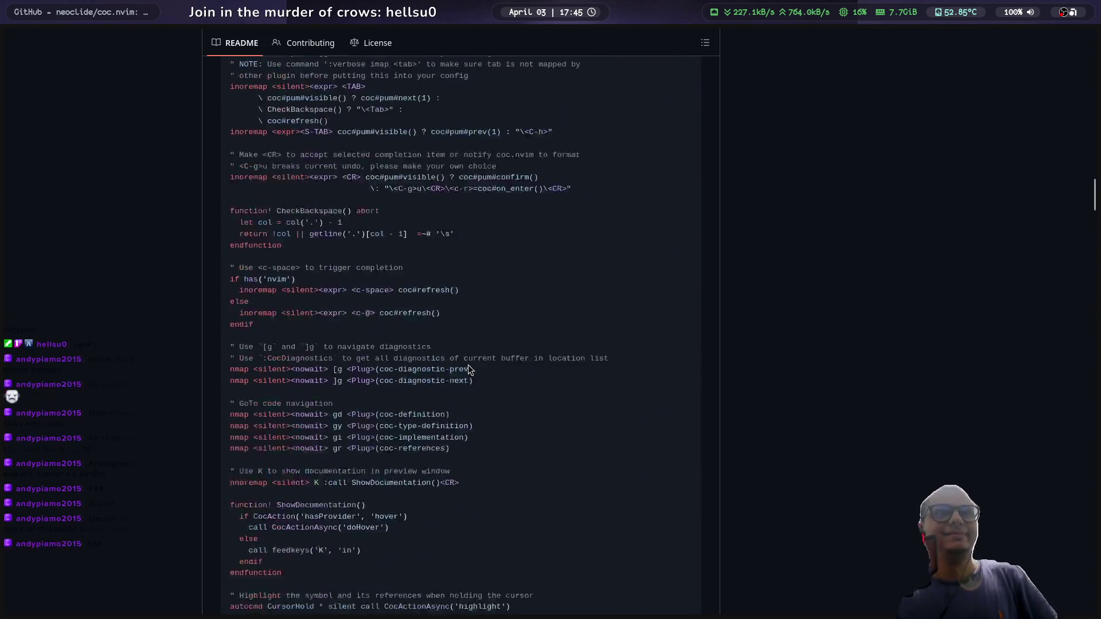
pyautogui.scroll(15, 471, 361)
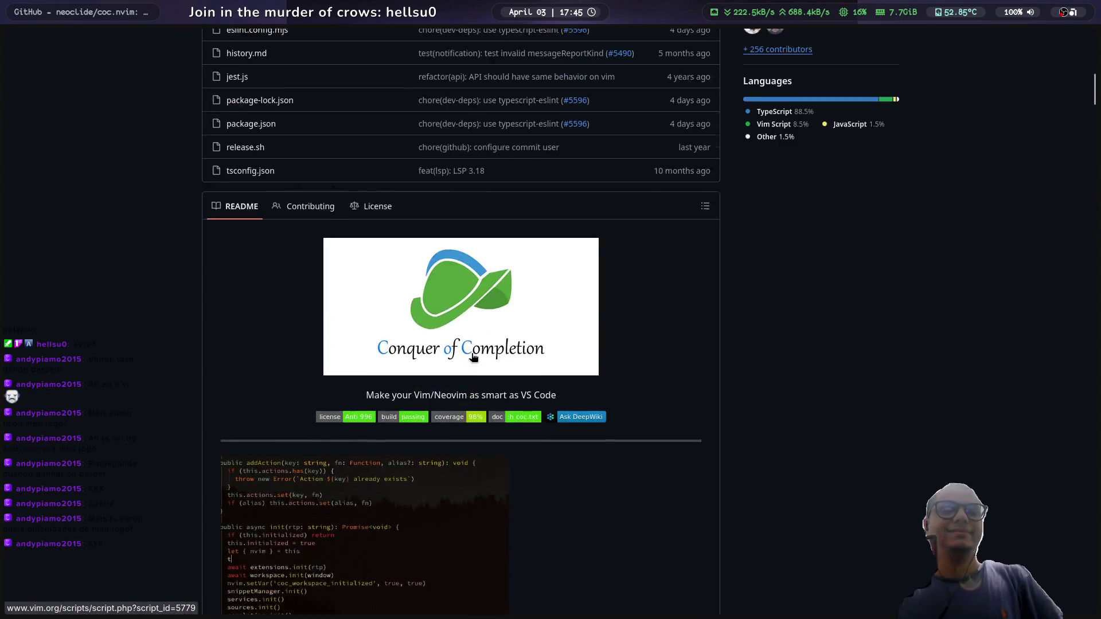
# Step: Skim the coc.nvim README's Quick Start, then return to the 'coc nvim' Google results
pyautogui.scroll(-10, 472, 351)
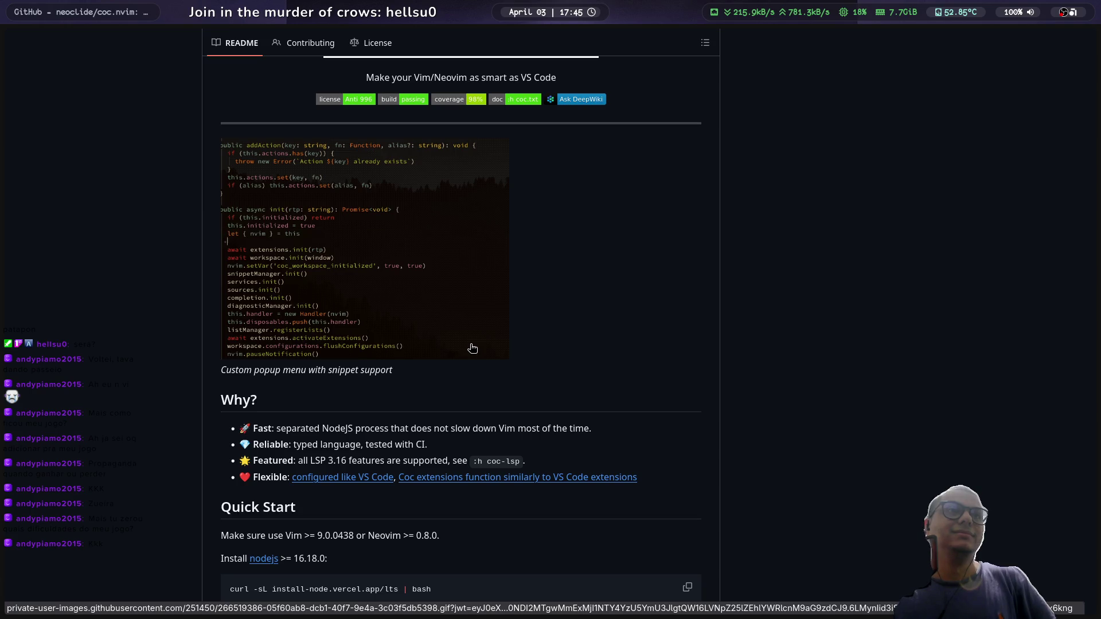
pyautogui.scroll(1, 471, 348)
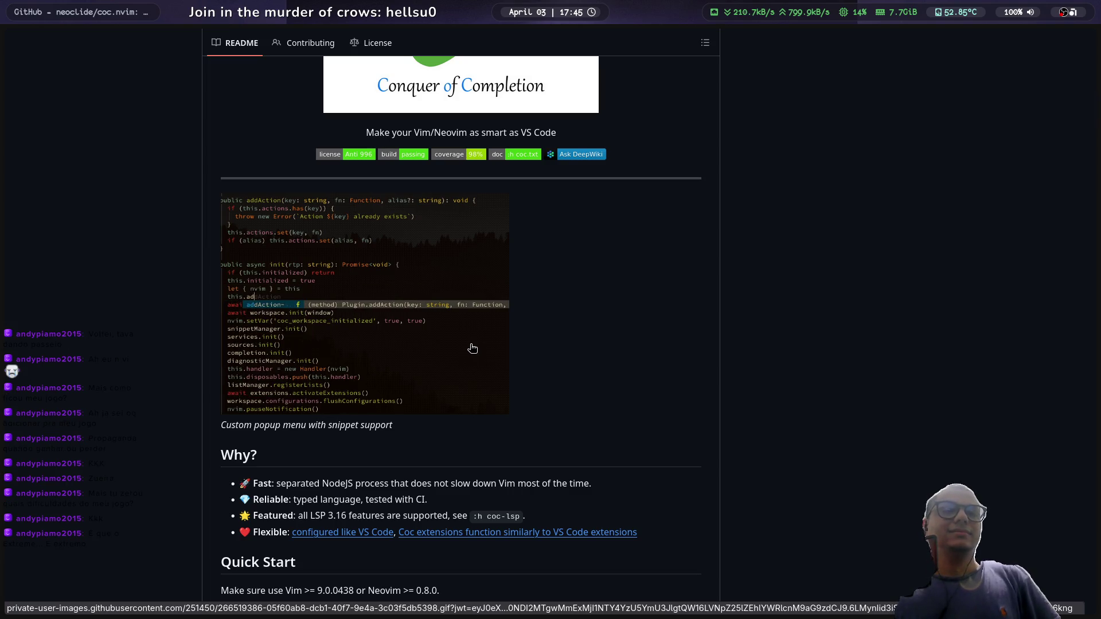
pyautogui.scroll(-3, 472, 348)
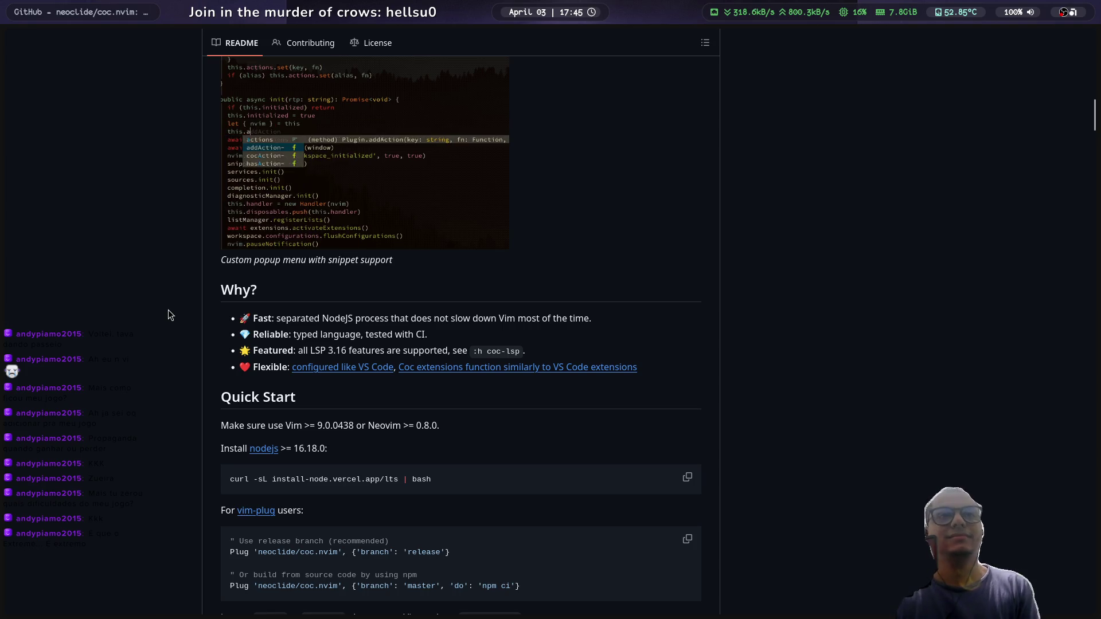
pyautogui.scroll(-2, 170, 311)
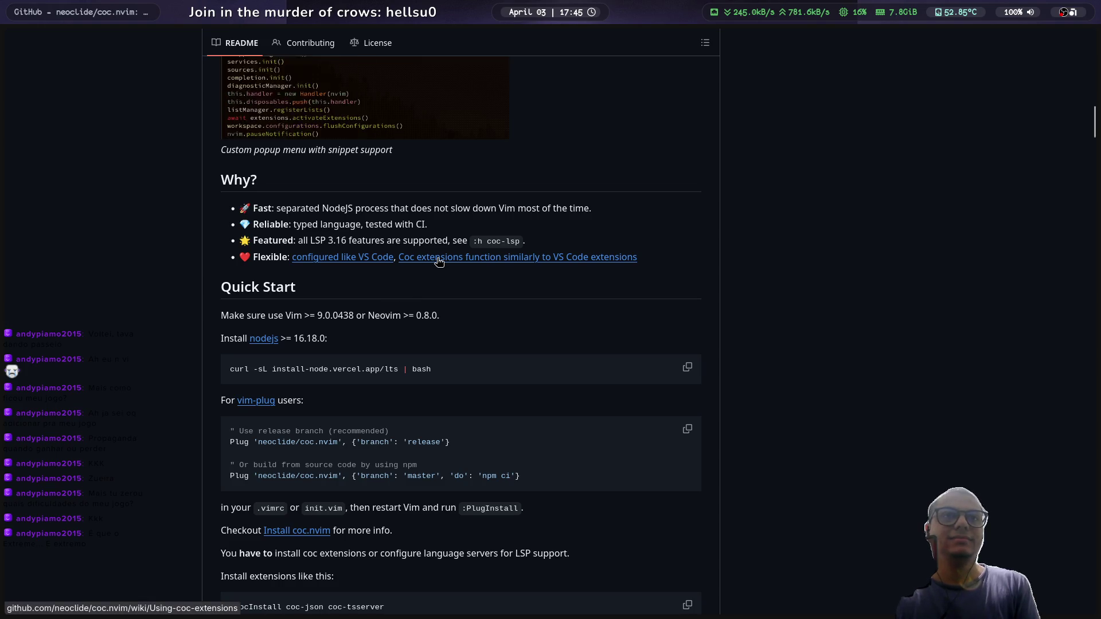
pyautogui.scroll(-2, 259, 329)
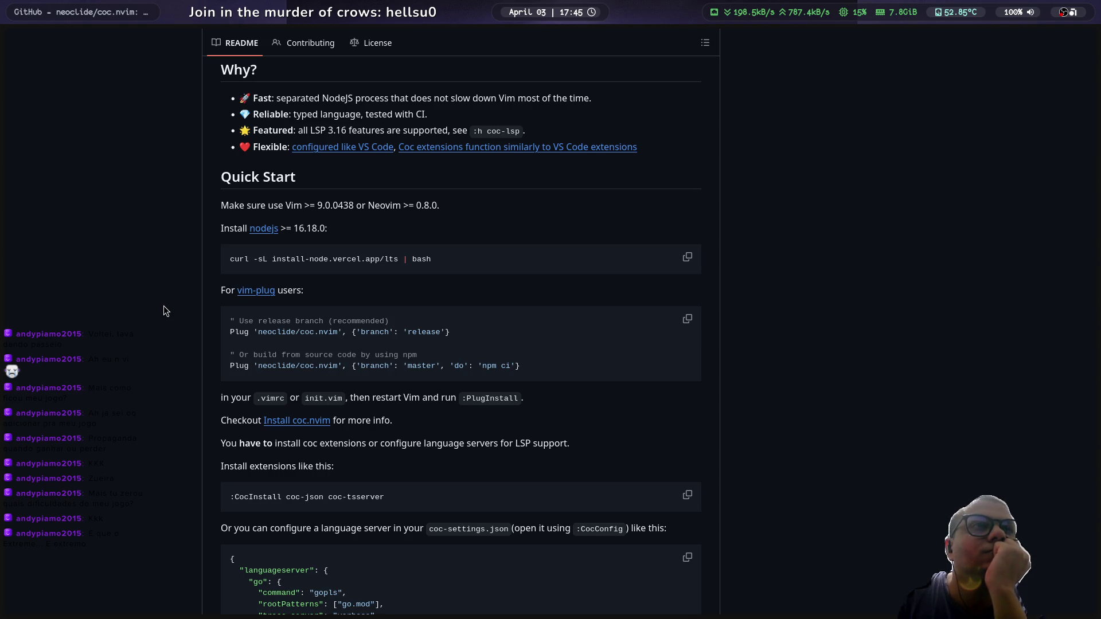
pyautogui.scroll(12, 164, 305)
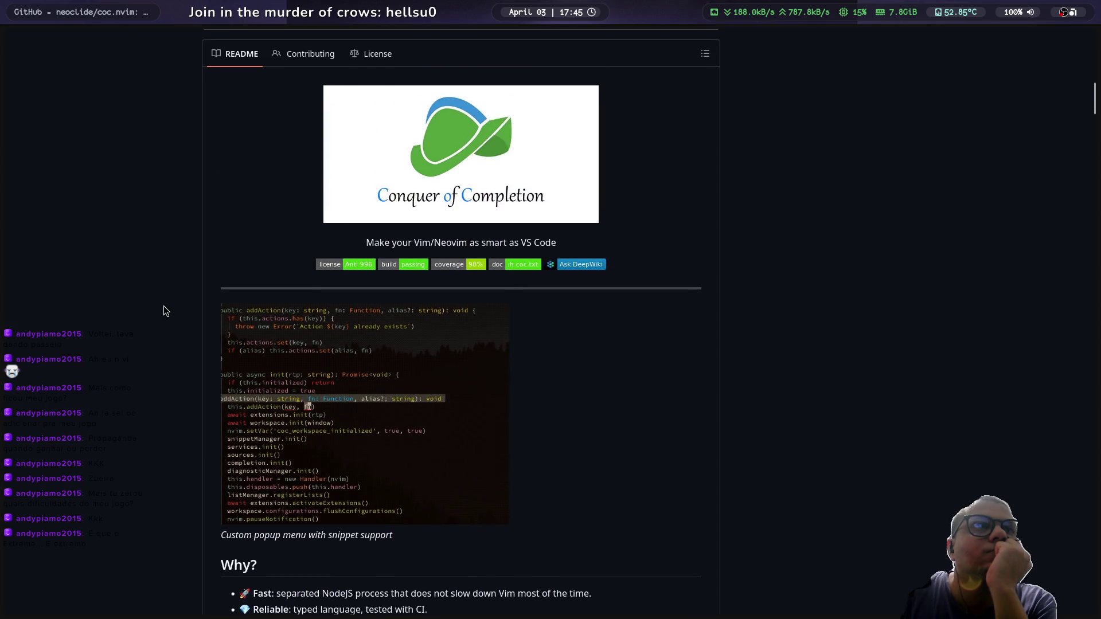
pyautogui.scroll(10, 161, 301)
pyautogui.hotkey('alt', 'Left')
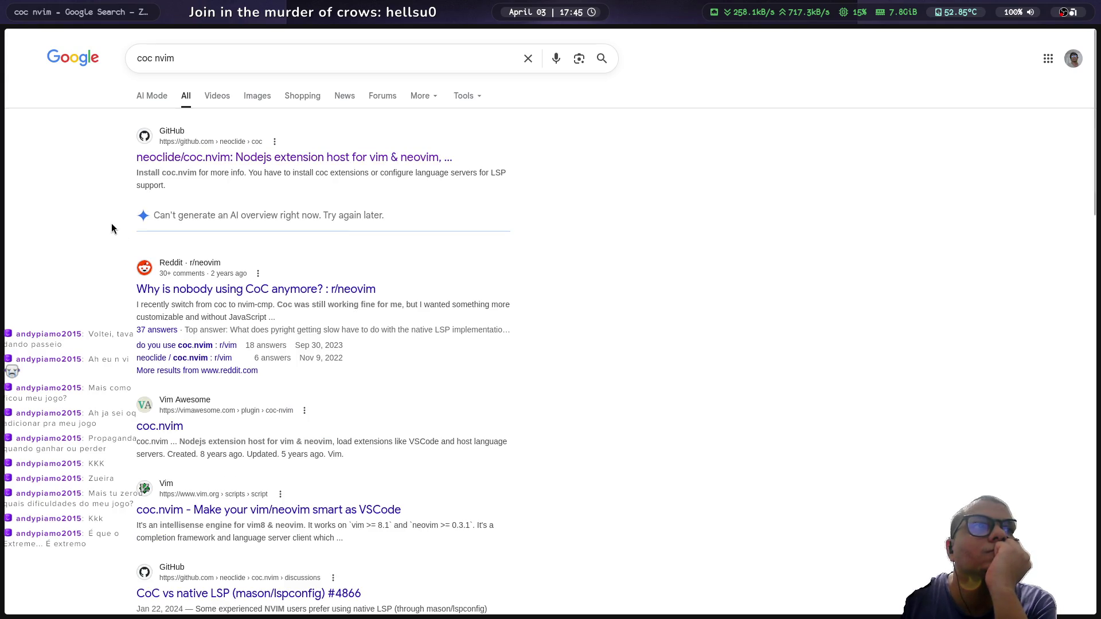
# Step: Go forward to the neovim repository page, close its tab, and dismiss the Google sign-in prompt
pyautogui.hotkey('alt', 'Right')
pyautogui.moveTo(3, 220)
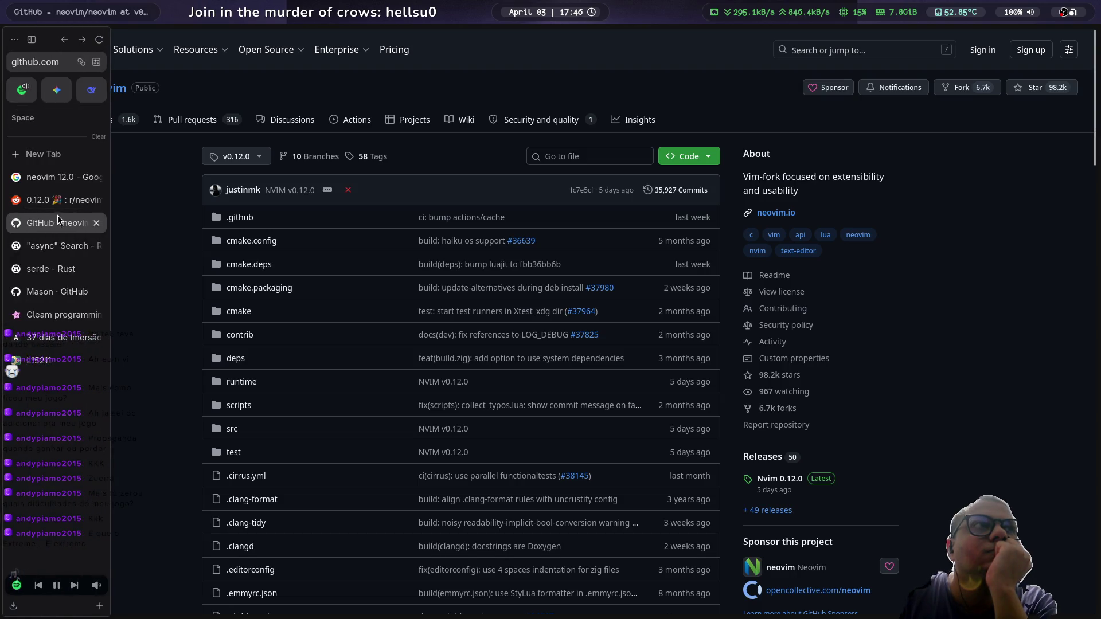
pyautogui.click(101, 225)
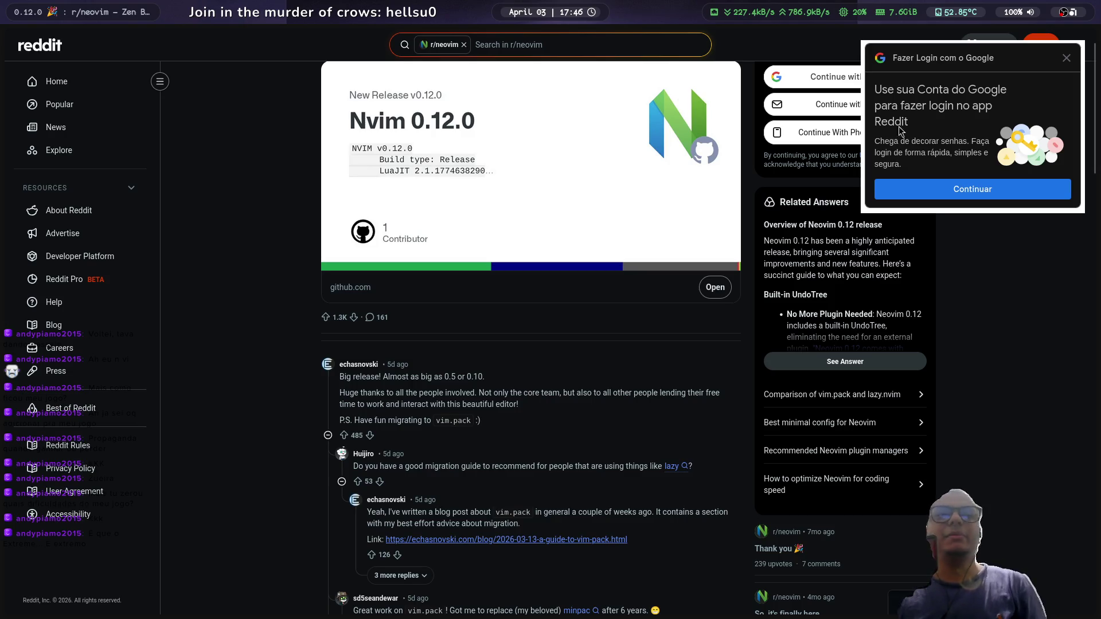
pyautogui.click(1066, 58)
# Step: Switch to the neovim 12 image search results, then close that tab
pyautogui.moveTo(1, 218)
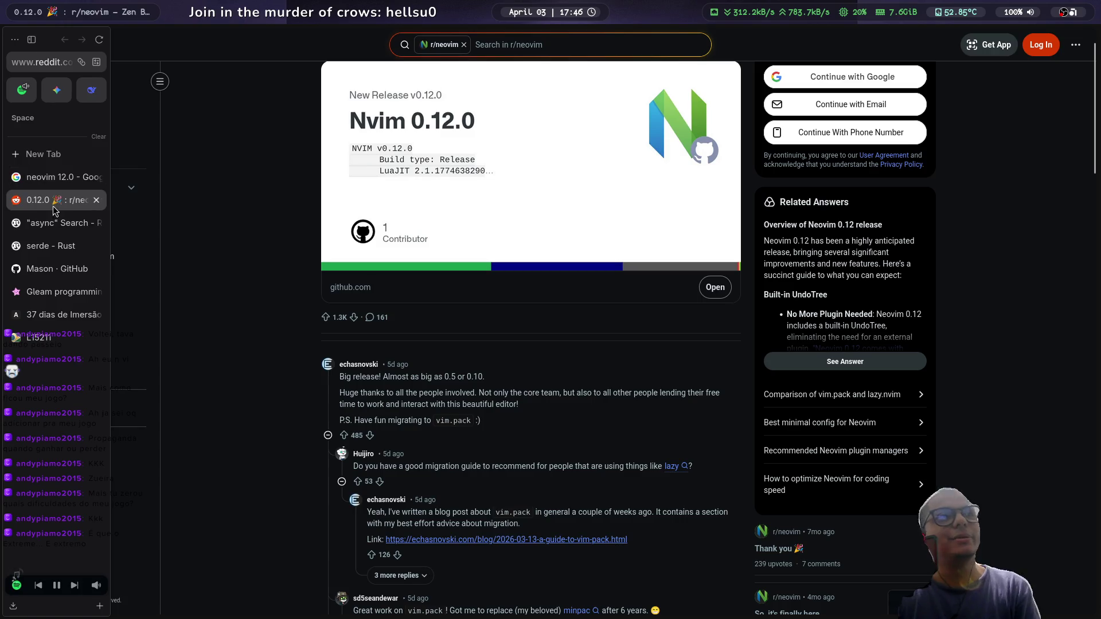
pyautogui.click(69, 179)
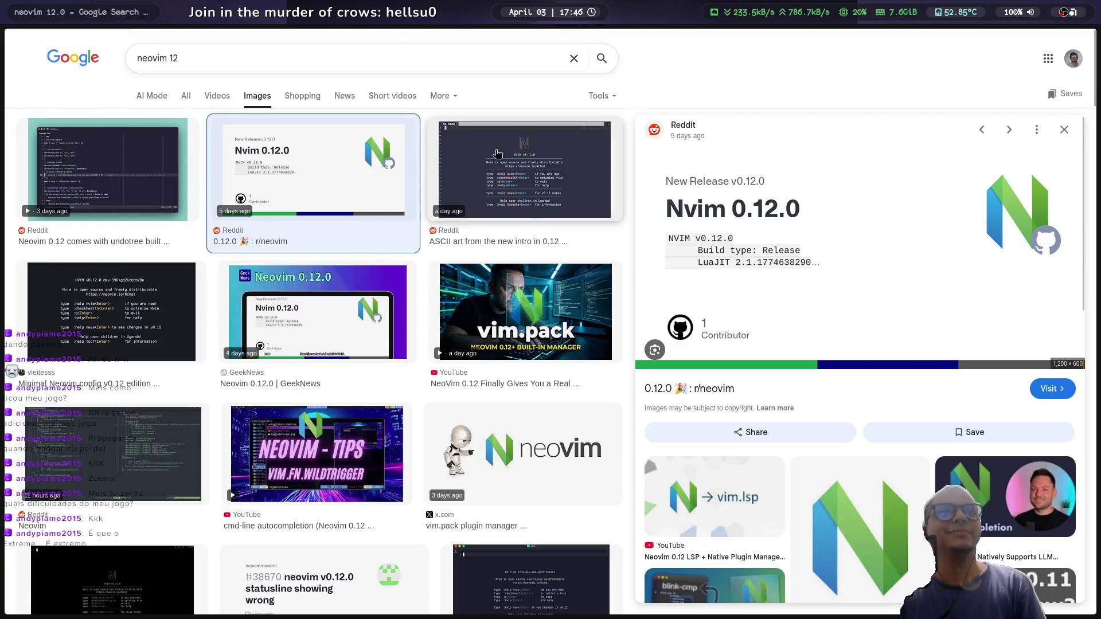
pyautogui.click(96, 177)
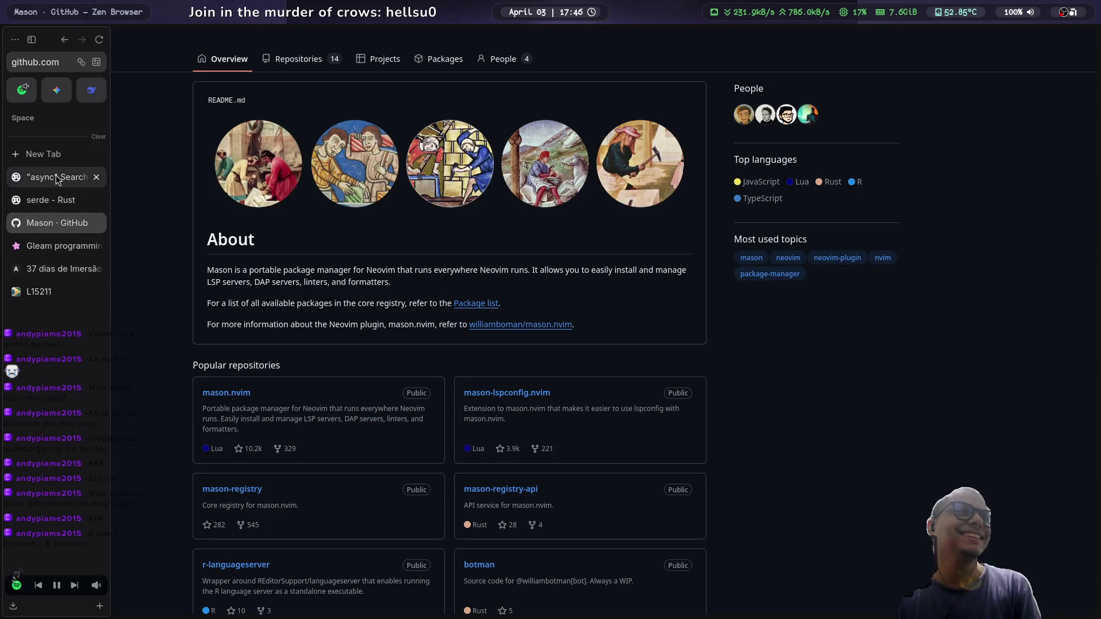
# Step: Scroll the Mason organization page and open the mason.nvim repository
pyautogui.scroll(-2, 111, 371)
pyautogui.scroll(3, 112, 370)
pyautogui.scroll(-2, 112, 369)
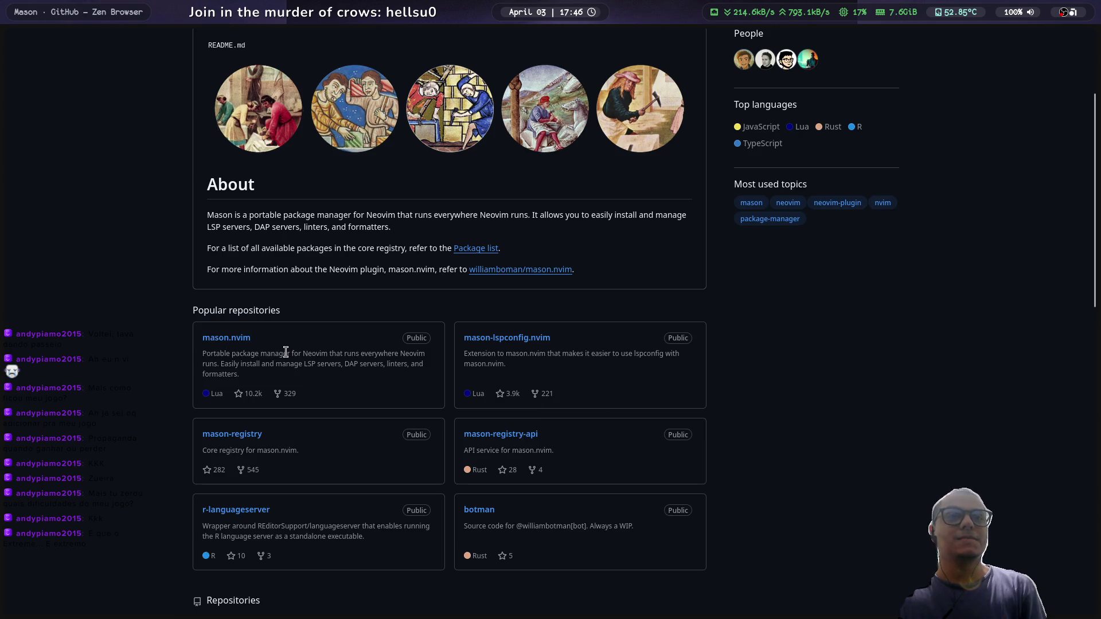
pyautogui.click(228, 339)
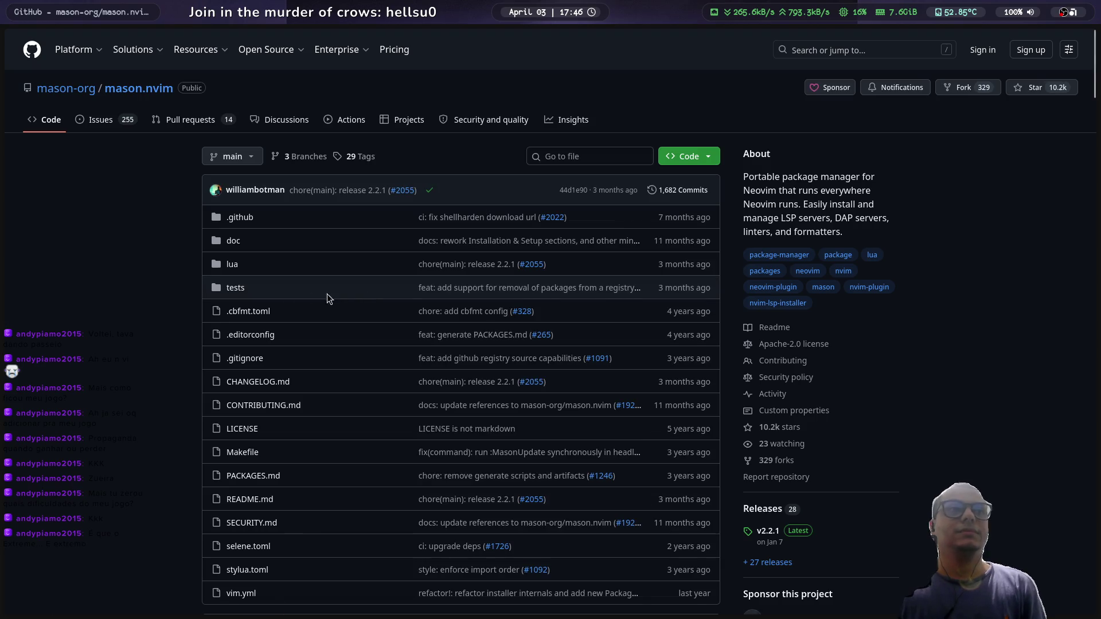
# Step: Scroll through the mason.nvim README, then switch to the Axum Rust Project Structure Learning chat
pyautogui.scroll(-8, 85, 270)
pyautogui.scroll(-4, 85, 270)
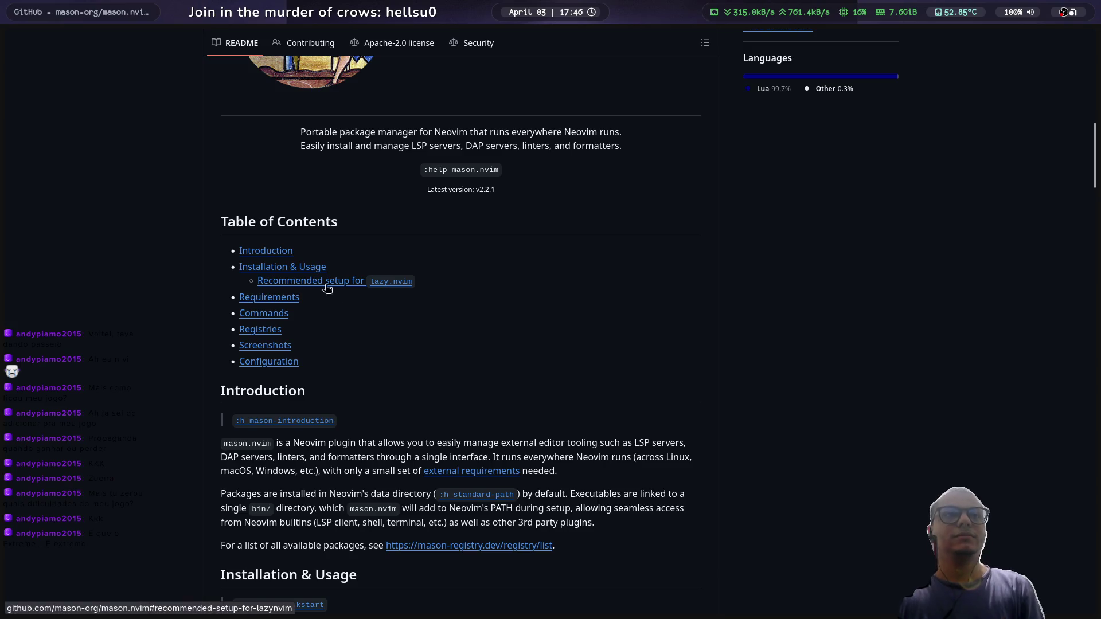
pyautogui.scroll(-4, 393, 346)
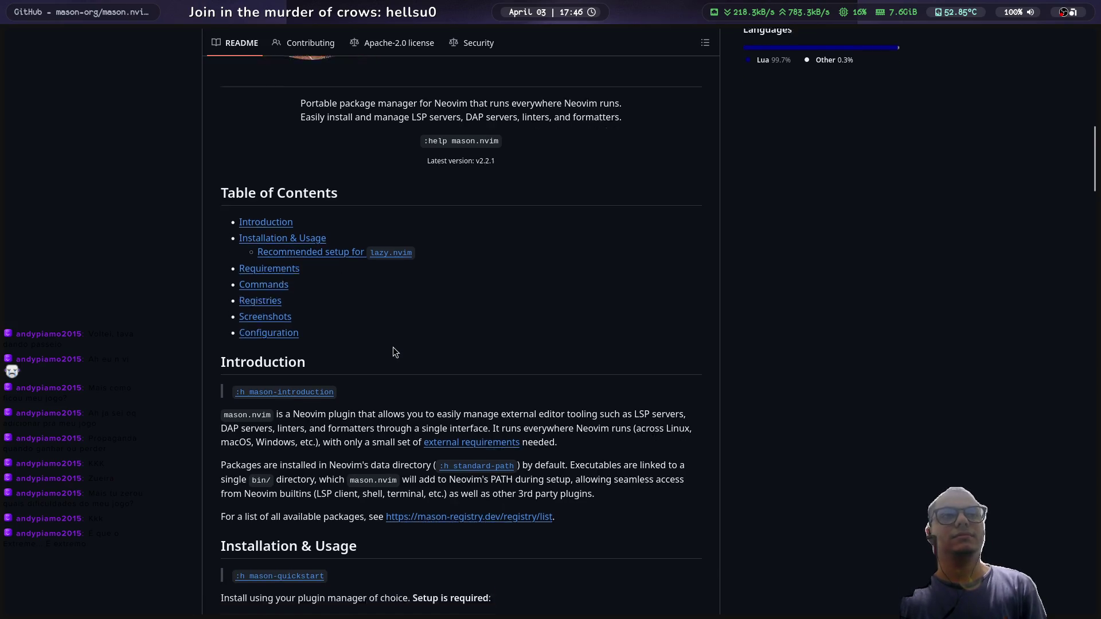
pyautogui.scroll(-2, 393, 349)
pyautogui.scroll(4, 172, 292)
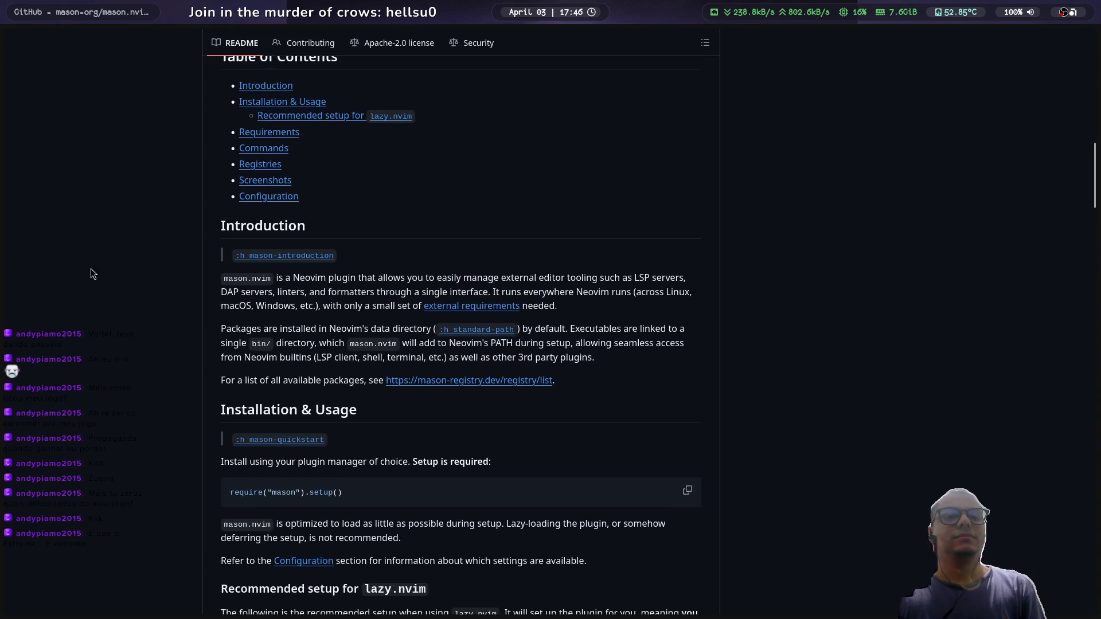
pyautogui.moveTo(47, 233)
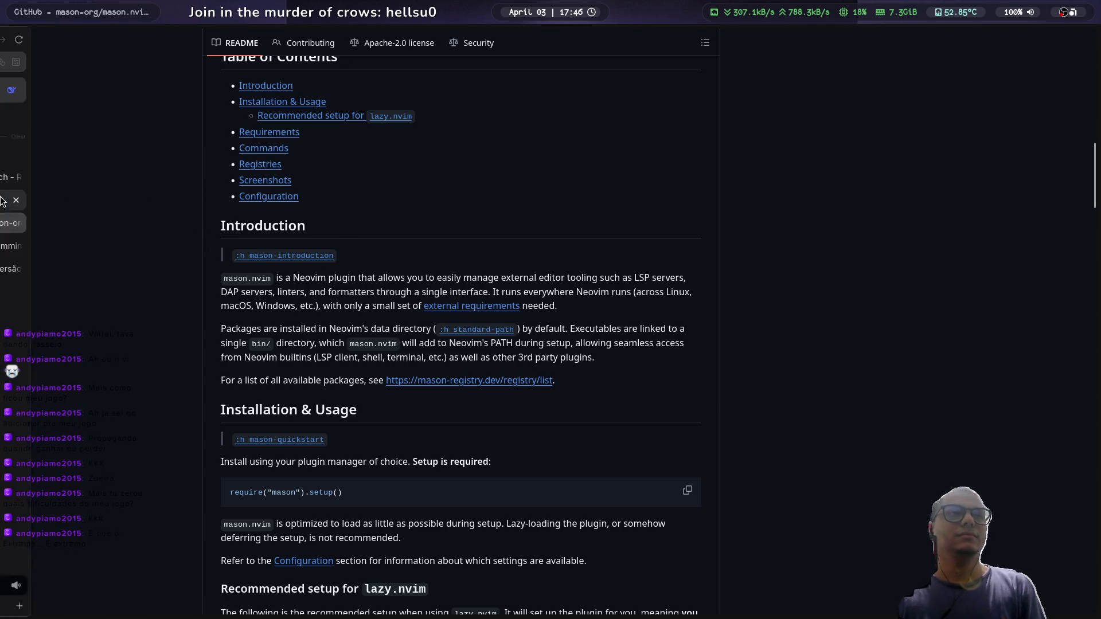
pyautogui.click(91, 89)
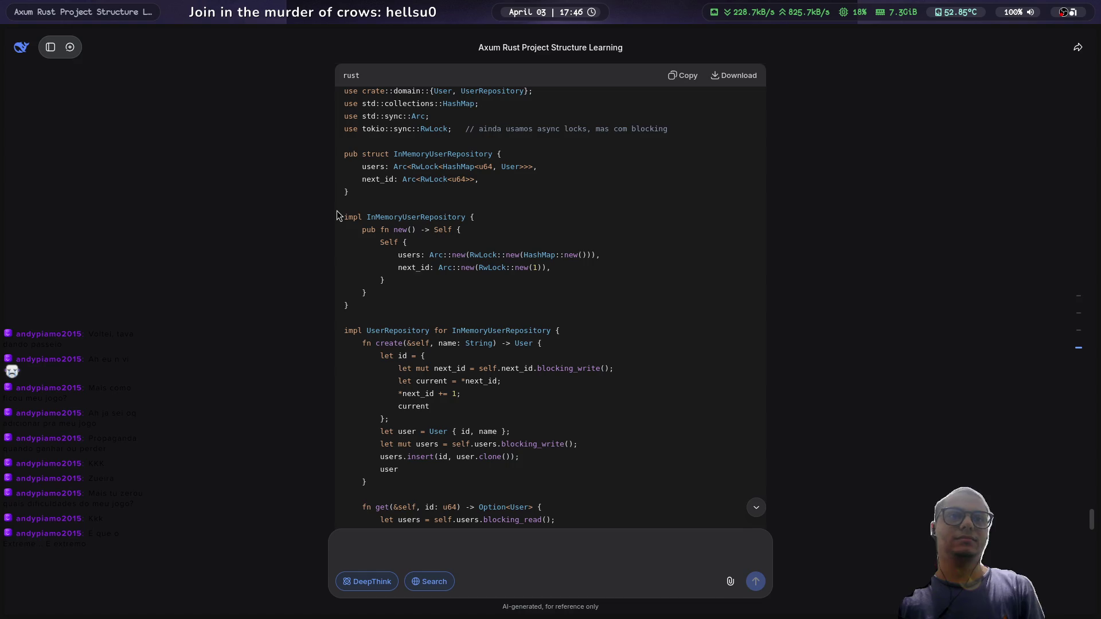